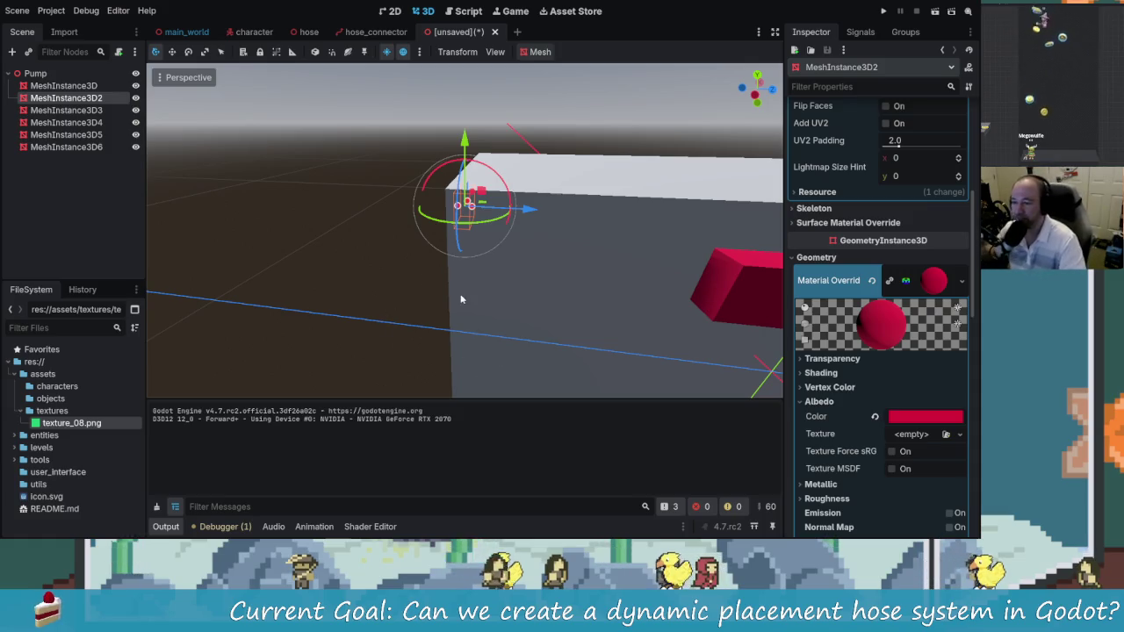
Give MeshInstance3D2 a new StandardMaterial3D override with a green albedo colour 00811b
{"action": "key", "text": "KP_1"}
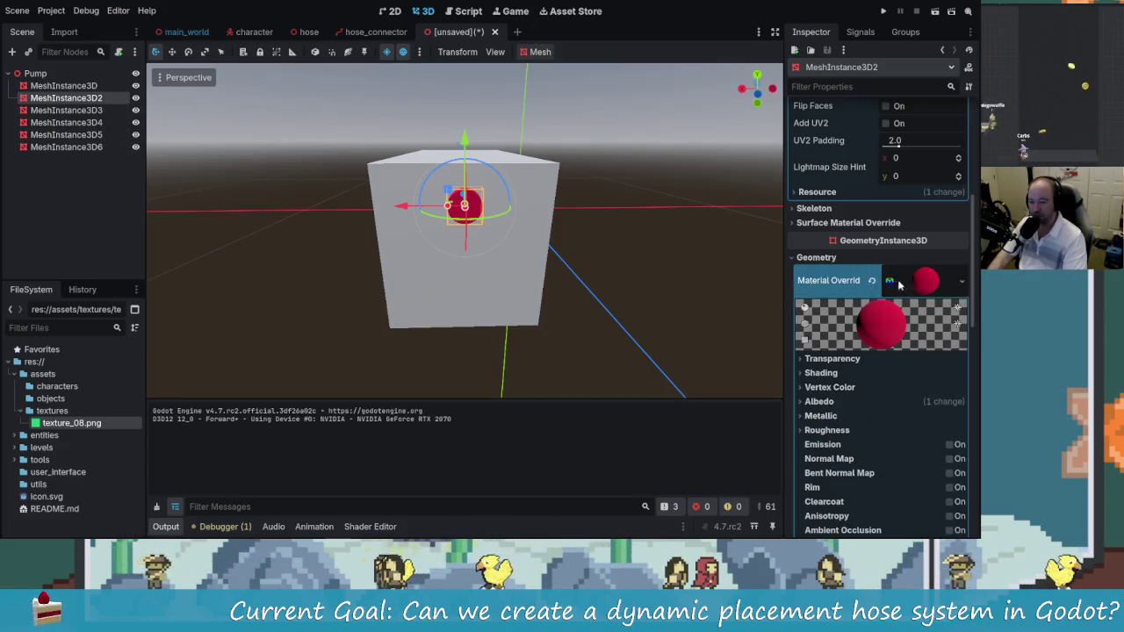
{"action": "left_click", "coordinate": [962, 282]}
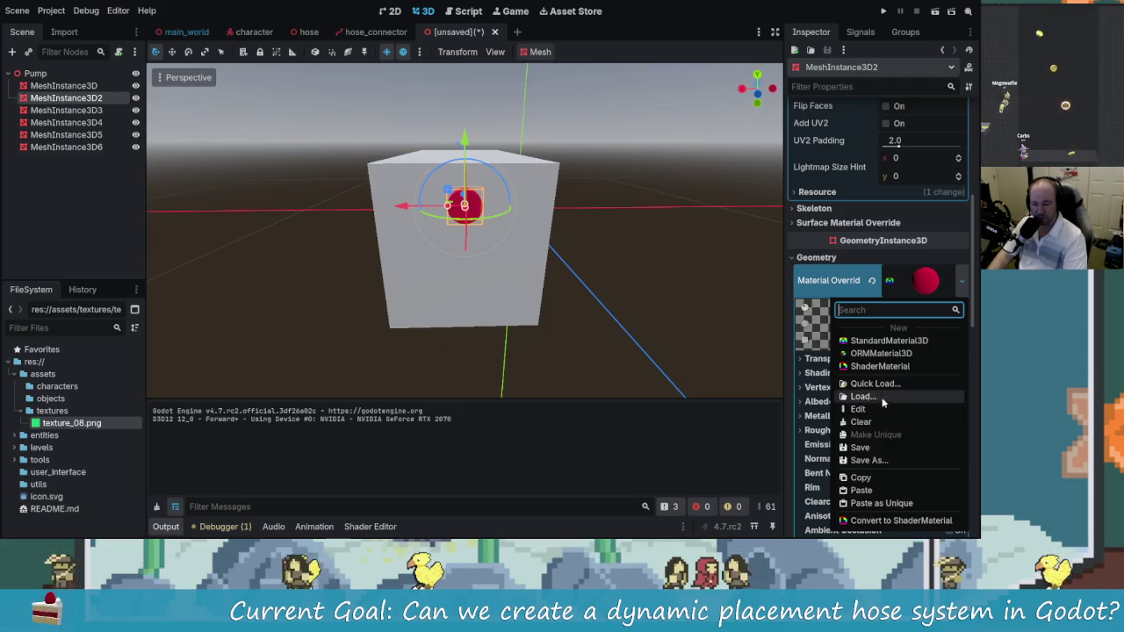
{"action": "left_click", "coordinate": [888, 341]}
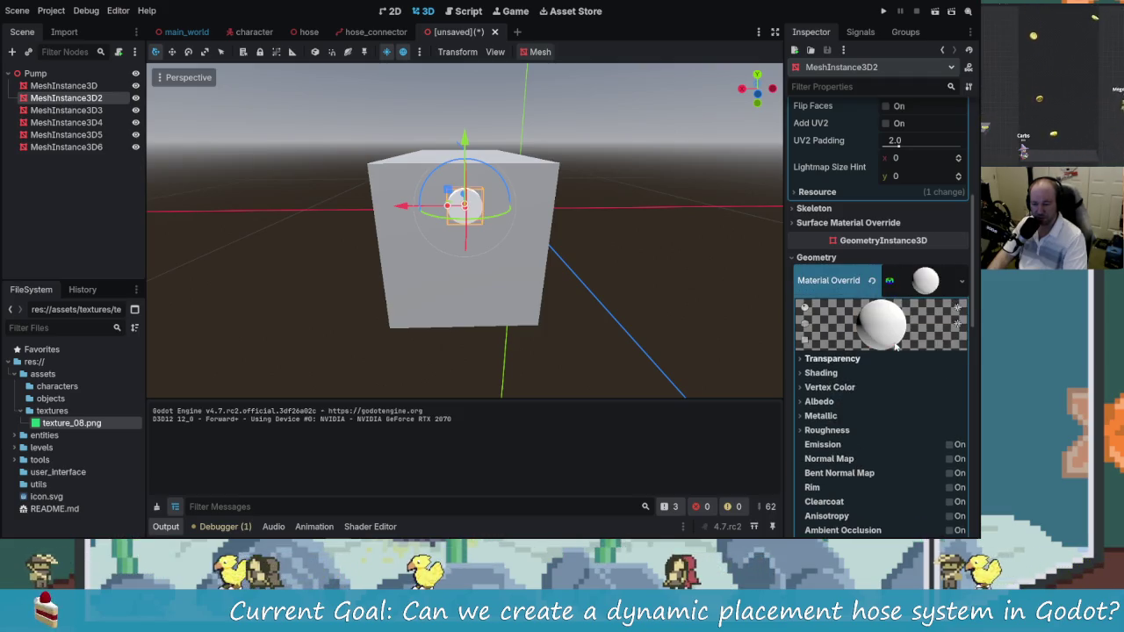
{"action": "left_click", "coordinate": [926, 280]}
{"action": "left_click", "coordinate": [926, 280]}
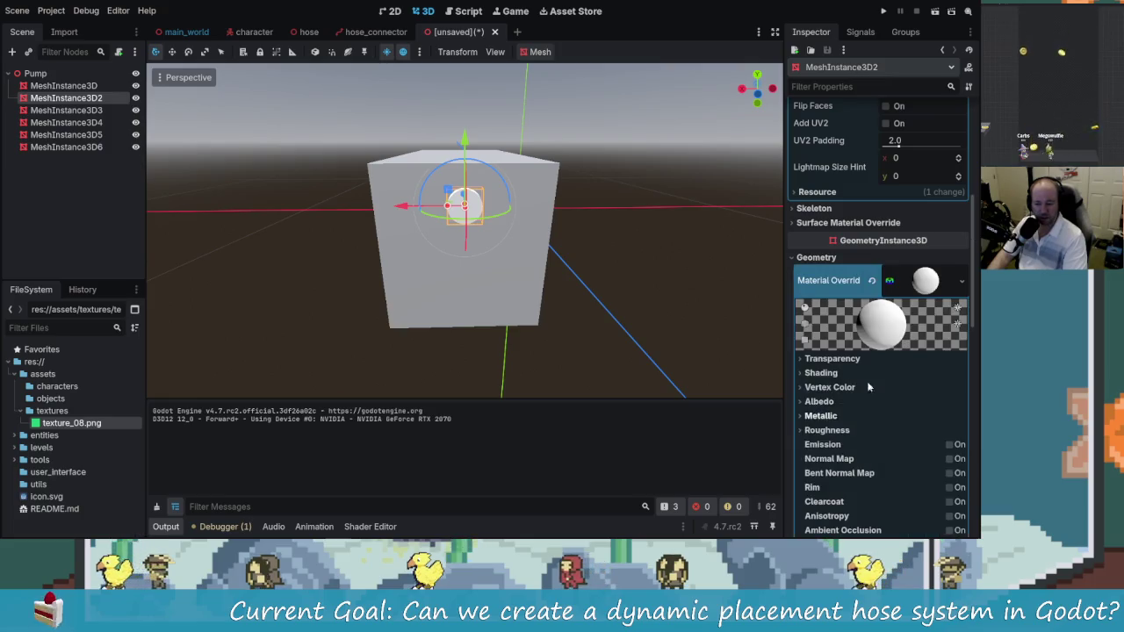
{"action": "left_click", "coordinate": [920, 288]}
{"action": "left_click", "coordinate": [918, 294]}
{"action": "scroll", "coordinate": [861, 387], "scroll_direction": "down", "scroll_amount": 1}
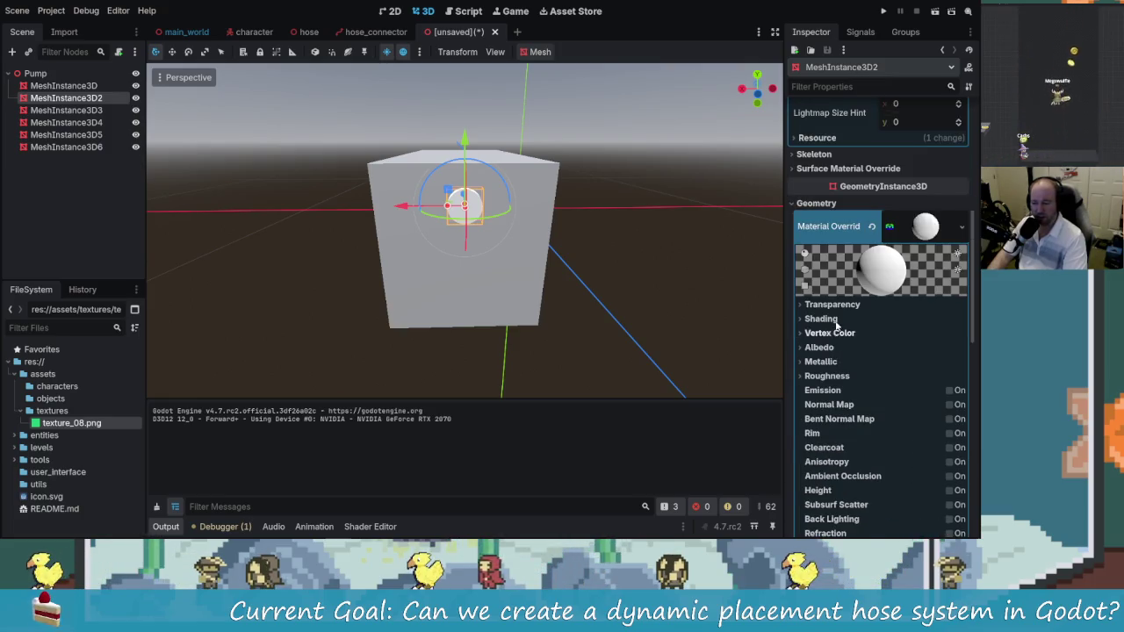
{"action": "left_click", "coordinate": [814, 347]}
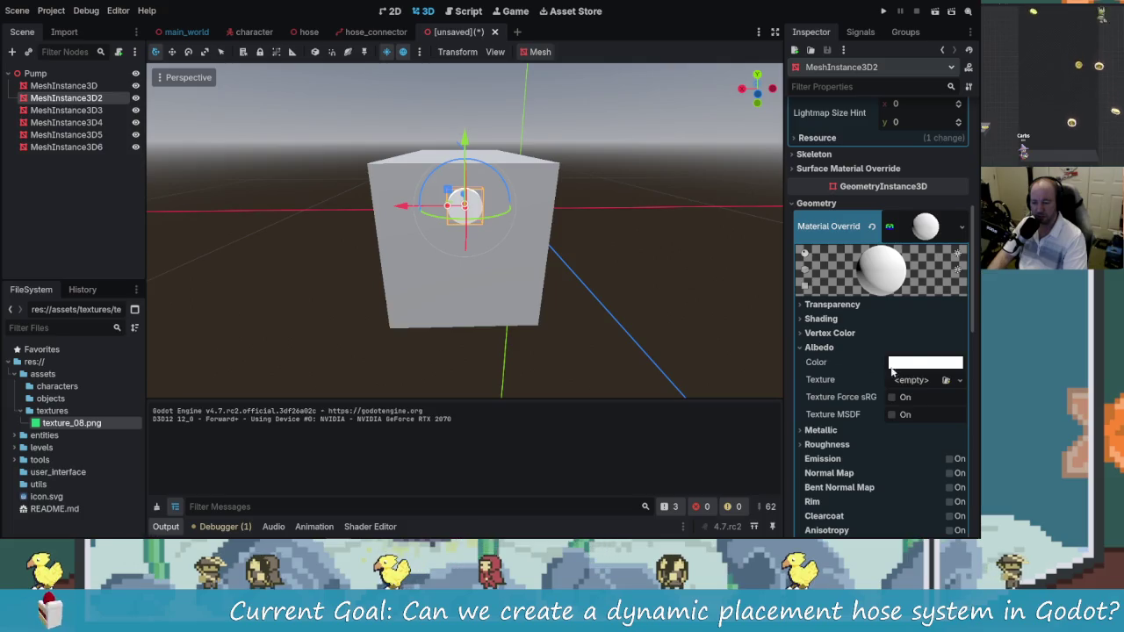
{"action": "left_click", "coordinate": [926, 362]}
{"action": "mouse_move", "coordinate": [967, 112]}
{"action": "left_mouse_down"}
{"action": "mouse_move", "coordinate": [966, 123]}
{"action": "mouse_move", "coordinate": [967, 106]}
{"action": "left_mouse_up"}
{"action": "left_click_drag", "start_coordinate": [898, 129], "coordinate": [836, 137]}
{"action": "left_click", "coordinate": [686, 208]}
Orbit around the pump box and select one of the red blocks
{"action": "mouse_move", "coordinate": [686, 208]}
{"action": "left_mouse_down"}
{"action": "mouse_move", "coordinate": [580, 202]}
{"action": "mouse_move", "coordinate": [634, 135]}
{"action": "mouse_move", "coordinate": [658, 244]}
{"action": "mouse_move", "coordinate": [635, 254]}
{"action": "mouse_move", "coordinate": [439, 206]}
{"action": "left_mouse_up"}
{"action": "left_click", "coordinate": [634, 135]}
{"action": "scroll", "coordinate": [655, 216], "scroll_direction": "down", "scroll_amount": 3}
{"action": "scroll", "coordinate": [638, 215], "scroll_direction": "up", "scroll_amount": 3}
{"action": "scroll", "coordinate": [454, 211], "scroll_direction": "up", "scroll_amount": 2}
{"action": "left_click", "coordinate": [442, 201]}
{"action": "left_click_drag", "start_coordinate": [608, 197], "coordinate": [660, 188]}
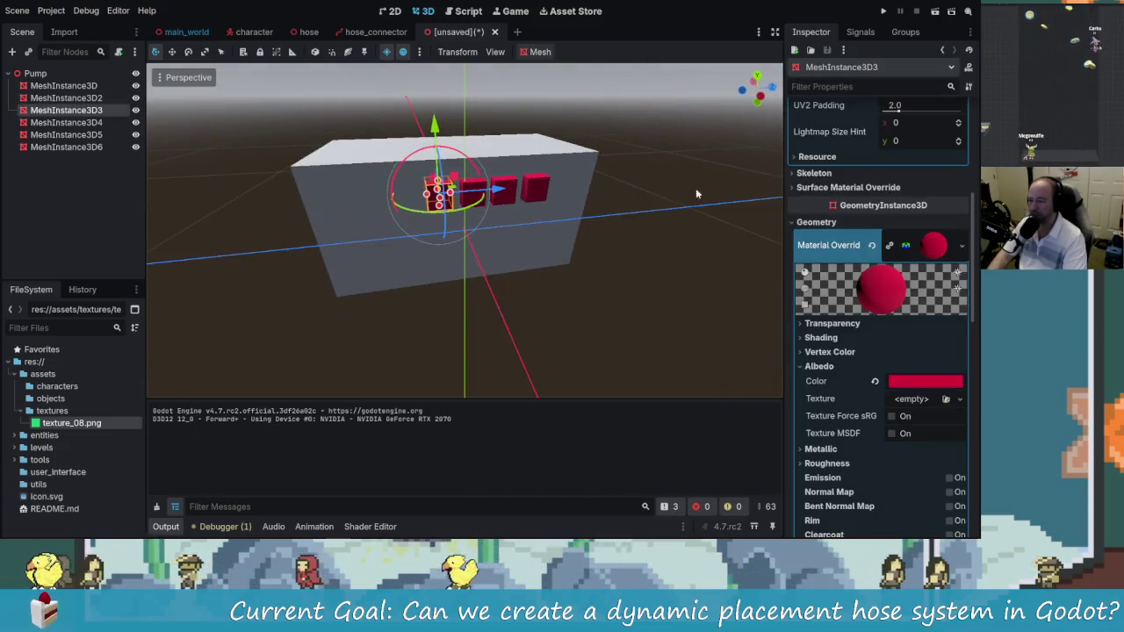
Change MeshInstance3D3's Mesh to a CylinderMesh
{"action": "scroll", "coordinate": [878, 220], "scroll_direction": "up", "scroll_amount": 5}
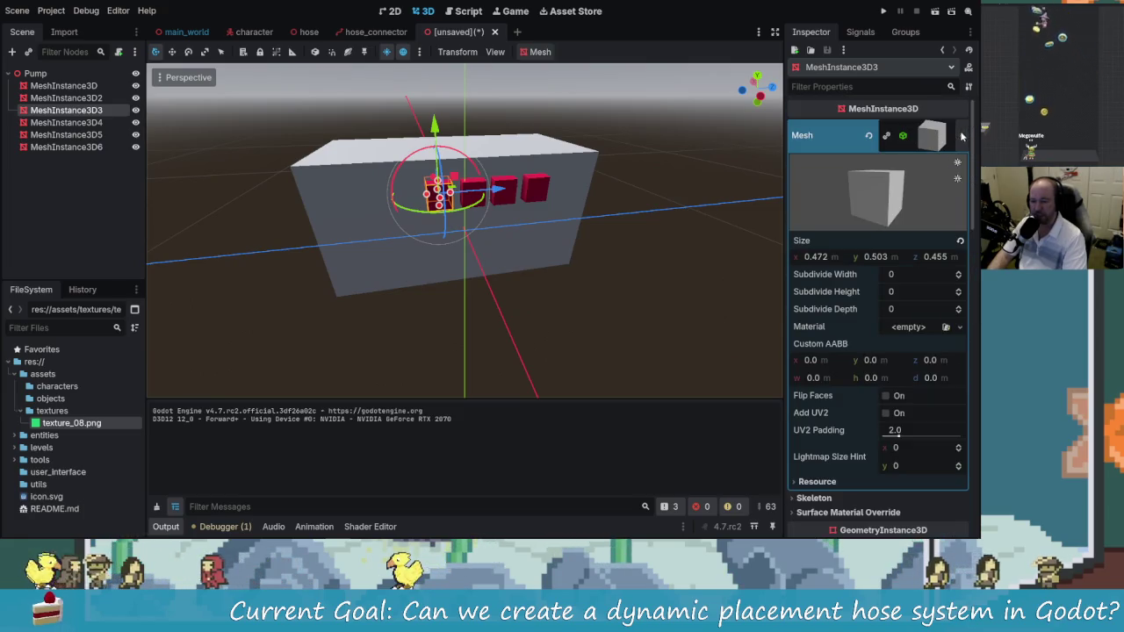
{"action": "left_click", "coordinate": [927, 133]}
{"action": "left_click", "coordinate": [962, 136]}
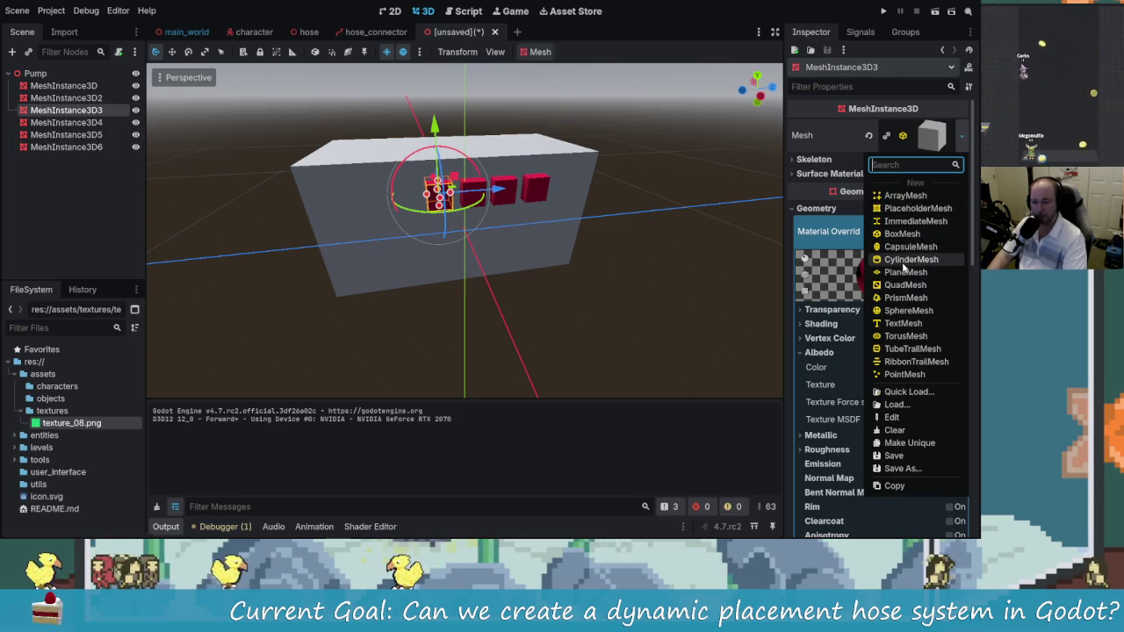
{"action": "key", "text": "Escape"}
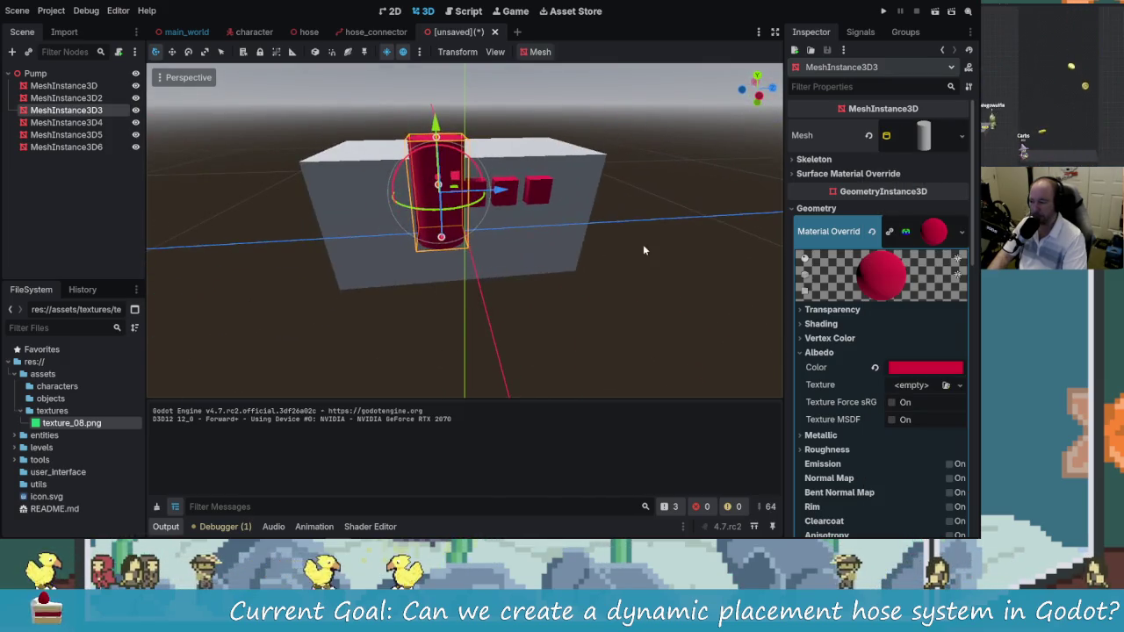
Delete the three remaining red blocks, MeshInstance3D4 to MeshInstance3D6
{"action": "left_click", "coordinate": [66, 122]}
{"action": "left_click", "coordinate": [84, 148], "text": "shift"}
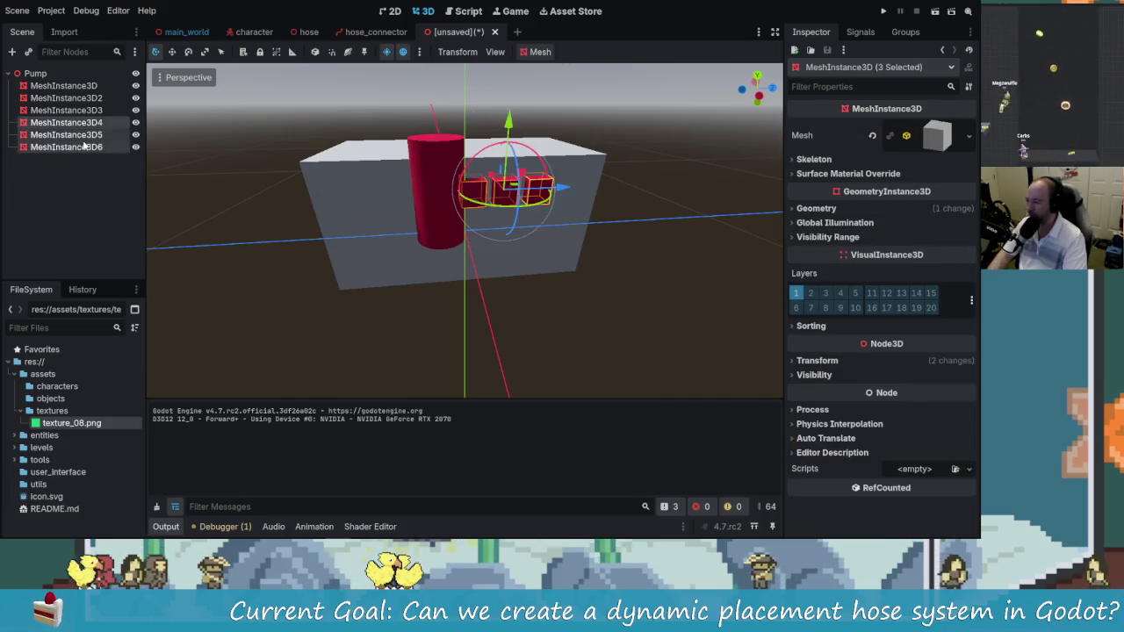
{"action": "key", "text": "Delete"}
{"action": "key", "text": "Return"}
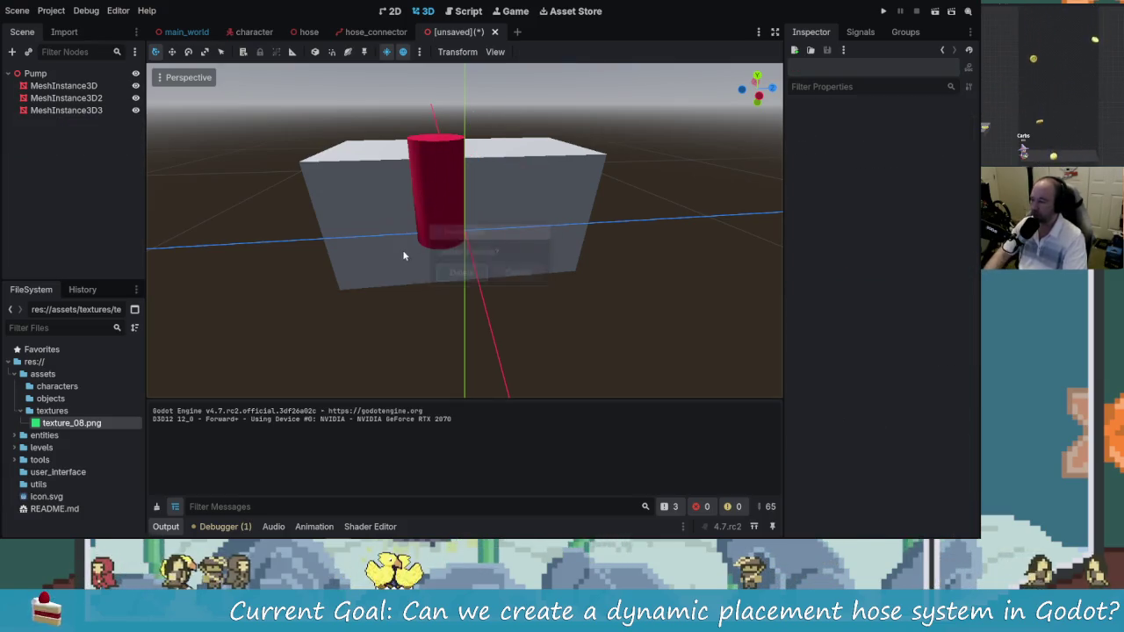
Shorten the red cylinder's height and rotate it to lie sideways
{"action": "left_click", "coordinate": [415, 184]}
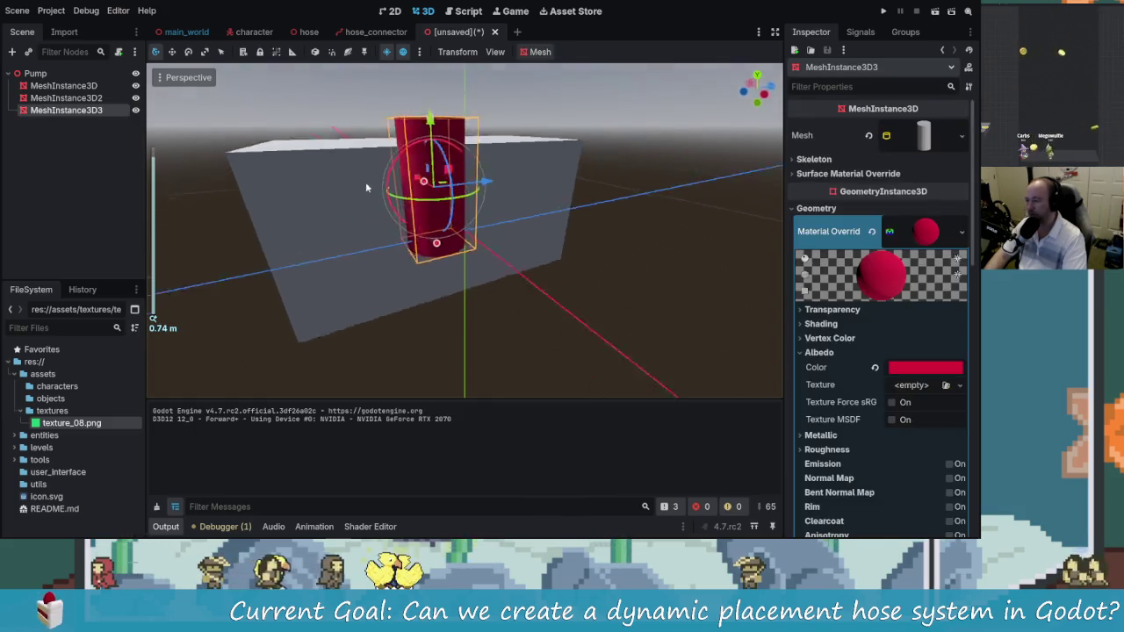
{"action": "mouse_move", "coordinate": [442, 249]}
{"action": "left_mouse_down"}
{"action": "mouse_move", "coordinate": [445, 208]}
{"action": "mouse_move", "coordinate": [426, 142]}
{"action": "mouse_move", "coordinate": [438, 188]}
{"action": "mouse_move", "coordinate": [409, 198]}
{"action": "mouse_move", "coordinate": [420, 202]}
{"action": "left_mouse_up"}
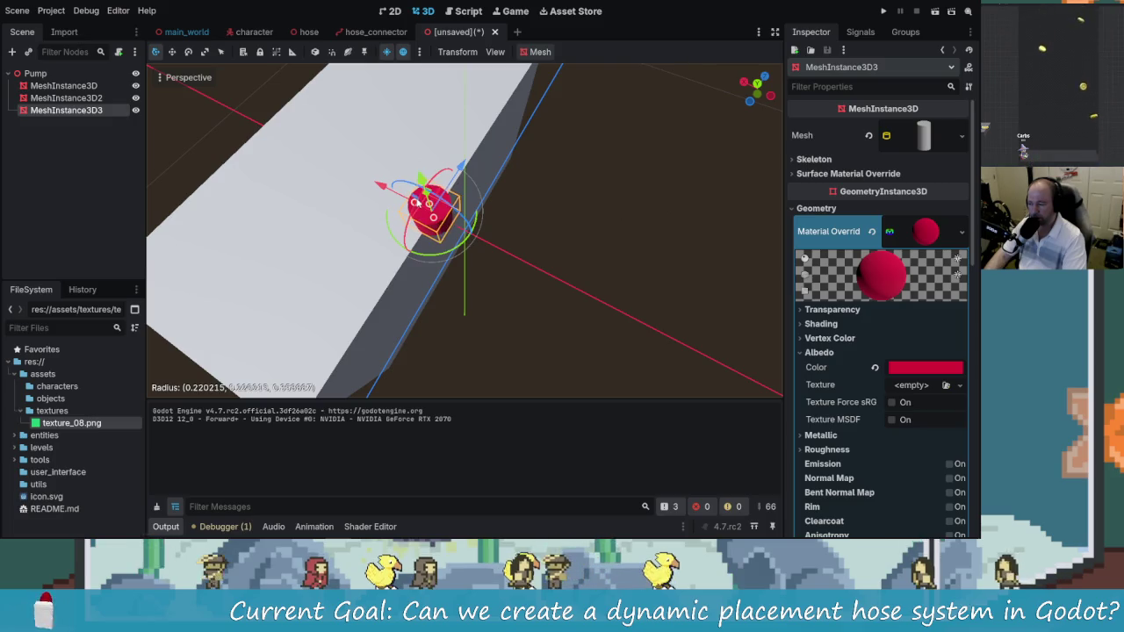
{"action": "scroll", "coordinate": [412, 175], "scroll_direction": "down", "scroll_amount": 5}
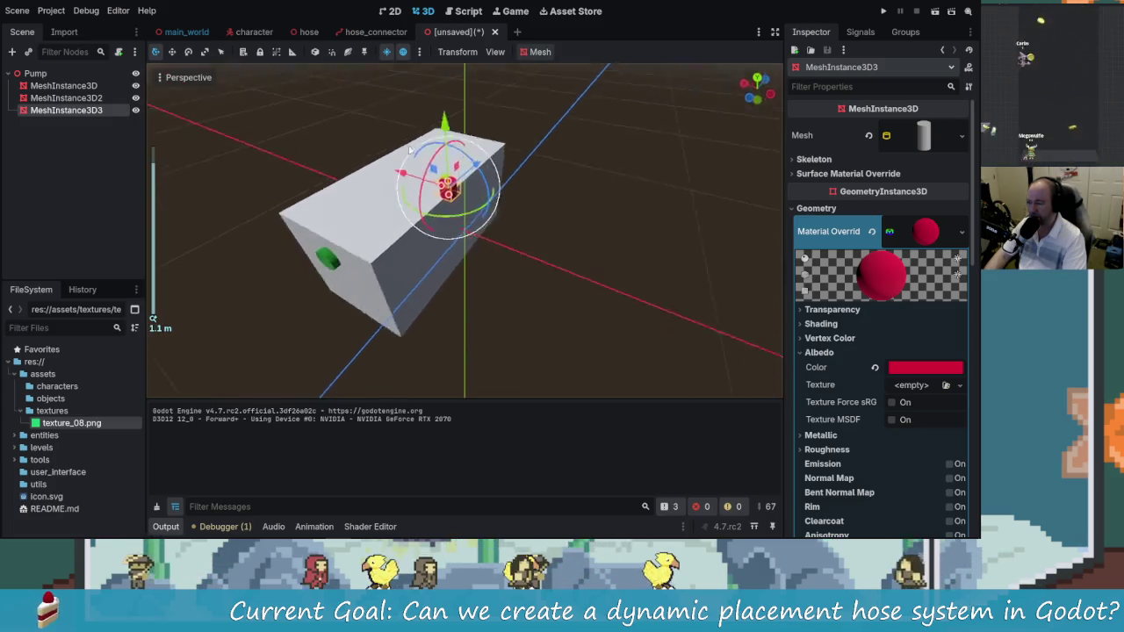
{"action": "scroll", "coordinate": [408, 152], "scroll_direction": "up", "scroll_amount": 3}
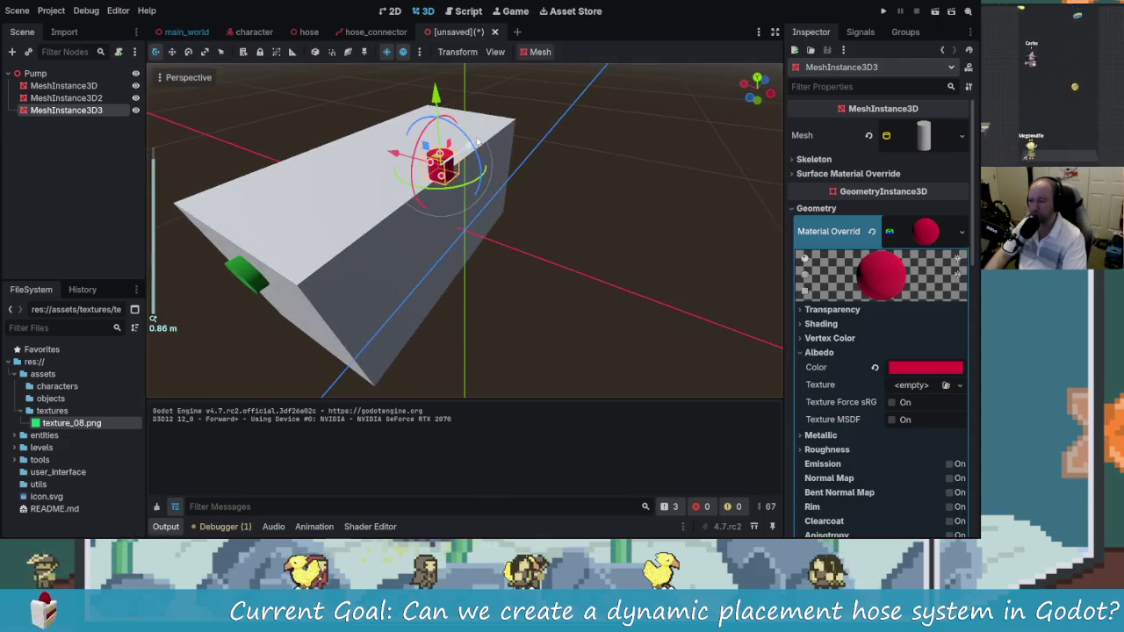
{"action": "mouse_move", "coordinate": [466, 154]}
{"action": "left_mouse_down"}
{"action": "mouse_move", "coordinate": [479, 167]}
{"action": "mouse_move", "coordinate": [519, 167]}
{"action": "mouse_move", "coordinate": [512, 192]}
{"action": "mouse_move", "coordinate": [498, 188]}
{"action": "left_mouse_up"}
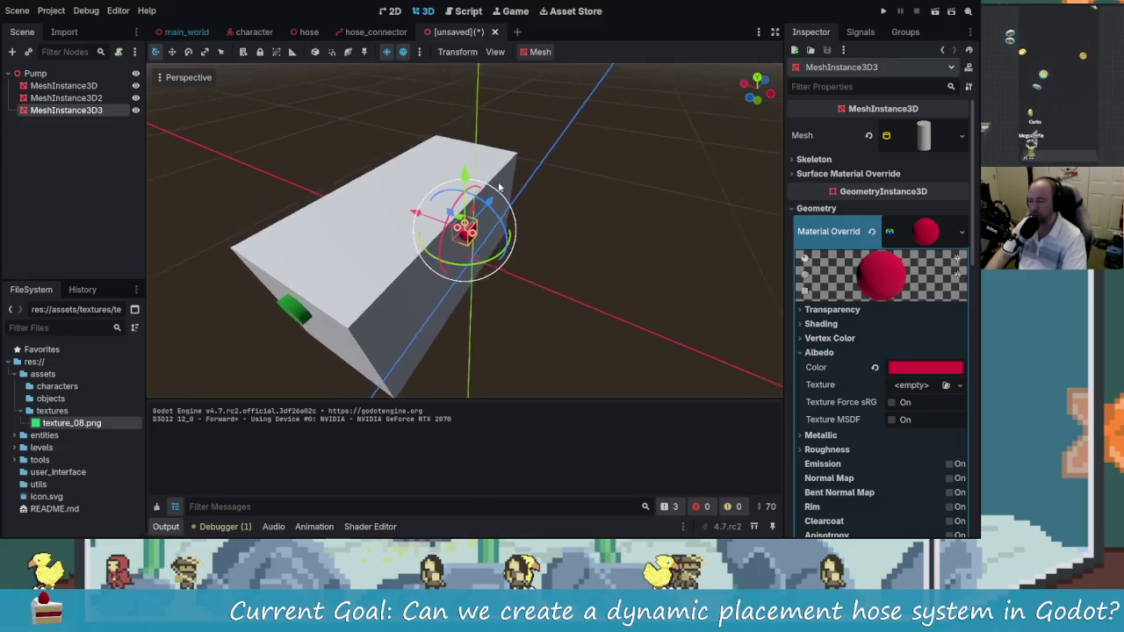
{"action": "scroll", "coordinate": [498, 188], "scroll_direction": "up", "scroll_amount": 5}
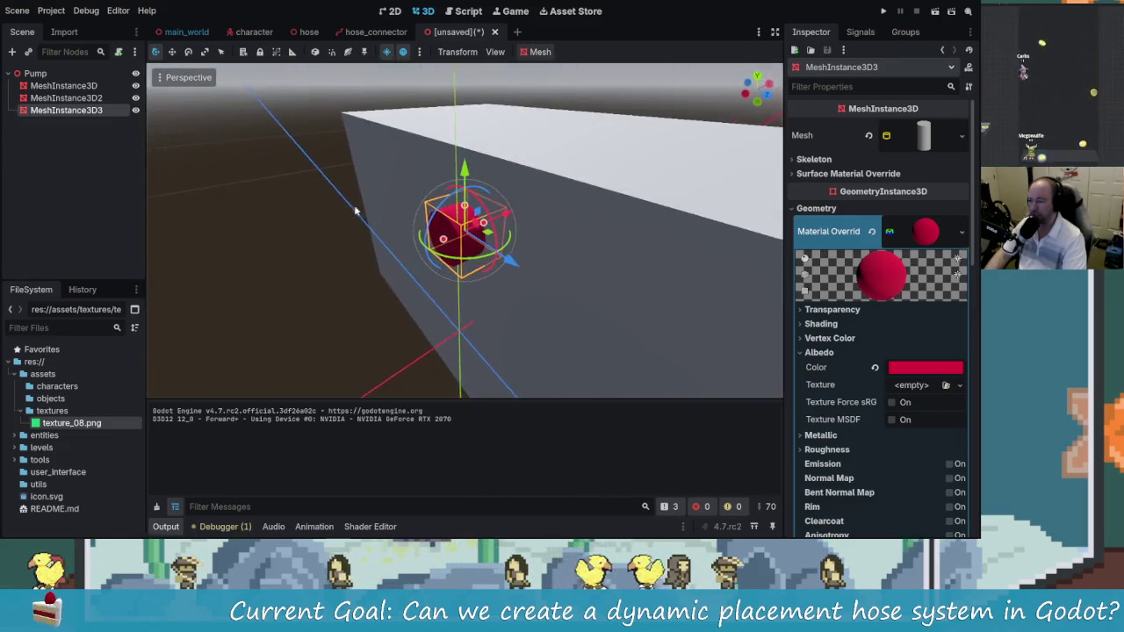
Duplicate the short cylinder with Ctrl+D and slide the copies along the box
{"action": "key", "text": "ctrl+d"}
{"action": "mouse_move", "coordinate": [529, 244]}
{"action": "left_mouse_down"}
{"action": "mouse_move", "coordinate": [744, 267]}
{"action": "mouse_move", "coordinate": [627, 268]}
{"action": "mouse_move", "coordinate": [549, 242]}
{"action": "mouse_move", "coordinate": [639, 254]}
{"action": "mouse_move", "coordinate": [605, 250]}
{"action": "left_mouse_up"}
{"action": "key", "text": "ctrl+d"}
{"action": "key", "text": "ctrl+d"}
{"action": "scroll", "coordinate": [510, 233], "scroll_direction": "down", "scroll_amount": 5}
{"action": "mouse_move", "coordinate": [354, 232]}
{"action": "left_mouse_down"}
{"action": "mouse_move", "coordinate": [596, 271]}
{"action": "mouse_move", "coordinate": [397, 256]}
{"action": "mouse_move", "coordinate": [441, 231]}
{"action": "left_mouse_up"}
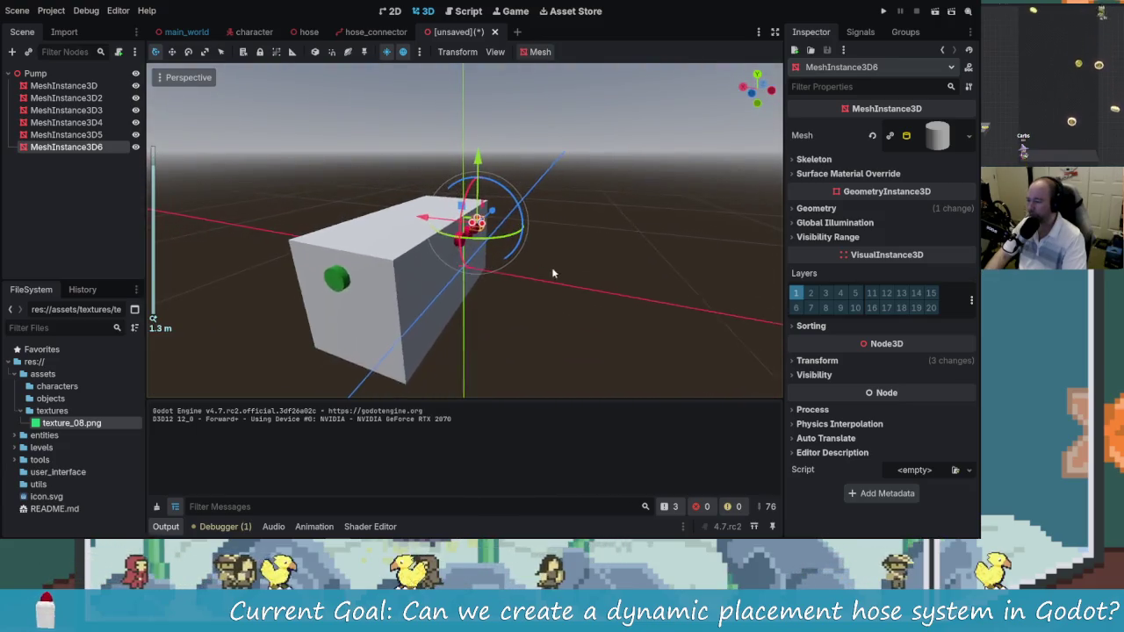
{"action": "left_click", "coordinate": [596, 270]}
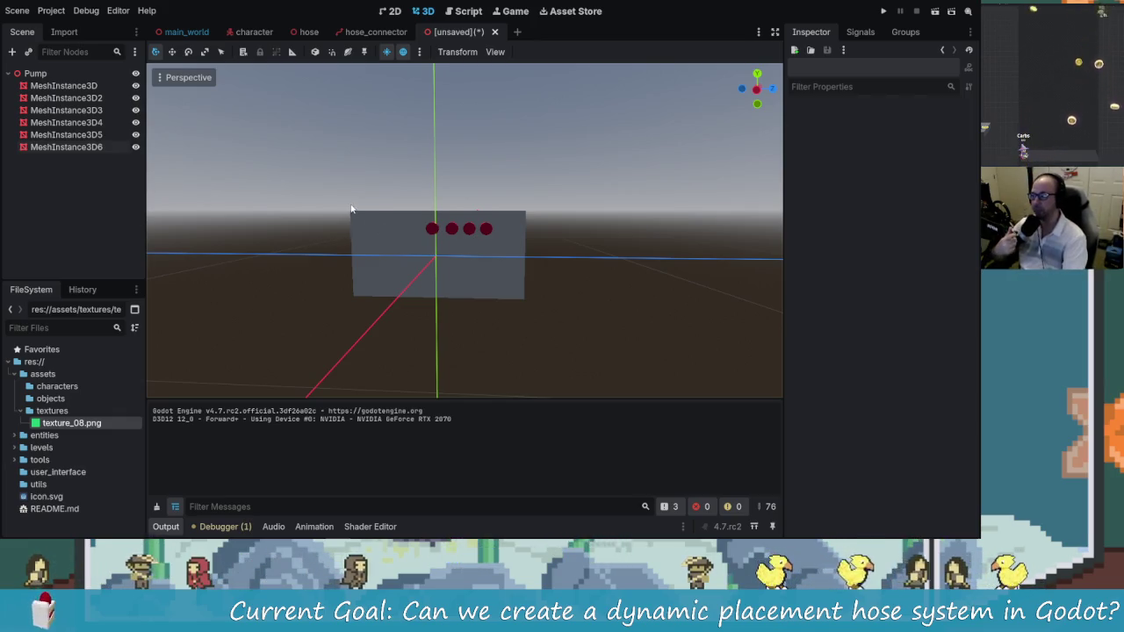
{"action": "mouse_move", "coordinate": [340, 178]}
{"action": "left_mouse_down"}
{"action": "mouse_move", "coordinate": [501, 196]}
{"action": "mouse_move", "coordinate": [363, 230]}
{"action": "left_mouse_up"}
{"action": "left_click", "coordinate": [325, 275]}
{"action": "left_click", "coordinate": [336, 265], "text": "shift"}
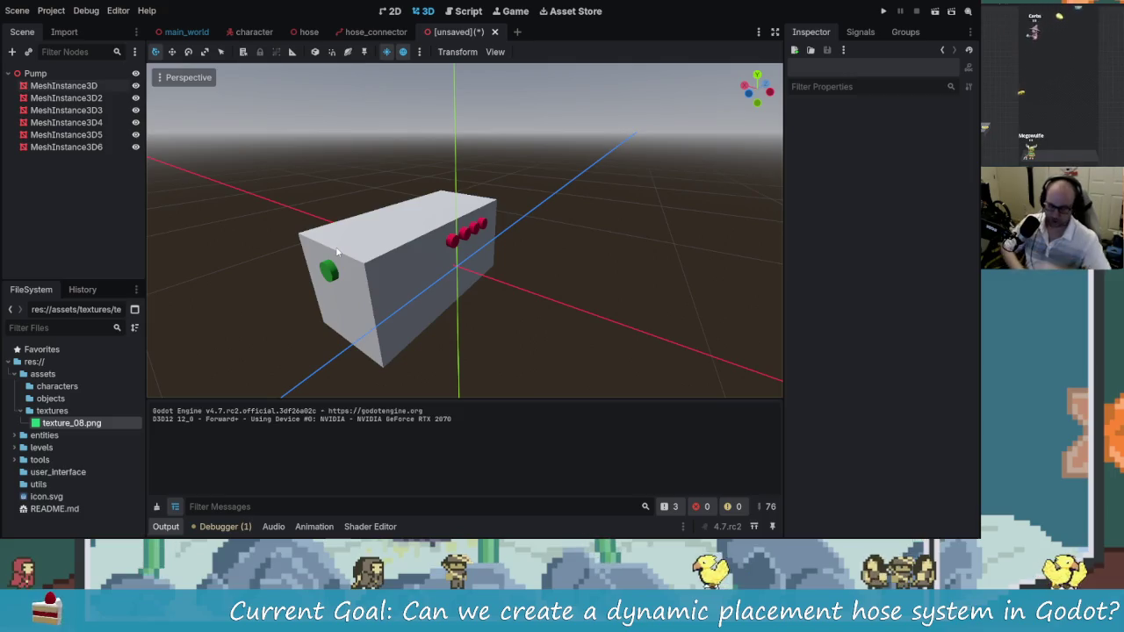
{"action": "left_click", "coordinate": [329, 273]}
{"action": "key", "text": "f"}
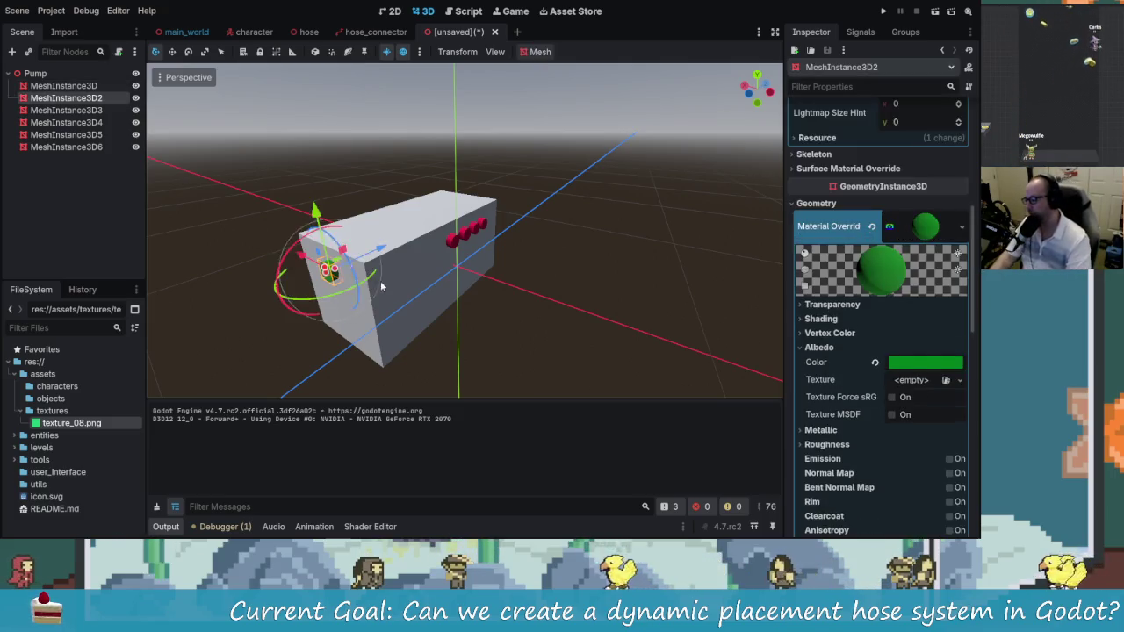
{"action": "scroll", "coordinate": [503, 245], "scroll_direction": "up", "scroll_amount": 3}
{"action": "scroll", "coordinate": [503, 245], "scroll_direction": "up", "scroll_amount": 3}
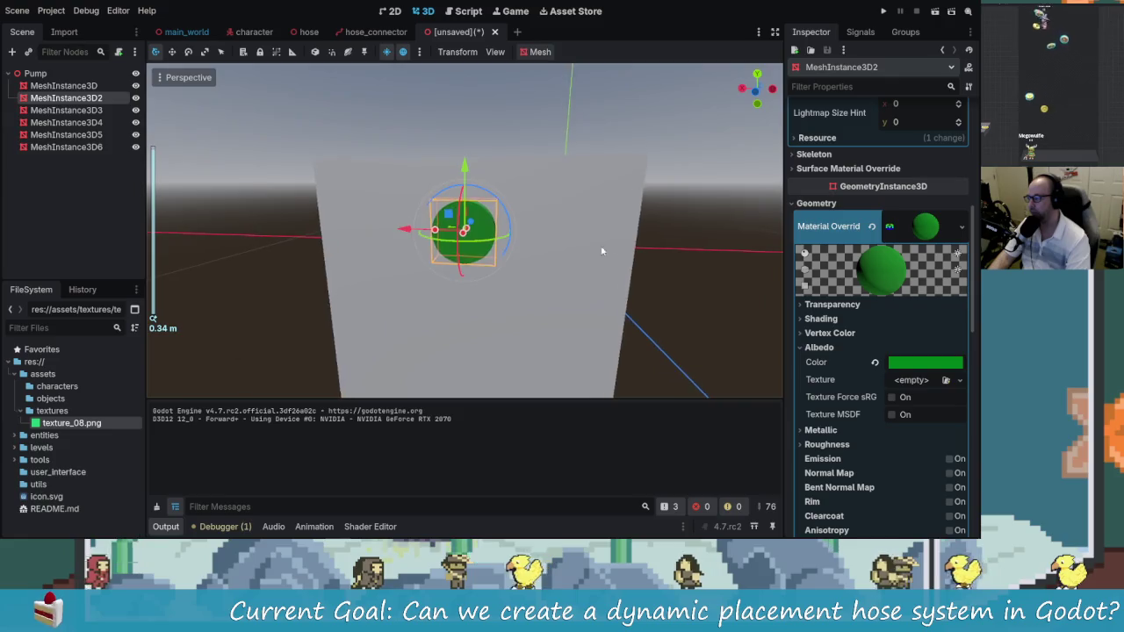
{"action": "left_click", "coordinate": [33, 80]}
{"action": "left_click", "coordinate": [36, 75]}
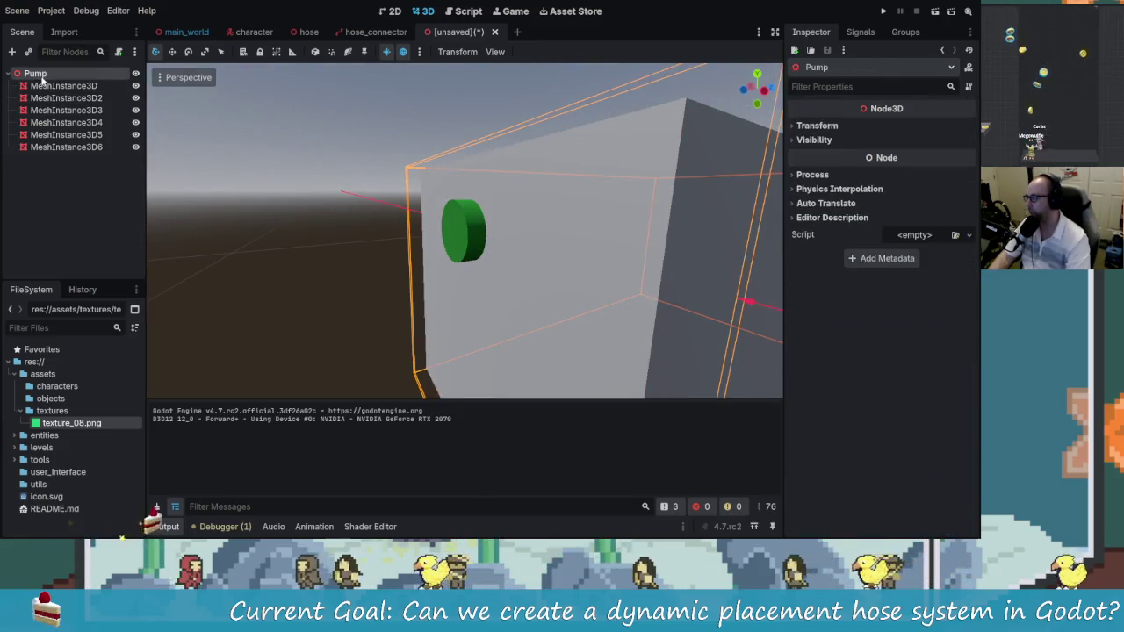
Add a Node3D child named Meshes directly under Pump
{"action": "right_click", "coordinate": [35, 75]}
{"action": "left_click", "coordinate": [86, 86]}
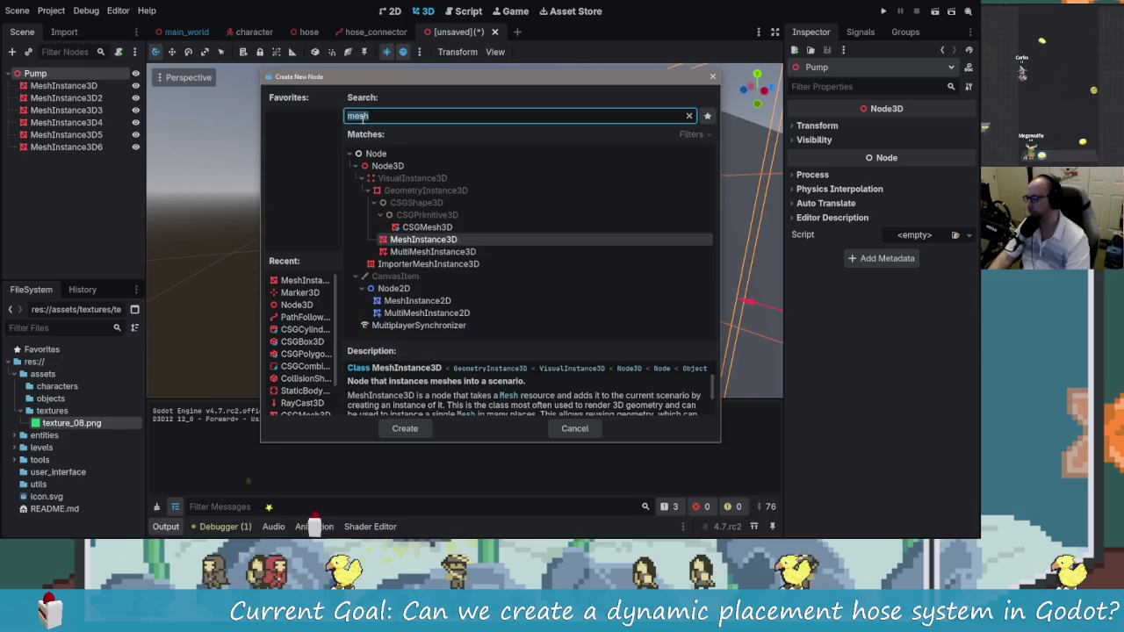
{"action": "type", "text": "node"}
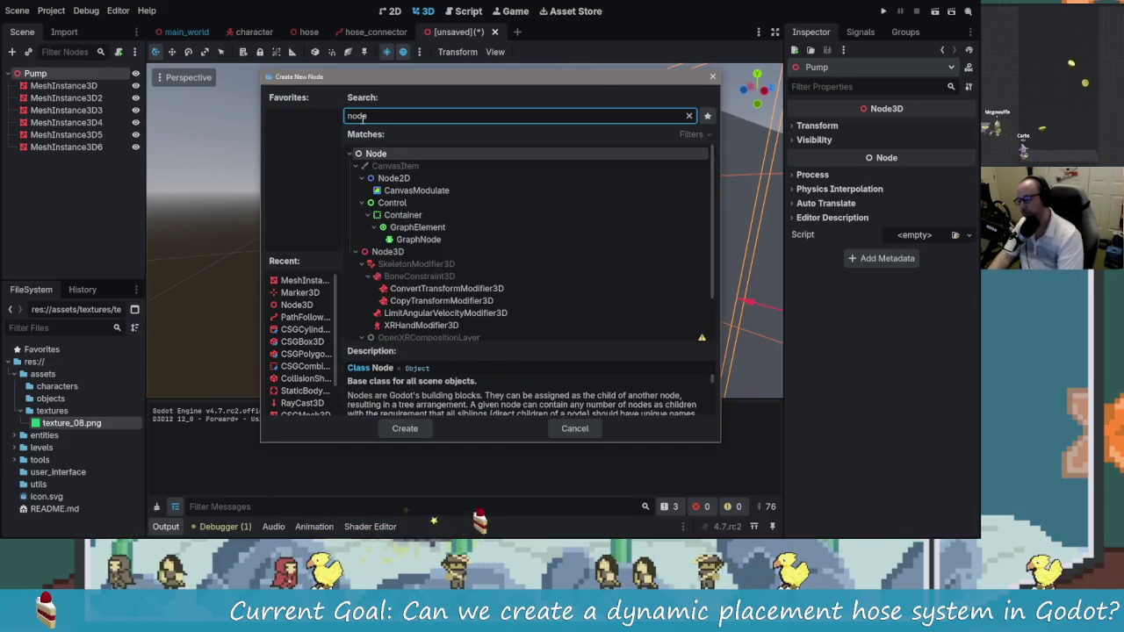
{"action": "key", "text": "Down"}
{"action": "key", "text": "Down"}
{"action": "key", "text": "Down"}
{"action": "key", "text": "Return"}
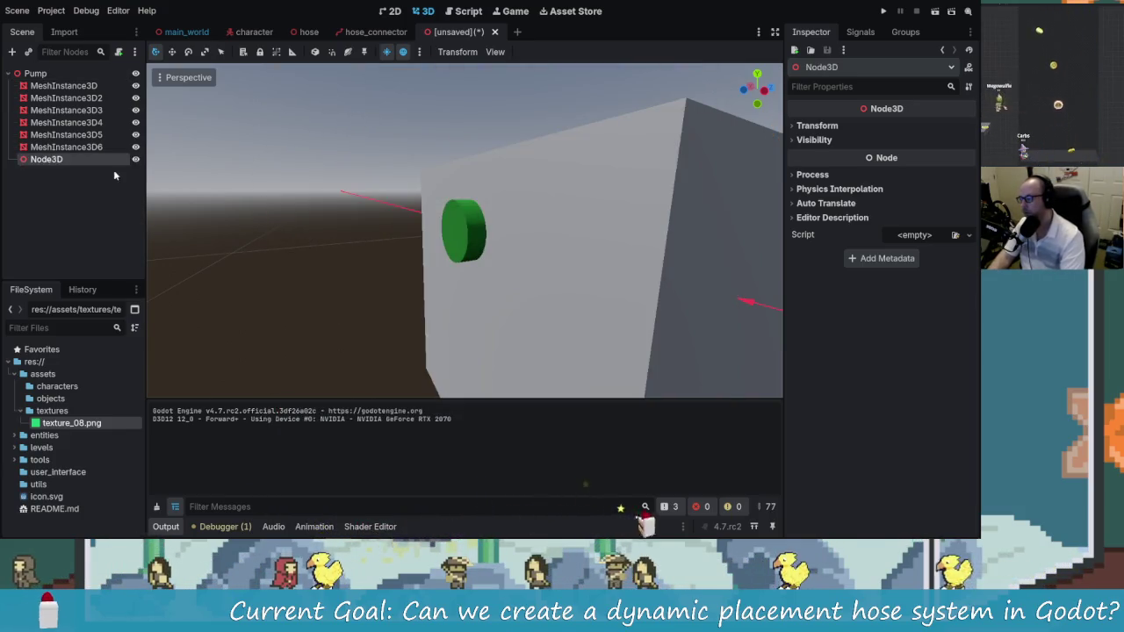
{"action": "double_click", "coordinate": [38, 160]}
{"action": "type", "text": "Me"}
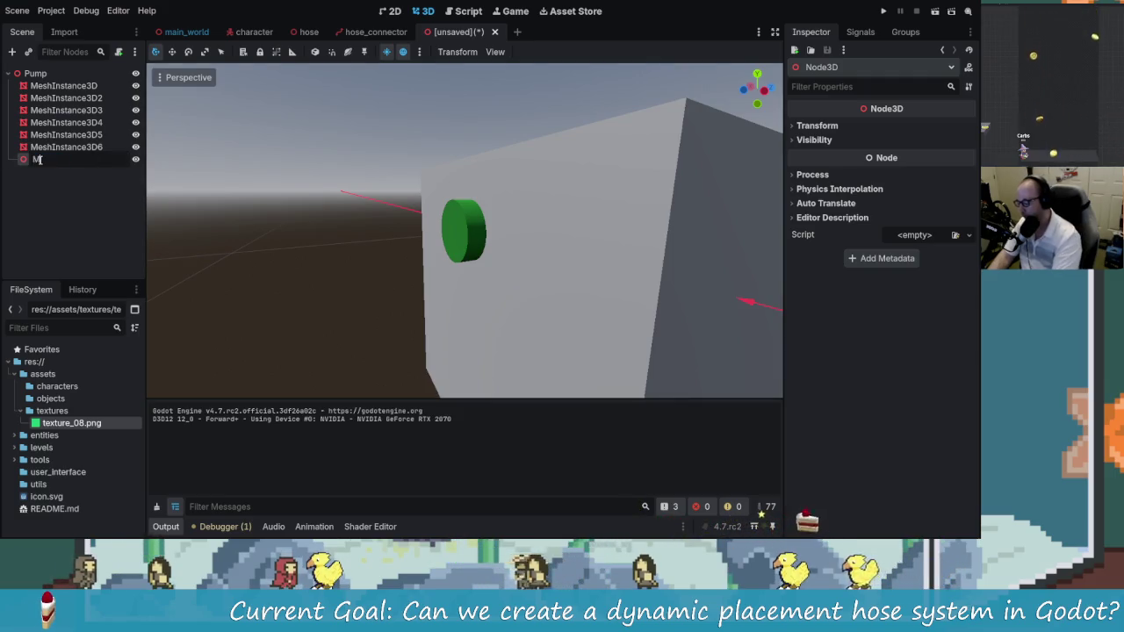
{"action": "type", "text": "she"}
{"action": "key", "text": "Return"}
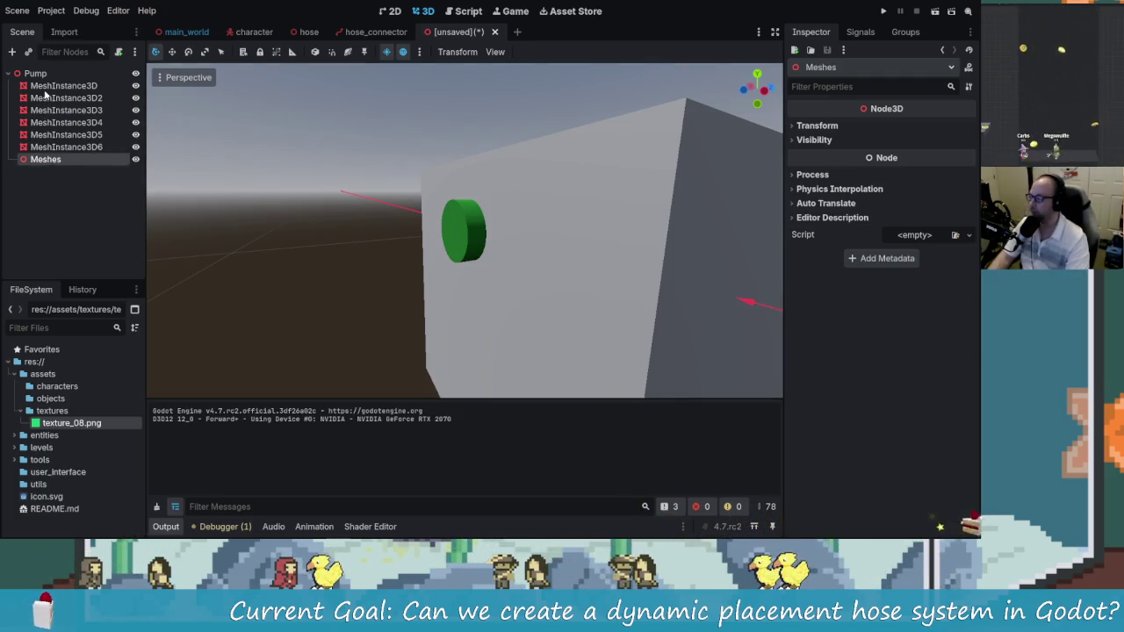
{"action": "left_click_drag", "start_coordinate": [56, 81], "coordinate": [55, 84]}
Move all six mesh instances under Meshes, collapse it, and select Pump
{"action": "left_click", "coordinate": [62, 97]}
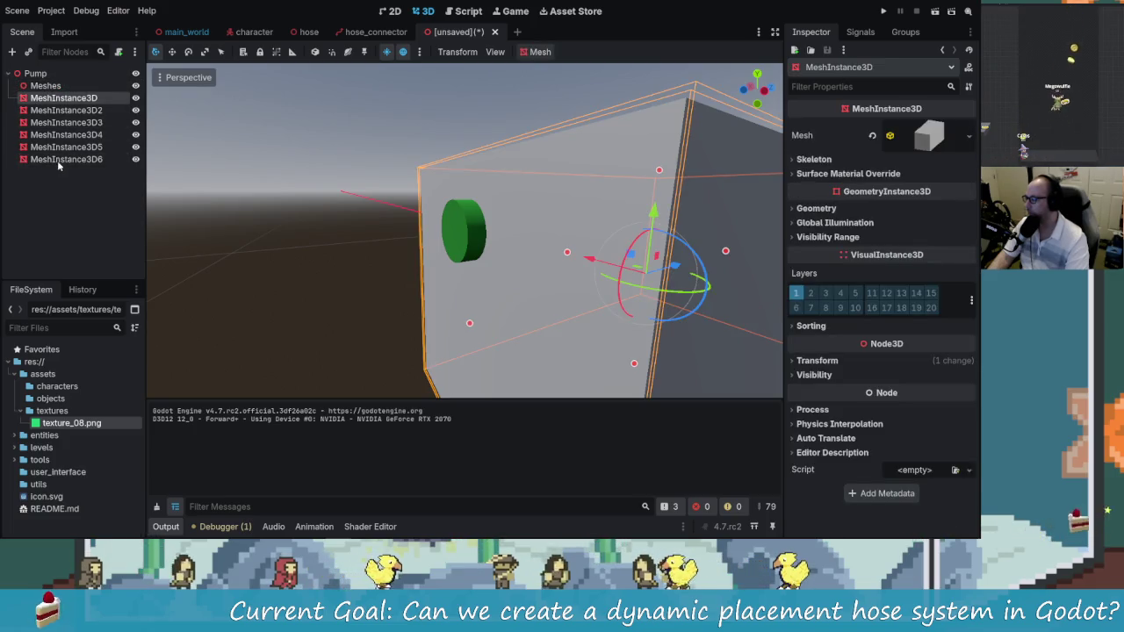
{"action": "left_click", "coordinate": [57, 159], "text": "shift"}
{"action": "left_click_drag", "start_coordinate": [57, 160], "coordinate": [46, 85]}
{"action": "left_click", "coordinate": [75, 160]}
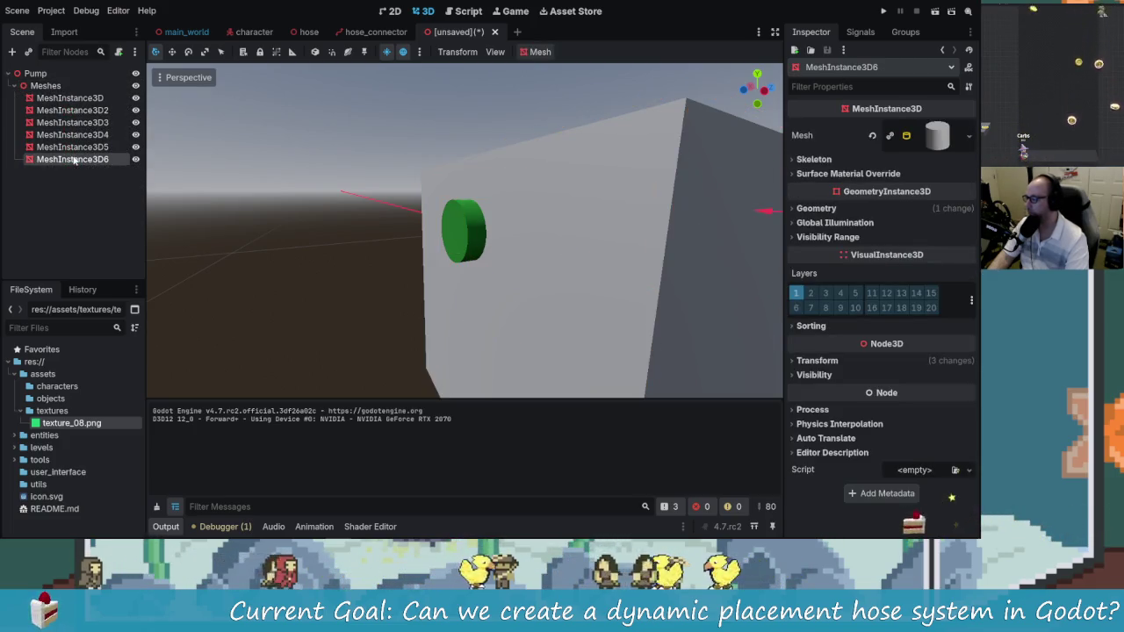
{"action": "scroll", "coordinate": [511, 241], "scroll_direction": "down", "scroll_amount": 6}
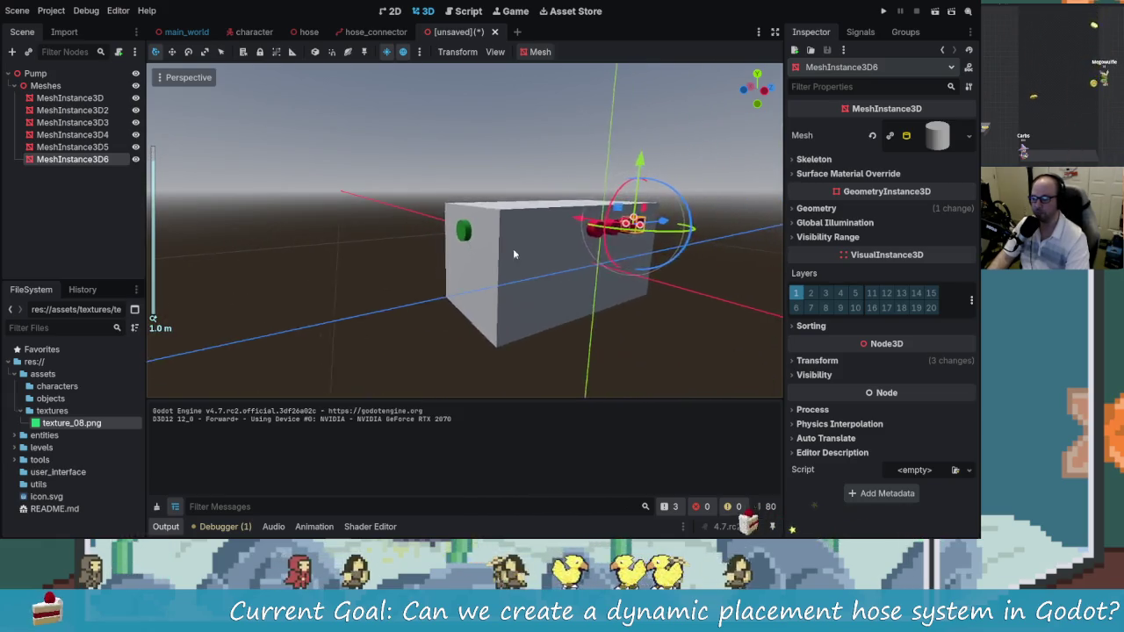
{"action": "left_click", "coordinate": [513, 190]}
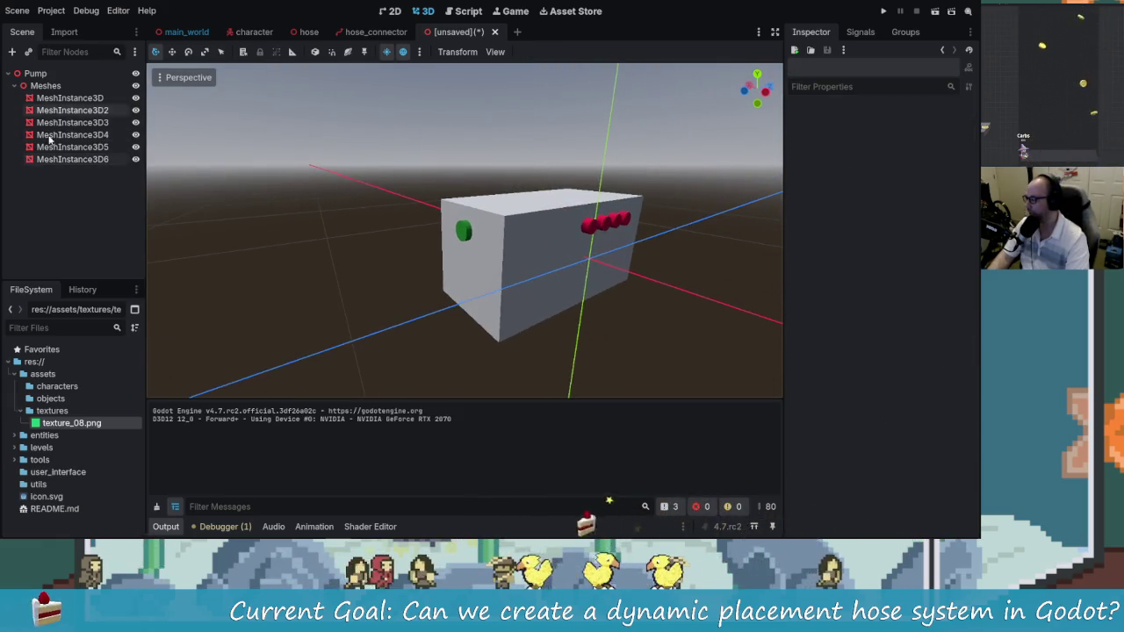
{"action": "left_click", "coordinate": [14, 86]}
{"action": "left_click", "coordinate": [35, 73]}
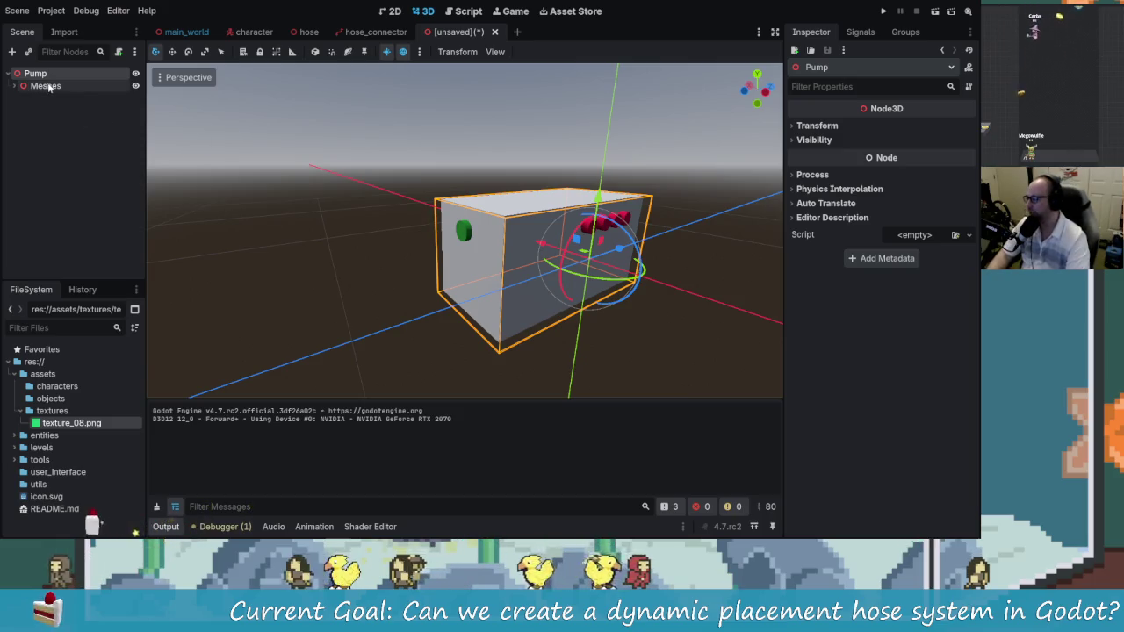
Add an Area3D under Pump and move it to the box's front face
{"action": "key", "text": "ctrl+a"}
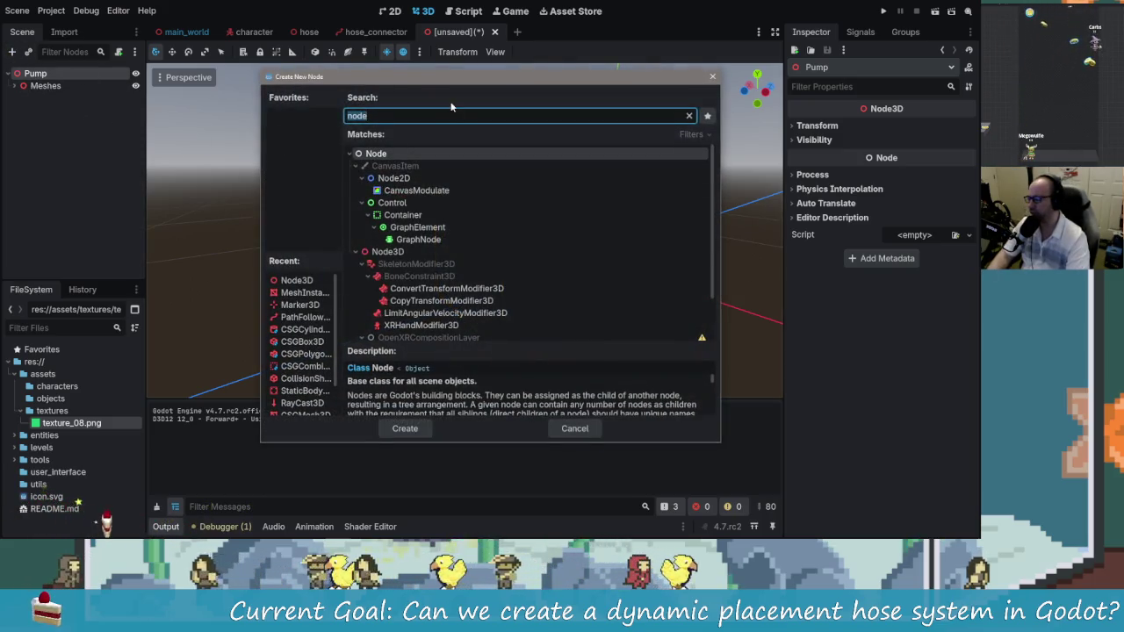
{"action": "type", "text": "area3d"}
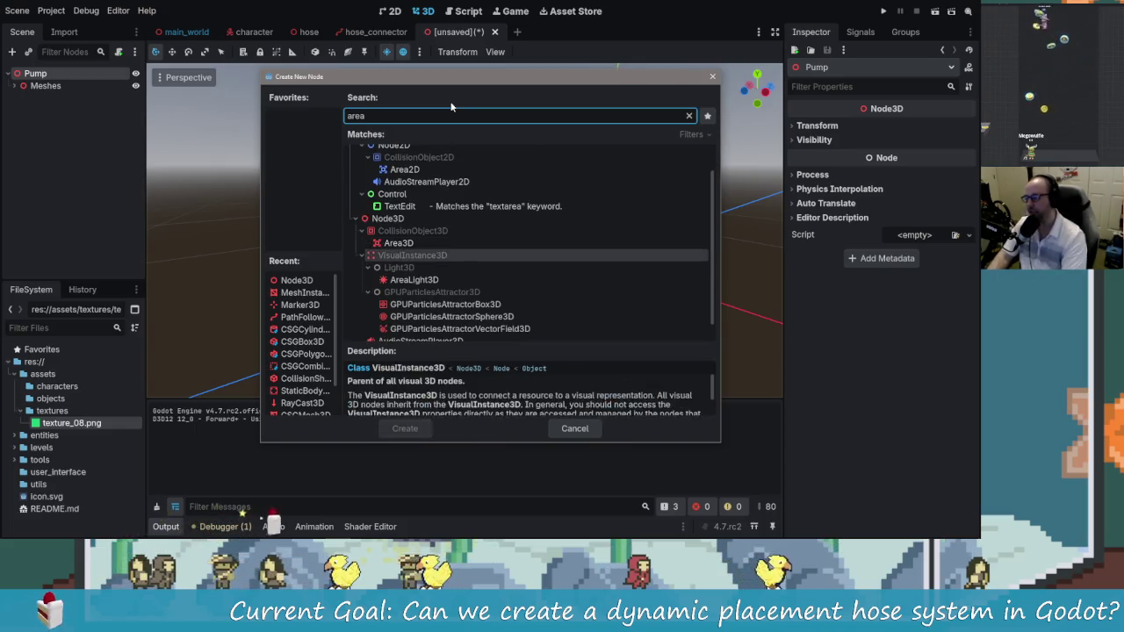
{"action": "key", "text": "Return"}
{"action": "scroll", "coordinate": [655, 257], "scroll_direction": "up", "scroll_amount": 3}
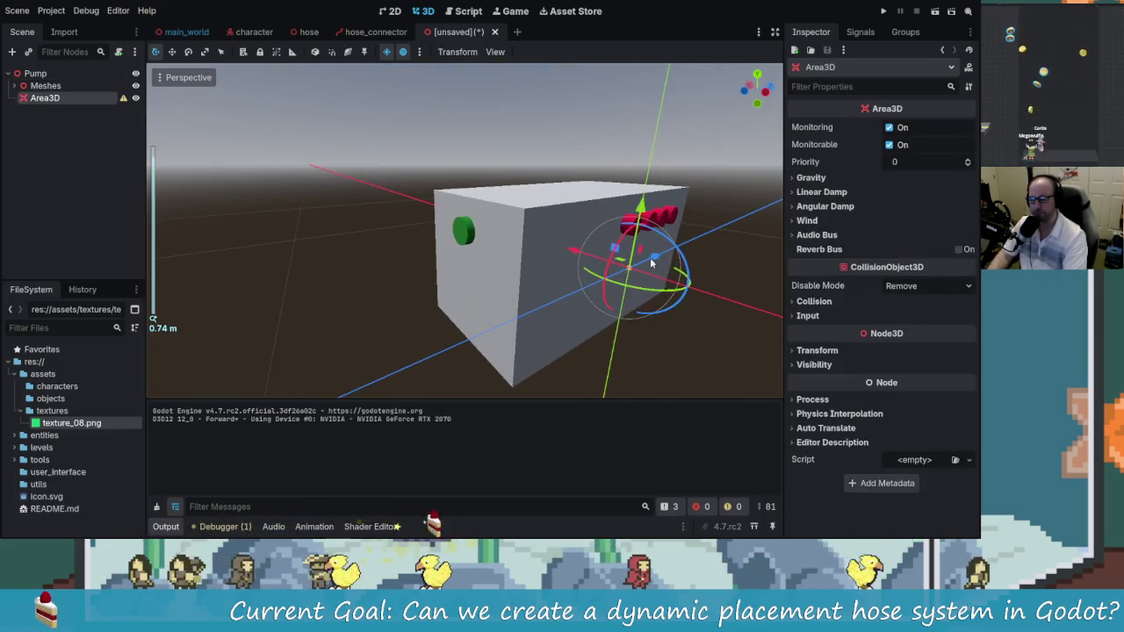
{"action": "left_click_drag", "start_coordinate": [655, 257], "coordinate": [562, 292]}
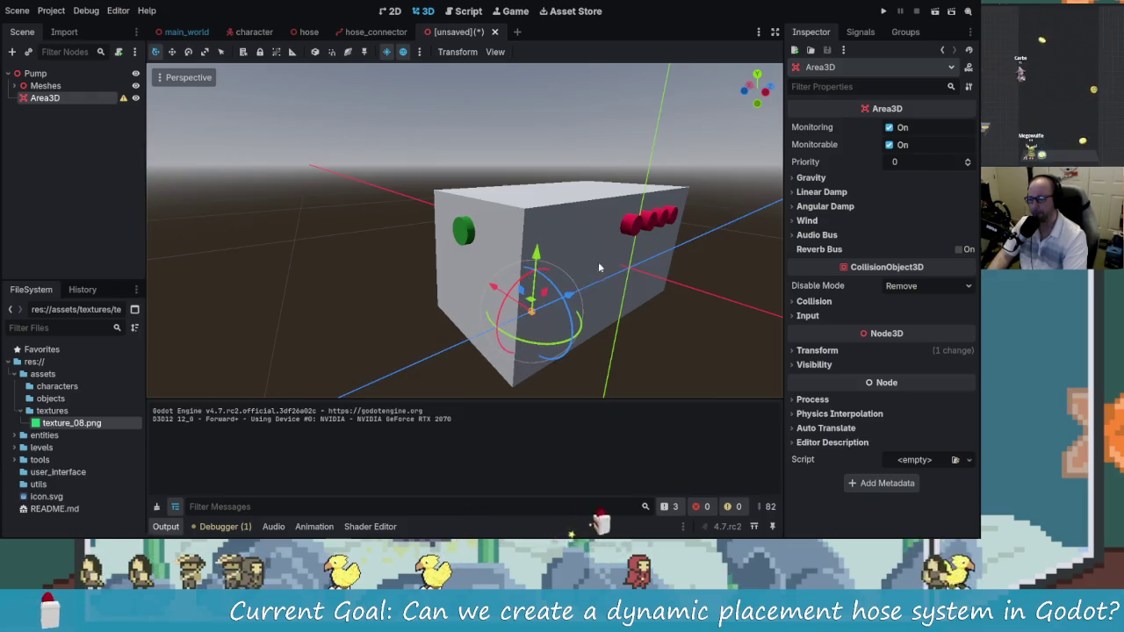
{"action": "left_click", "coordinate": [79, 132]}
{"action": "left_click", "coordinate": [45, 97]}
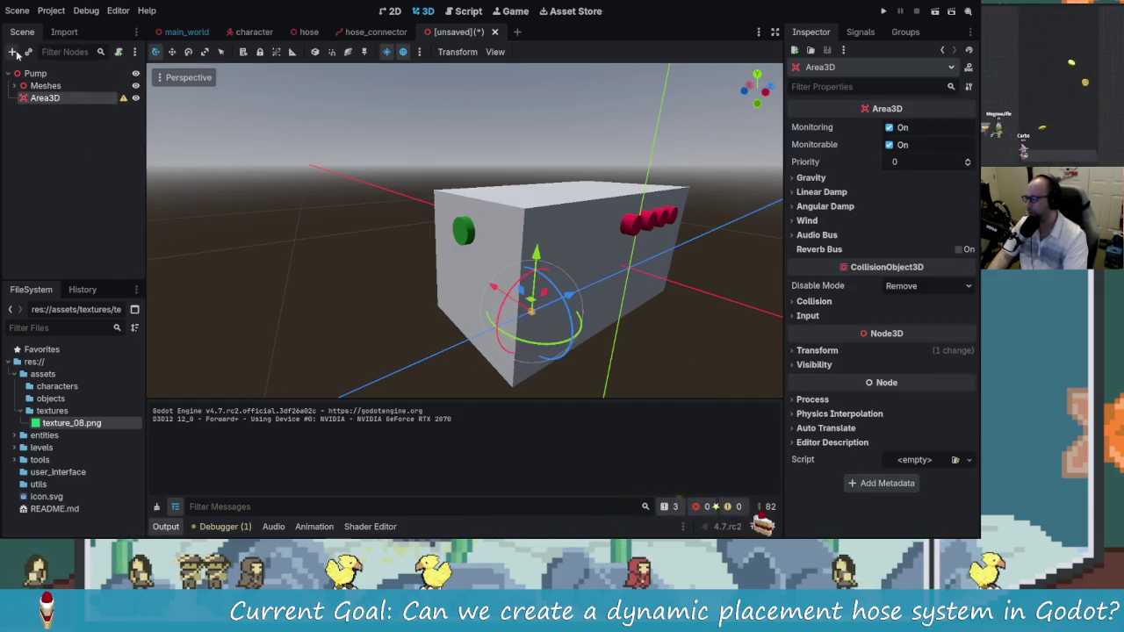
Add a CollisionShape3D child under the Area3D
{"action": "key", "text": "ctrl+a"}
{"action": "type", "text": "collider"}
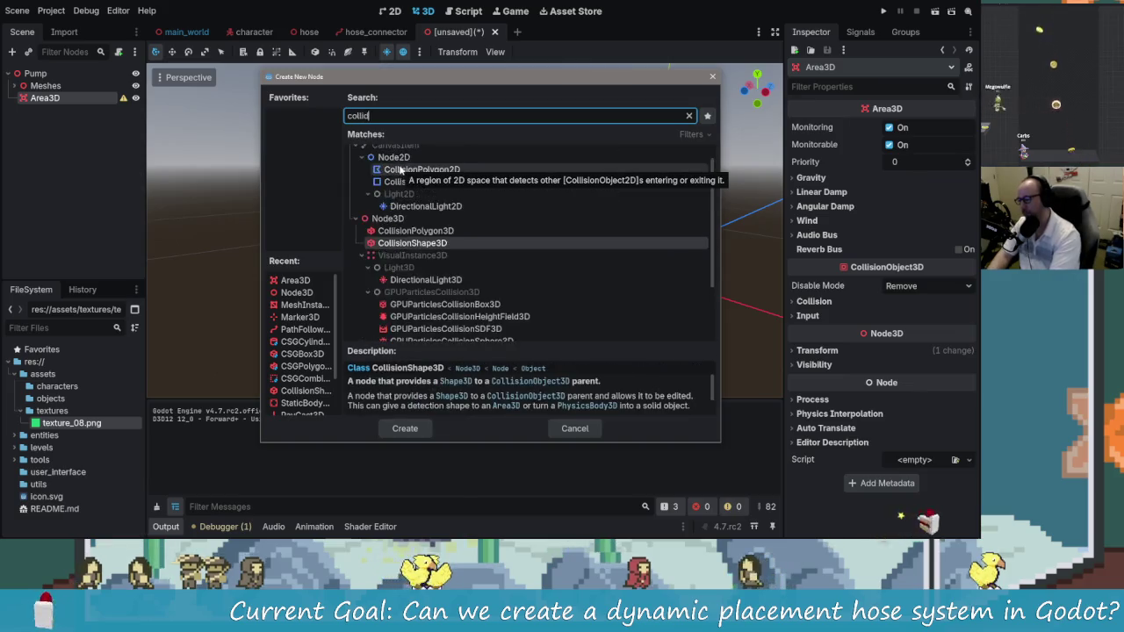
{"action": "key", "text": "BackSpace"}
{"action": "key", "text": "BackSpace"}
{"action": "key", "text": "BackSpace"}
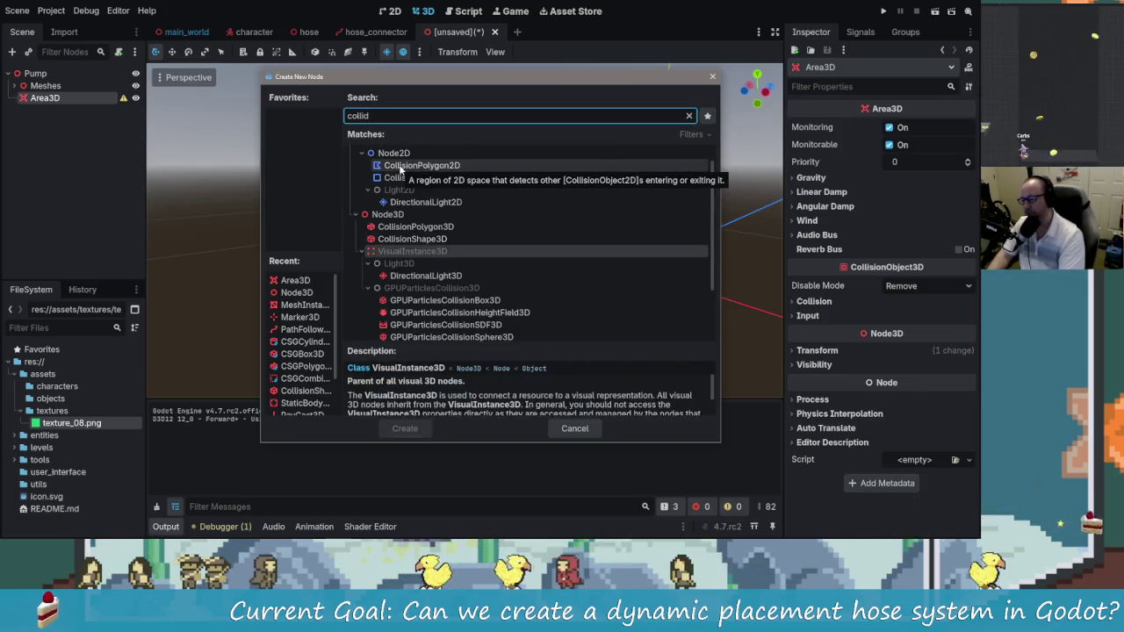
{"action": "double_click", "coordinate": [406, 172]}
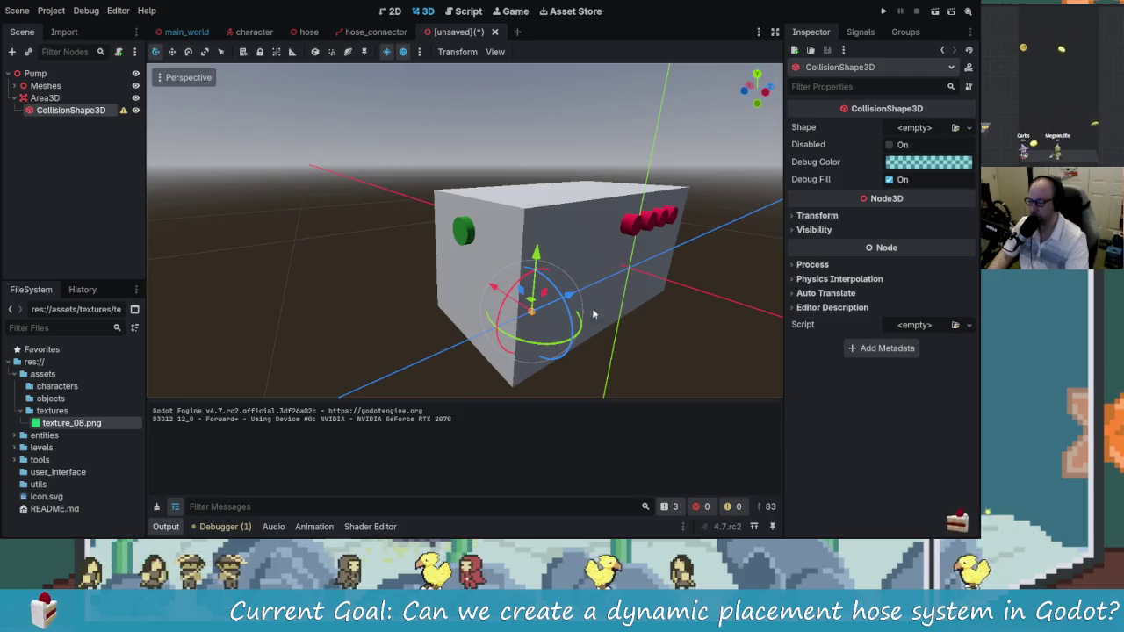
{"action": "scroll", "coordinate": [605, 313], "scroll_direction": "up", "scroll_amount": 3}
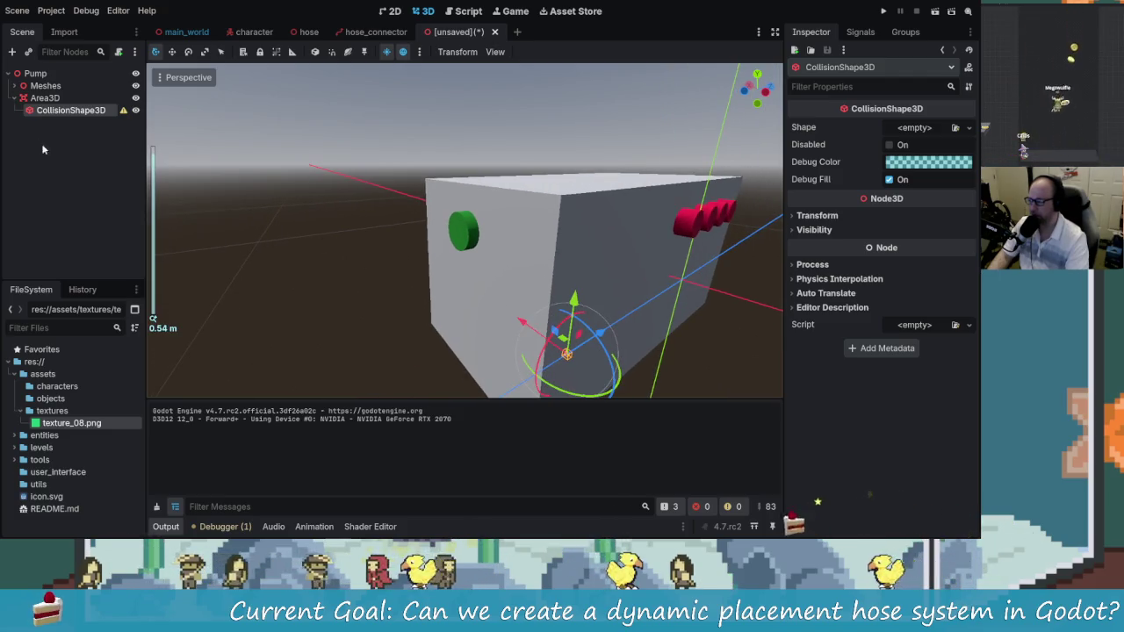
Undo a move of the collision shape and shift the Area3D left along X instead
{"action": "left_click", "coordinate": [44, 98]}
{"action": "left_click", "coordinate": [71, 110]}
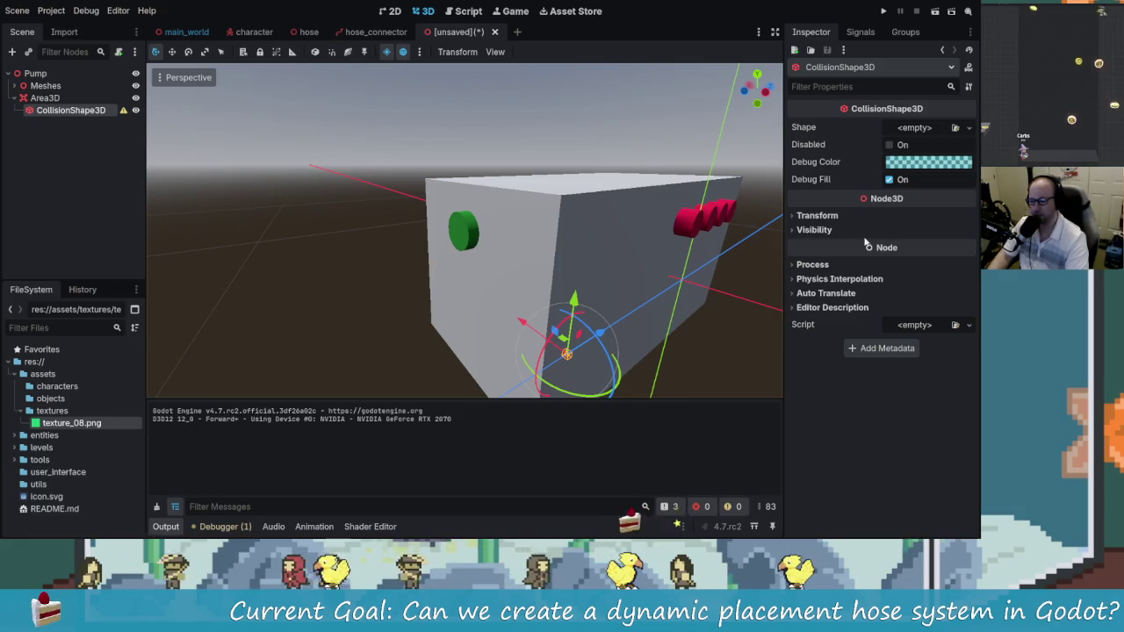
{"action": "left_click_drag", "start_coordinate": [535, 323], "coordinate": [477, 310]}
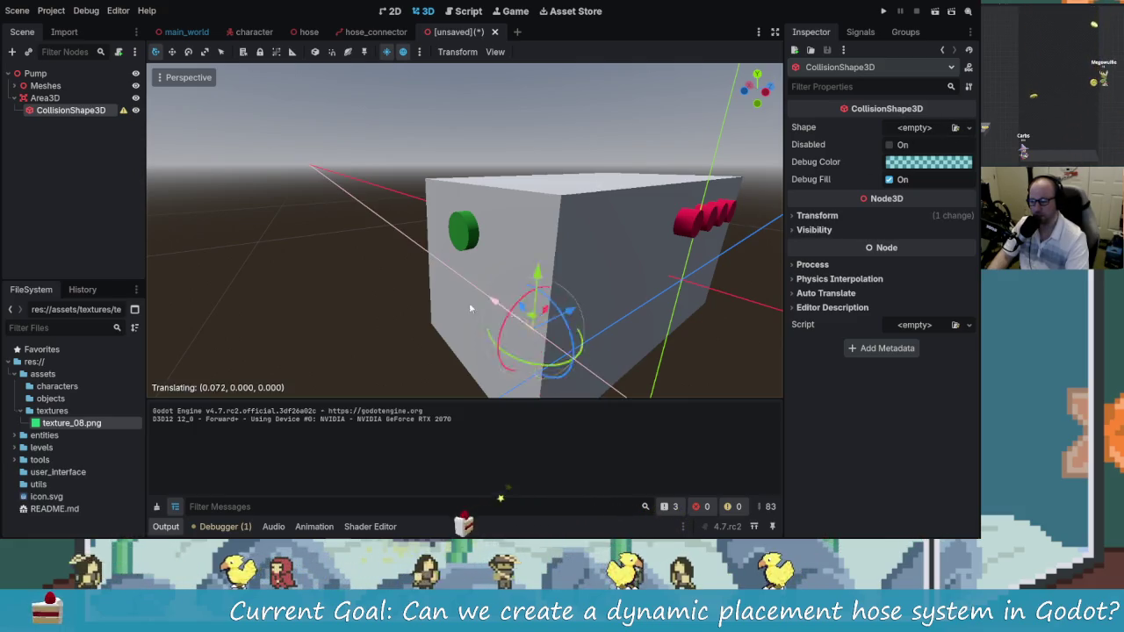
{"action": "key", "text": "ctrl+z"}
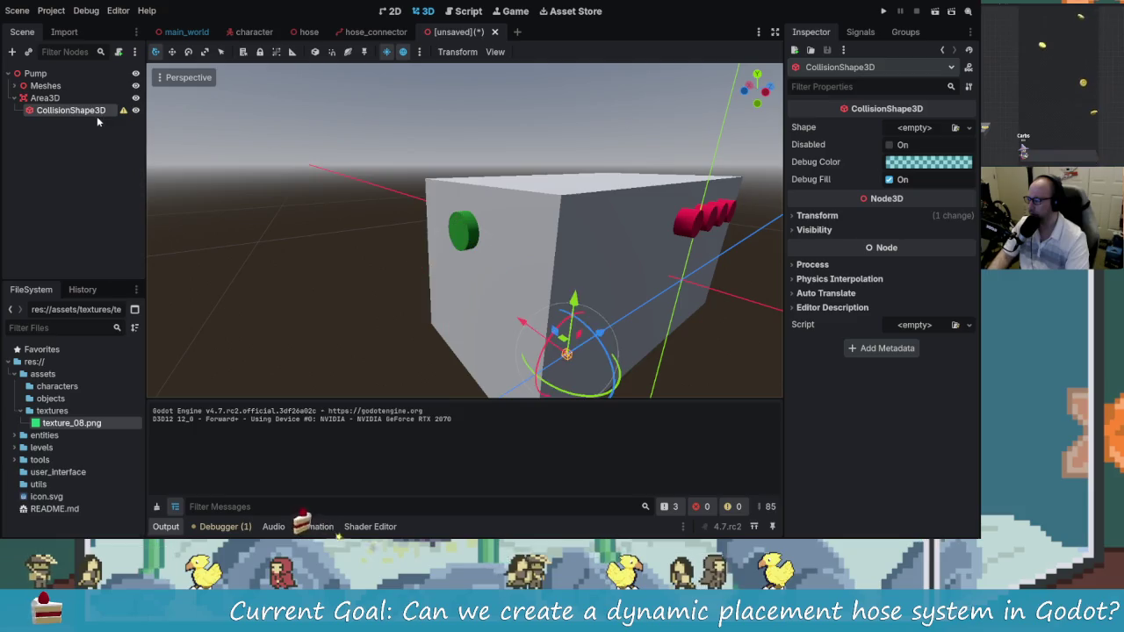
{"action": "left_click", "coordinate": [33, 98]}
{"action": "left_click_drag", "start_coordinate": [529, 334], "coordinate": [446, 300]}
Set the CollisionShape3D's Shape to BoxShape3D
{"action": "scroll", "coordinate": [450, 263], "scroll_direction": "up", "scroll_amount": 5}
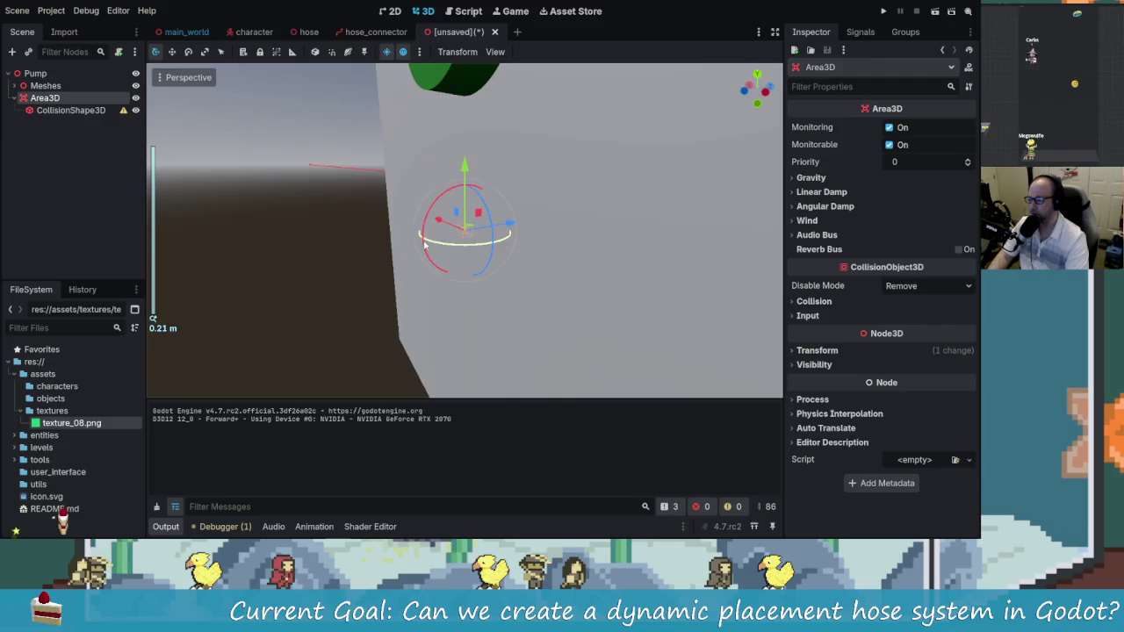
{"action": "left_click", "coordinate": [75, 110]}
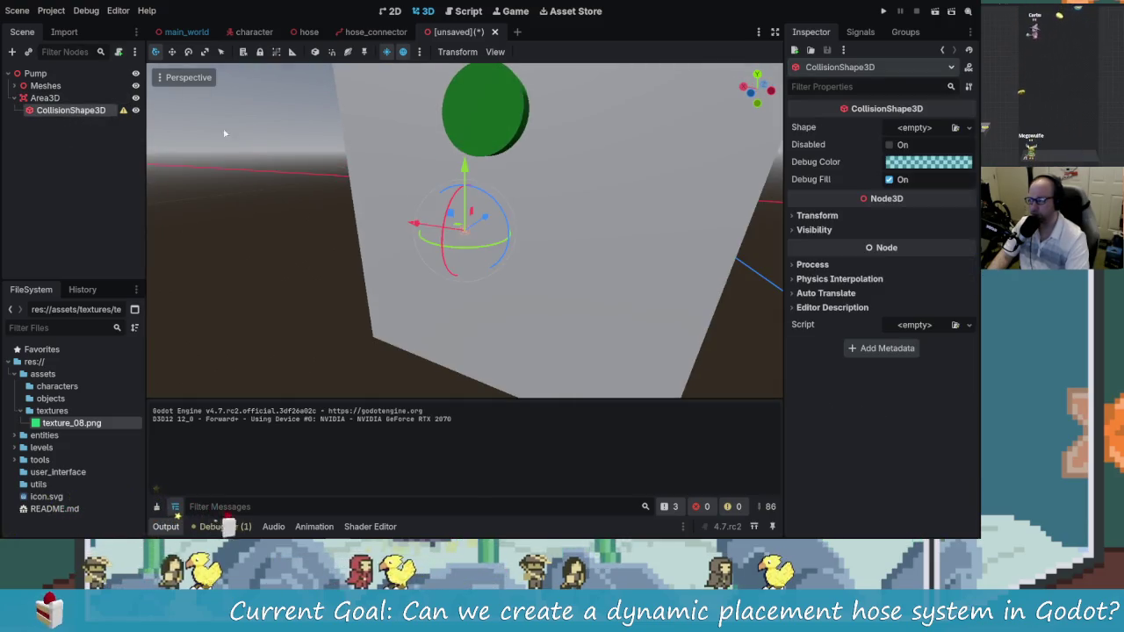
{"action": "left_click", "coordinate": [970, 128]}
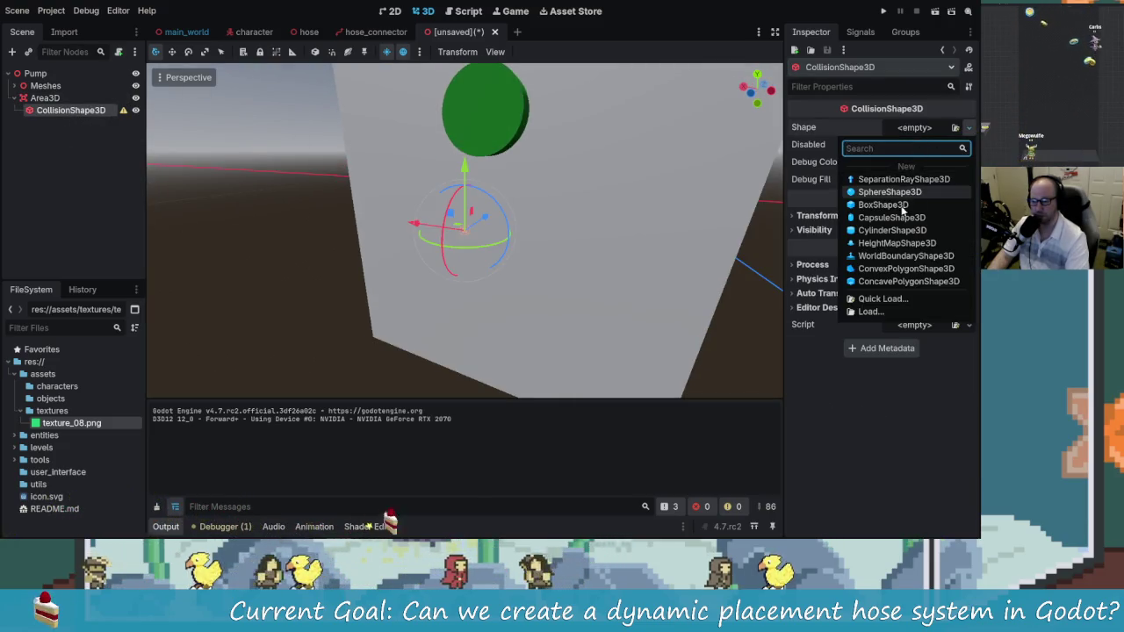
{"action": "left_click", "coordinate": [869, 205]}
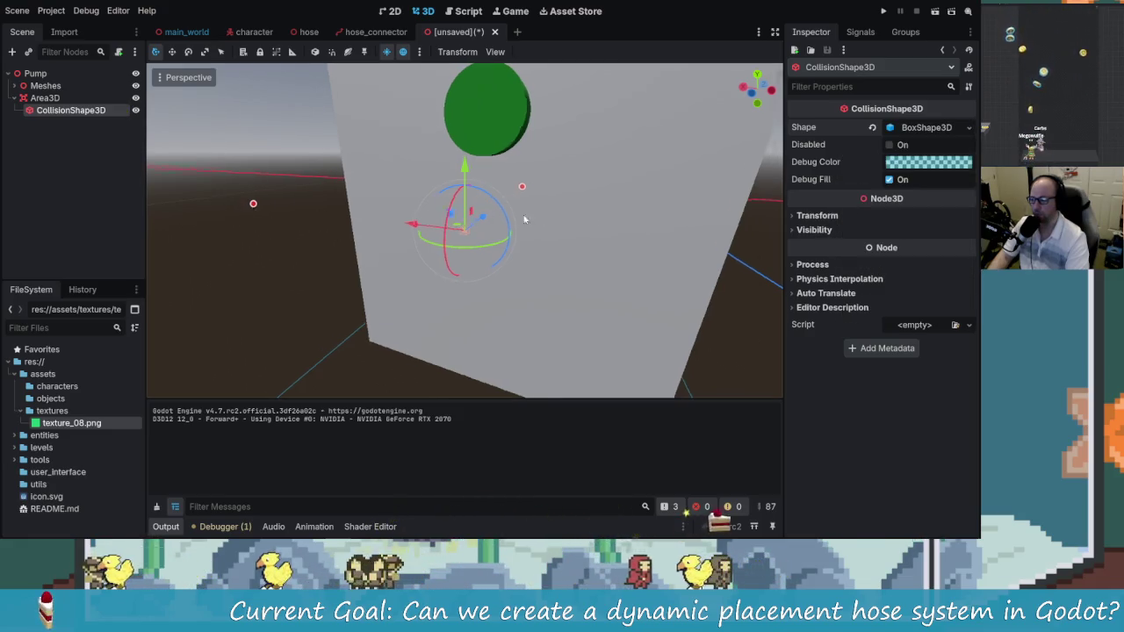
{"action": "scroll", "coordinate": [507, 219], "scroll_direction": "down", "scroll_amount": 5}
{"action": "scroll", "coordinate": [576, 266], "scroll_direction": "up", "scroll_amount": 3}
{"action": "scroll", "coordinate": [574, 261], "scroll_direction": "down", "scroll_amount": 1}
Narrow the collision box to 0.66 wide and shrink its height, then undo the box shape
{"action": "mouse_move", "coordinate": [588, 255]}
{"action": "left_mouse_down"}
{"action": "mouse_move", "coordinate": [354, 231]}
{"action": "mouse_move", "coordinate": [524, 250]}
{"action": "left_mouse_up"}
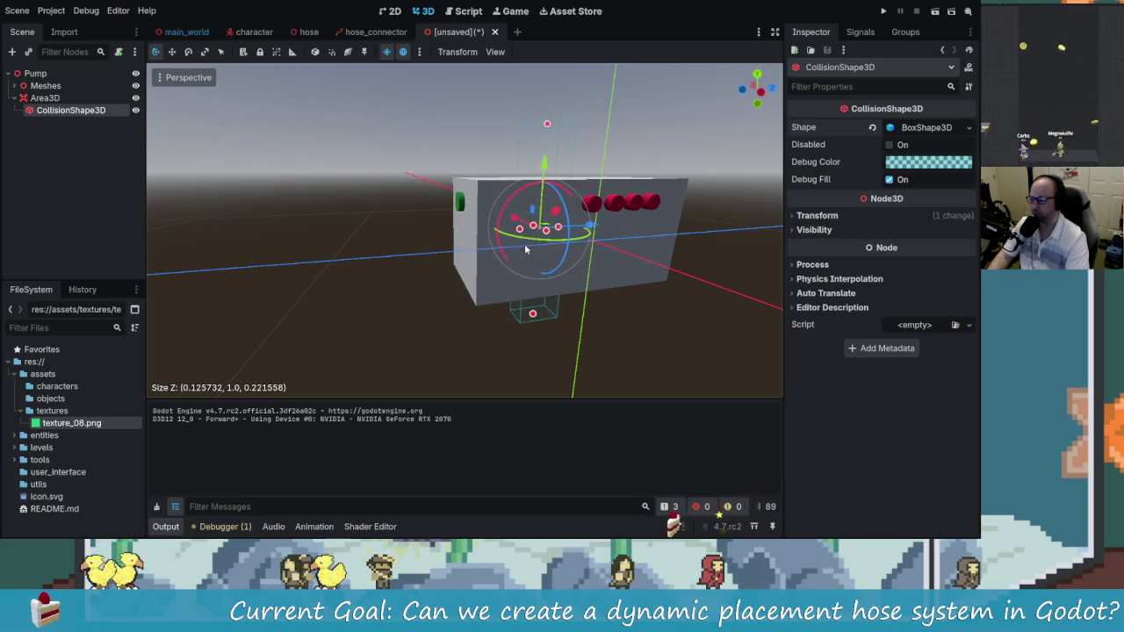
{"action": "left_click_drag", "start_coordinate": [551, 123], "coordinate": [555, 283]}
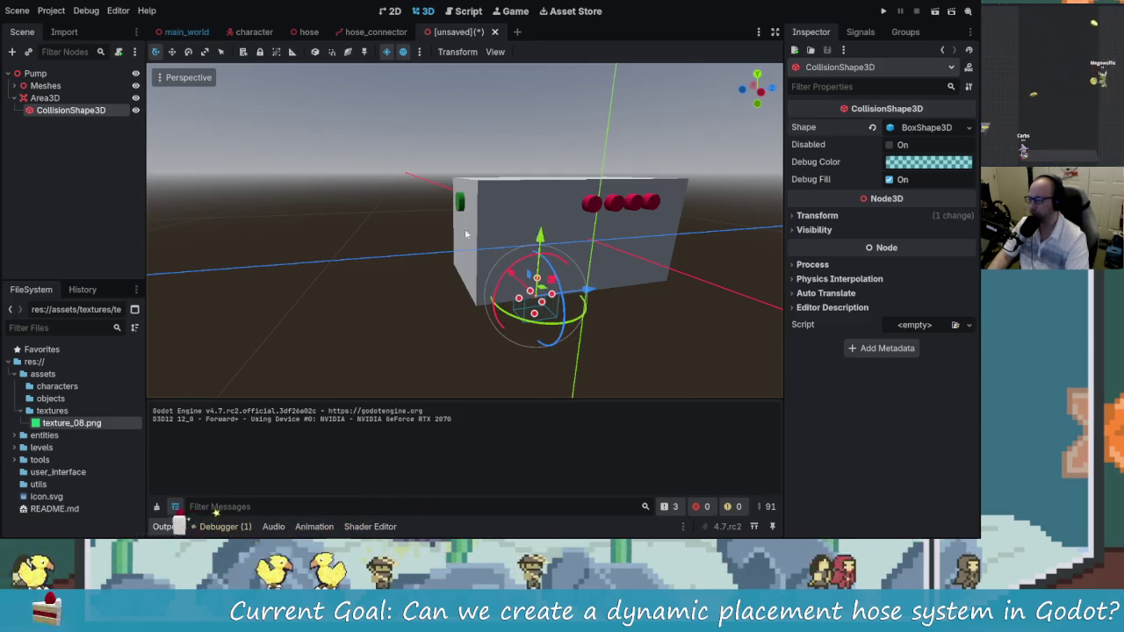
{"action": "left_click_drag", "start_coordinate": [497, 240], "coordinate": [468, 238]}
{"action": "left_click", "coordinate": [45, 98]}
{"action": "mouse_move", "coordinate": [228, 202]}
{"action": "left_mouse_down"}
{"action": "mouse_move", "coordinate": [402, 219]}
{"action": "mouse_move", "coordinate": [484, 206]}
{"action": "left_mouse_up"}
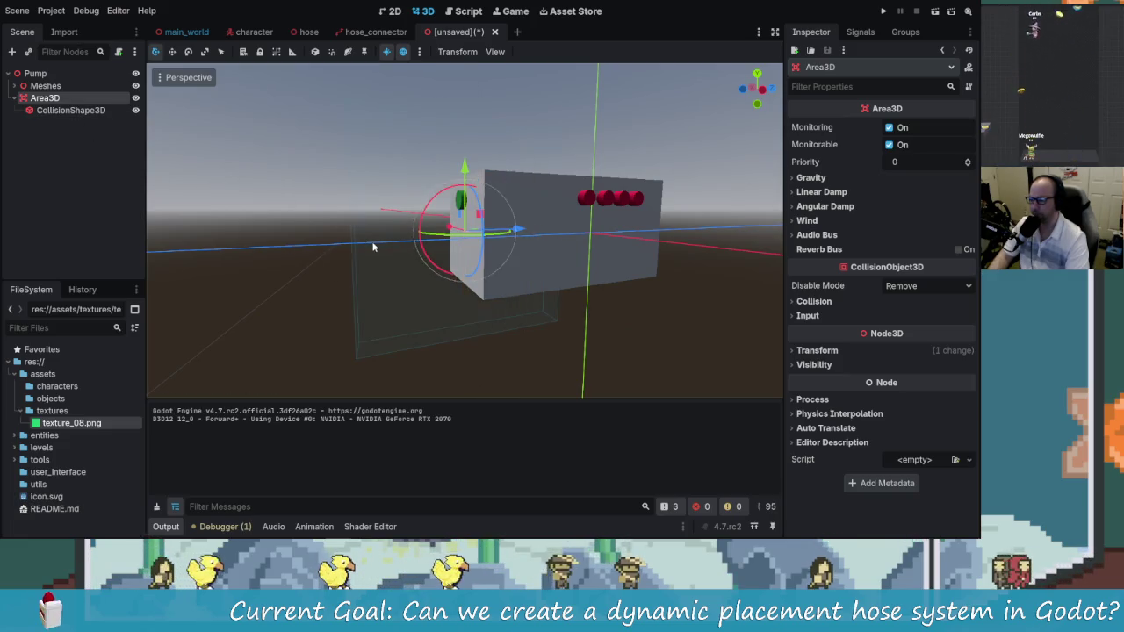
{"action": "key", "text": "ctrl+z"}
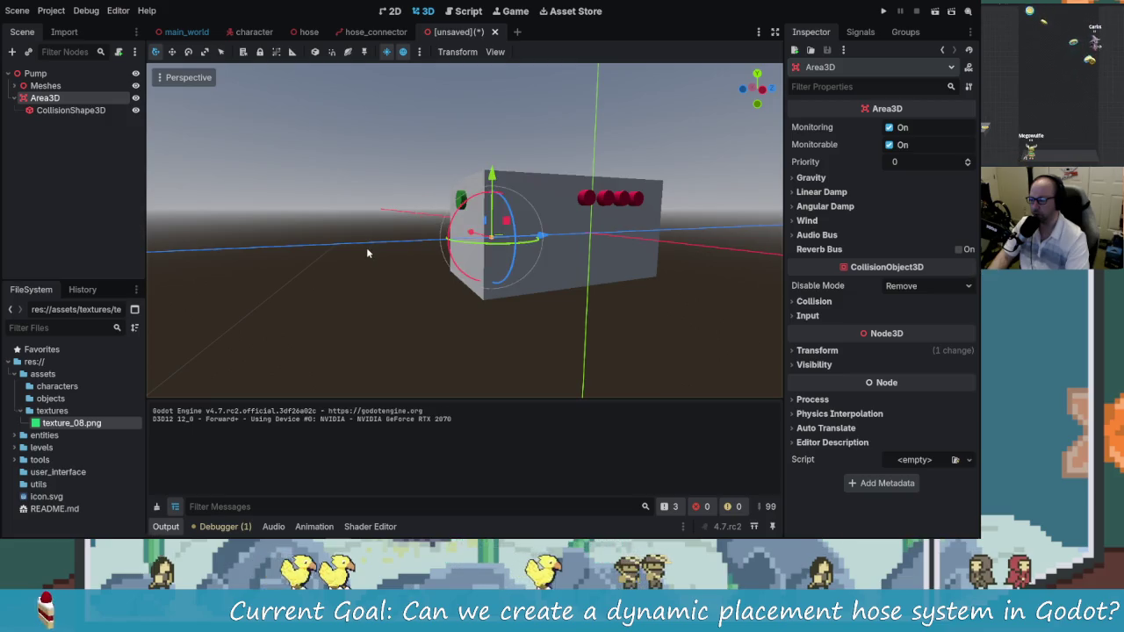
Give the CollisionShape3D a BoxShape3D again and shrink the box from one side
{"action": "left_click", "coordinate": [84, 110]}
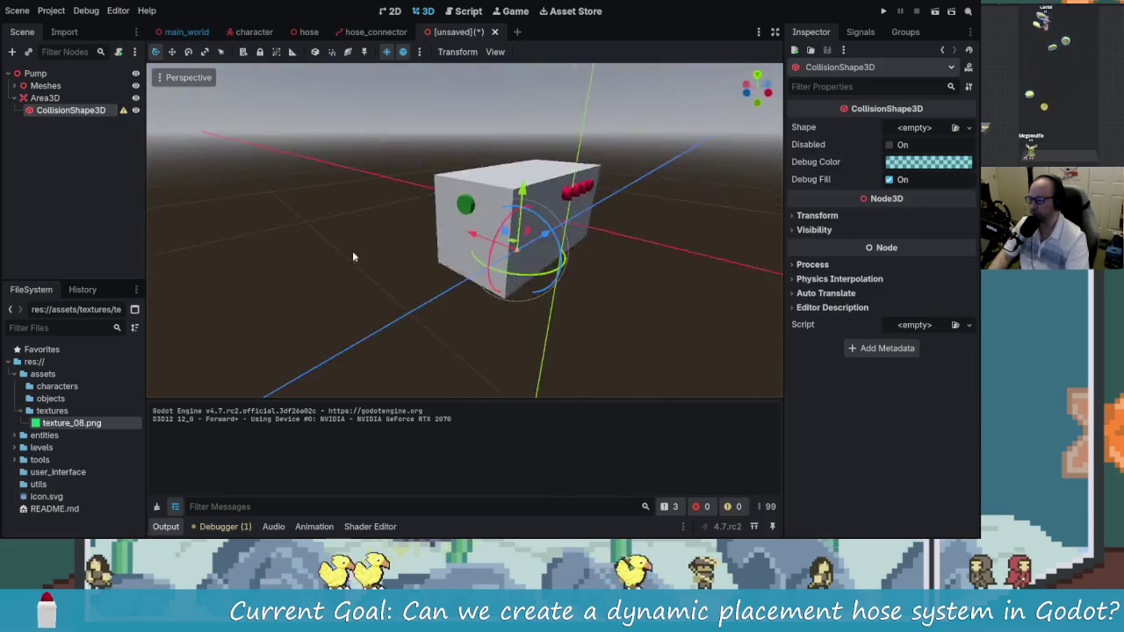
{"action": "left_click", "coordinate": [45, 98]}
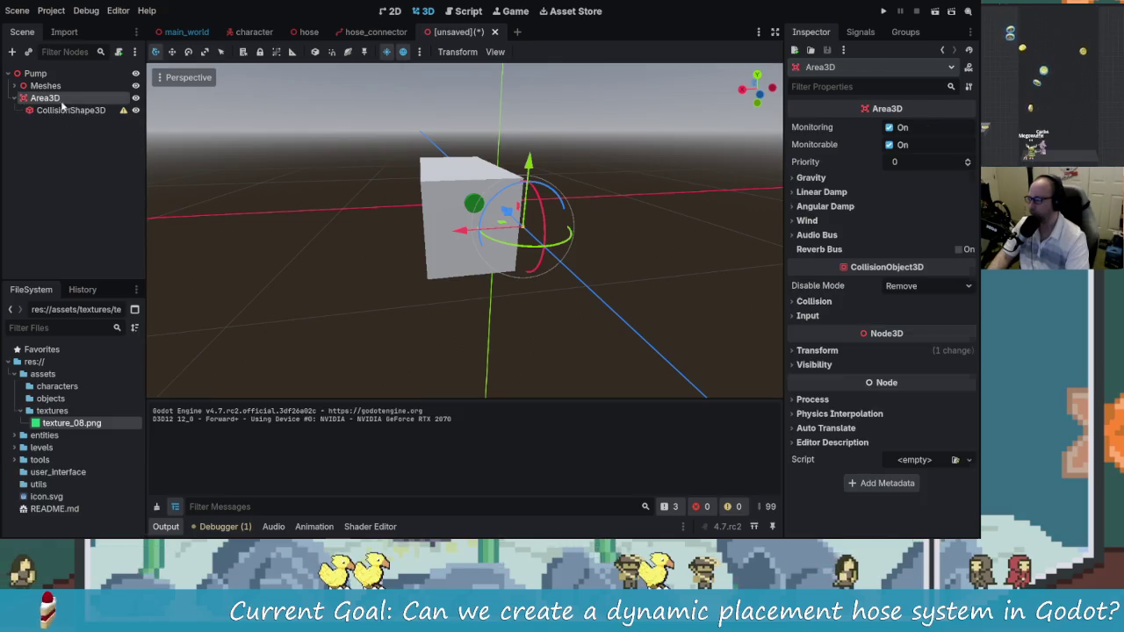
{"action": "left_click", "coordinate": [76, 111]}
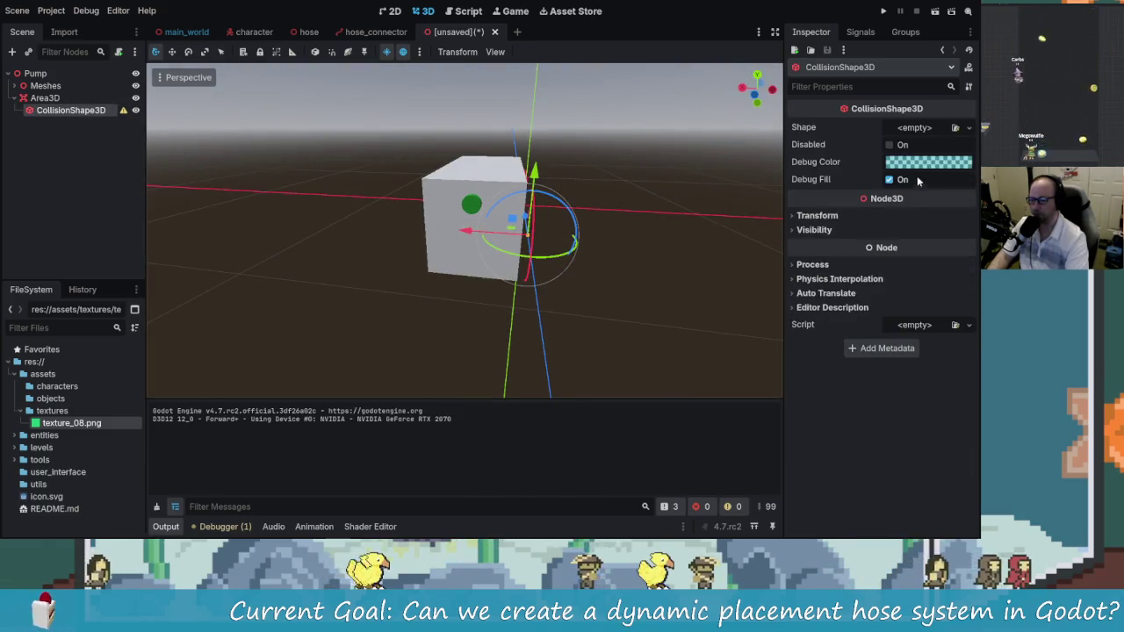
{"action": "left_click", "coordinate": [969, 129]}
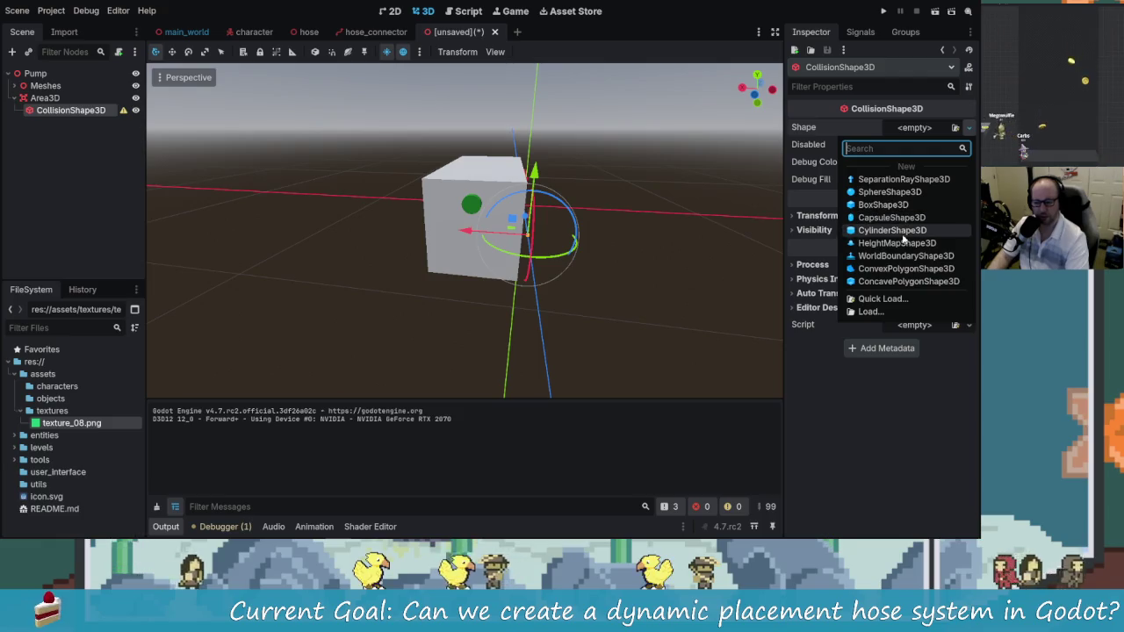
{"action": "left_click", "coordinate": [882, 204]}
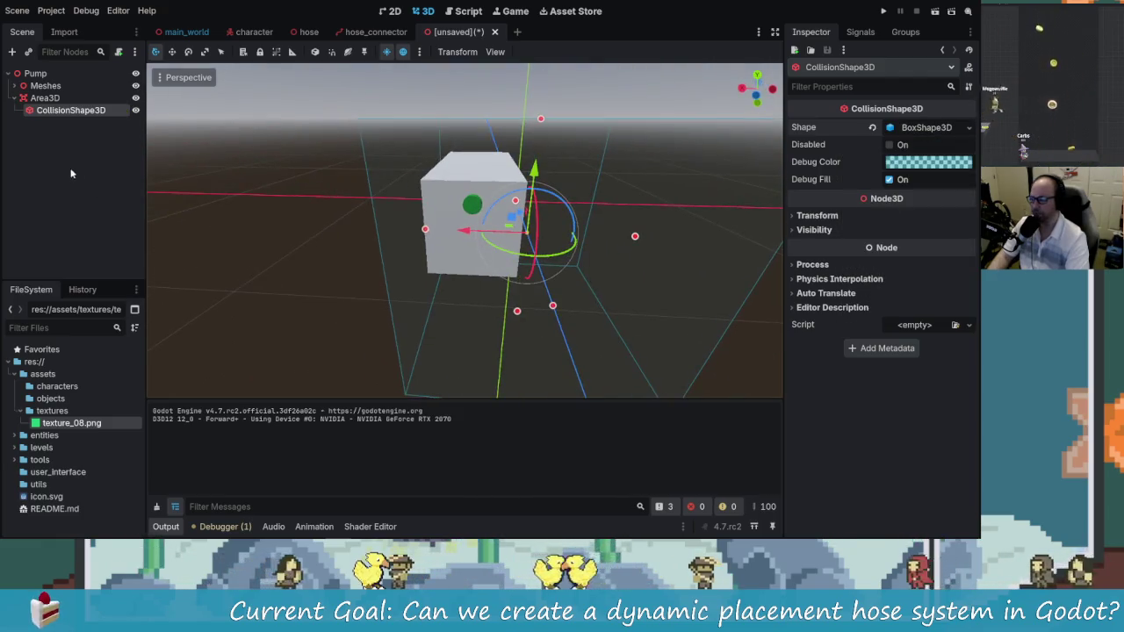
{"action": "mouse_move", "coordinate": [632, 243]}
{"action": "left_mouse_down"}
{"action": "mouse_move", "coordinate": [648, 258]}
{"action": "mouse_move", "coordinate": [597, 277]}
{"action": "mouse_move", "coordinate": [461, 252]}
{"action": "mouse_move", "coordinate": [429, 308]}
{"action": "mouse_move", "coordinate": [493, 224]}
{"action": "left_mouse_up"}
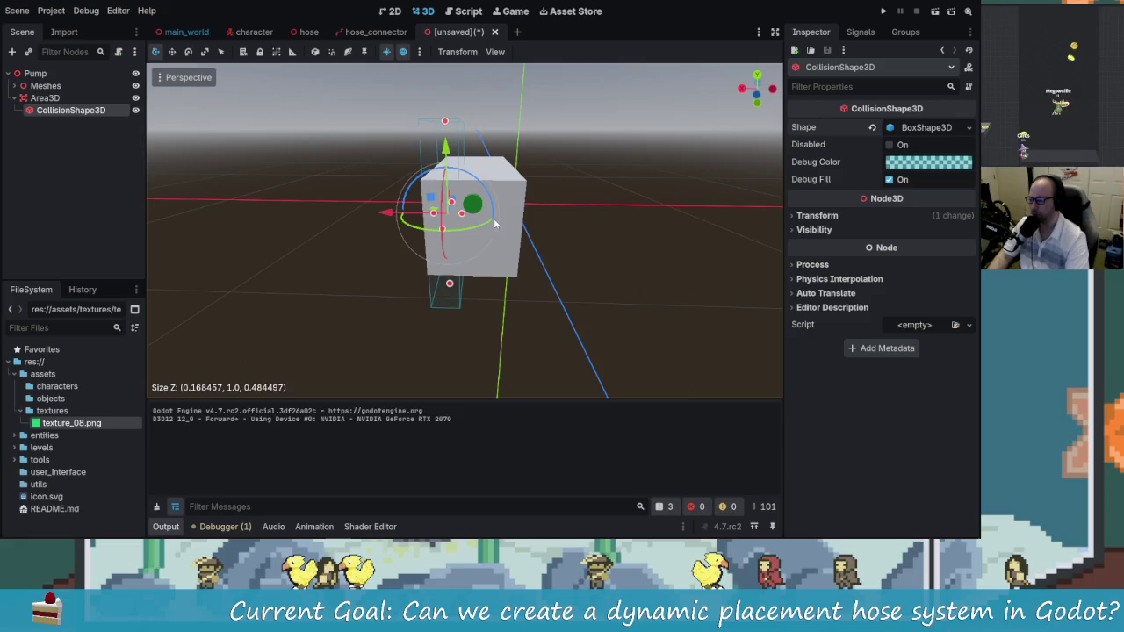
{"action": "mouse_move", "coordinate": [577, 245]}
{"action": "left_mouse_down"}
{"action": "mouse_move", "coordinate": [497, 150]}
{"action": "mouse_move", "coordinate": [505, 290]}
{"action": "mouse_move", "coordinate": [505, 262]}
{"action": "mouse_move", "coordinate": [646, 305]}
{"action": "left_mouse_up"}
{"action": "scroll", "coordinate": [470, 228], "scroll_direction": "up", "scroll_amount": 2}
{"action": "scroll", "coordinate": [470, 228], "scroll_direction": "up", "scroll_amount": 2}
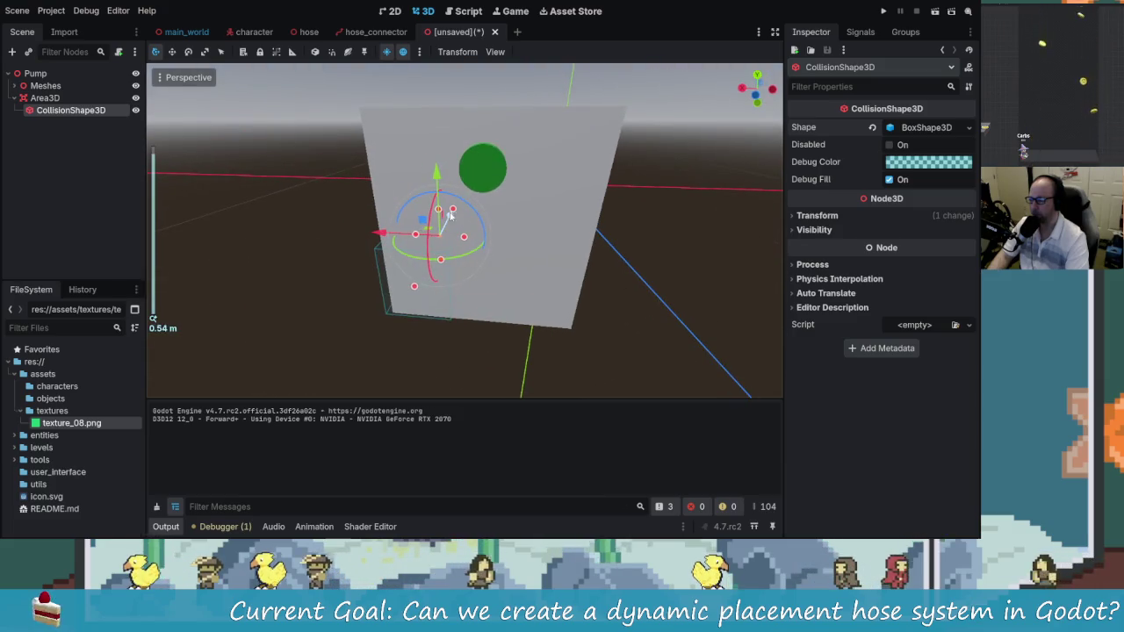
{"action": "left_click_drag", "start_coordinate": [453, 212], "coordinate": [448, 262]}
Move the Area3D up, left and slightly in depth with the gizmo arrows
{"action": "left_click", "coordinate": [58, 99]}
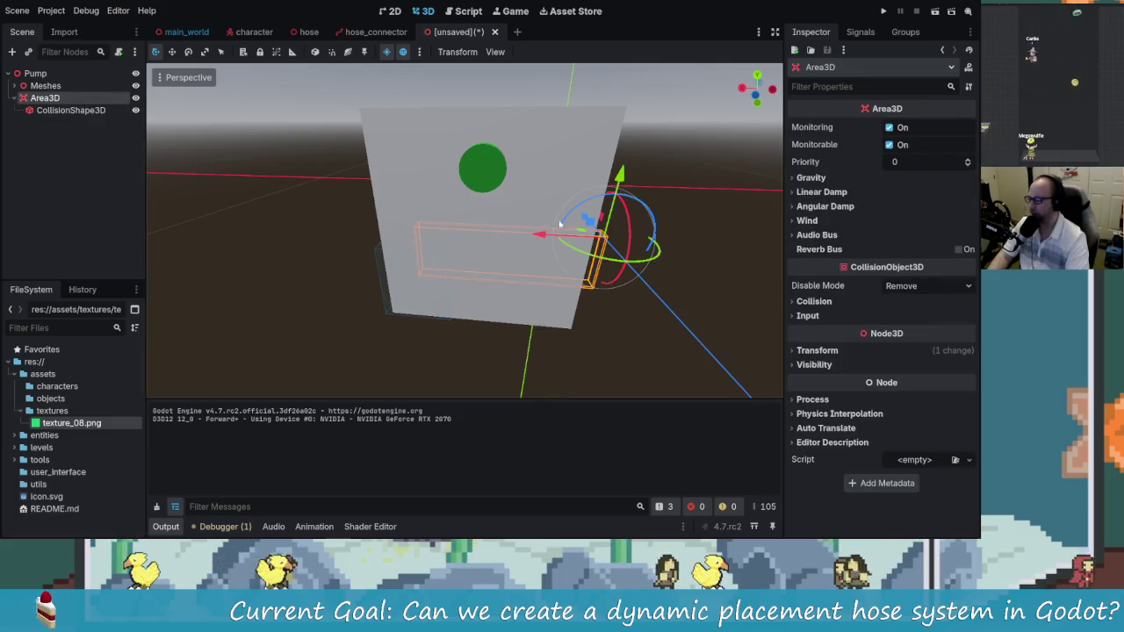
{"action": "left_click_drag", "start_coordinate": [619, 173], "coordinate": [629, 77]}
{"action": "left_click_drag", "start_coordinate": [565, 147], "coordinate": [421, 147]}
{"action": "scroll", "coordinate": [494, 108], "scroll_direction": "up", "scroll_amount": 3}
{"action": "left_click_drag", "start_coordinate": [494, 109], "coordinate": [496, 114]}
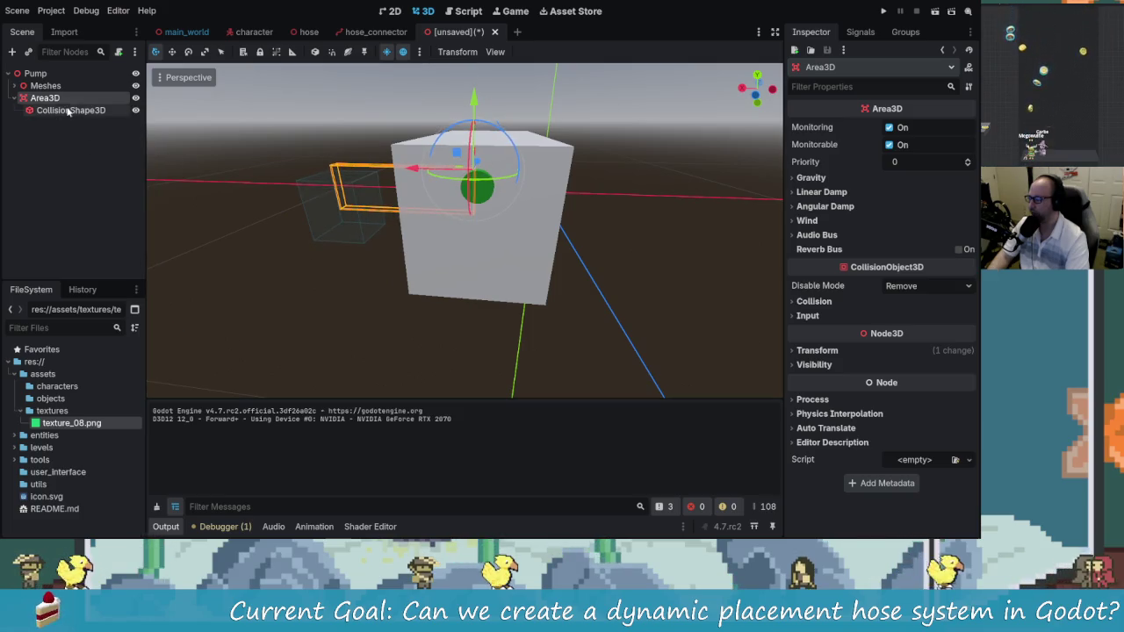
Revert the CollisionShape3D's Transform Position to 0, 0, 0 so it centres on the Area3D
{"action": "left_click", "coordinate": [67, 110]}
{"action": "left_click", "coordinate": [819, 215]}
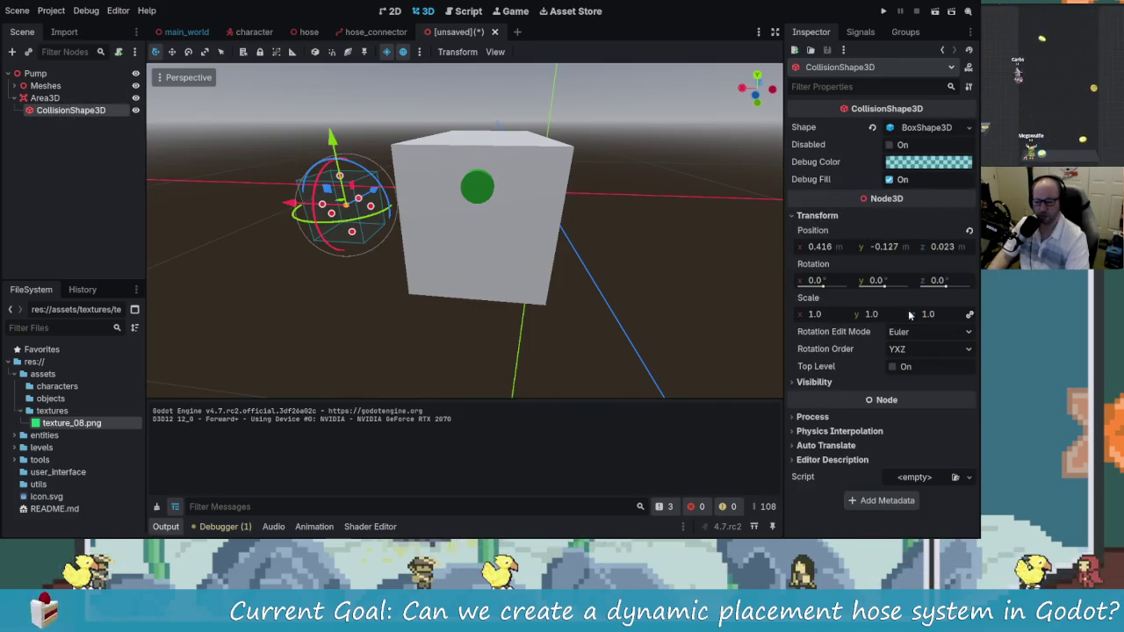
{"action": "left_click", "coordinate": [969, 229]}
{"action": "scroll", "coordinate": [683, 178], "scroll_direction": "up", "scroll_amount": 5}
{"action": "scroll", "coordinate": [703, 170], "scroll_direction": "down", "scroll_amount": 2}
{"action": "mouse_move", "coordinate": [702, 170]}
{"action": "left_mouse_down"}
{"action": "mouse_move", "coordinate": [460, 181]}
{"action": "mouse_move", "coordinate": [562, 182]}
{"action": "mouse_move", "coordinate": [219, 143]}
{"action": "left_mouse_up"}
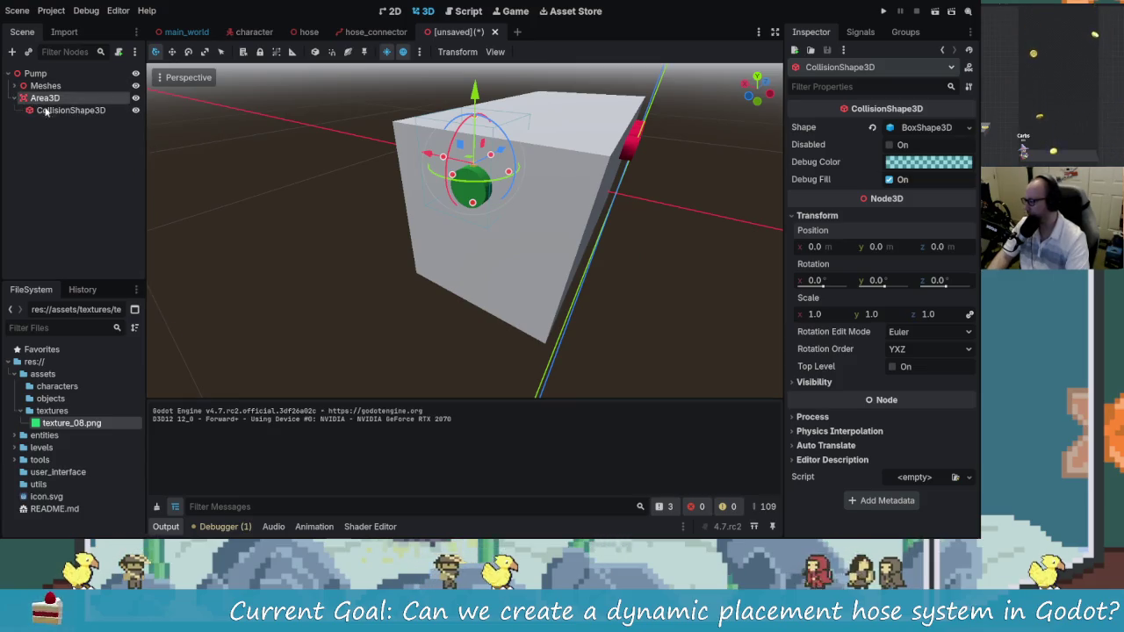
{"action": "mouse_move", "coordinate": [415, 173]}
{"action": "left_mouse_down"}
{"action": "mouse_move", "coordinate": [457, 202]}
{"action": "mouse_move", "coordinate": [514, 191]}
{"action": "mouse_move", "coordinate": [530, 166]}
{"action": "mouse_move", "coordinate": [288, 130]}
{"action": "left_mouse_up"}
{"action": "scroll", "coordinate": [456, 202], "scroll_direction": "up", "scroll_amount": 4}
{"action": "scroll", "coordinate": [457, 202], "scroll_direction": "down", "scroll_amount": 3}
{"action": "scroll", "coordinate": [514, 191], "scroll_direction": "up", "scroll_amount": 3}
{"action": "scroll", "coordinate": [518, 185], "scroll_direction": "down", "scroll_amount": 3}
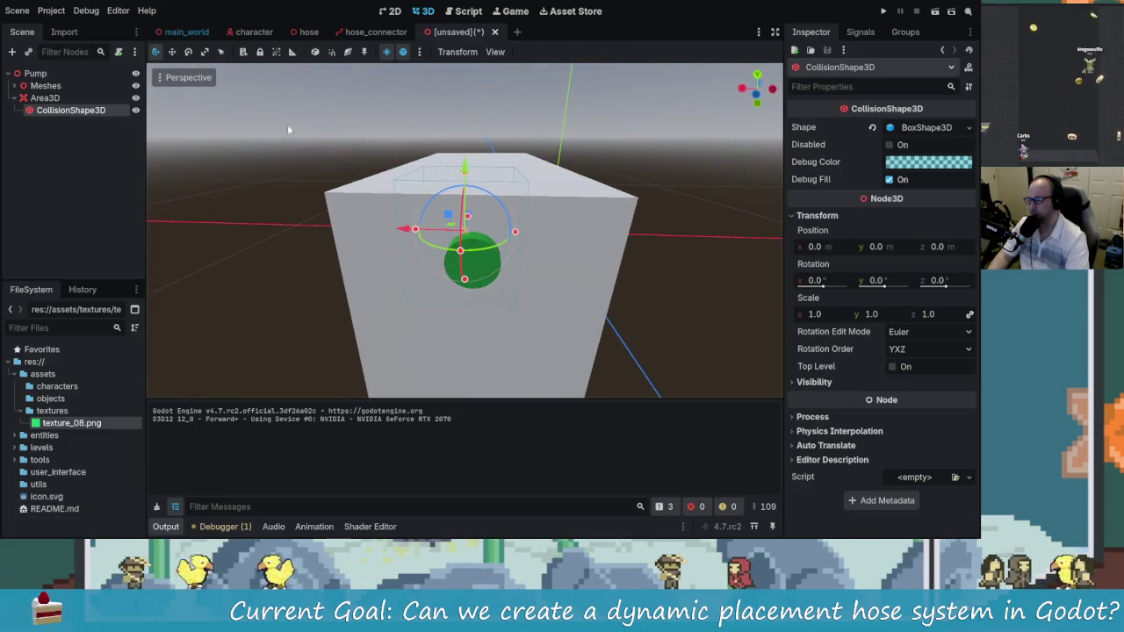
{"action": "left_click", "coordinate": [44, 98]}
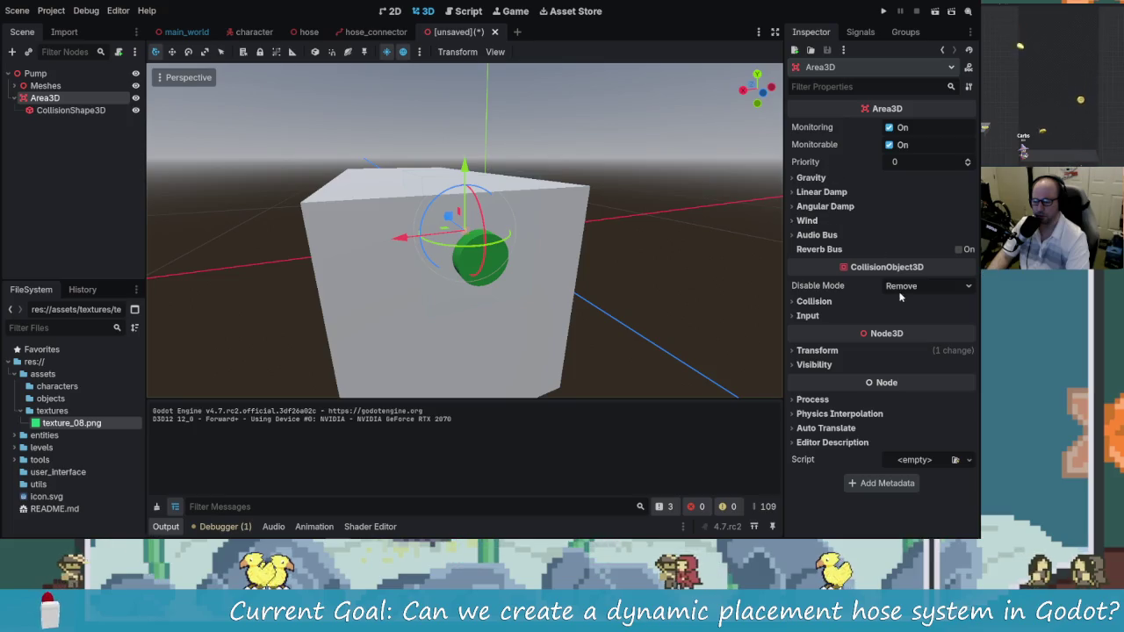
Reset the Area3D's position, then drag it to 0.31, 0.112, -0.501 over the green button
{"action": "left_click", "coordinate": [849, 353]}
{"action": "left_click", "coordinate": [962, 367]}
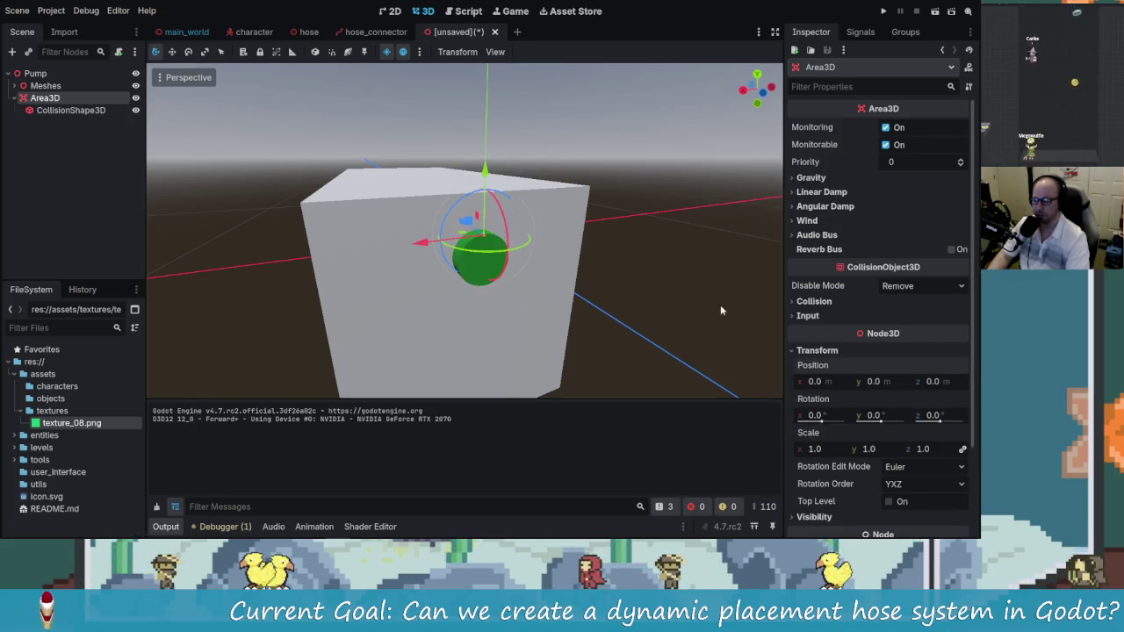
{"action": "mouse_move", "coordinate": [691, 306]}
{"action": "left_mouse_down"}
{"action": "mouse_move", "coordinate": [610, 296]}
{"action": "mouse_move", "coordinate": [662, 314]}
{"action": "mouse_move", "coordinate": [527, 296]}
{"action": "mouse_move", "coordinate": [615, 279]}
{"action": "mouse_move", "coordinate": [562, 290]}
{"action": "left_mouse_up"}
{"action": "left_click_drag", "start_coordinate": [457, 275], "coordinate": [412, 274]}
{"action": "left_click_drag", "start_coordinate": [477, 223], "coordinate": [475, 198]}
{"action": "left_click_drag", "start_coordinate": [452, 239], "coordinate": [439, 239]}
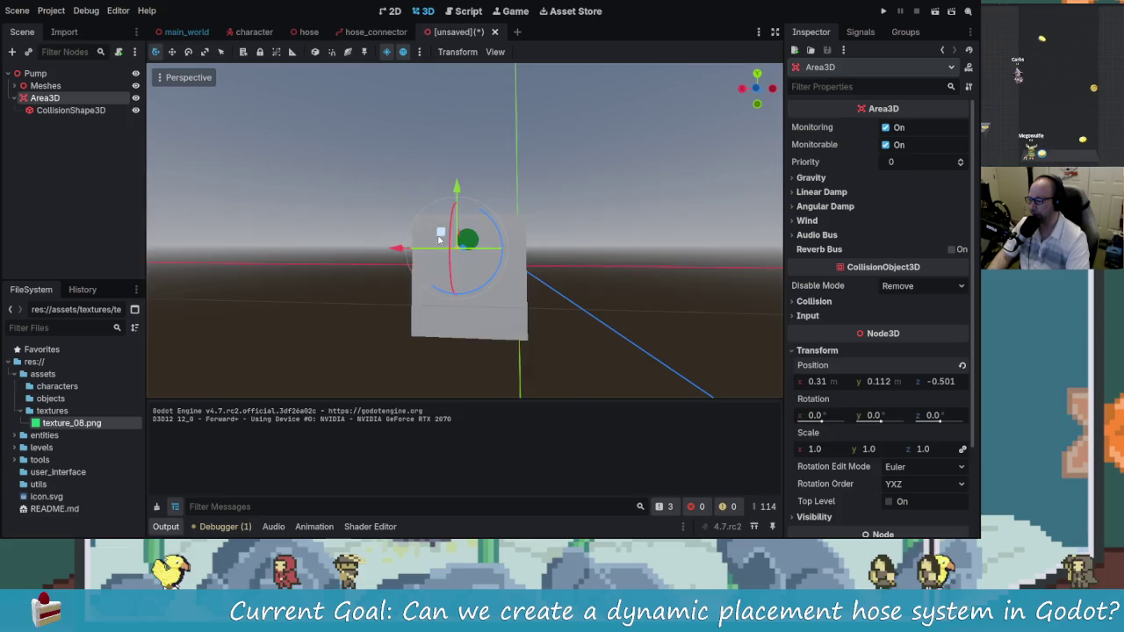
{"action": "scroll", "coordinate": [439, 239], "scroll_direction": "up", "scroll_amount": 3}
{"action": "mouse_move", "coordinate": [546, 253]}
{"action": "left_mouse_down"}
{"action": "mouse_move", "coordinate": [568, 316]}
{"action": "mouse_move", "coordinate": [476, 316]}
{"action": "left_mouse_up"}
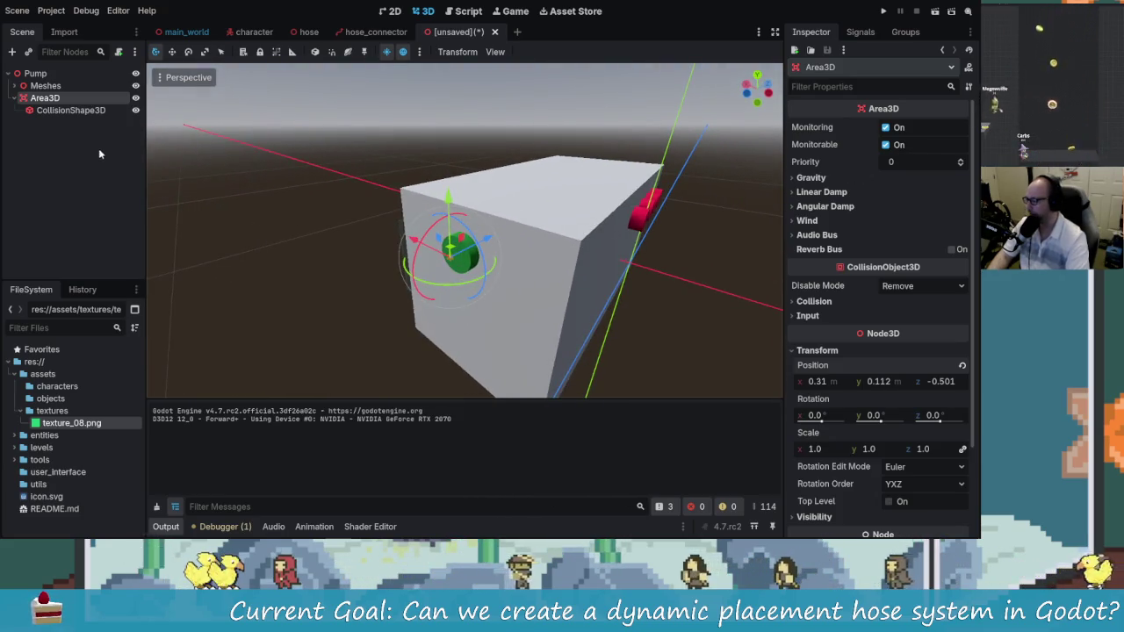
{"action": "left_click", "coordinate": [73, 110]}
{"action": "left_click", "coordinate": [909, 163]}
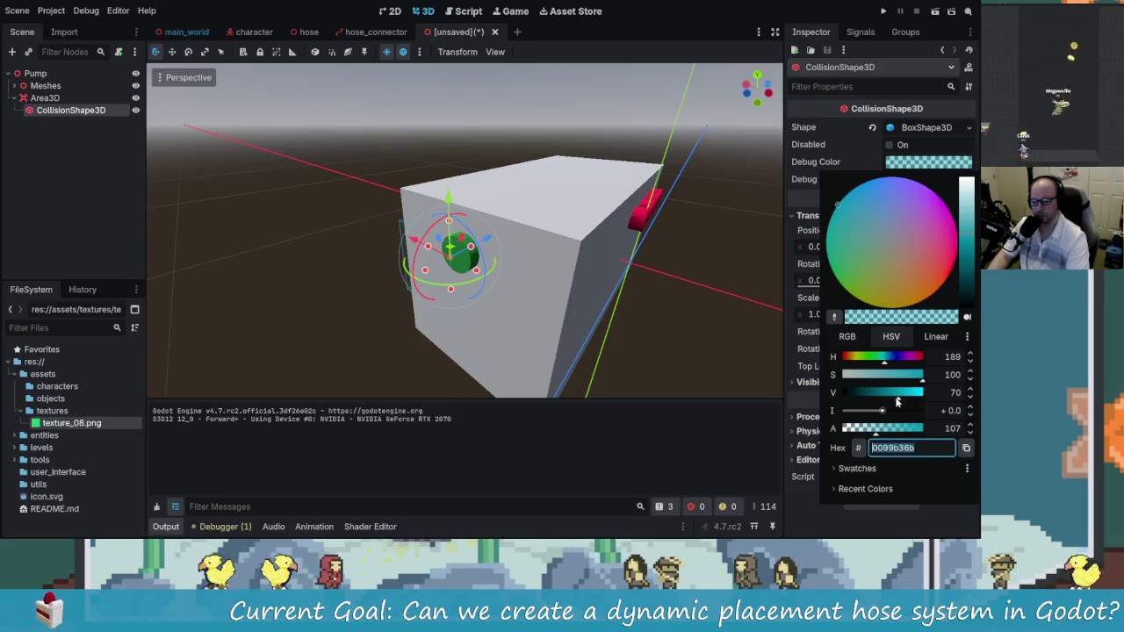
Raise the CollisionShape3D debug colour's Alpha to make it fully opaque
{"action": "left_click_drag", "start_coordinate": [881, 429], "coordinate": [916, 429]}
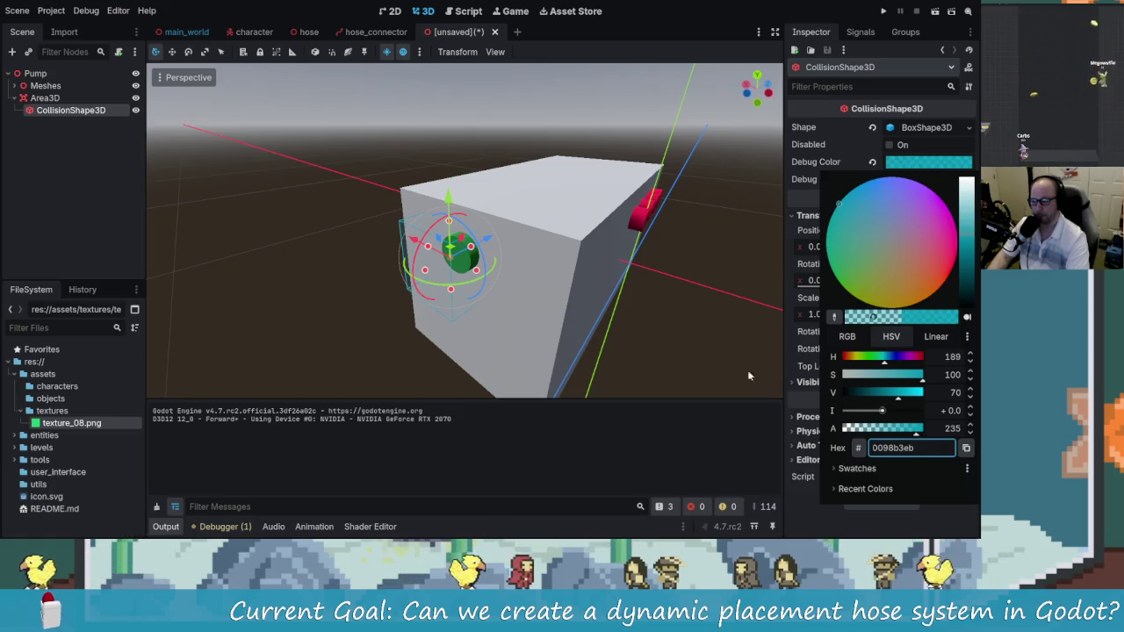
{"action": "left_click", "coordinate": [782, 388]}
{"action": "left_click", "coordinate": [686, 328]}
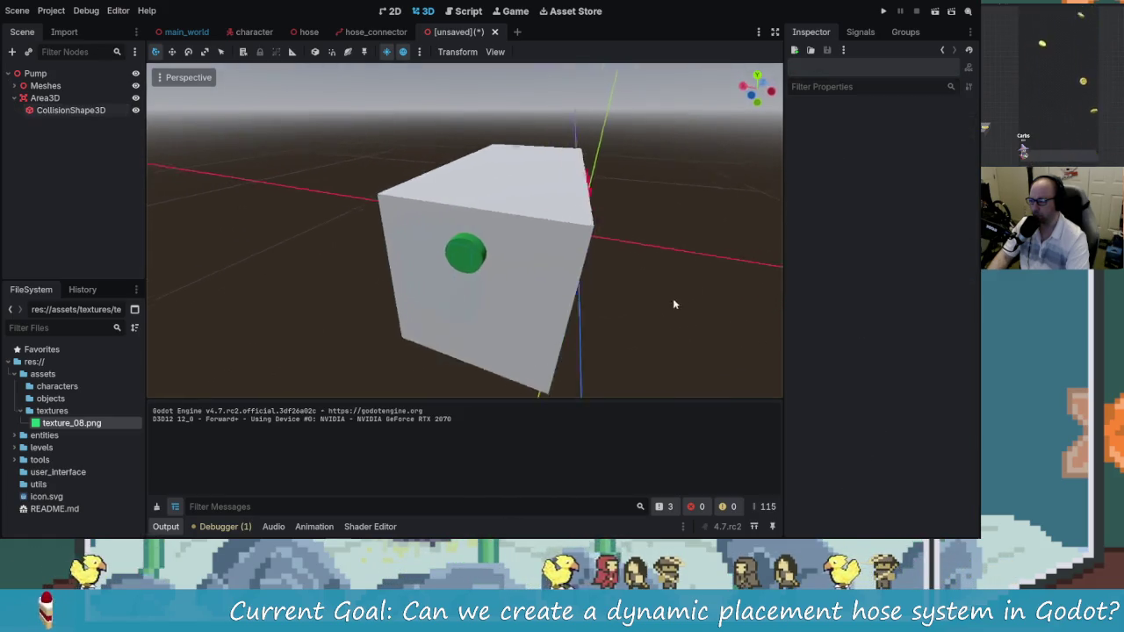
{"action": "left_click", "coordinate": [446, 292]}
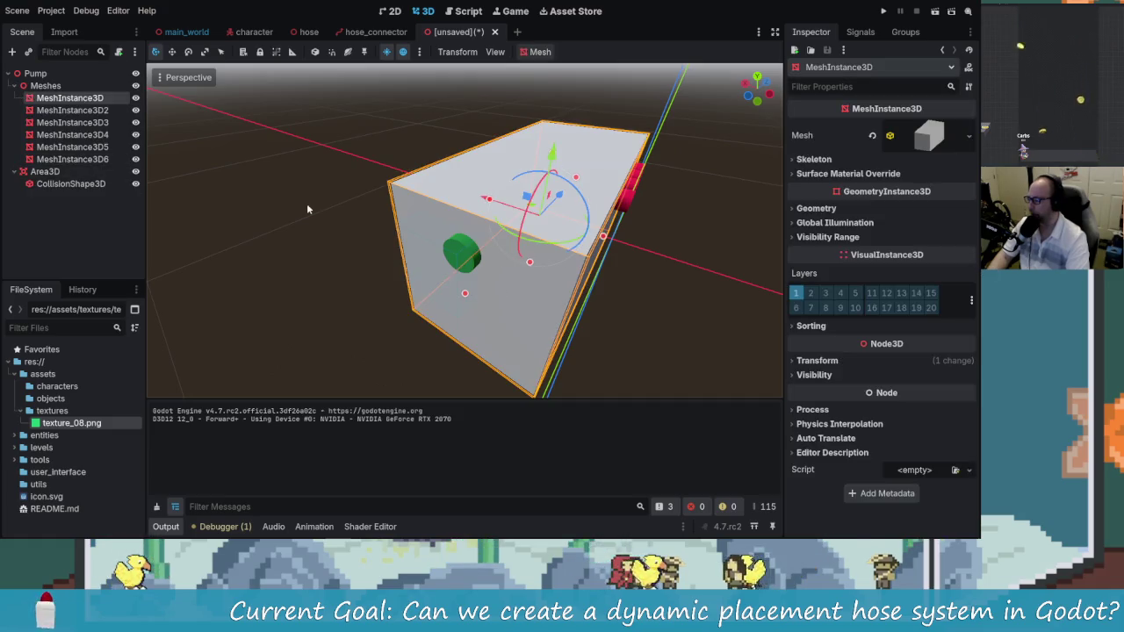
{"action": "left_click", "coordinate": [463, 276]}
{"action": "left_click", "coordinate": [124, 189]}
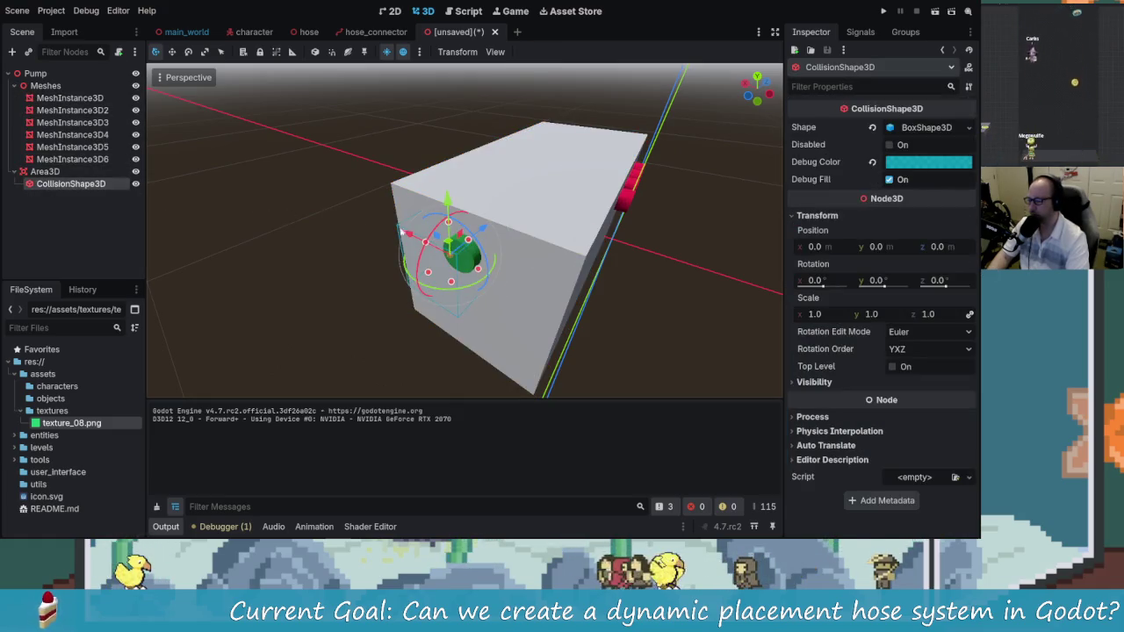
Adjust the debug colour's V value and raise its Intensity to 6.738 for a bright cyan
{"action": "left_click", "coordinate": [902, 163]}
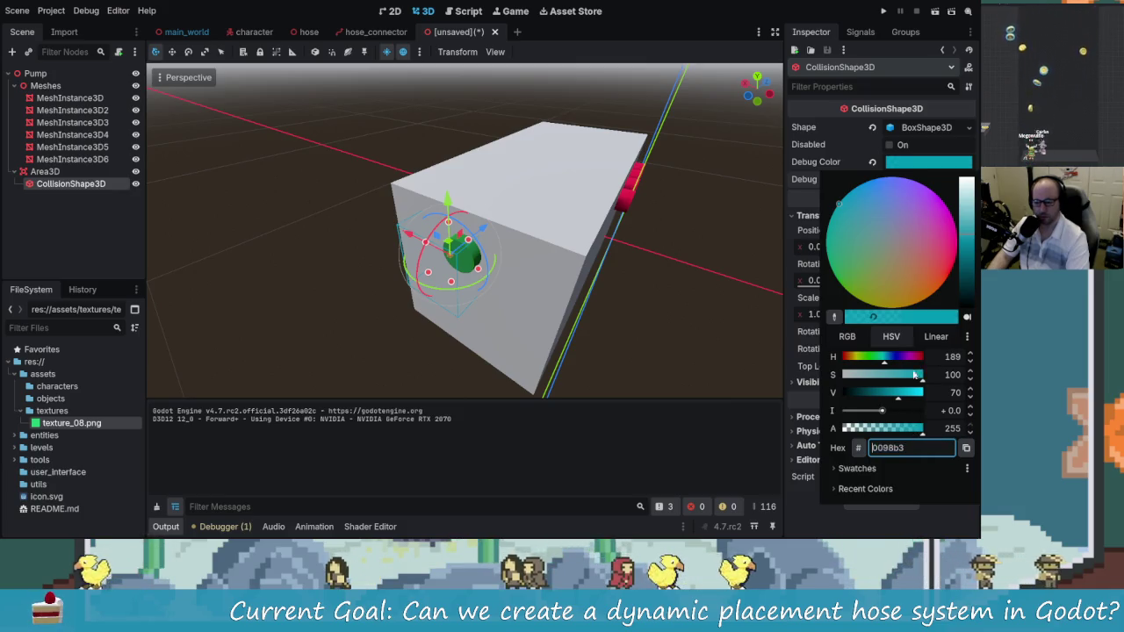
{"action": "mouse_move", "coordinate": [965, 220]}
{"action": "left_mouse_down"}
{"action": "mouse_move", "coordinate": [962, 268]}
{"action": "mouse_move", "coordinate": [968, 246]}
{"action": "left_mouse_up"}
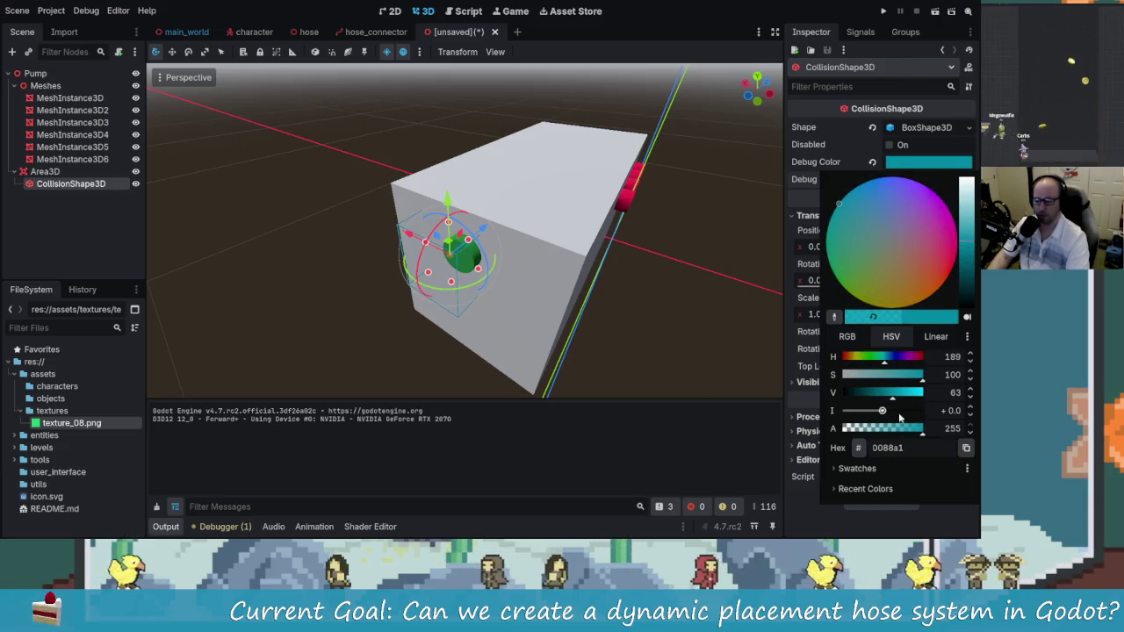
{"action": "left_click_drag", "start_coordinate": [882, 411], "coordinate": [894, 411]}
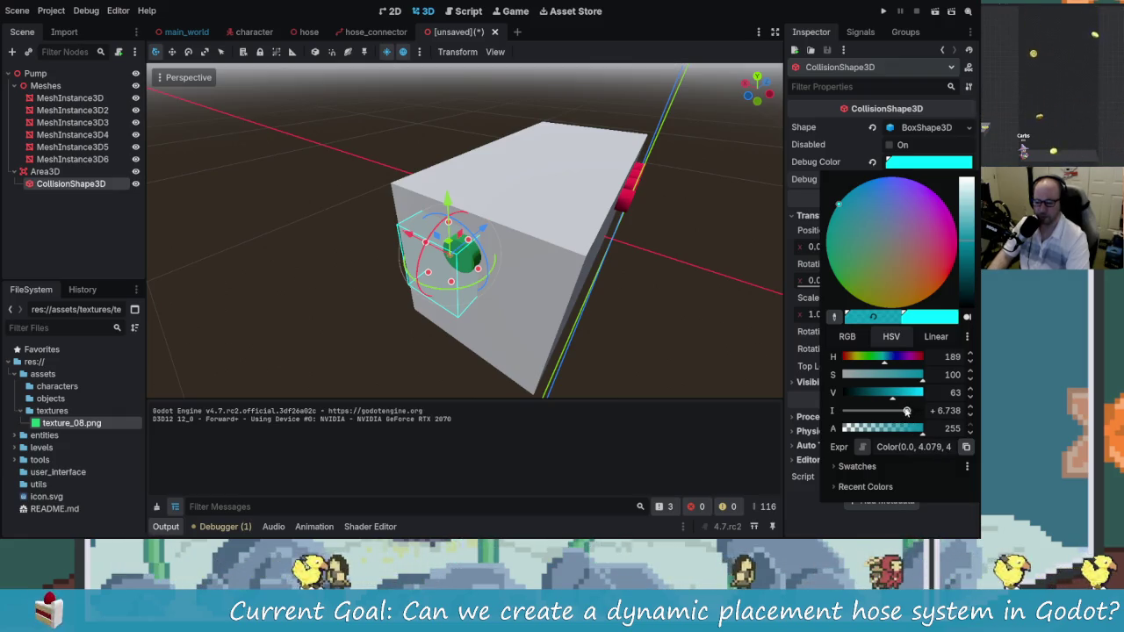
{"action": "mouse_move", "coordinate": [894, 401]}
{"action": "left_mouse_down"}
{"action": "mouse_move", "coordinate": [919, 402]}
{"action": "mouse_move", "coordinate": [907, 404]}
{"action": "left_mouse_up"}
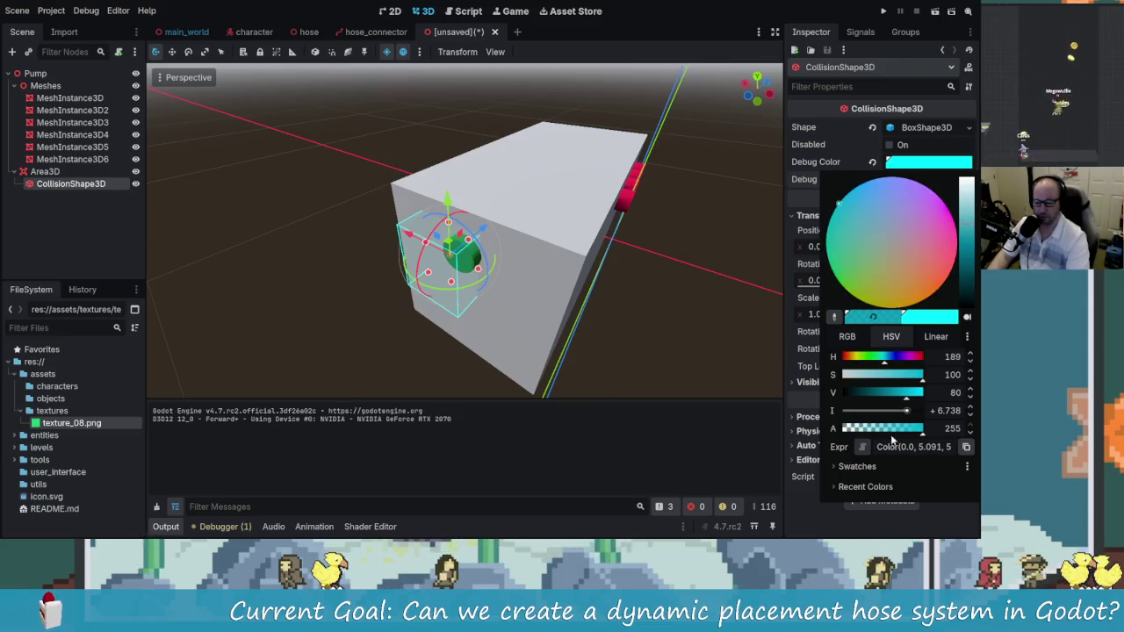
{"action": "left_click", "coordinate": [644, 343]}
{"action": "left_click", "coordinate": [670, 296]}
{"action": "left_click_drag", "start_coordinate": [414, 211], "coordinate": [321, 214]}
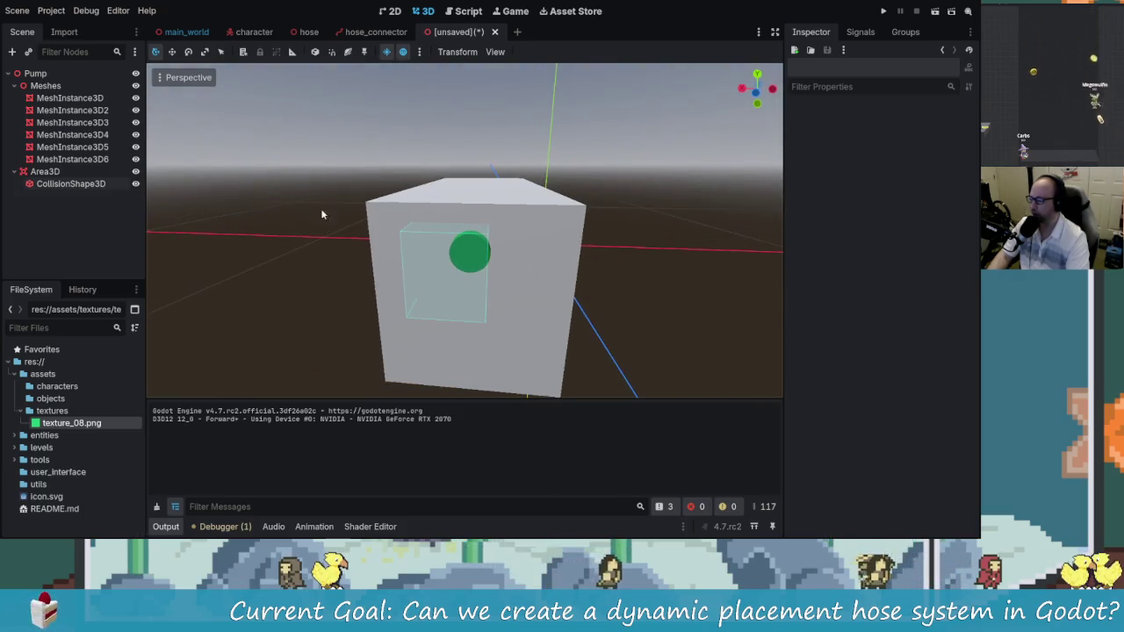
Nudge the Area3D right and up toward the green button
{"action": "left_click", "coordinate": [86, 183]}
{"action": "left_click", "coordinate": [52, 172]}
{"action": "left_click_drag", "start_coordinate": [393, 268], "coordinate": [407, 264]}
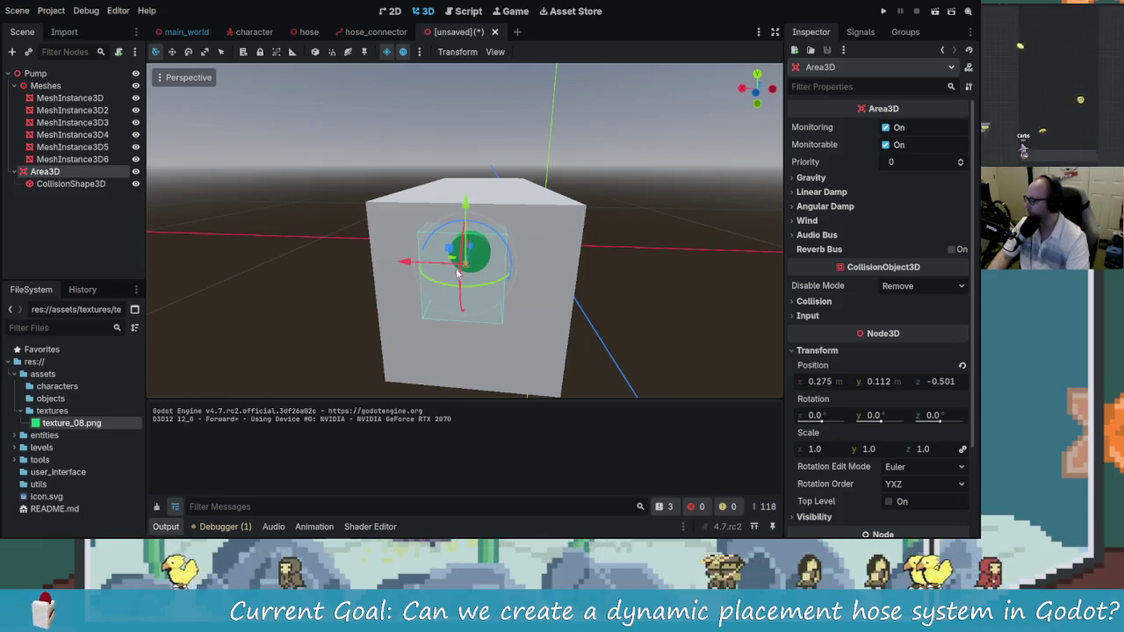
{"action": "left_click_drag", "start_coordinate": [408, 263], "coordinate": [410, 253]}
Shrink the CollisionShape3D box from its sides
{"action": "left_click", "coordinate": [91, 186]}
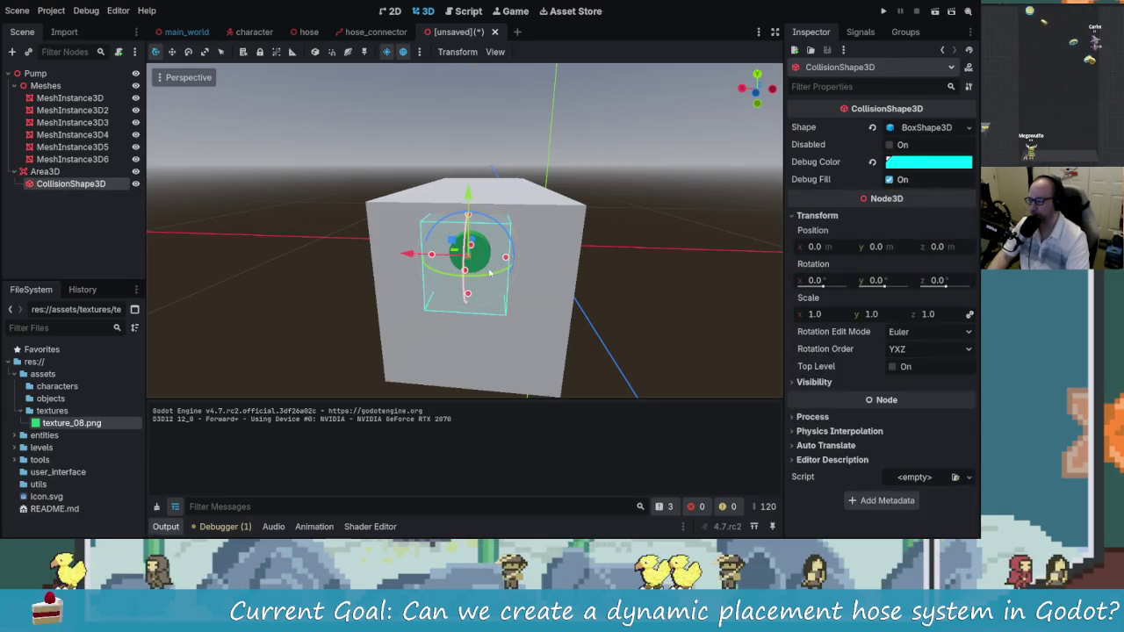
{"action": "scroll", "coordinate": [521, 306], "scroll_direction": "up", "scroll_amount": 5}
{"action": "mouse_move", "coordinate": [521, 306]}
{"action": "left_mouse_down"}
{"action": "mouse_move", "coordinate": [490, 301]}
{"action": "mouse_move", "coordinate": [524, 288]}
{"action": "left_mouse_up"}
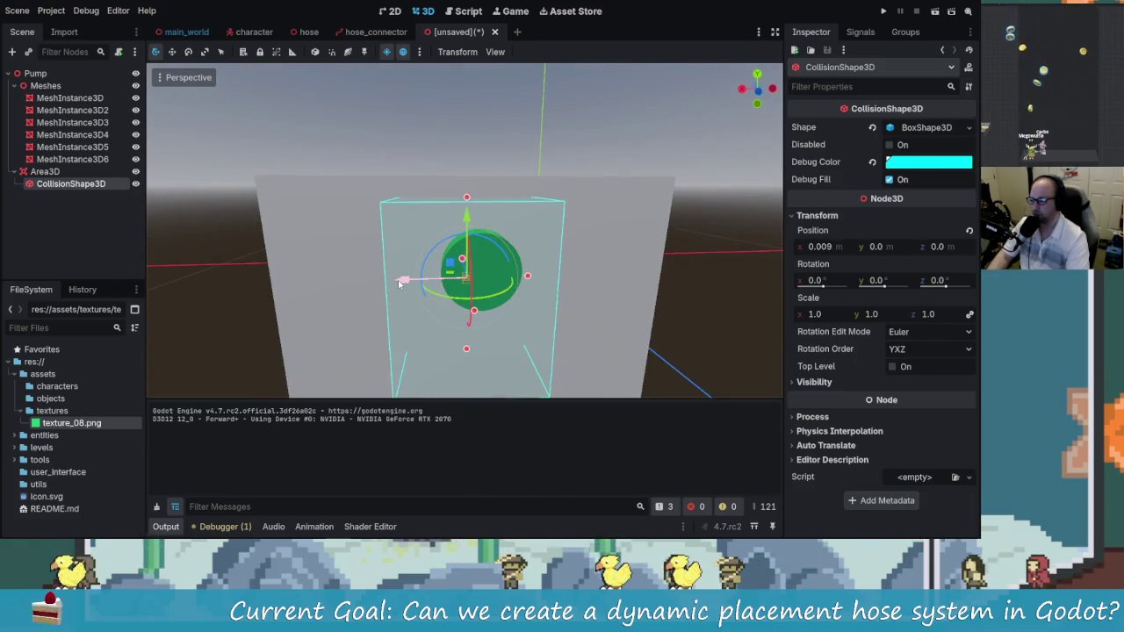
{"action": "mouse_move", "coordinate": [401, 283]}
{"action": "left_mouse_down"}
{"action": "mouse_move", "coordinate": [445, 290]}
{"action": "mouse_move", "coordinate": [507, 201]}
{"action": "mouse_move", "coordinate": [491, 231]}
{"action": "left_mouse_up"}
{"action": "mouse_move", "coordinate": [534, 276]}
{"action": "left_mouse_down"}
{"action": "mouse_move", "coordinate": [381, 326]}
{"action": "mouse_move", "coordinate": [494, 326]}
{"action": "mouse_move", "coordinate": [461, 313]}
{"action": "mouse_move", "coordinate": [473, 275]}
{"action": "mouse_move", "coordinate": [496, 257]}
{"action": "left_mouse_up"}
In front view, resize the collision box's width, height and depth to frame the button
{"action": "key", "text": "KP_1"}
{"action": "mouse_move", "coordinate": [380, 254]}
{"action": "left_mouse_down"}
{"action": "mouse_move", "coordinate": [583, 244]}
{"action": "mouse_move", "coordinate": [540, 275]}
{"action": "mouse_move", "coordinate": [551, 269]}
{"action": "left_mouse_up"}
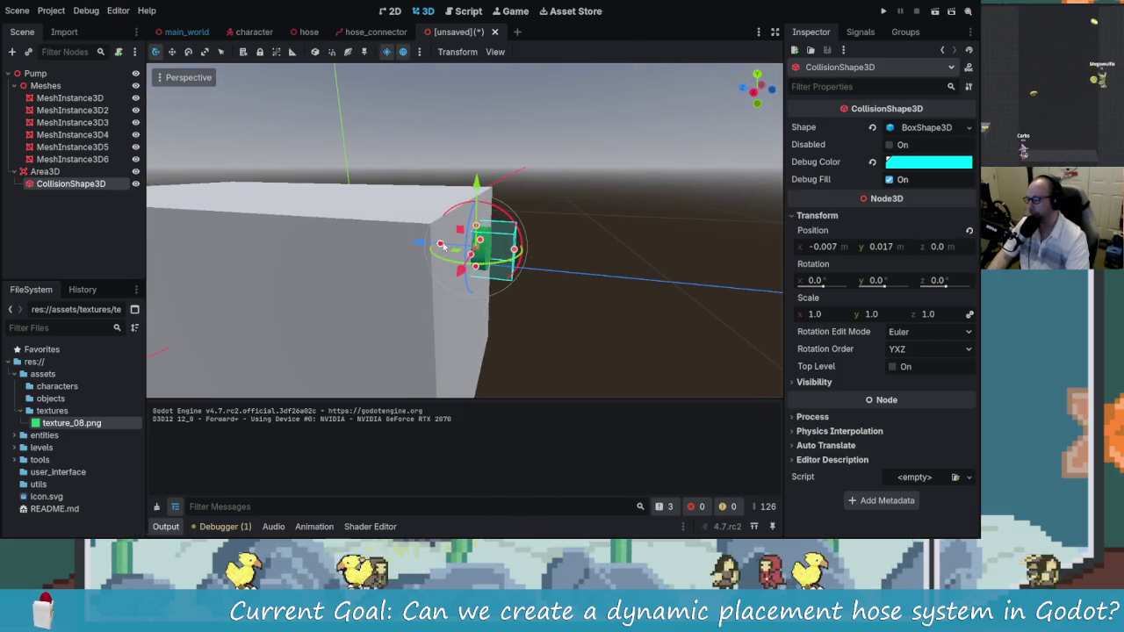
{"action": "left_click_drag", "start_coordinate": [441, 244], "coordinate": [392, 263]}
{"action": "scroll", "coordinate": [458, 279], "scroll_direction": "up", "scroll_amount": 5}
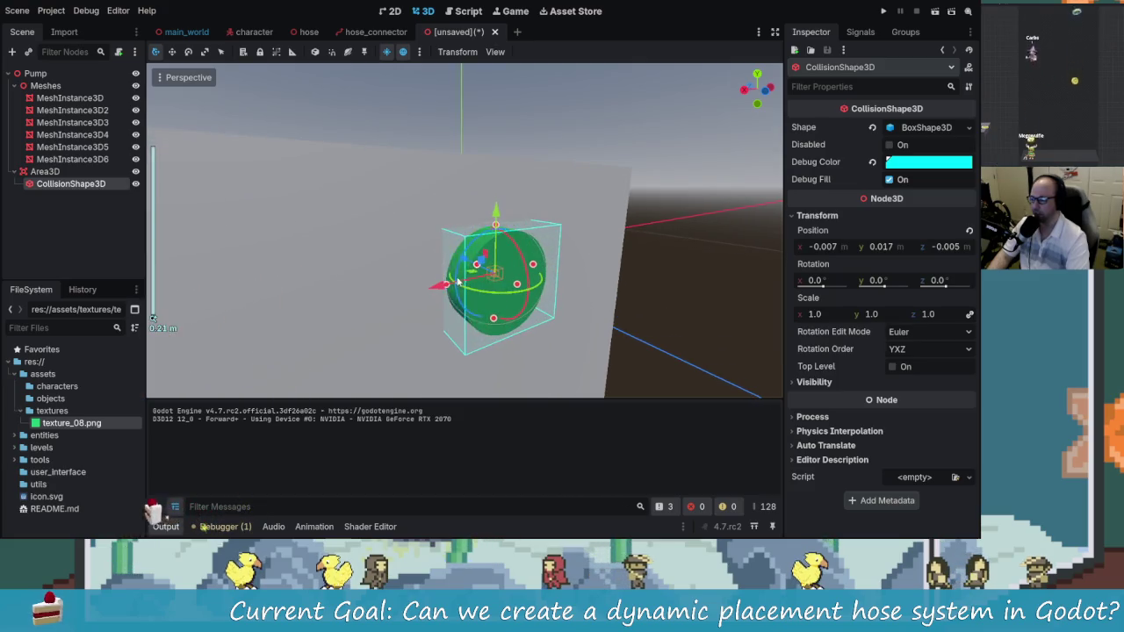
{"action": "left_click_drag", "start_coordinate": [446, 288], "coordinate": [447, 283]}
{"action": "left_click_drag", "start_coordinate": [487, 228], "coordinate": [490, 207]}
{"action": "left_click_drag", "start_coordinate": [534, 255], "coordinate": [560, 253]}
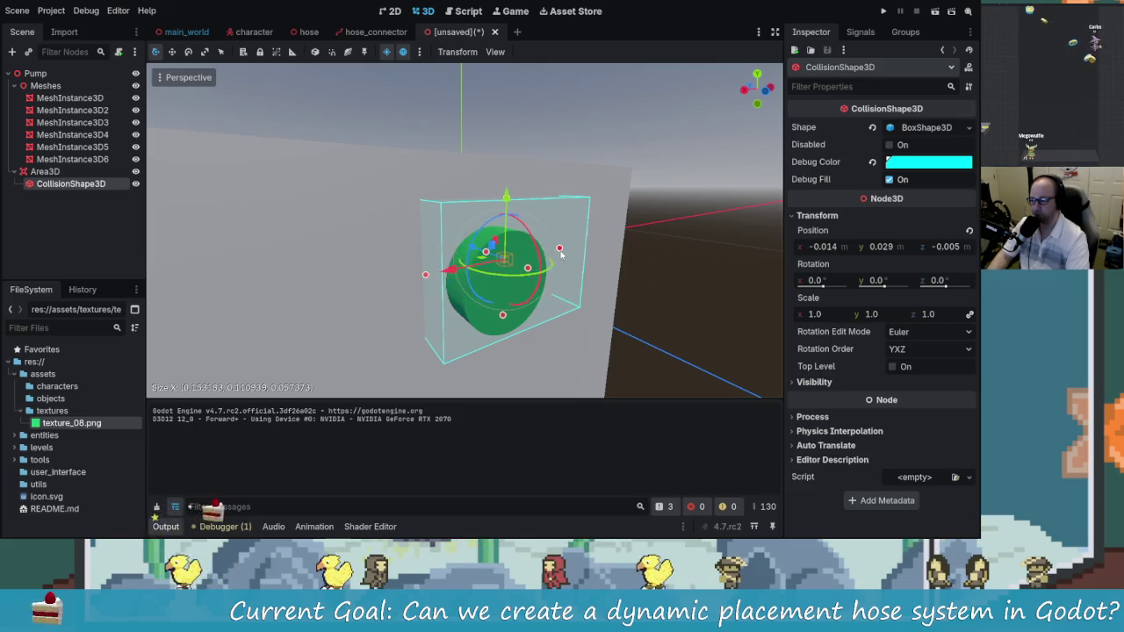
{"action": "left_click_drag", "start_coordinate": [504, 316], "coordinate": [504, 336]}
{"action": "scroll", "coordinate": [521, 336], "scroll_direction": "down", "scroll_amount": 3}
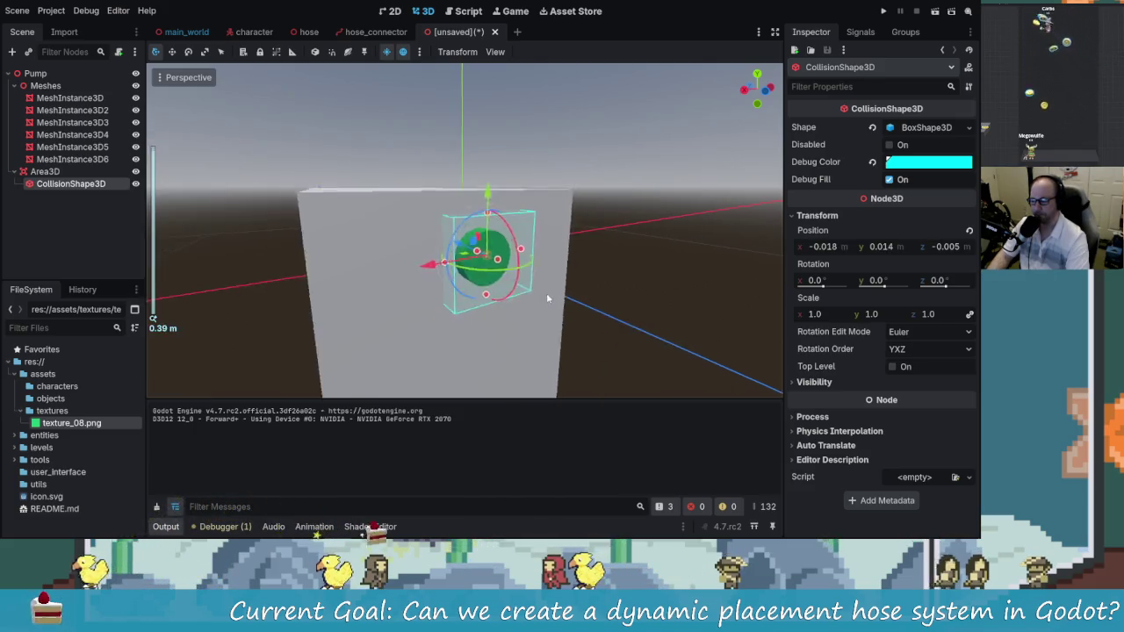
{"action": "scroll", "coordinate": [484, 289], "scroll_direction": "up", "scroll_amount": 2}
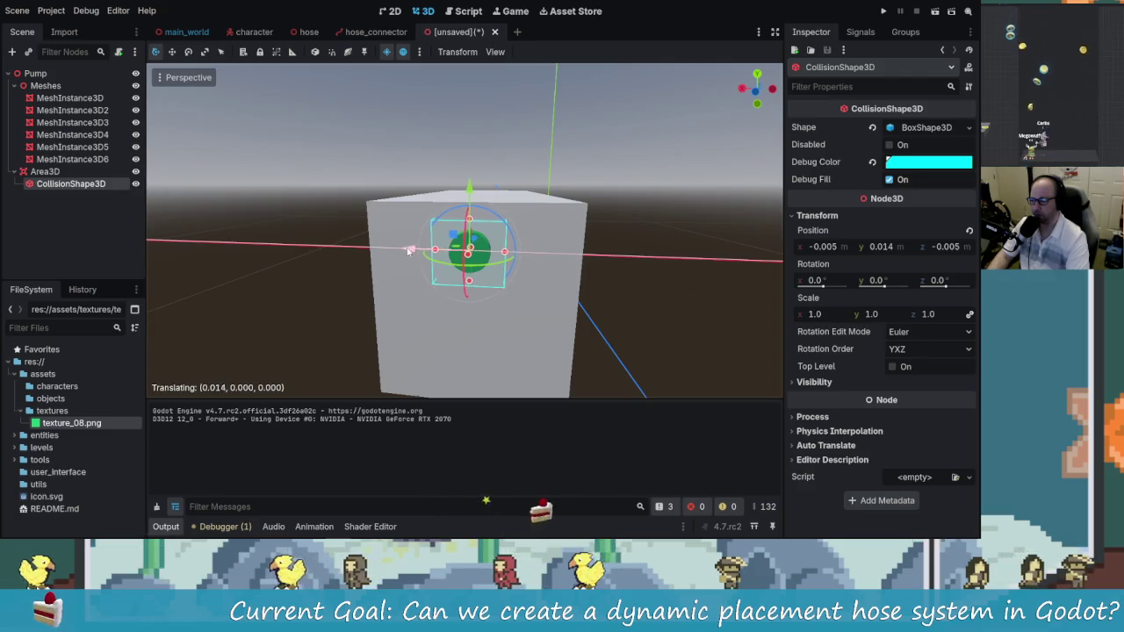
{"action": "scroll", "coordinate": [596, 273], "scroll_direction": "down", "scroll_amount": 2}
Fine-tune the Area3D along X to about 0.268, 0.132, -0.501 over the button
{"action": "left_click", "coordinate": [596, 273]}
{"action": "mouse_move", "coordinate": [596, 273]}
{"action": "left_mouse_down"}
{"action": "mouse_move", "coordinate": [469, 299]}
{"action": "mouse_move", "coordinate": [572, 281]}
{"action": "mouse_move", "coordinate": [633, 214]}
{"action": "left_mouse_up"}
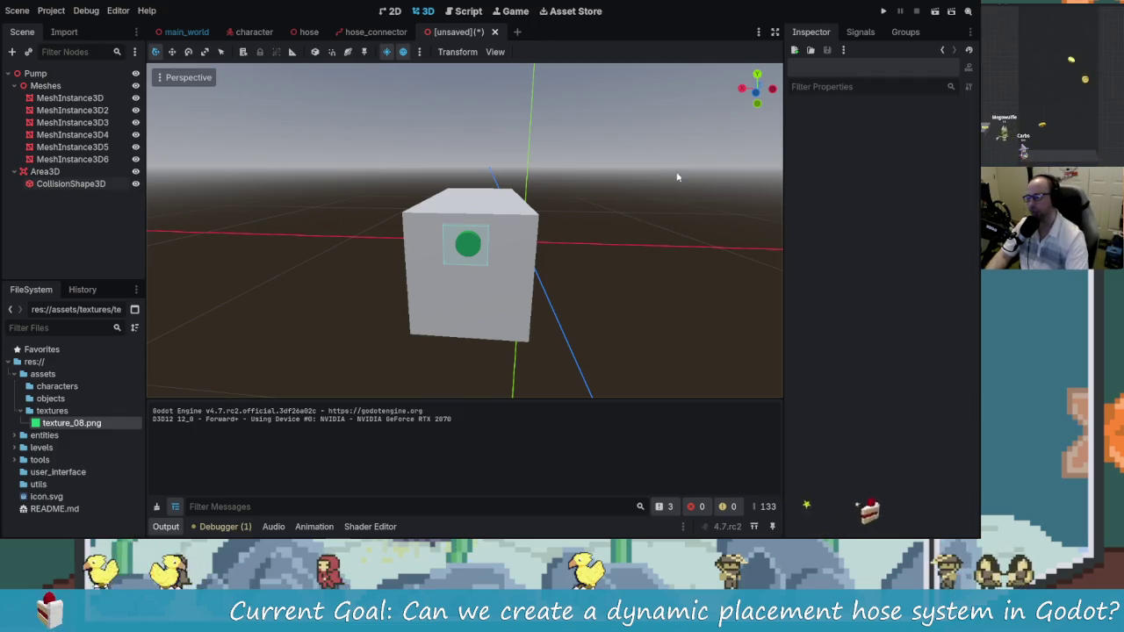
{"action": "scroll", "coordinate": [439, 242], "scroll_direction": "up", "scroll_amount": 3}
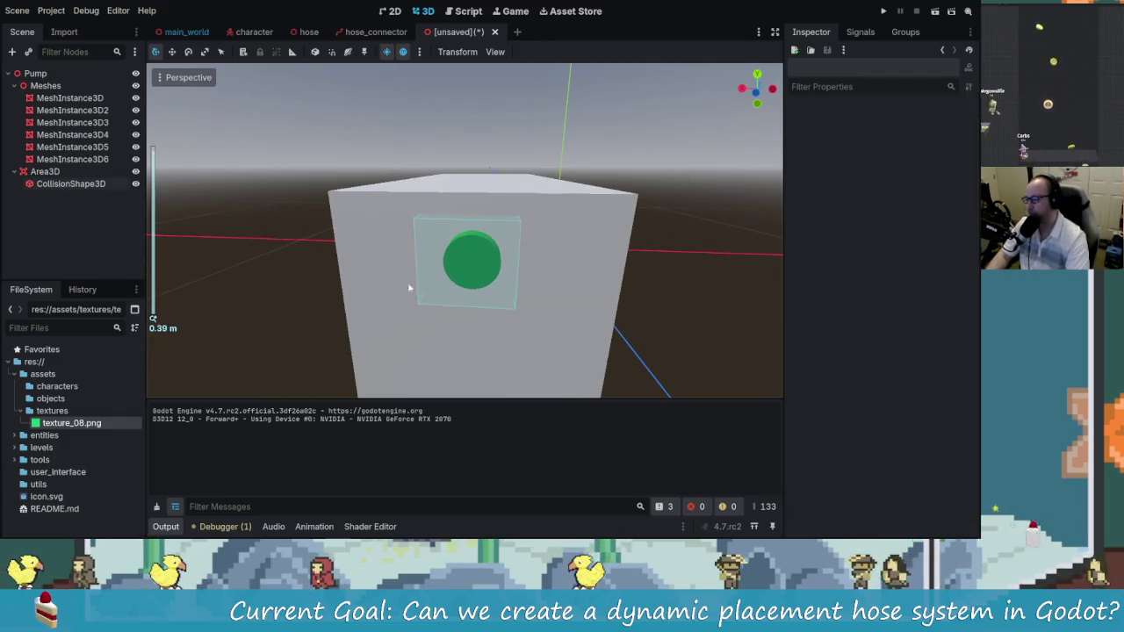
{"action": "left_click", "coordinate": [46, 172]}
{"action": "left_click", "coordinate": [71, 184]}
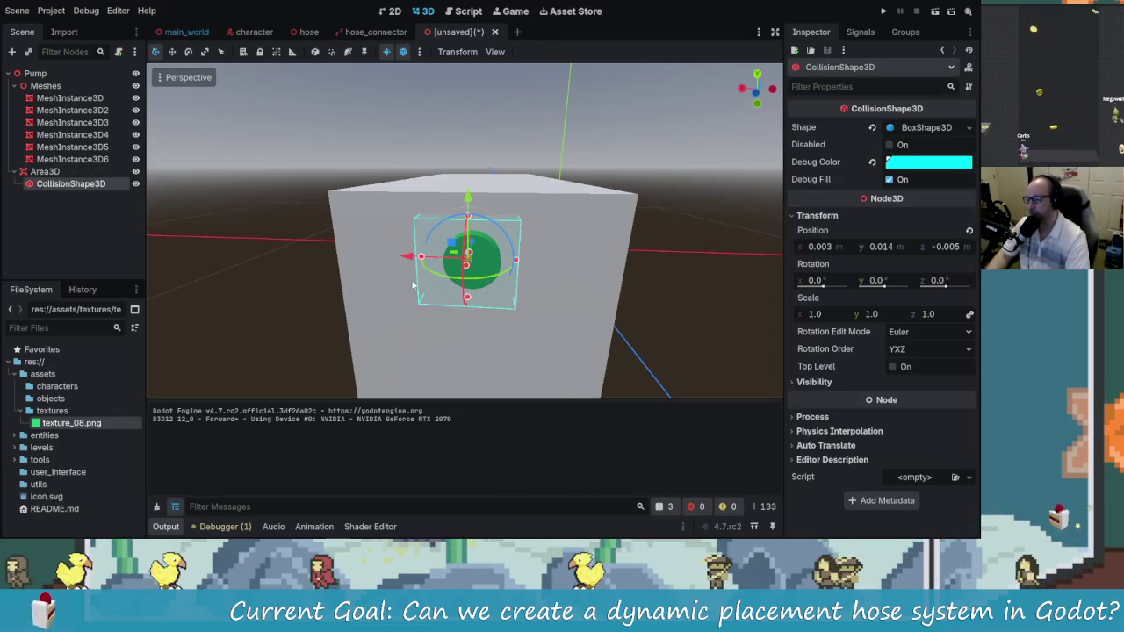
{"action": "left_click", "coordinate": [53, 171]}
{"action": "mouse_move", "coordinate": [412, 267]}
{"action": "left_mouse_down"}
{"action": "mouse_move", "coordinate": [396, 234]}
{"action": "mouse_move", "coordinate": [352, 238]}
{"action": "mouse_move", "coordinate": [389, 234]}
{"action": "left_mouse_up"}
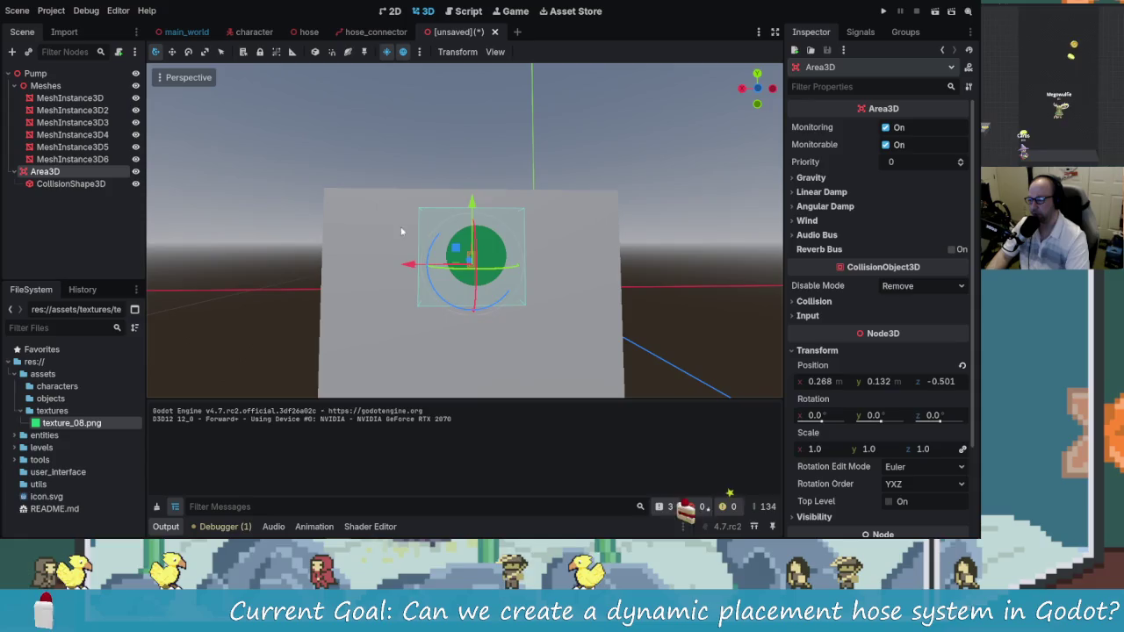
{"action": "left_click", "coordinate": [554, 191]}
{"action": "mouse_move", "coordinate": [554, 191]}
{"action": "left_mouse_down"}
{"action": "mouse_move", "coordinate": [647, 243]}
{"action": "mouse_move", "coordinate": [597, 256]}
{"action": "mouse_move", "coordinate": [497, 205]}
{"action": "left_mouse_up"}
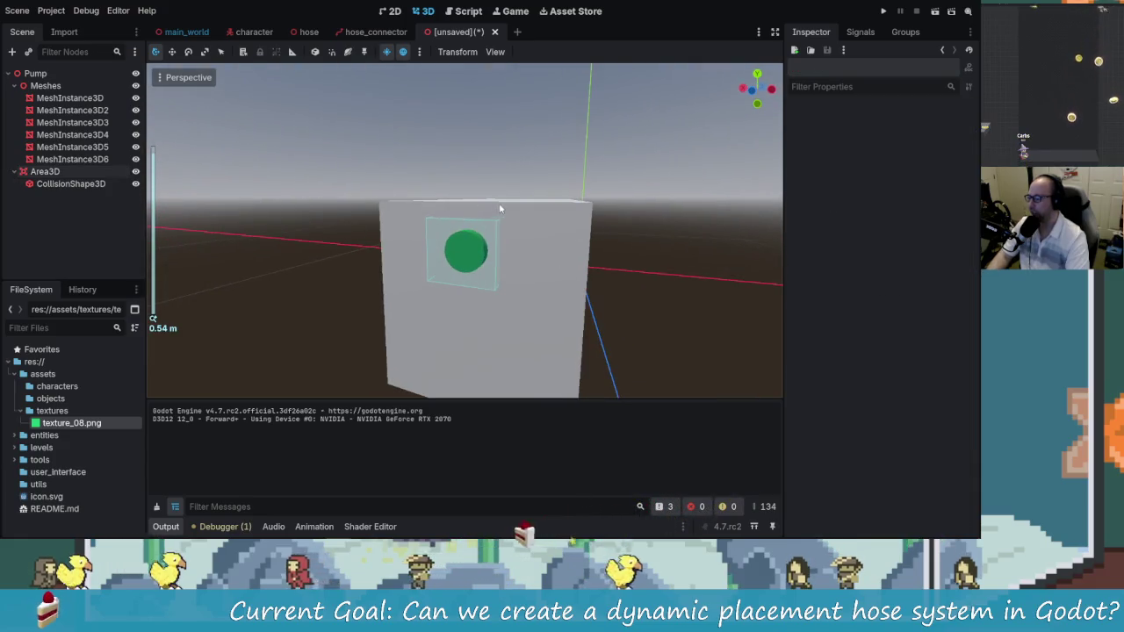
Save the Pump scene as pump.tscn in a new 'pump' folder under res://entities/objects
{"action": "key", "text": "ctrl+s"}
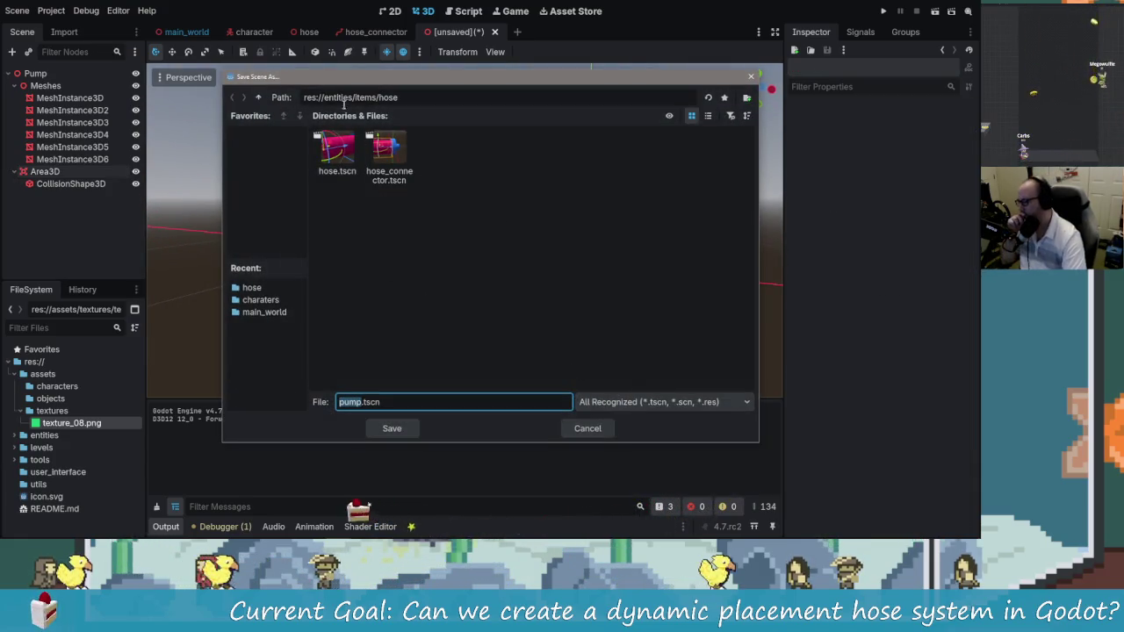
{"action": "left_click", "coordinate": [259, 97]}
{"action": "left_click", "coordinate": [259, 98]}
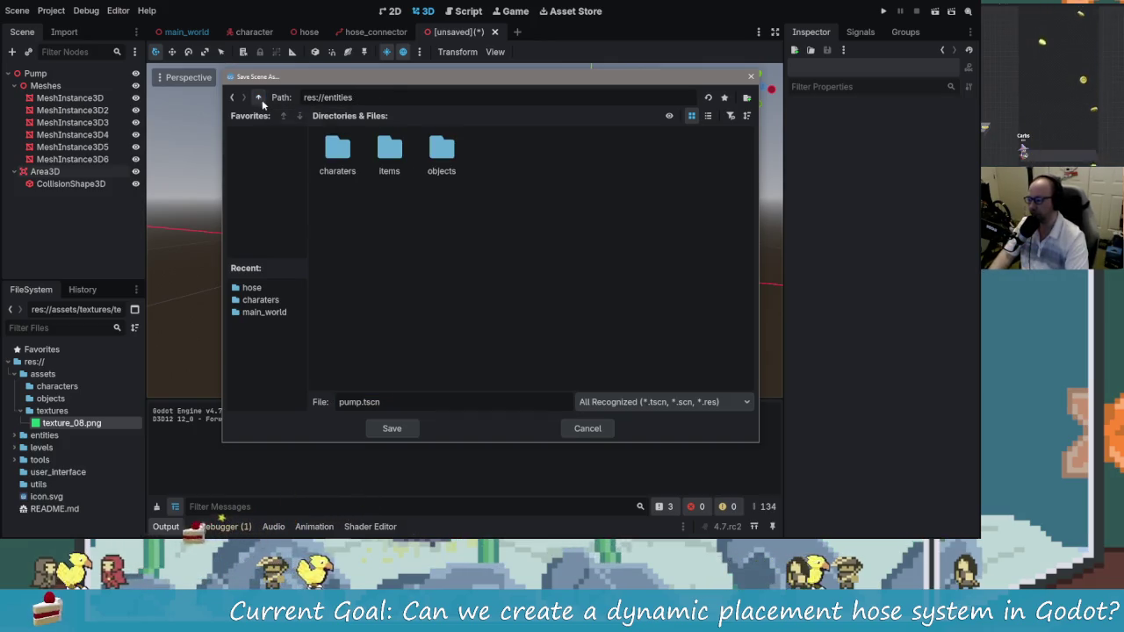
{"action": "double_click", "coordinate": [442, 156]}
{"action": "right_click", "coordinate": [414, 186]}
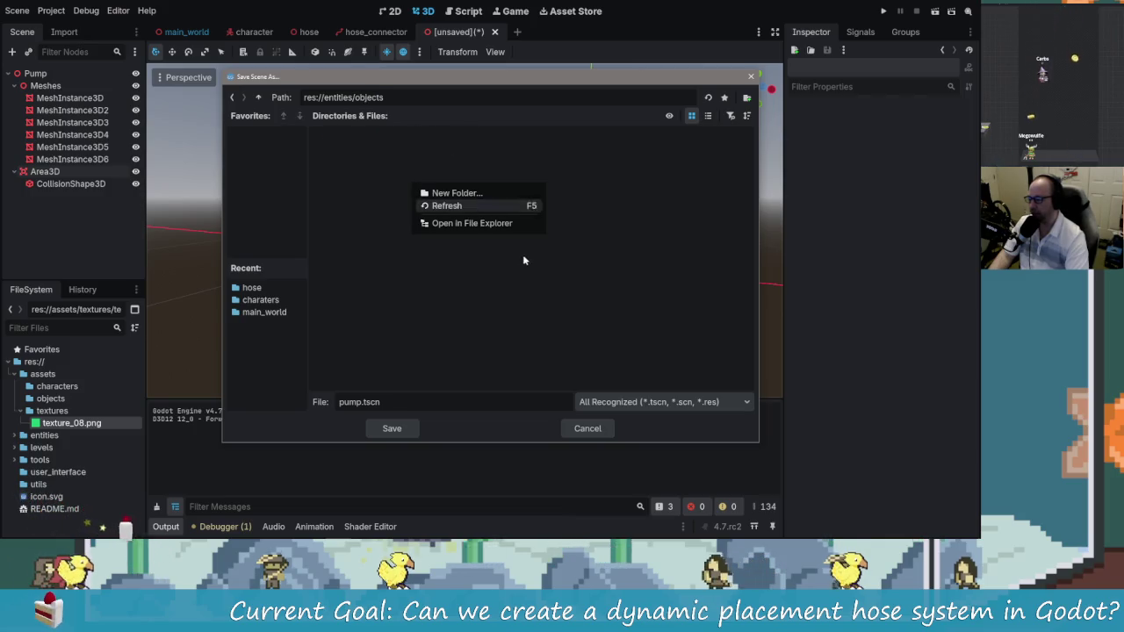
{"action": "left_click", "coordinate": [479, 192]}
{"action": "type", "text": "pump"}
{"action": "key", "text": "Return"}
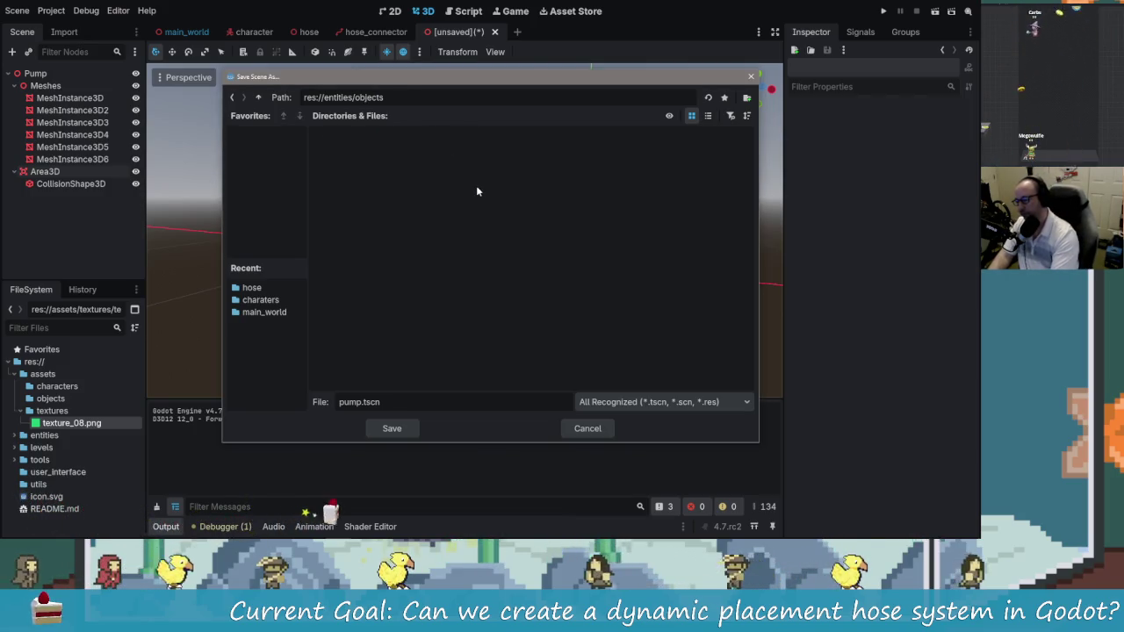
{"action": "left_click", "coordinate": [409, 430]}
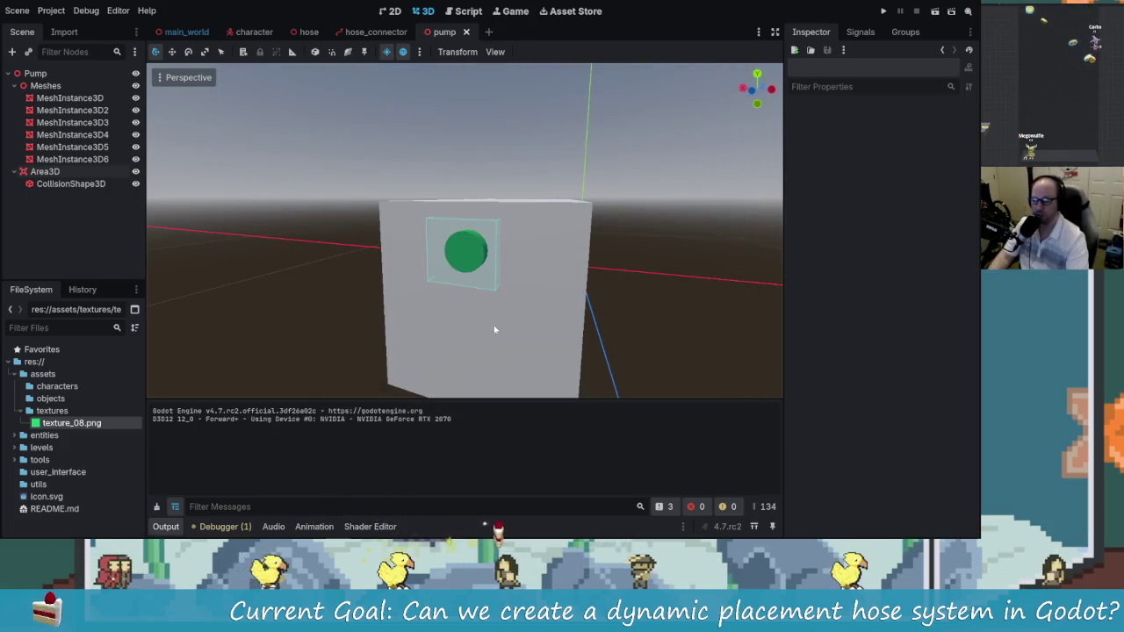
Inspect the pump box from several angles and reposition its collision shape
{"action": "scroll", "coordinate": [497, 251], "scroll_direction": "up", "scroll_amount": 3}
{"action": "mouse_move", "coordinate": [497, 251]}
{"action": "left_mouse_down"}
{"action": "mouse_move", "coordinate": [495, 281]}
{"action": "mouse_move", "coordinate": [490, 270]}
{"action": "mouse_move", "coordinate": [510, 273]}
{"action": "mouse_move", "coordinate": [501, 272]}
{"action": "left_mouse_up"}
{"action": "scroll", "coordinate": [490, 270], "scroll_direction": "down", "scroll_amount": 3}
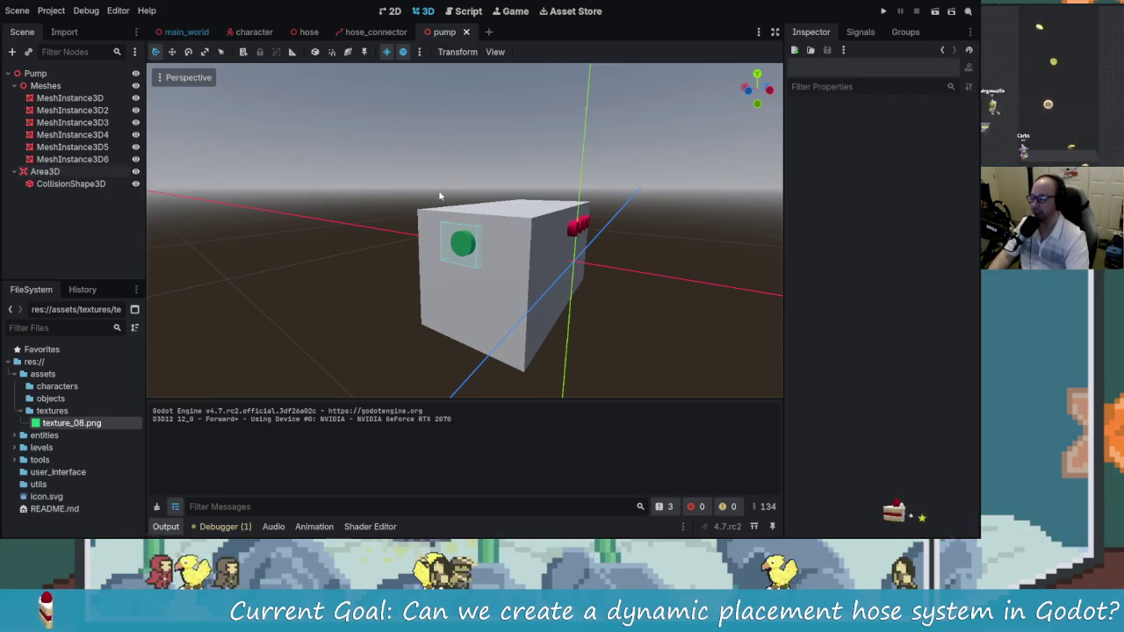
{"action": "mouse_move", "coordinate": [463, 249]}
{"action": "left_mouse_down"}
{"action": "mouse_move", "coordinate": [539, 243]}
{"action": "mouse_move", "coordinate": [665, 261]}
{"action": "mouse_move", "coordinate": [499, 218]}
{"action": "mouse_move", "coordinate": [344, 204]}
{"action": "mouse_move", "coordinate": [500, 218]}
{"action": "mouse_move", "coordinate": [609, 280]}
{"action": "mouse_move", "coordinate": [598, 317]}
{"action": "mouse_move", "coordinate": [396, 227]}
{"action": "left_mouse_up"}
{"action": "mouse_move", "coordinate": [472, 240]}
{"action": "left_mouse_down"}
{"action": "mouse_move", "coordinate": [545, 248]}
{"action": "mouse_move", "coordinate": [401, 246]}
{"action": "mouse_move", "coordinate": [595, 251]}
{"action": "mouse_move", "coordinate": [504, 227]}
{"action": "mouse_move", "coordinate": [409, 243]}
{"action": "mouse_move", "coordinate": [581, 273]}
{"action": "mouse_move", "coordinate": [509, 254]}
{"action": "mouse_move", "coordinate": [507, 229]}
{"action": "mouse_move", "coordinate": [555, 249]}
{"action": "left_mouse_up"}
{"action": "left_click", "coordinate": [502, 232]}
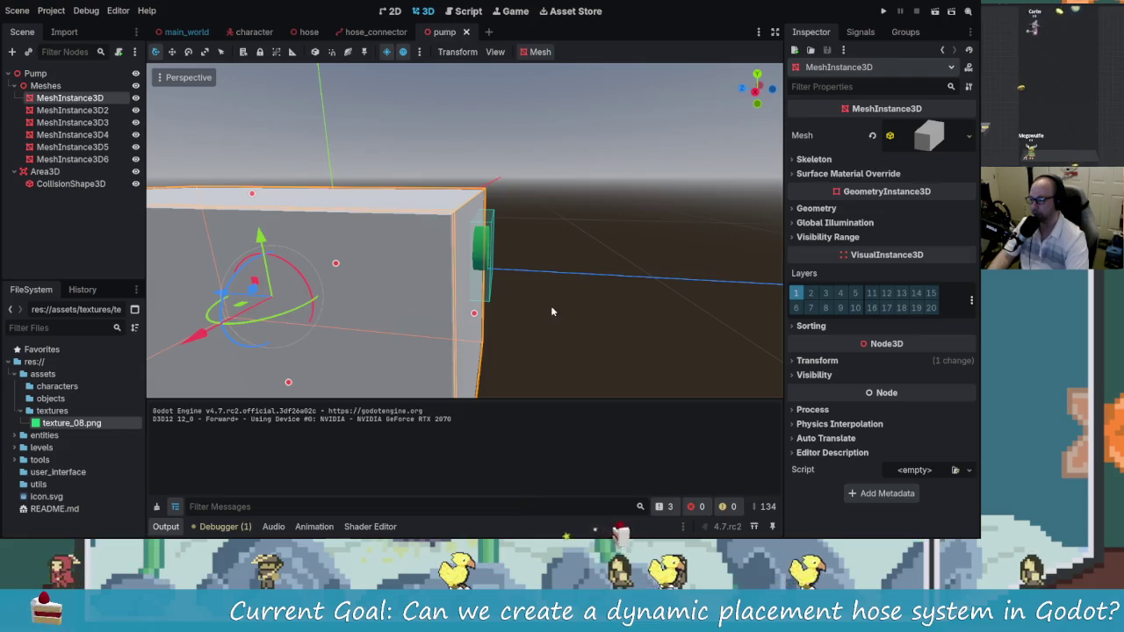
{"action": "left_click", "coordinate": [489, 296]}
{"action": "left_click", "coordinate": [481, 295]}
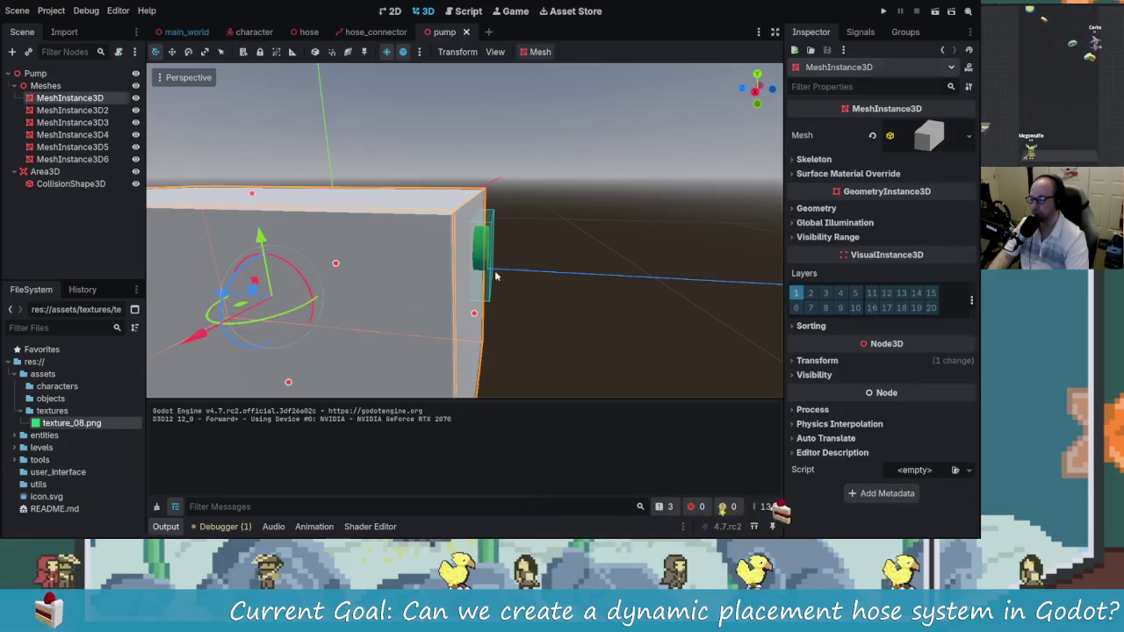
{"action": "left_click", "coordinate": [489, 276]}
{"action": "left_click_drag", "start_coordinate": [462, 252], "coordinate": [413, 246]}
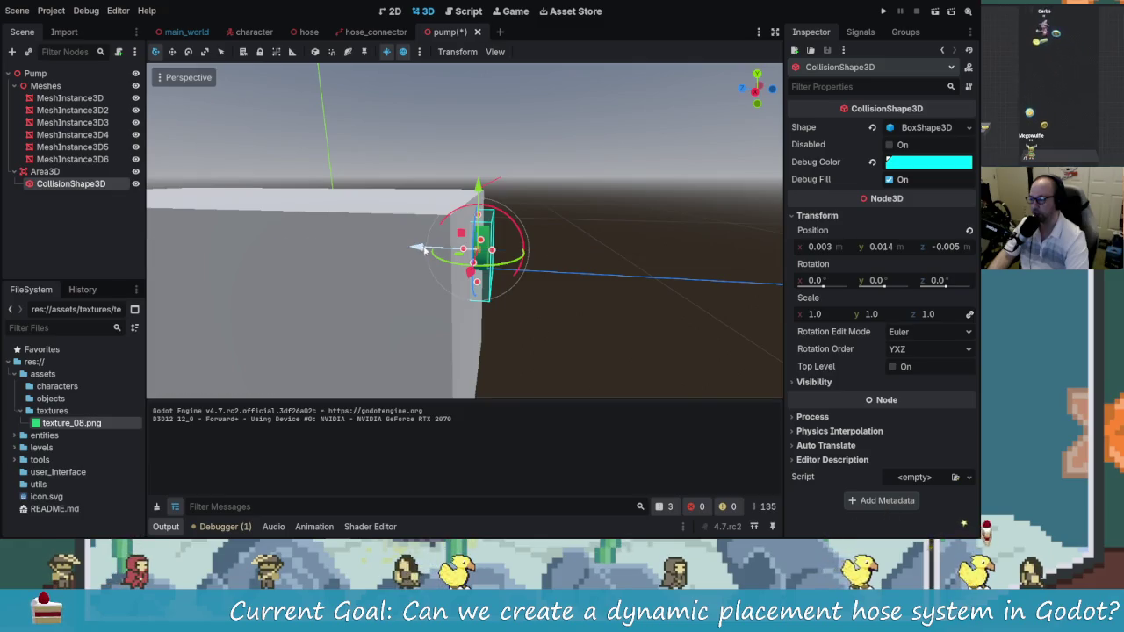
Shift the pump's Area3D over the button, moving its depth to -0.519
{"action": "left_click", "coordinate": [44, 171]}
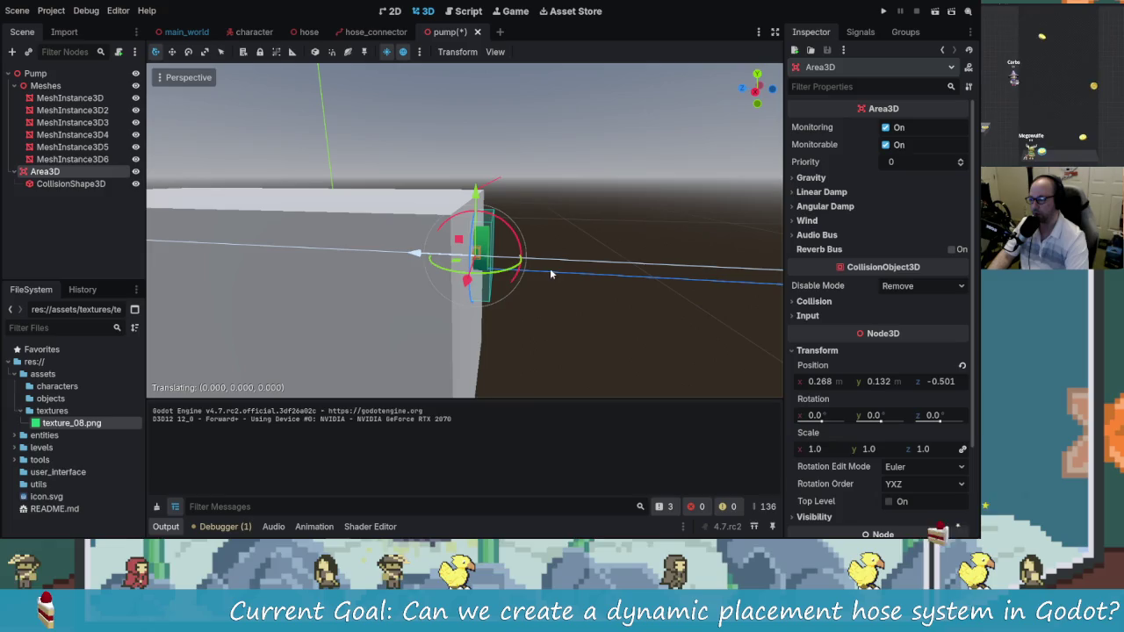
{"action": "left_click_drag", "start_coordinate": [418, 255], "coordinate": [423, 259]}
{"action": "left_click", "coordinate": [642, 279]}
{"action": "mouse_move", "coordinate": [642, 278]}
{"action": "left_mouse_down"}
{"action": "mouse_move", "coordinate": [377, 249]}
{"action": "mouse_move", "coordinate": [412, 246]}
{"action": "left_mouse_up"}
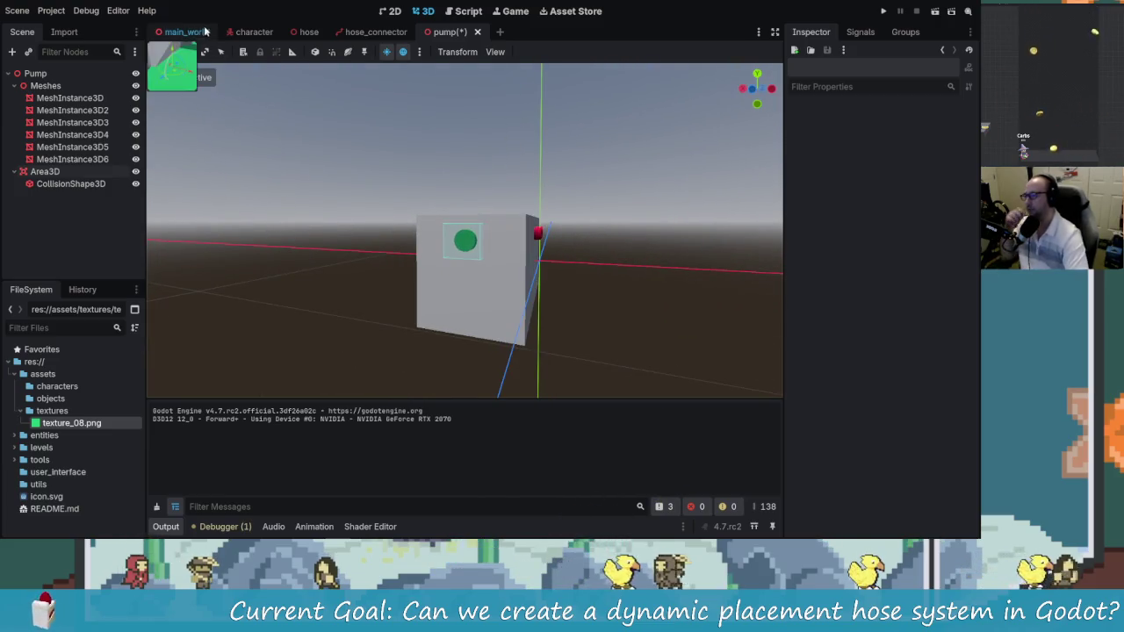
{"action": "left_click", "coordinate": [251, 31]}
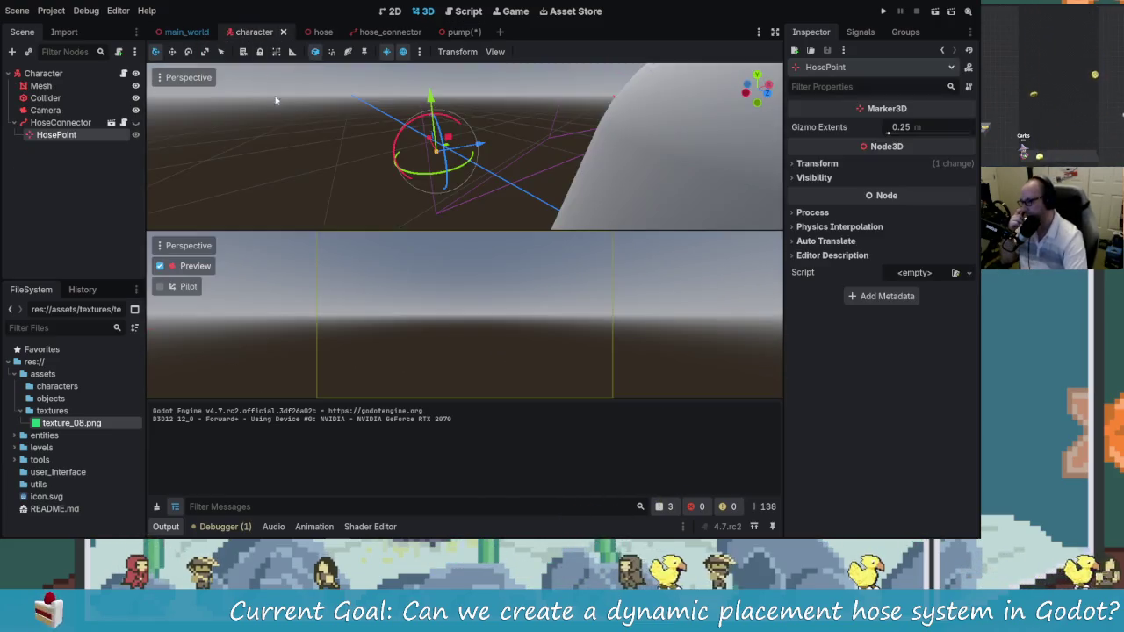
Turn off the camera preview and switch the character scene to a single 3D viewport
{"action": "left_click", "coordinate": [173, 269]}
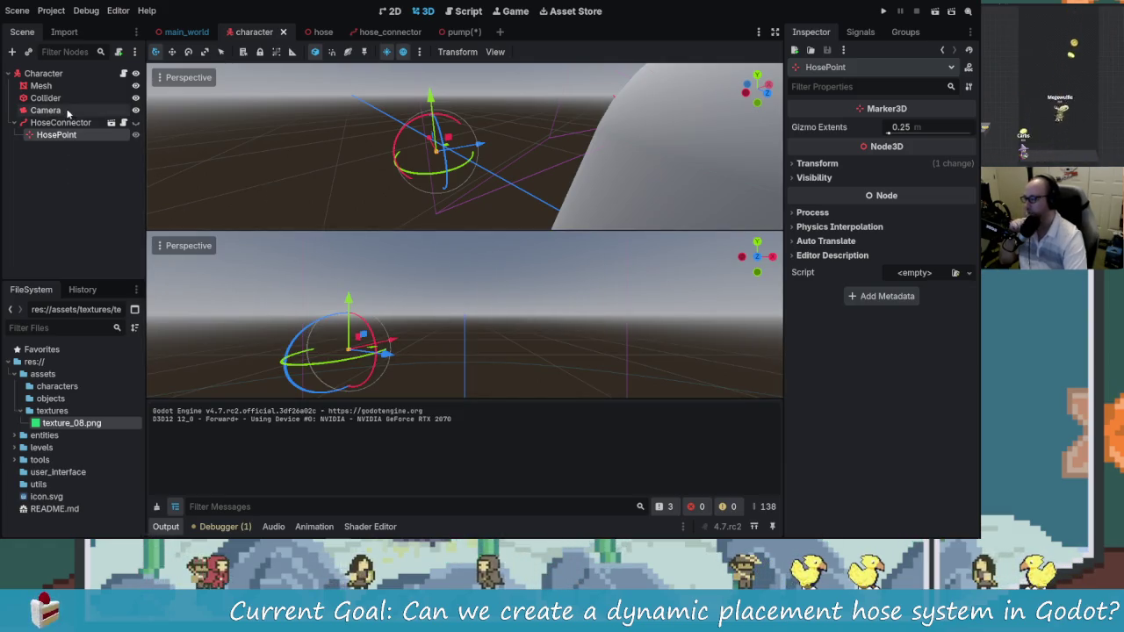
{"action": "left_click", "coordinate": [46, 110]}
{"action": "scroll", "coordinate": [482, 156], "scroll_direction": "up", "scroll_amount": 5}
{"action": "scroll", "coordinate": [573, 177], "scroll_direction": "down", "scroll_amount": 2}
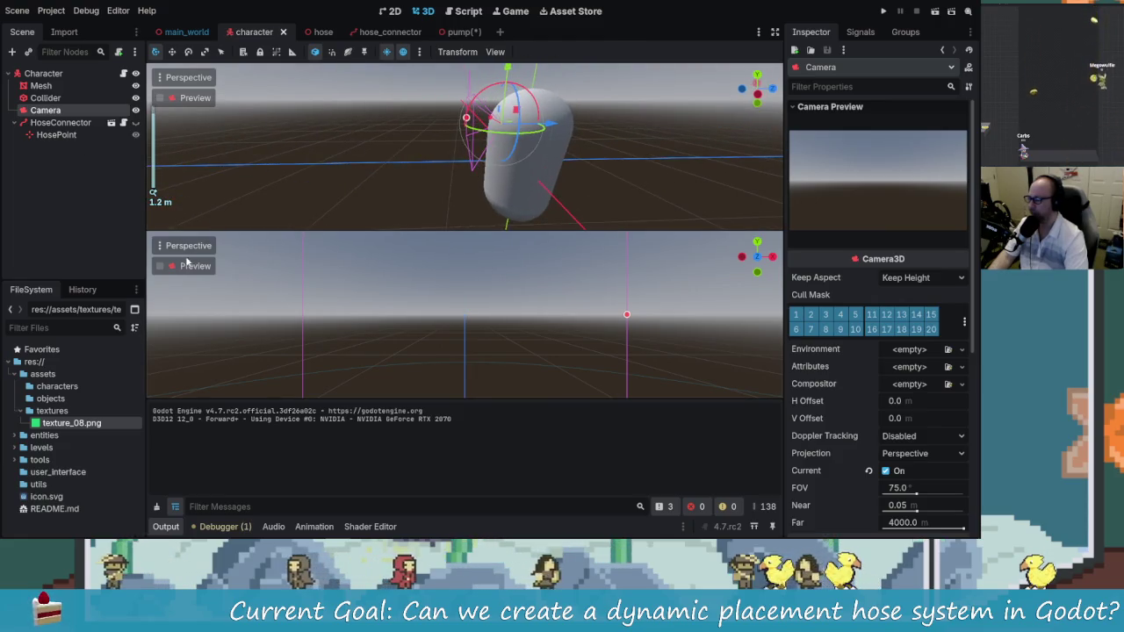
{"action": "left_click", "coordinate": [492, 52]}
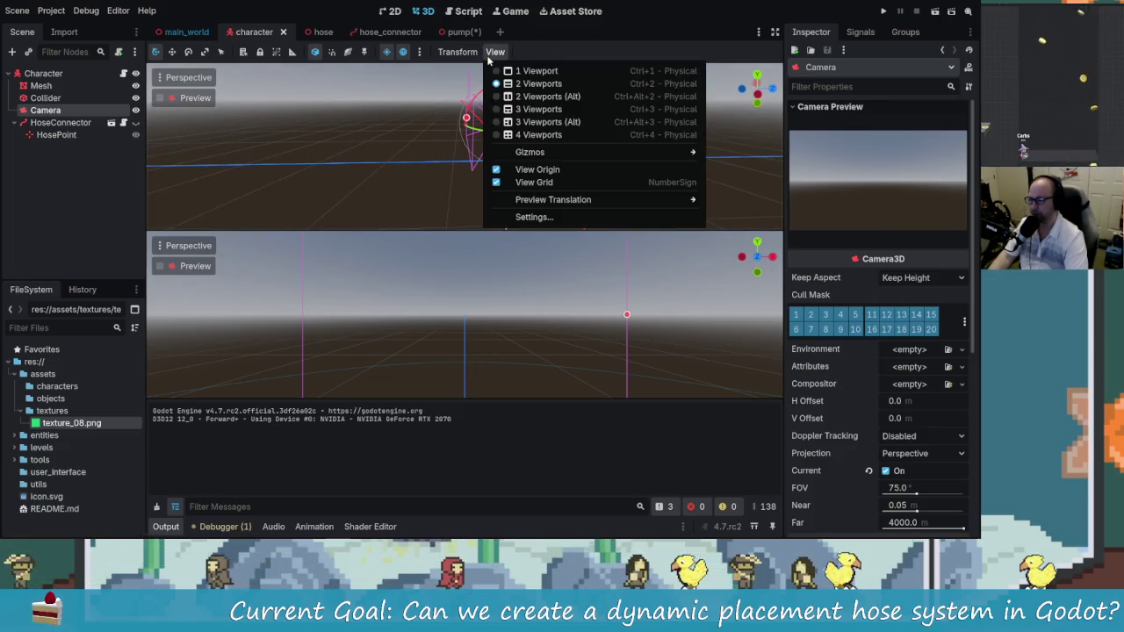
{"action": "left_click", "coordinate": [537, 70]}
{"action": "left_click", "coordinate": [355, 216]}
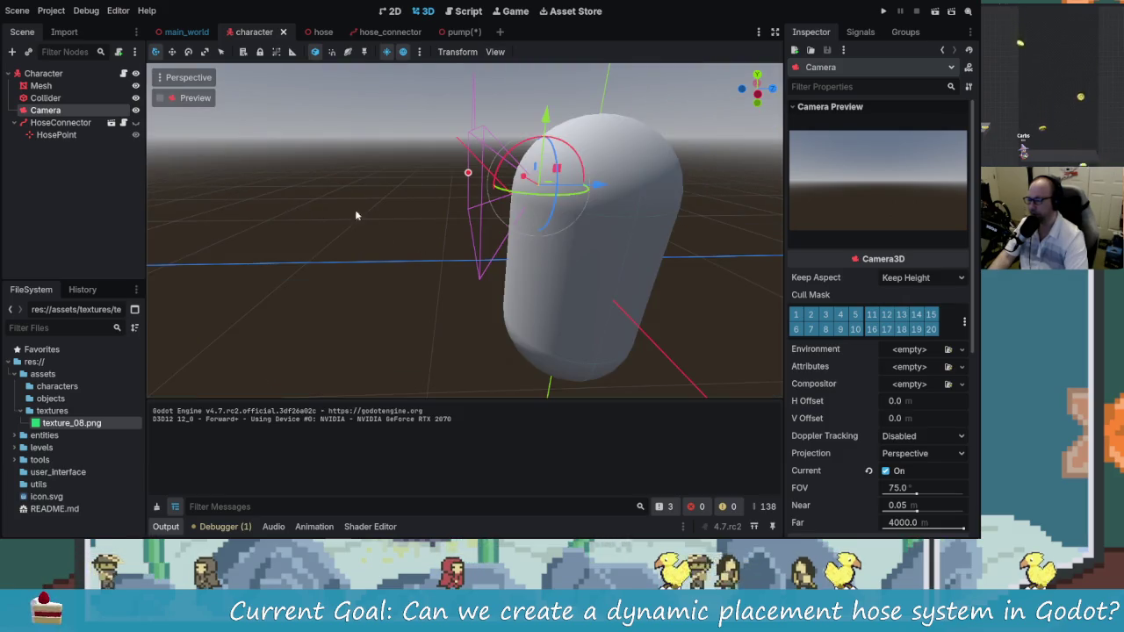
{"action": "left_click_drag", "start_coordinate": [355, 215], "coordinate": [310, 195]}
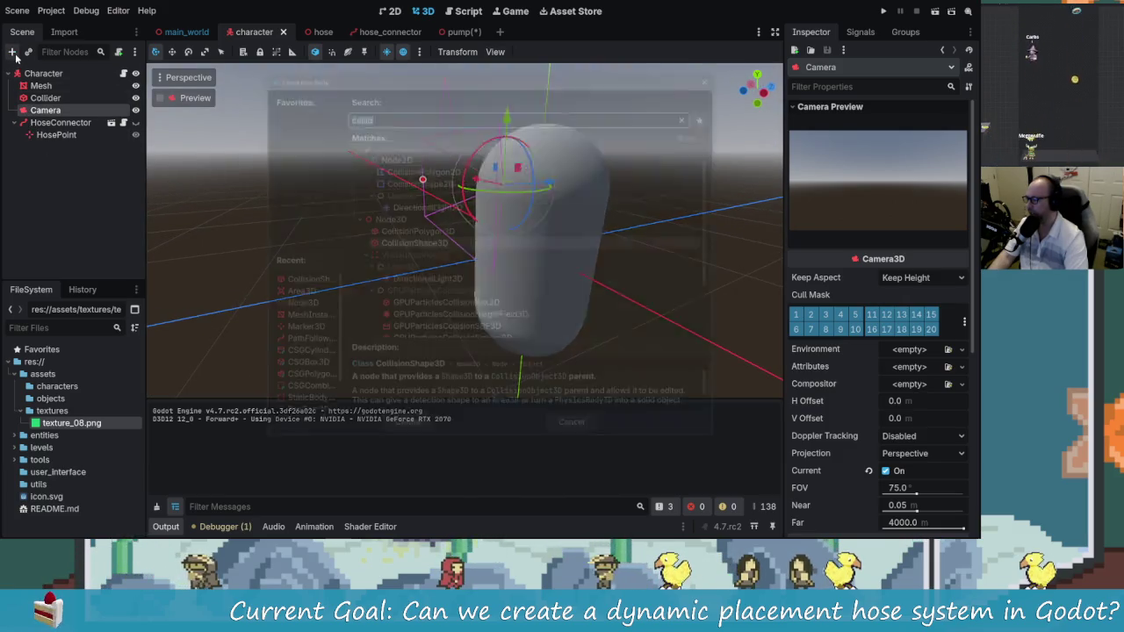
Add a RayCast3D node under the Camera by searching 'ray' in the node list
{"action": "left_click", "coordinate": [12, 51]}
{"action": "type", "text": "ray"}
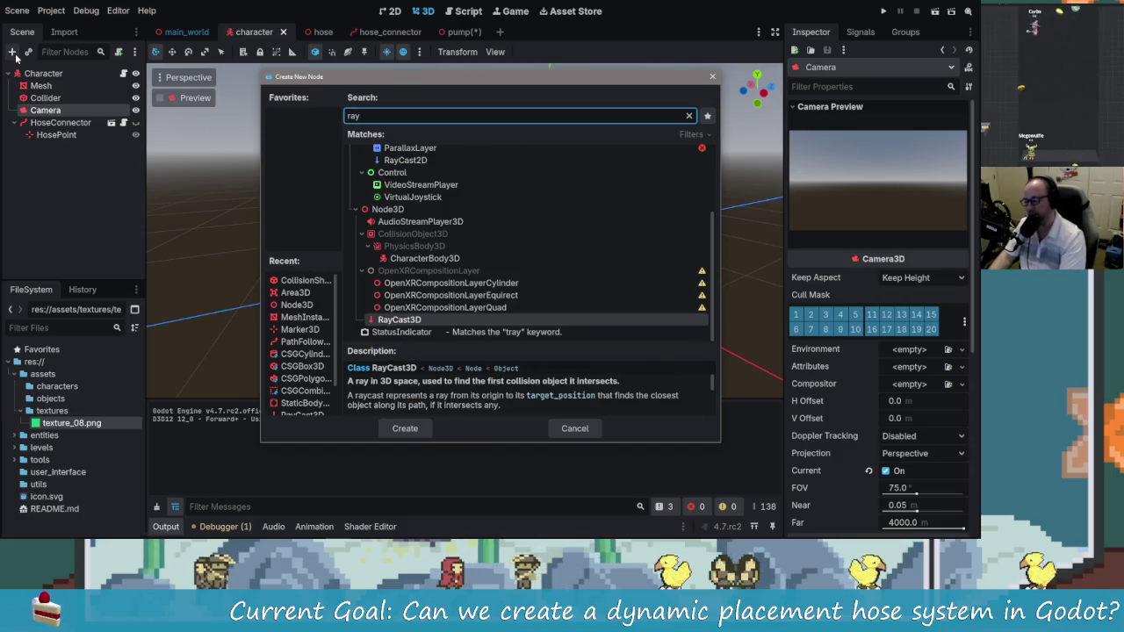
{"action": "key", "text": "Down"}
{"action": "key", "text": "Up"}
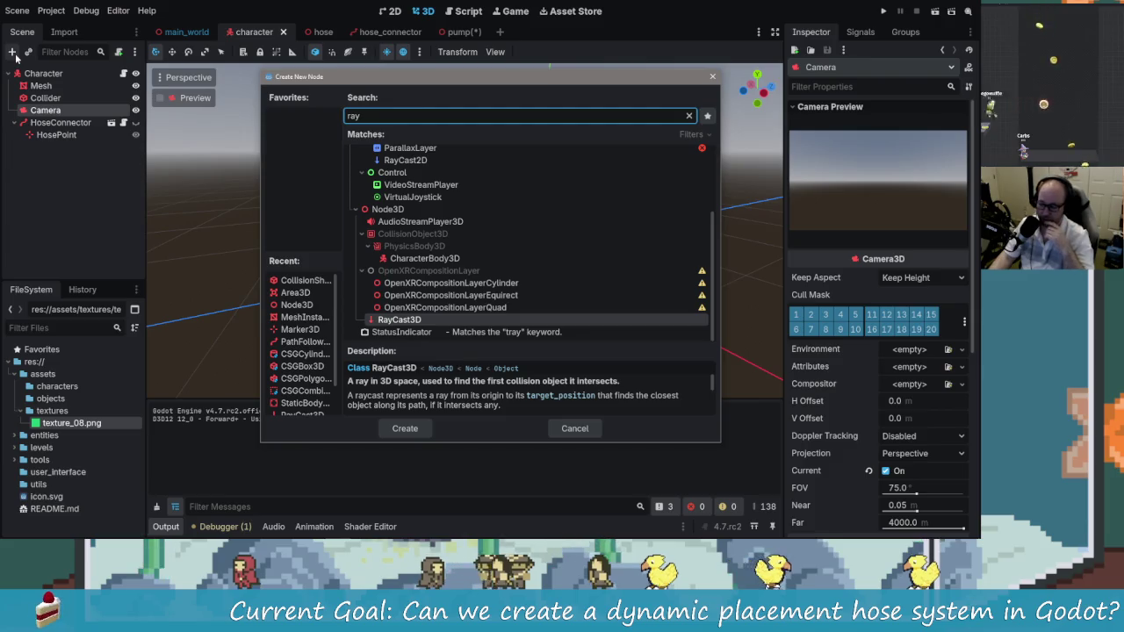
{"action": "key", "text": "Down"}
{"action": "key", "text": "Up"}
{"action": "key", "text": "Down"}
{"action": "key", "text": "Up"}
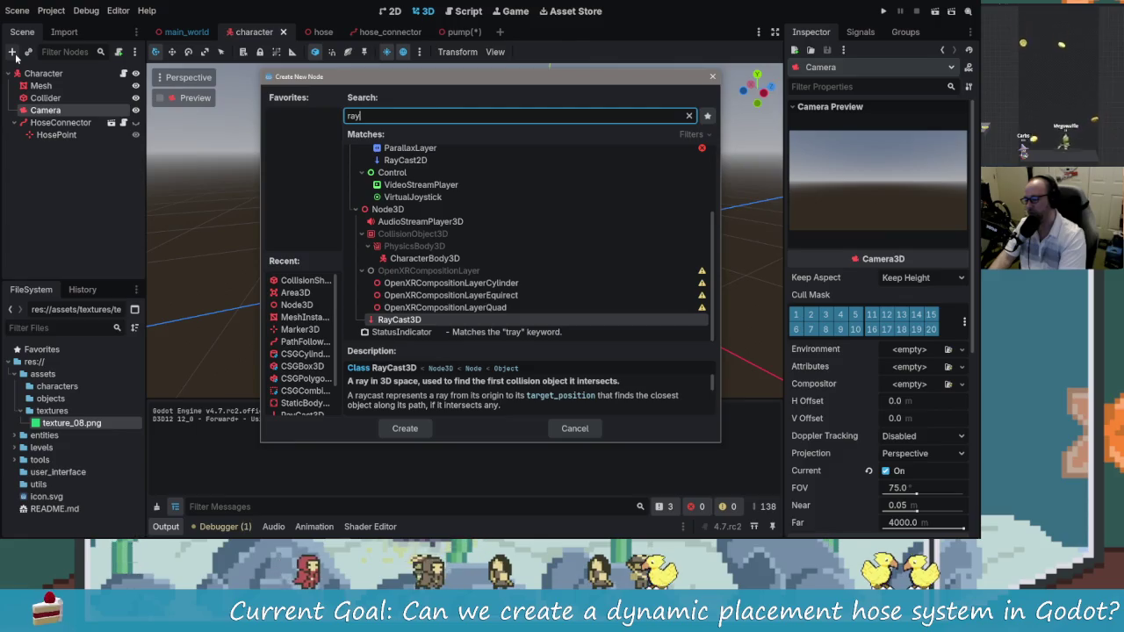
{"action": "key", "text": "Down"}
{"action": "key", "text": "Up"}
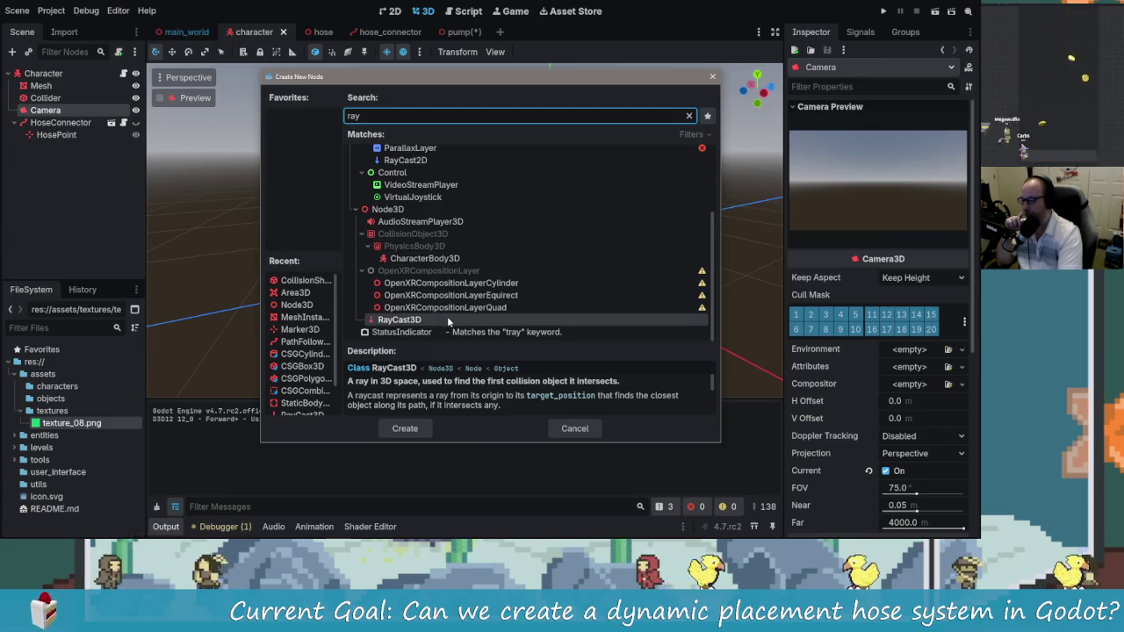
{"action": "double_click", "coordinate": [402, 322]}
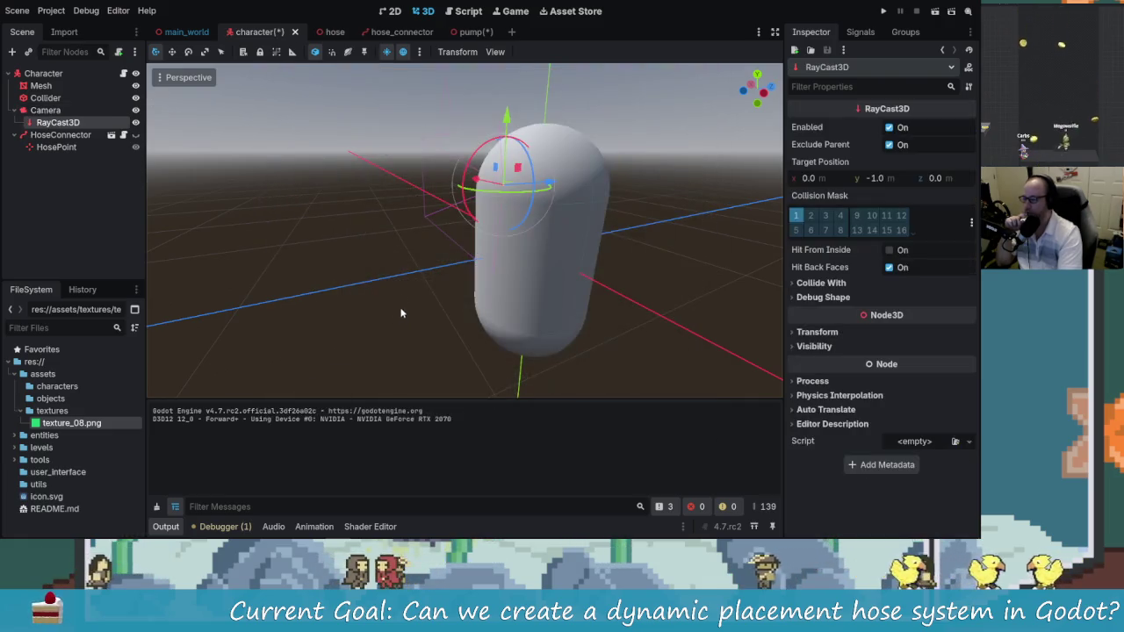
Set the RayCast3D target position y to 0 and z to -5
{"action": "scroll", "coordinate": [512, 228], "scroll_direction": "up", "scroll_amount": 3}
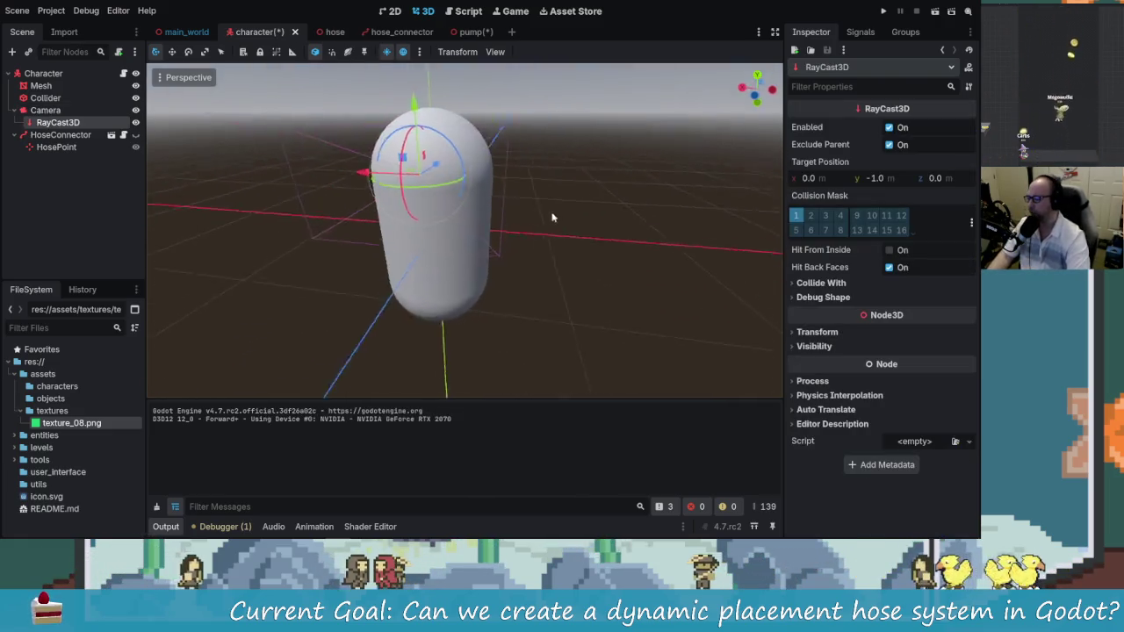
{"action": "scroll", "coordinate": [394, 188], "scroll_direction": "down", "scroll_amount": 3}
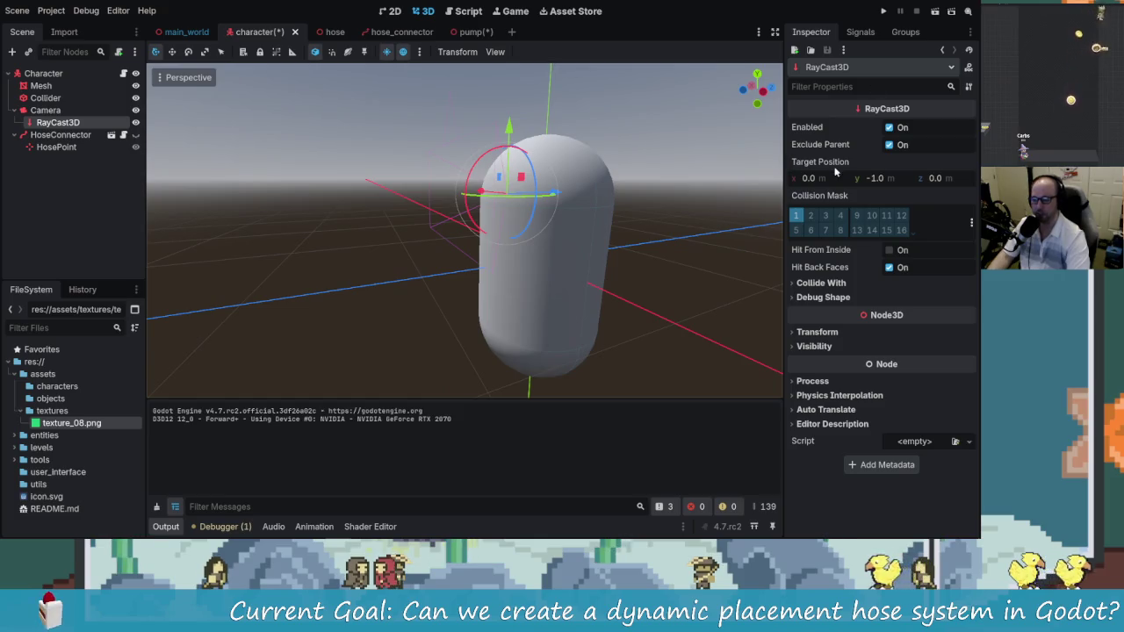
{"action": "scroll", "coordinate": [472, 197], "scroll_direction": "up", "scroll_amount": 2}
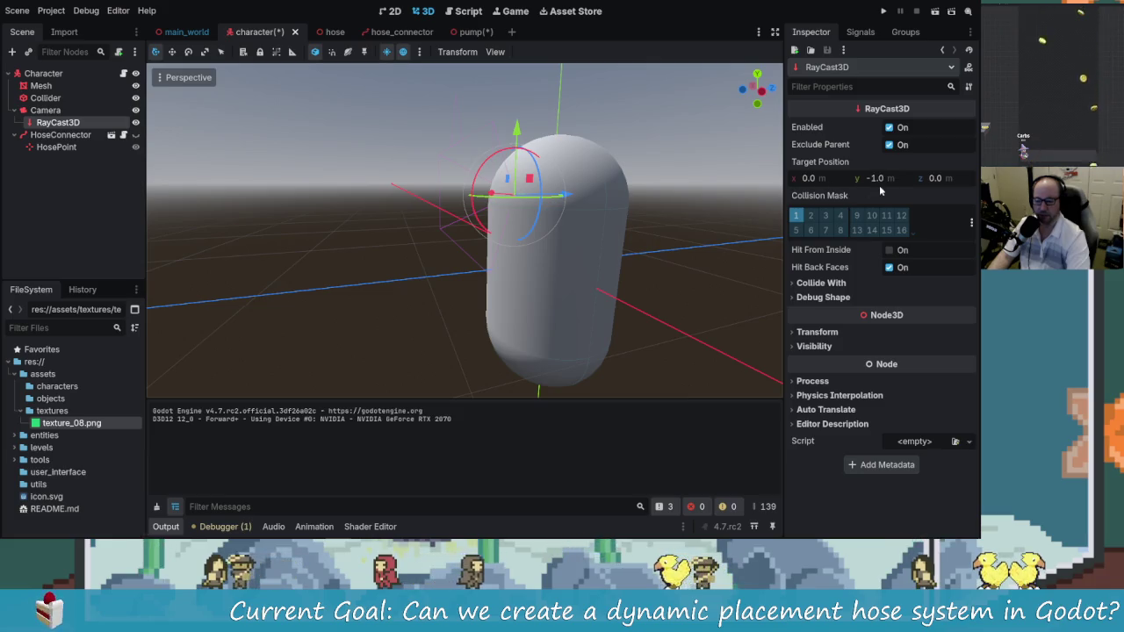
{"action": "mouse_move", "coordinate": [523, 227]}
{"action": "left_mouse_down"}
{"action": "mouse_move", "coordinate": [624, 238]}
{"action": "mouse_move", "coordinate": [560, 213]}
{"action": "mouse_move", "coordinate": [344, 219]}
{"action": "mouse_move", "coordinate": [550, 251]}
{"action": "mouse_move", "coordinate": [585, 316]}
{"action": "mouse_move", "coordinate": [635, 254]}
{"action": "mouse_move", "coordinate": [703, 237]}
{"action": "left_mouse_up"}
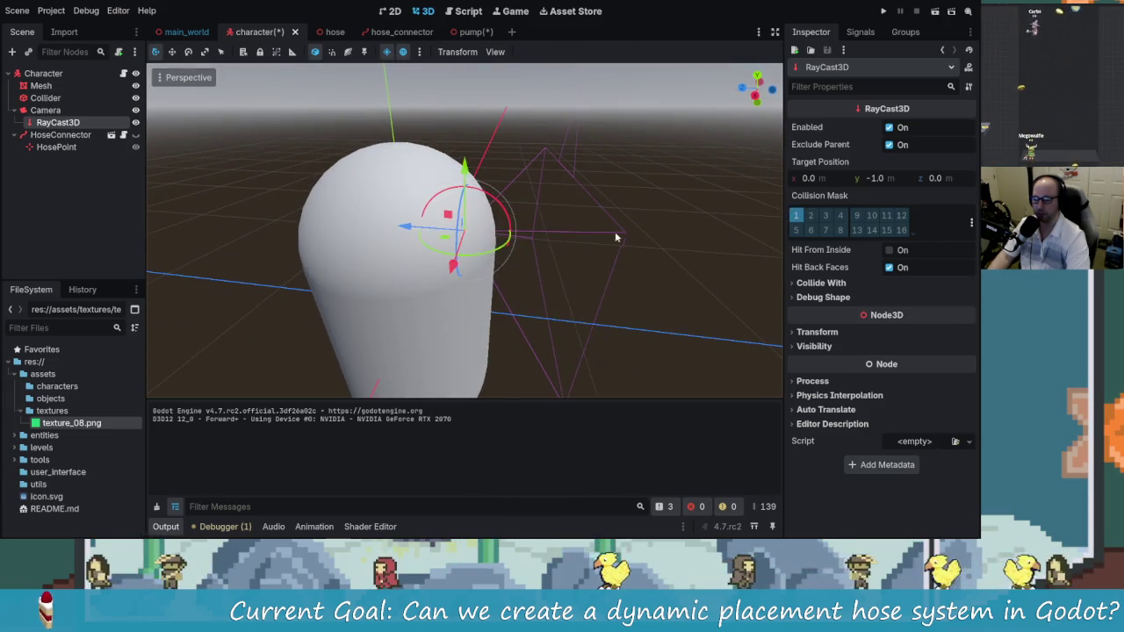
{"action": "left_click_drag", "start_coordinate": [614, 237], "coordinate": [700, 229]}
{"action": "left_click_drag", "start_coordinate": [876, 179], "coordinate": [894, 177]}
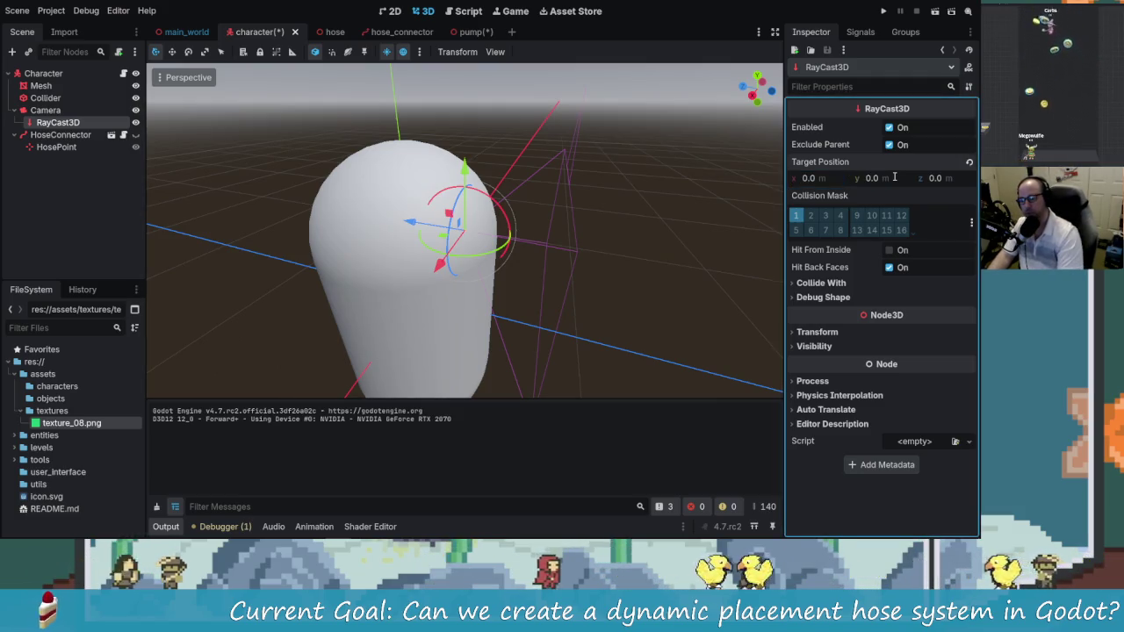
{"action": "left_click_drag", "start_coordinate": [814, 173], "coordinate": [821, 173]}
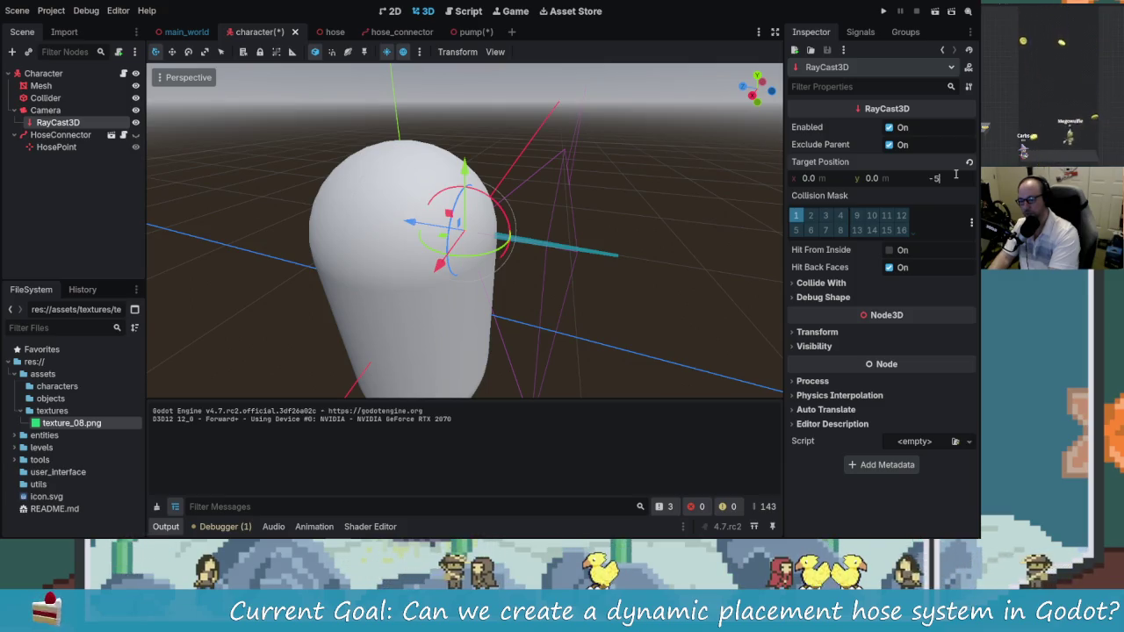
{"action": "key", "text": "Return"}
Shorten the ray's target z to -2.5 and save the character scene
{"action": "scroll", "coordinate": [595, 221], "scroll_direction": "down", "scroll_amount": 8}
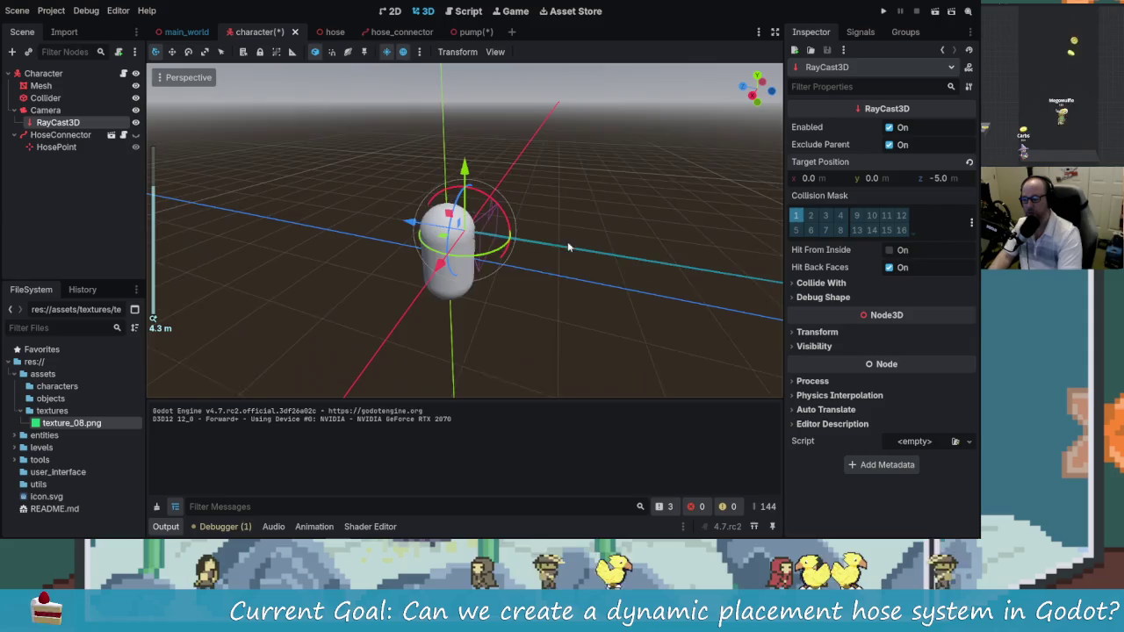
{"action": "scroll", "coordinate": [520, 236], "scroll_direction": "up", "scroll_amount": 2}
{"action": "mouse_move", "coordinate": [570, 219]}
{"action": "left_mouse_down"}
{"action": "mouse_move", "coordinate": [642, 195]}
{"action": "mouse_move", "coordinate": [597, 269]}
{"action": "mouse_move", "coordinate": [573, 213]}
{"action": "mouse_move", "coordinate": [509, 208]}
{"action": "left_mouse_up"}
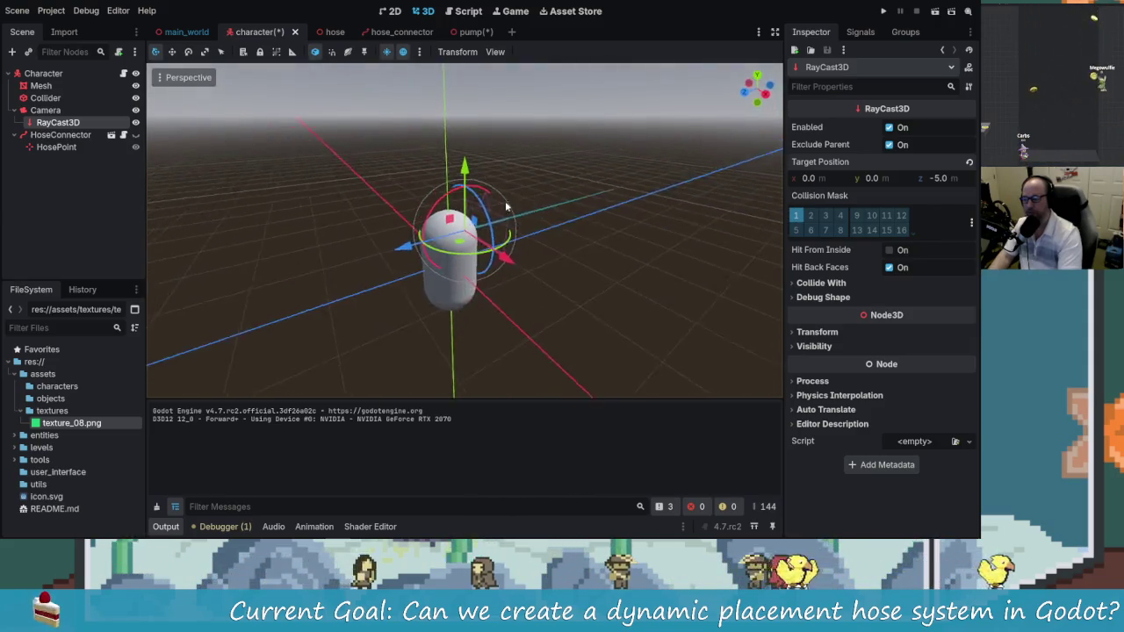
{"action": "scroll", "coordinate": [624, 194], "scroll_direction": "up", "scroll_amount": 3}
{"action": "mouse_move", "coordinate": [624, 194]}
{"action": "left_mouse_down"}
{"action": "mouse_move", "coordinate": [678, 206]}
{"action": "mouse_move", "coordinate": [773, 186]}
{"action": "left_mouse_up"}
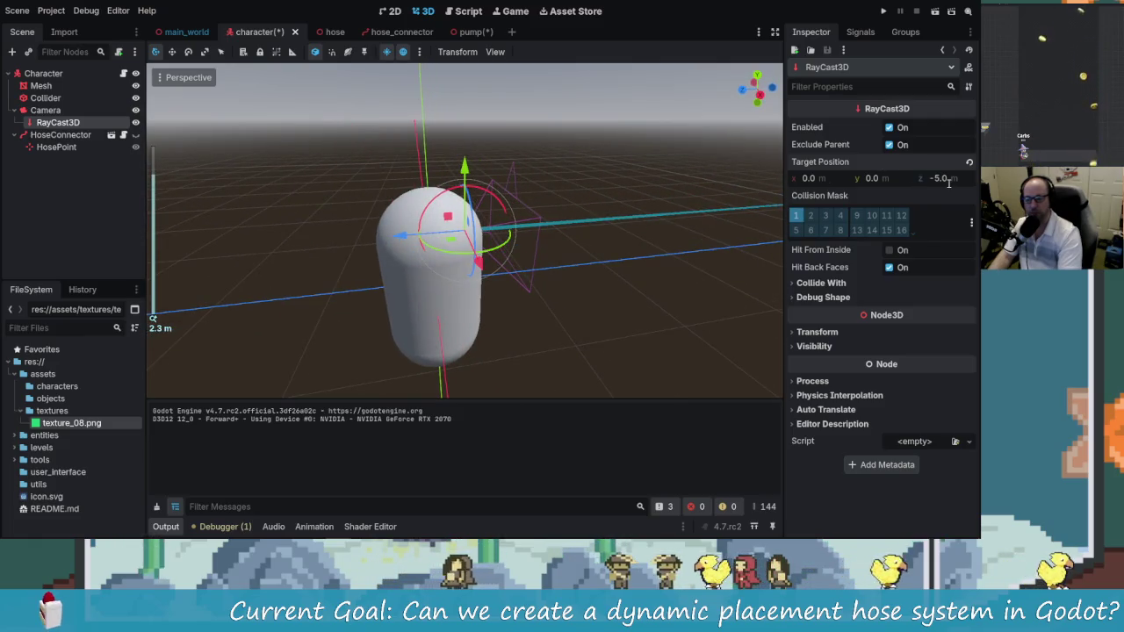
{"action": "type", "text": "-2."}
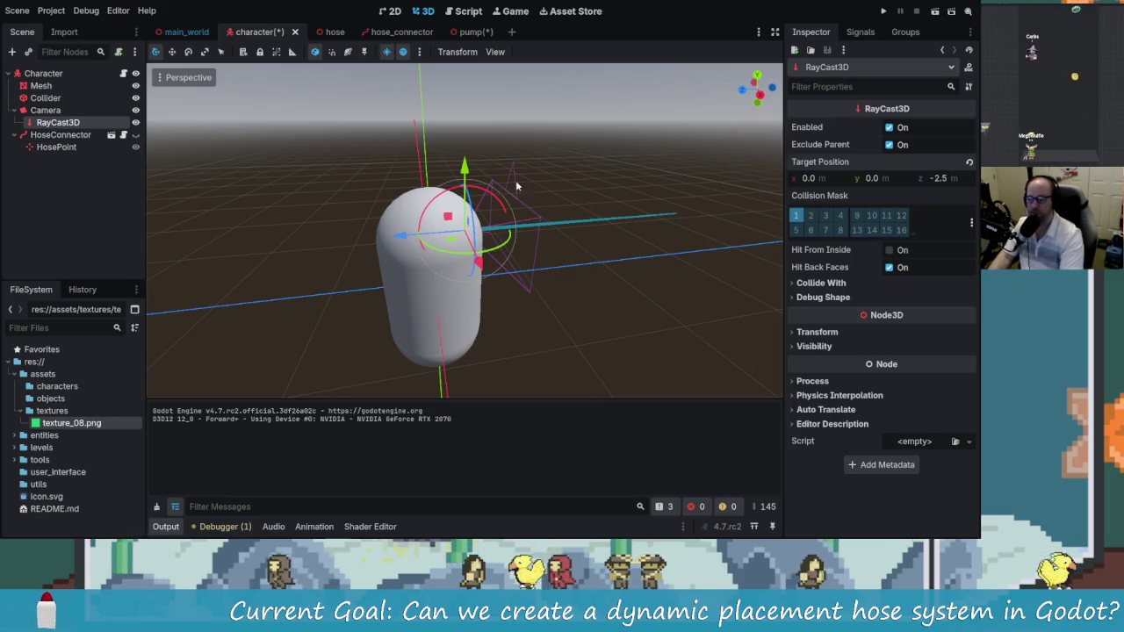
{"action": "mouse_move", "coordinate": [632, 224]}
{"action": "left_mouse_down"}
{"action": "mouse_move", "coordinate": [489, 219]}
{"action": "mouse_move", "coordinate": [516, 137]}
{"action": "left_mouse_up"}
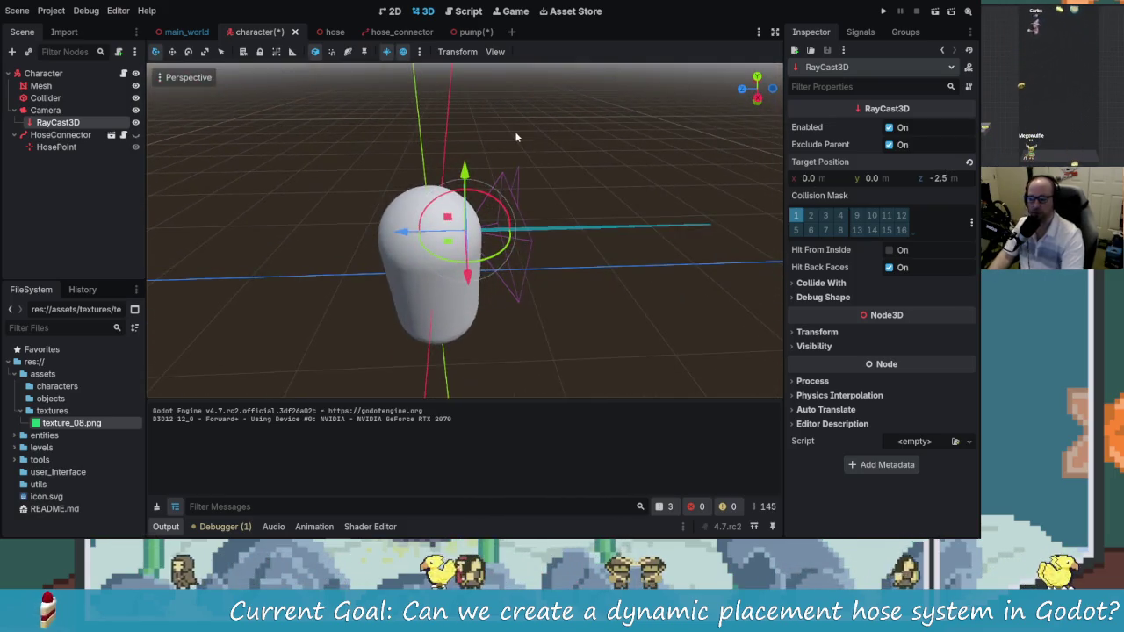
{"action": "mouse_move", "coordinate": [359, 208]}
{"action": "left_mouse_down"}
{"action": "mouse_move", "coordinate": [567, 273]}
{"action": "mouse_move", "coordinate": [293, 175]}
{"action": "mouse_move", "coordinate": [638, 227]}
{"action": "left_mouse_up"}
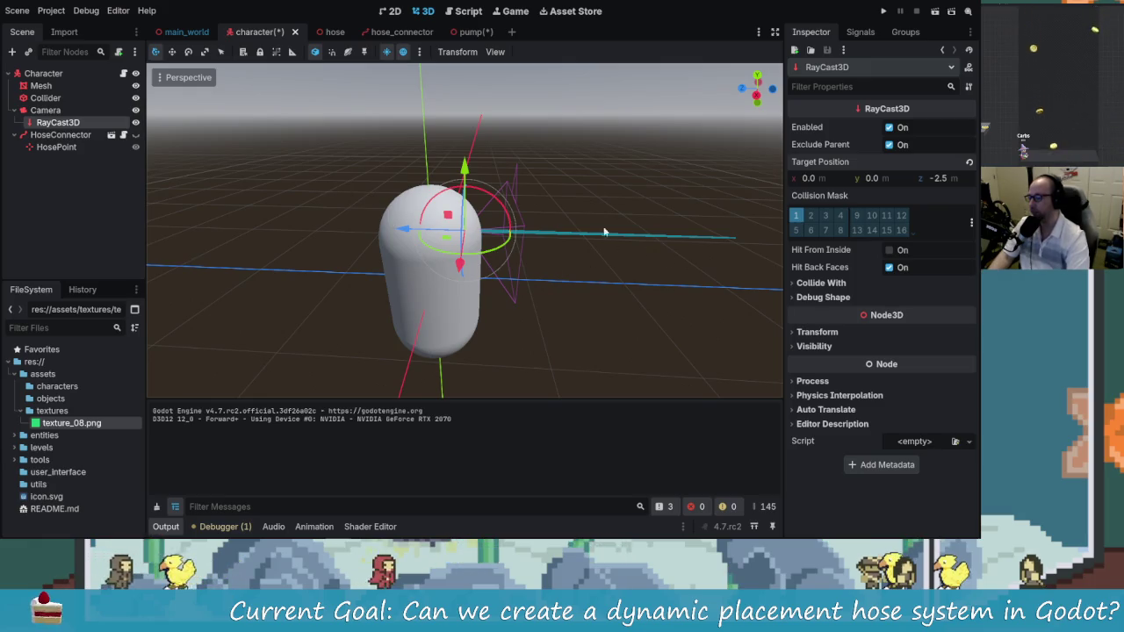
{"action": "key", "text": "ctrl+s"}
Save the pump scene, then return to the character scene and open character.gd
{"action": "left_click", "coordinate": [455, 32]}
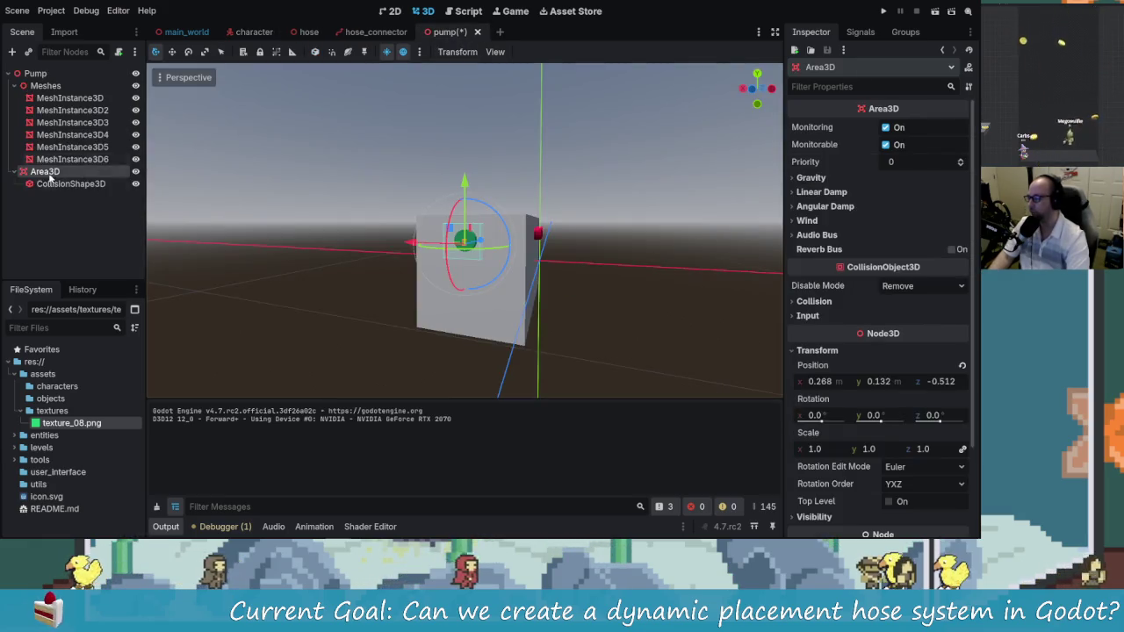
{"action": "key", "text": "ctrl+s"}
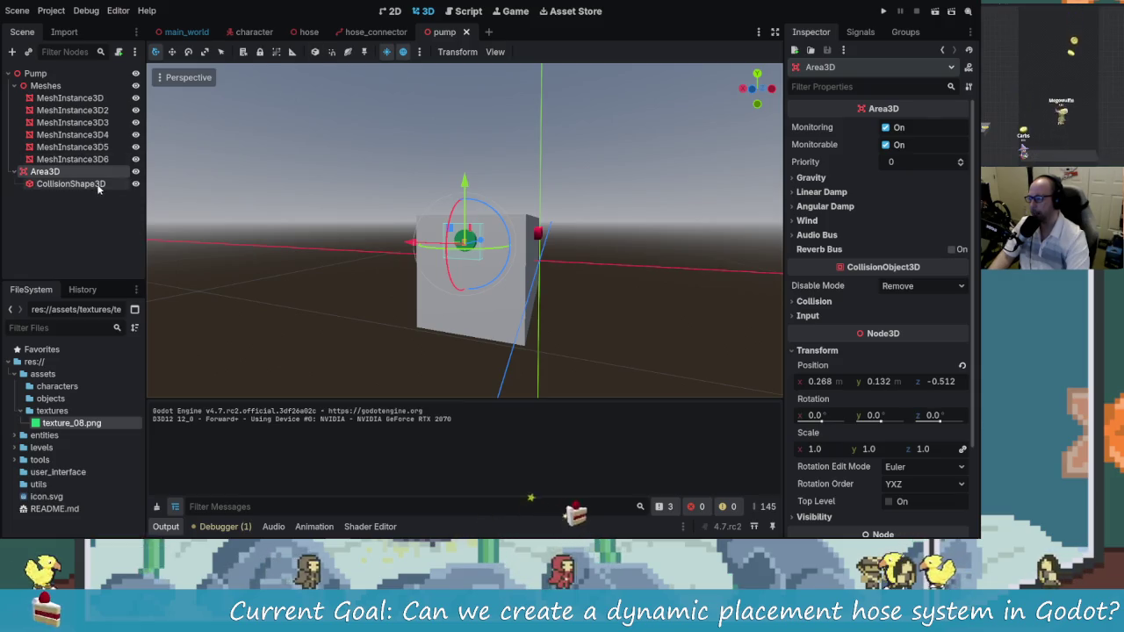
{"action": "left_click", "coordinate": [308, 32]}
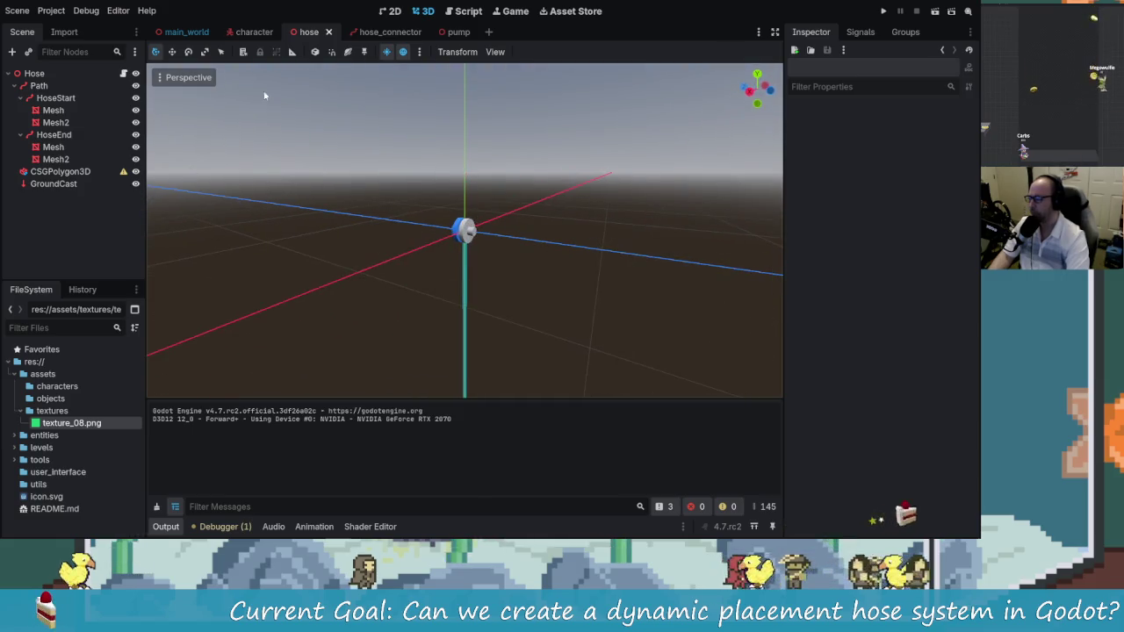
{"action": "left_click", "coordinate": [254, 32]}
{"action": "left_click", "coordinate": [41, 212]}
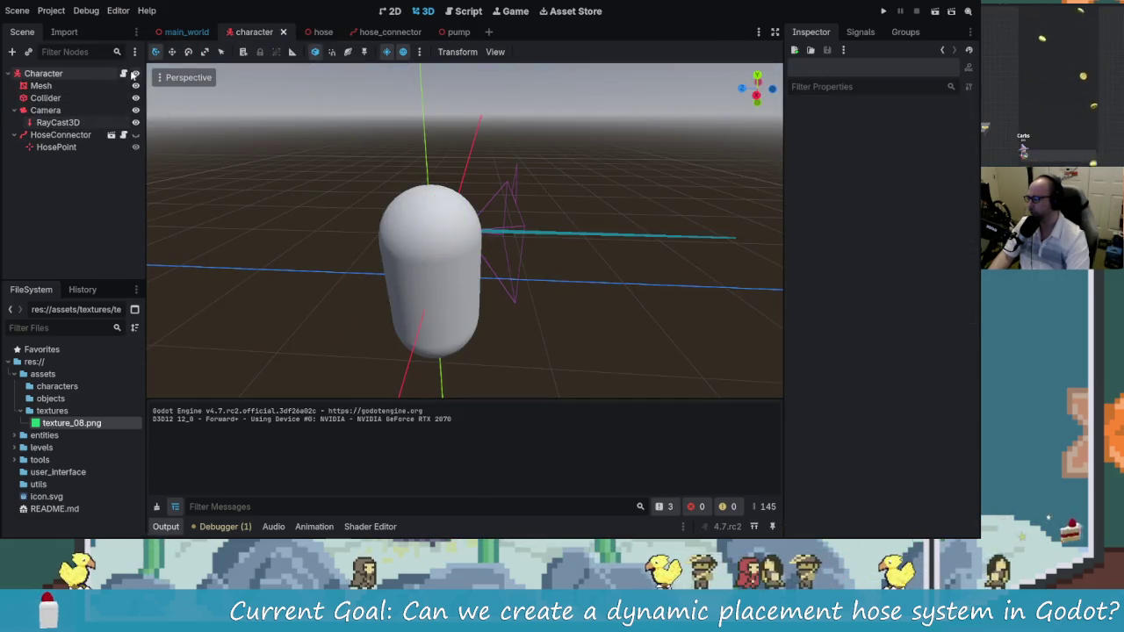
{"action": "left_click", "coordinate": [123, 73]}
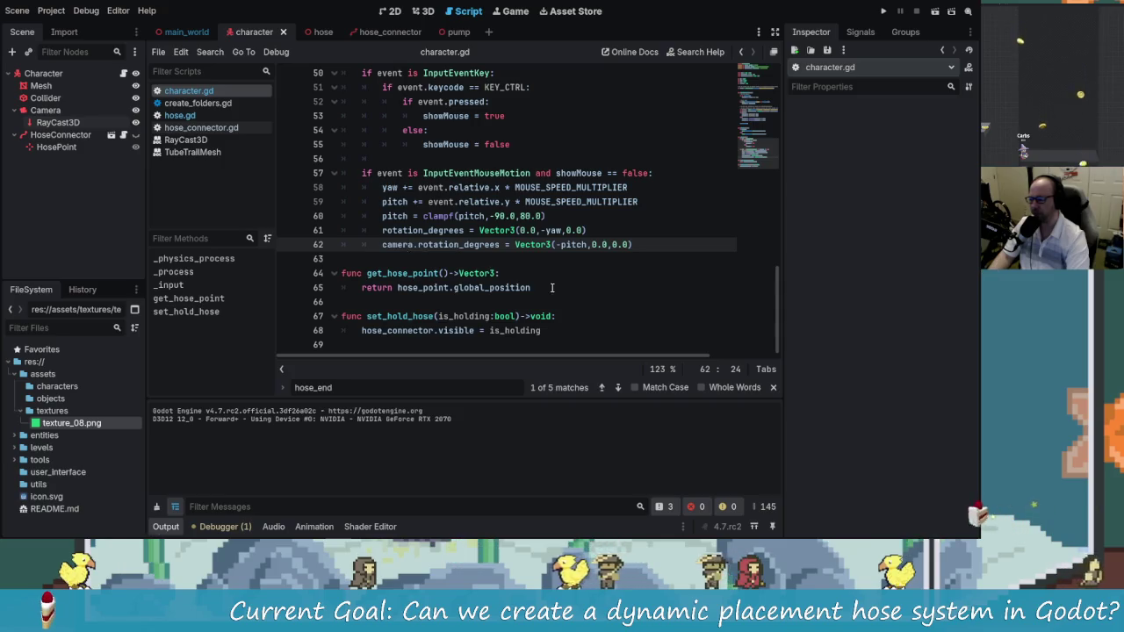
Browse character.gd, list the RayCast3D's signals, and place the caret at line 26's end
{"action": "left_click", "coordinate": [552, 287]}
{"action": "scroll", "coordinate": [571, 289], "scroll_direction": "up", "scroll_amount": 15}
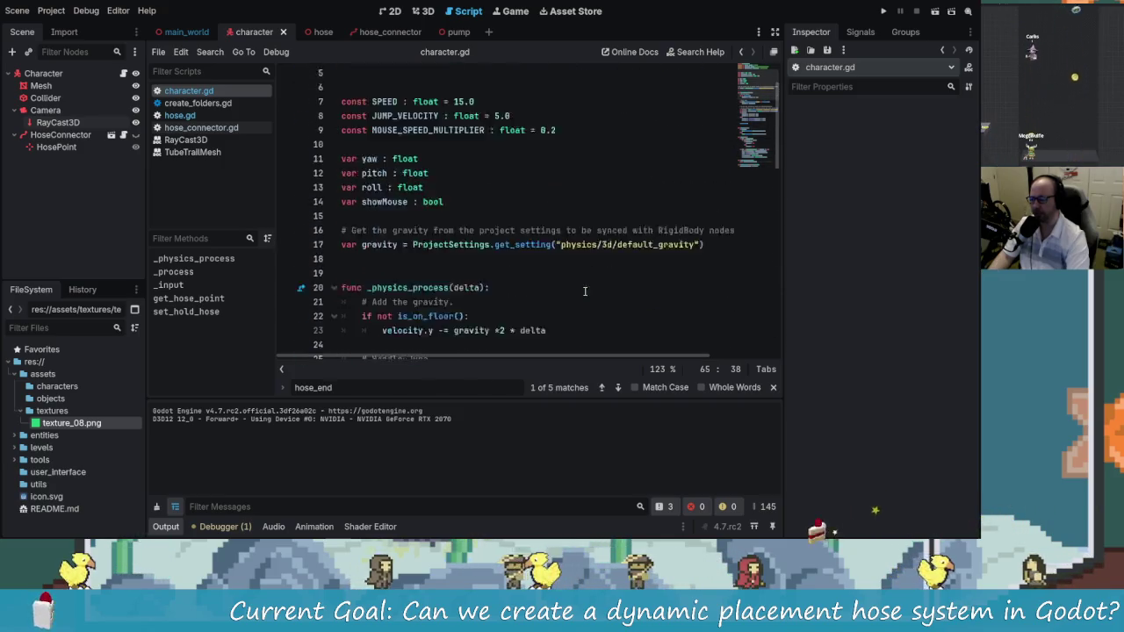
{"action": "scroll", "coordinate": [544, 259], "scroll_direction": "down", "scroll_amount": 2}
{"action": "scroll", "coordinate": [463, 237], "scroll_direction": "down", "scroll_amount": 2}
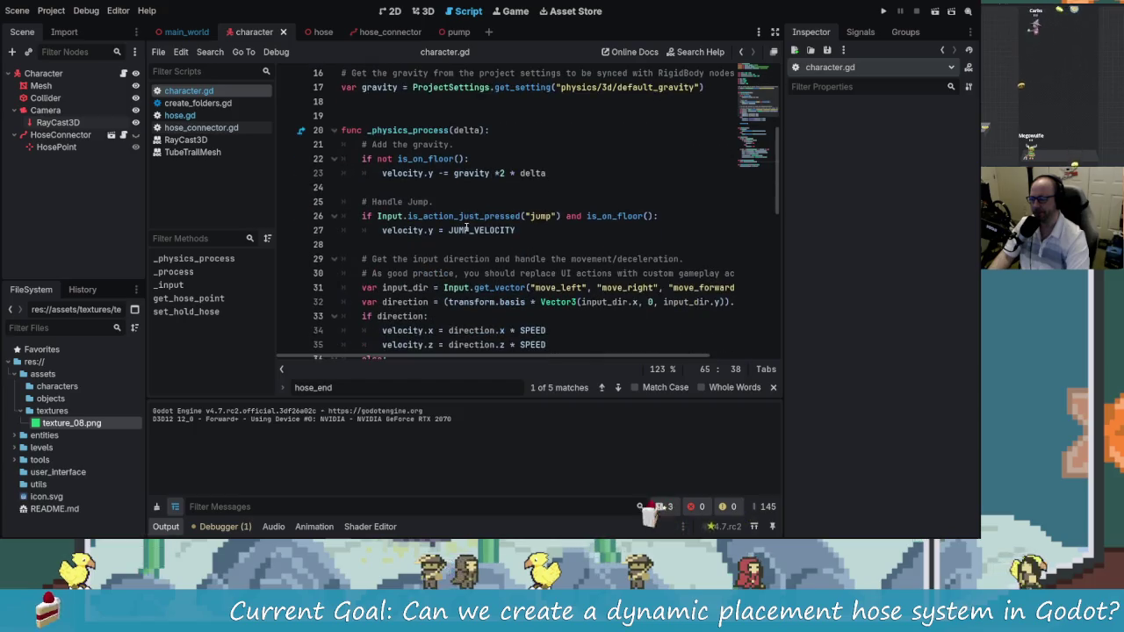
{"action": "scroll", "coordinate": [482, 194], "scroll_direction": "down", "scroll_amount": 2}
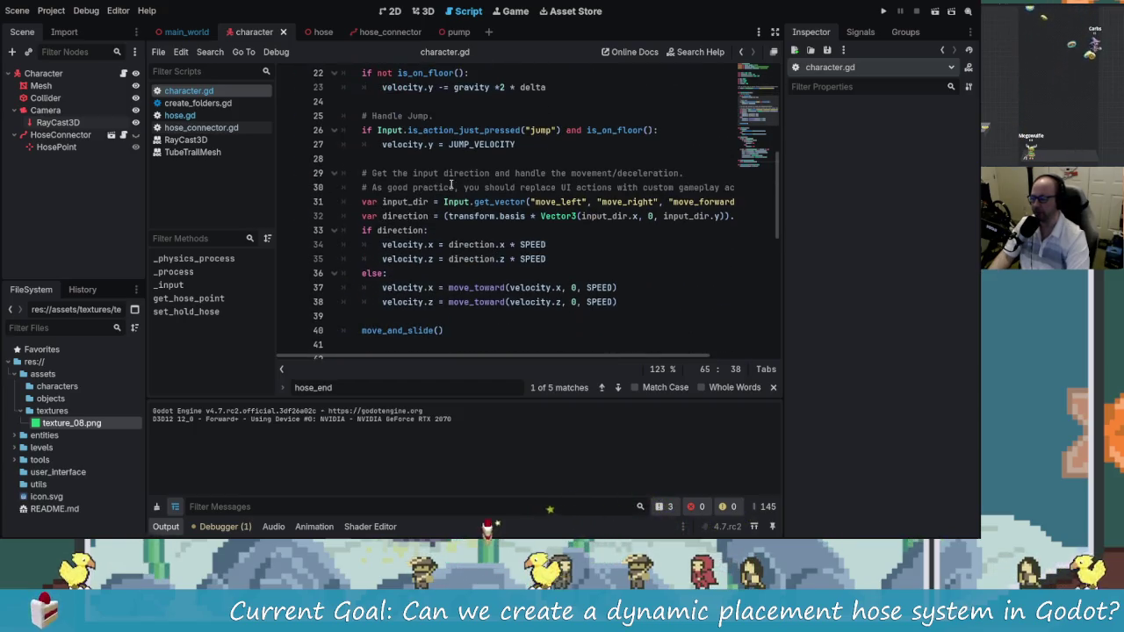
{"action": "scroll", "coordinate": [449, 188], "scroll_direction": "up", "scroll_amount": 3}
{"action": "scroll", "coordinate": [456, 275], "scroll_direction": "up", "scroll_amount": 2}
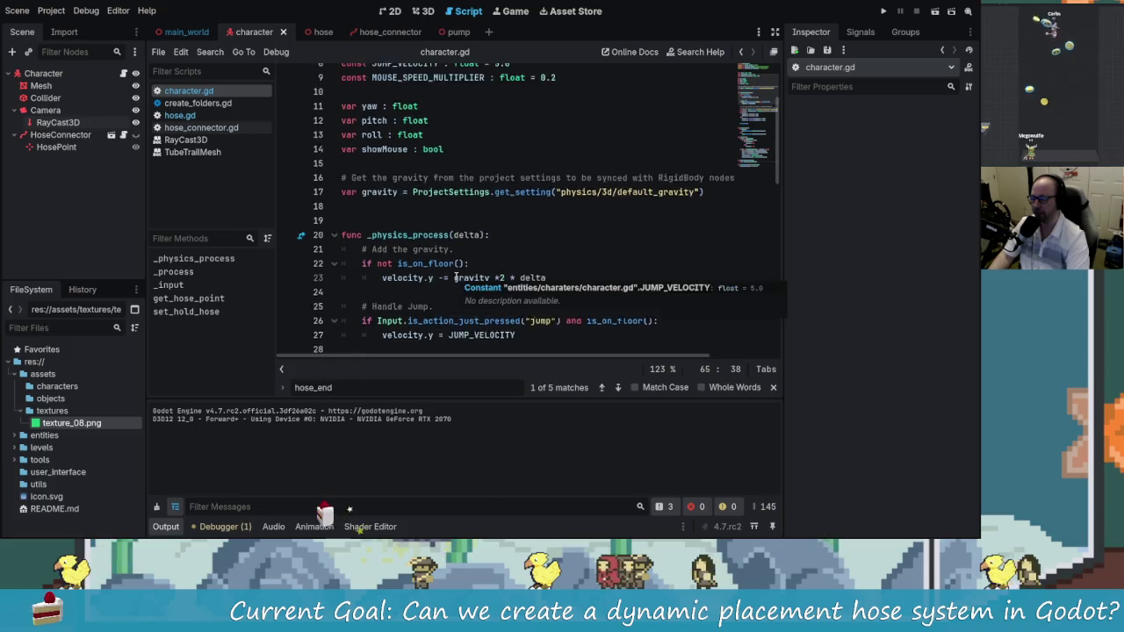
{"action": "scroll", "coordinate": [455, 275], "scroll_direction": "down", "scroll_amount": 2}
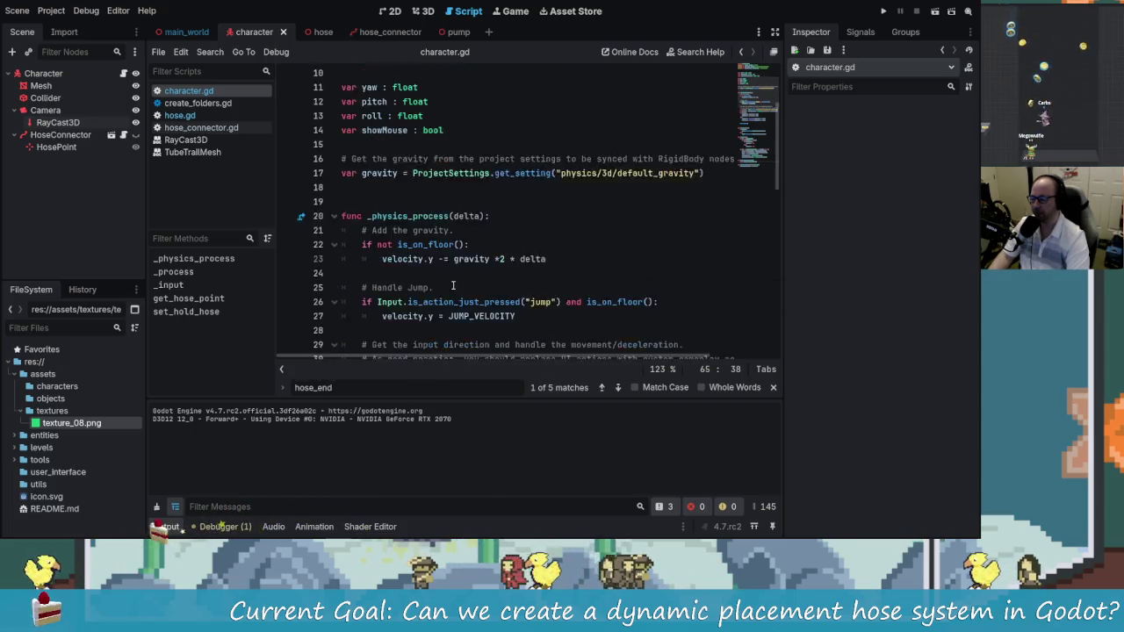
{"action": "left_click", "coordinate": [57, 122]}
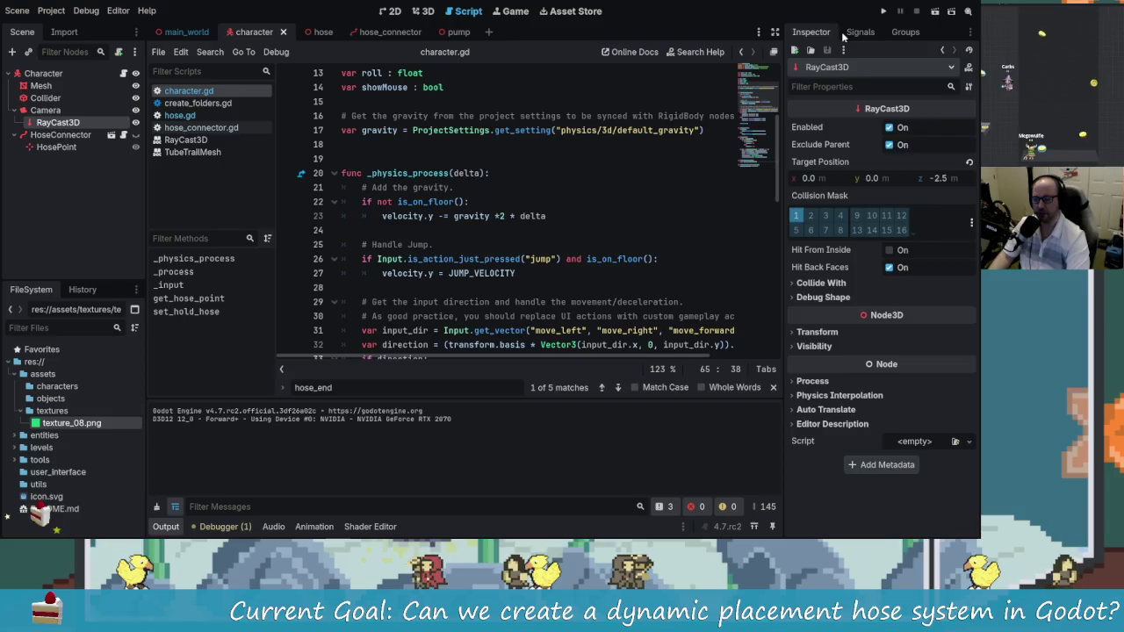
{"action": "left_click", "coordinate": [857, 32]}
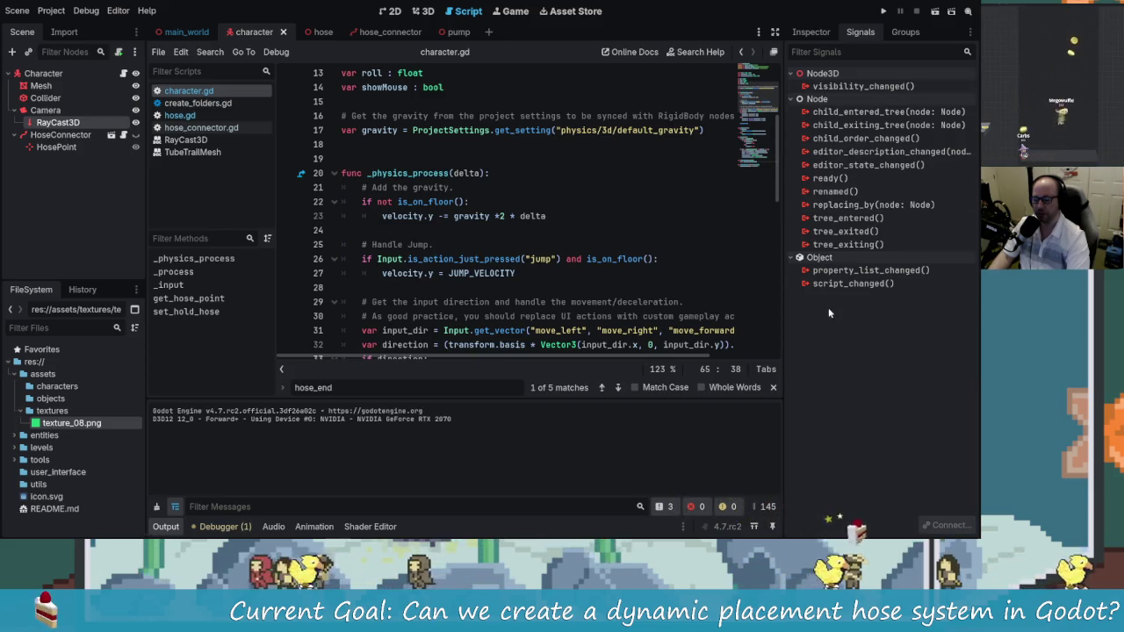
{"action": "left_click", "coordinate": [668, 259]}
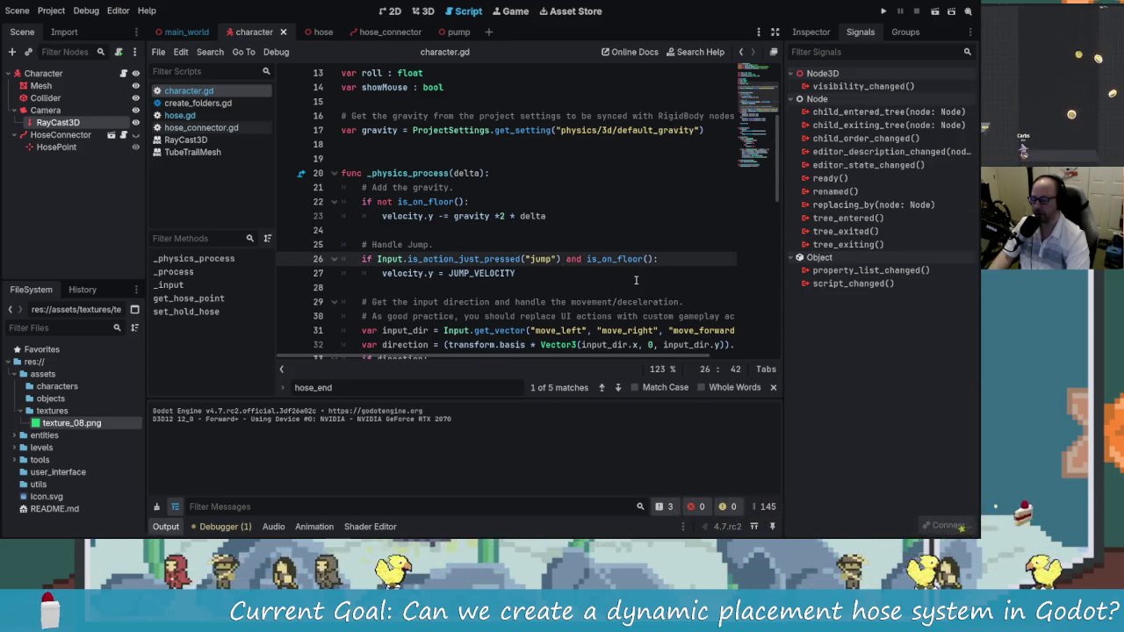
{"action": "left_click", "coordinate": [45, 109]}
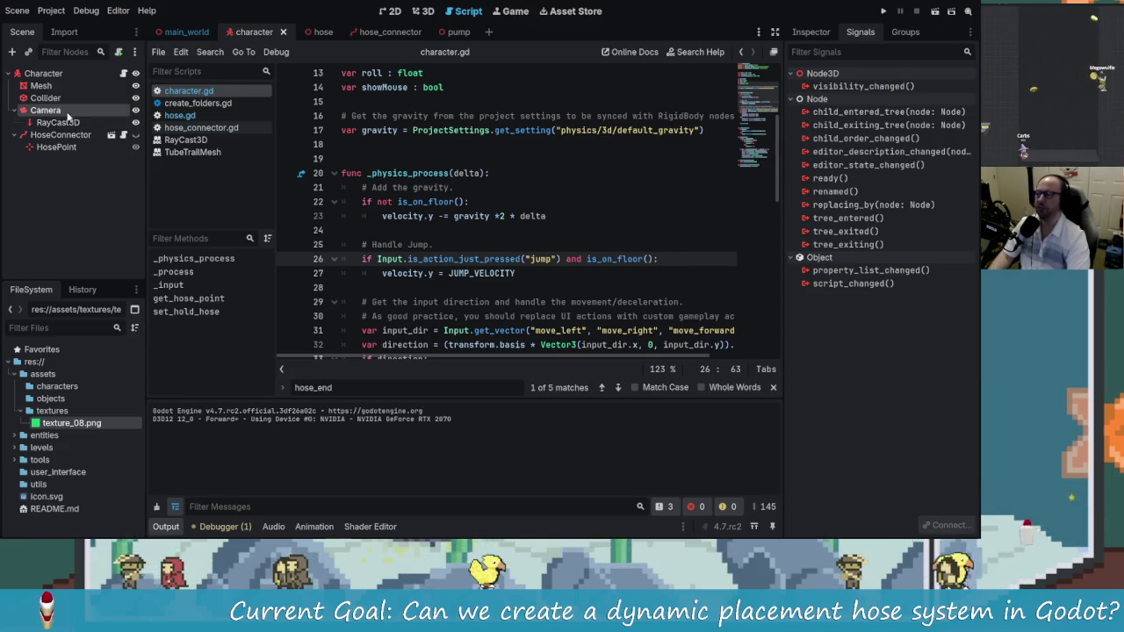
{"action": "right_click", "coordinate": [49, 111]}
{"action": "left_click", "coordinate": [88, 121]}
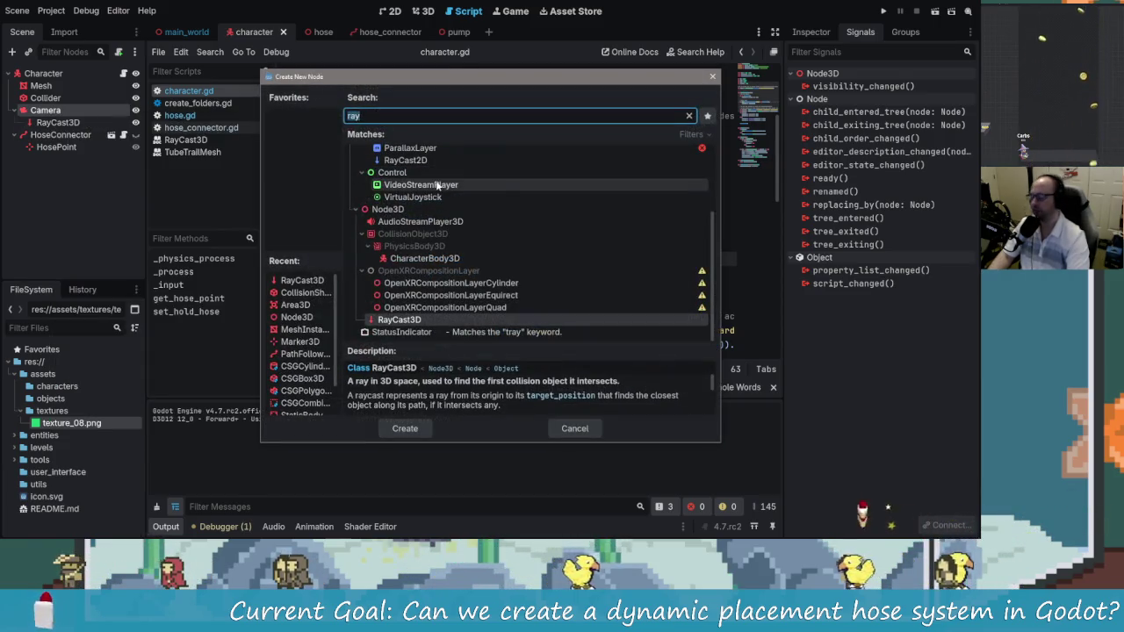
{"action": "type", "text": "shape"}
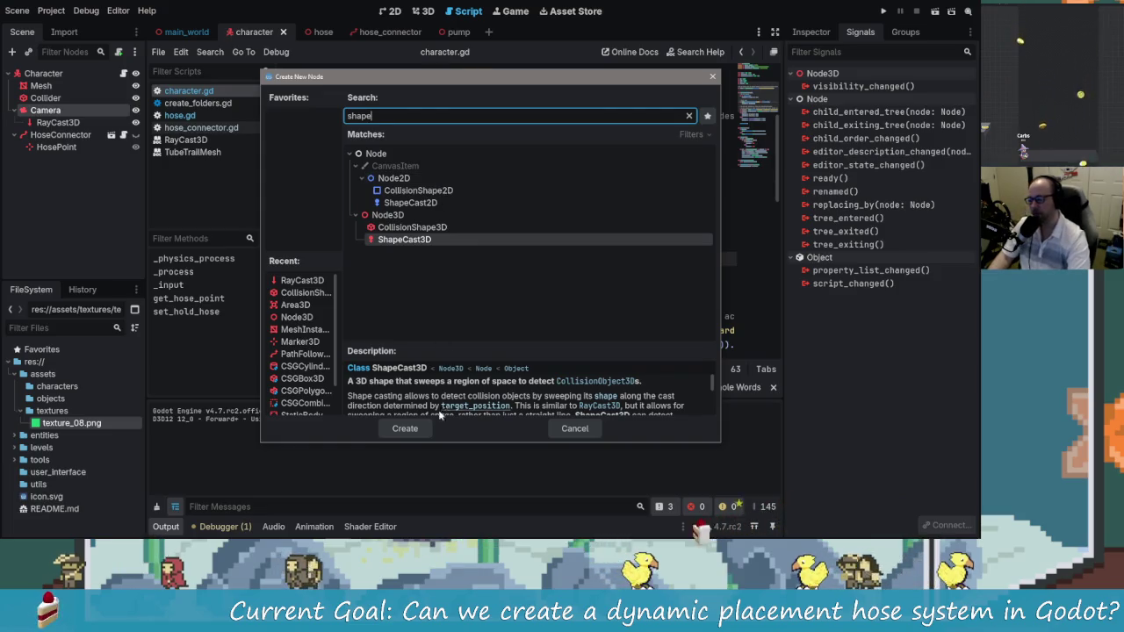
{"action": "left_click", "coordinate": [428, 423]}
{"action": "mouse_move", "coordinate": [61, 135]}
{"action": "left_mouse_down"}
{"action": "mouse_move", "coordinate": [211, 140]}
{"action": "mouse_move", "coordinate": [834, 35]}
{"action": "mouse_move", "coordinate": [754, 175]}
{"action": "left_mouse_up"}
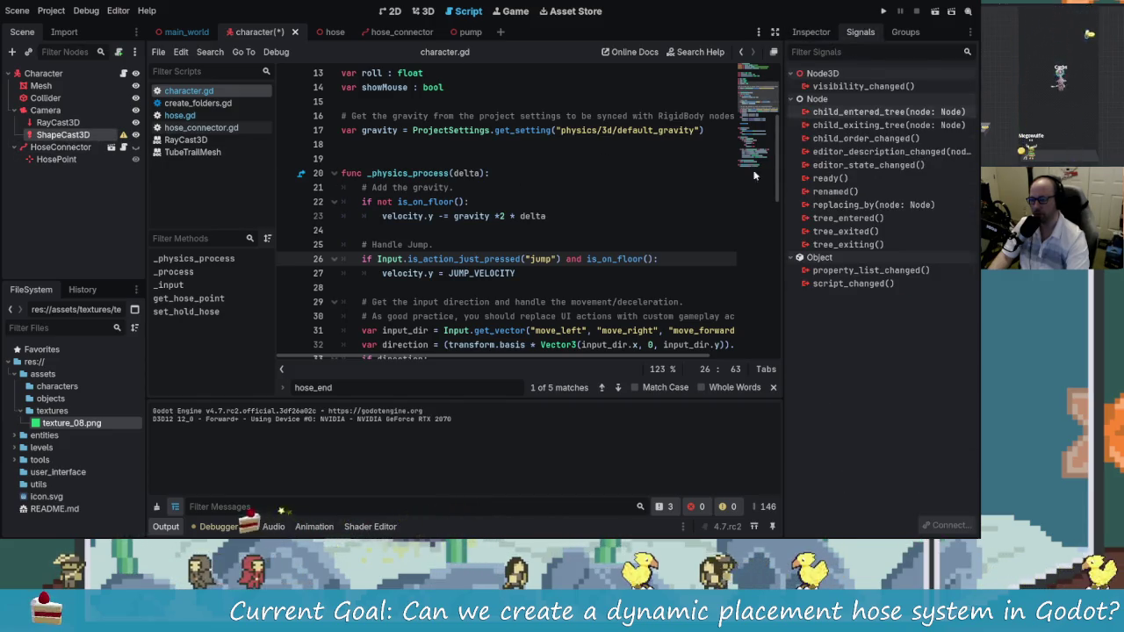
{"action": "left_click", "coordinate": [811, 32]}
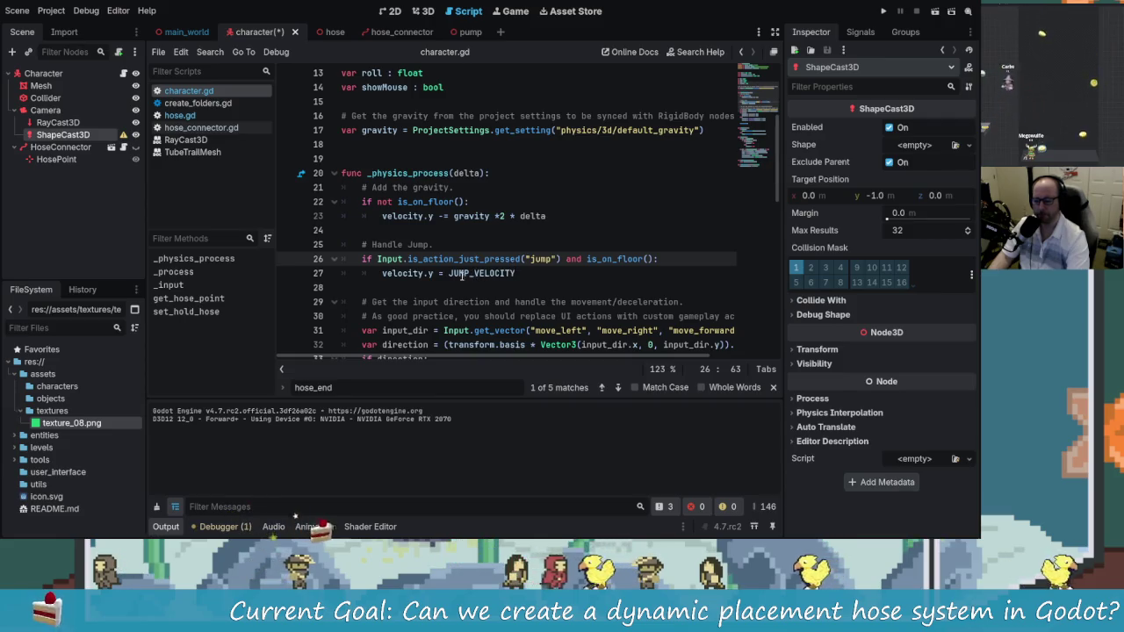
{"action": "left_click", "coordinate": [61, 147]}
{"action": "left_click", "coordinate": [63, 134]}
{"action": "key", "text": "Delete"}
{"action": "key", "text": "Return"}
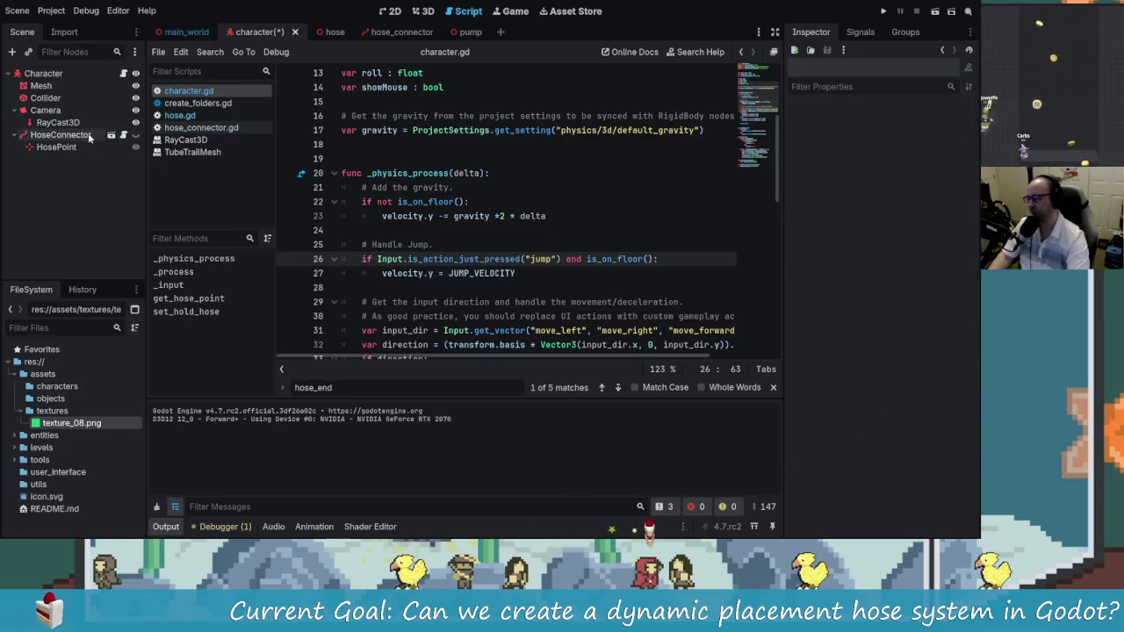
Make the RayCast3D collide with areas instead of bodies
{"action": "left_click", "coordinate": [57, 122]}
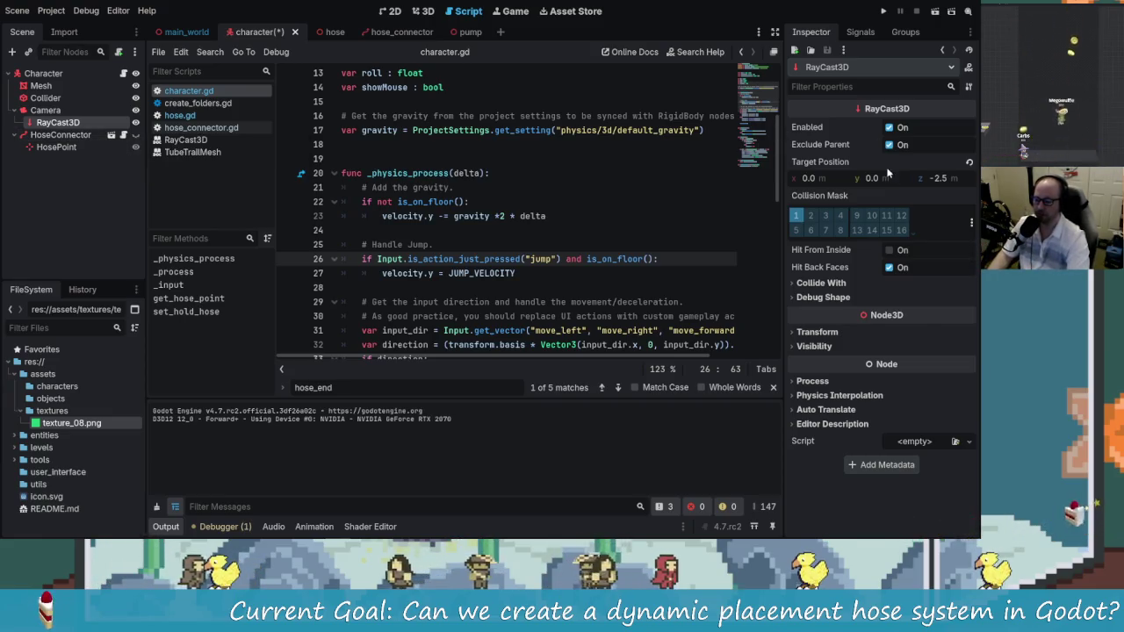
{"action": "left_click", "coordinate": [839, 284]}
{"action": "left_click", "coordinate": [892, 298]}
{"action": "left_click", "coordinate": [892, 315]}
{"action": "left_click", "coordinate": [821, 331]}
{"action": "left_click", "coordinate": [824, 332]}
Save the character script and the character scene
{"action": "left_click", "coordinate": [445, 202]}
{"action": "key", "text": "ctrl+s"}
{"action": "left_click", "coordinate": [843, 329]}
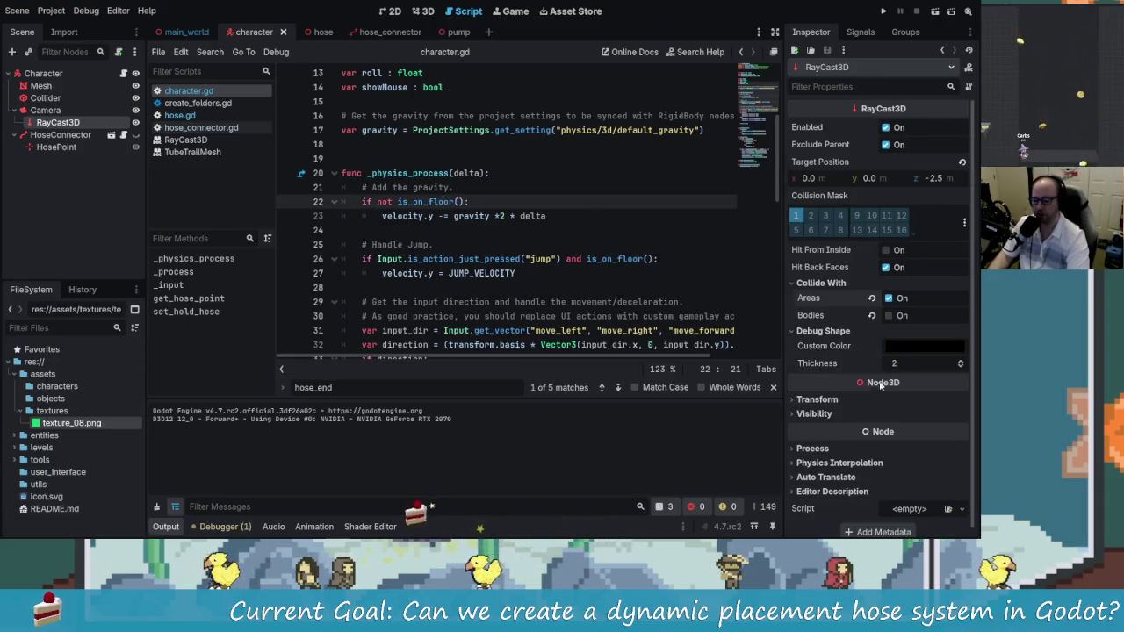
{"action": "left_click", "coordinate": [843, 331]}
{"action": "left_click", "coordinate": [659, 244]}
{"action": "key", "text": "ctrl+s"}
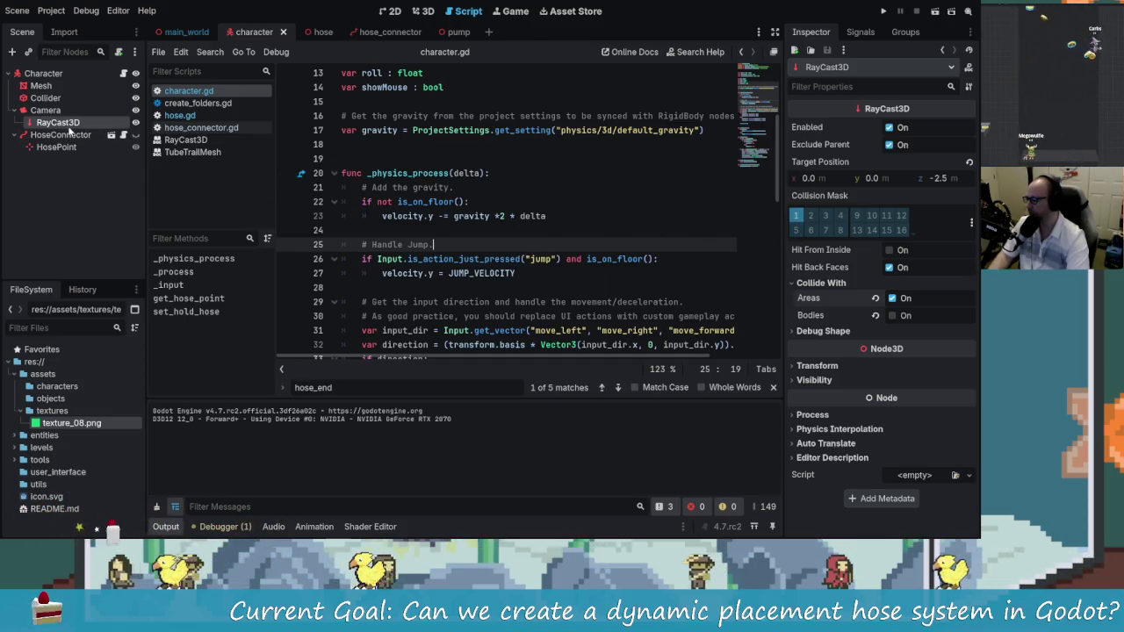
{"action": "left_click", "coordinate": [420, 11]}
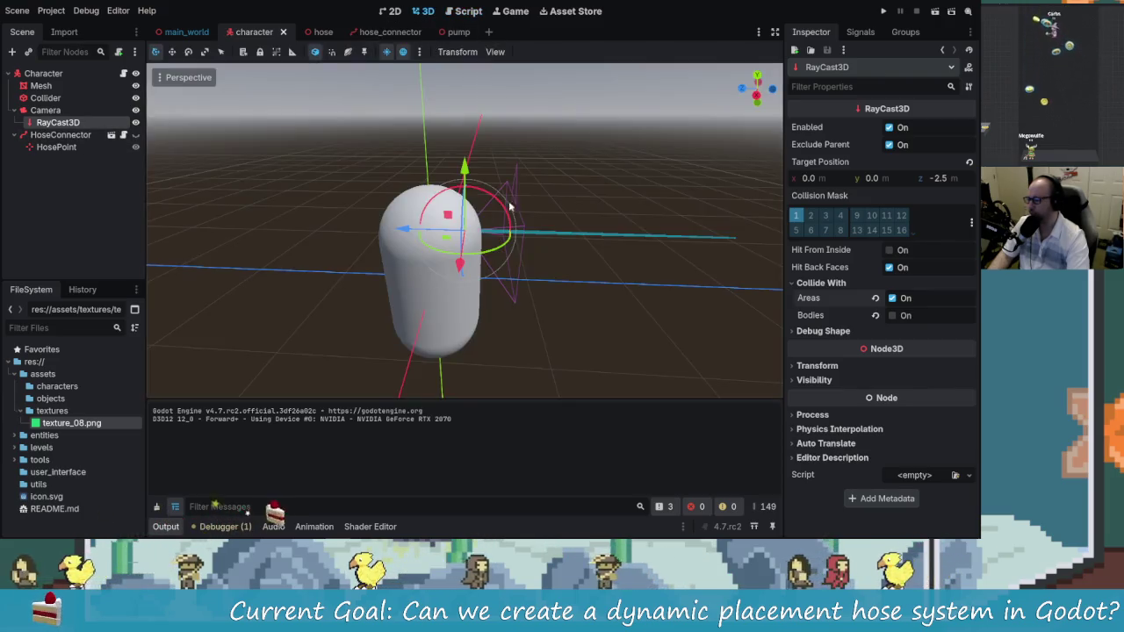
Rename the Camera's raycast to InteractDetect and save the character scene
{"action": "mouse_move", "coordinate": [394, 208]}
{"action": "left_mouse_down"}
{"action": "mouse_move", "coordinate": [557, 246]}
{"action": "mouse_move", "coordinate": [509, 237]}
{"action": "mouse_move", "coordinate": [435, 251]}
{"action": "mouse_move", "coordinate": [441, 261]}
{"action": "mouse_move", "coordinate": [572, 257]}
{"action": "mouse_move", "coordinate": [628, 286]}
{"action": "mouse_move", "coordinate": [381, 260]}
{"action": "mouse_move", "coordinate": [229, 221]}
{"action": "mouse_move", "coordinate": [305, 204]}
{"action": "left_mouse_up"}
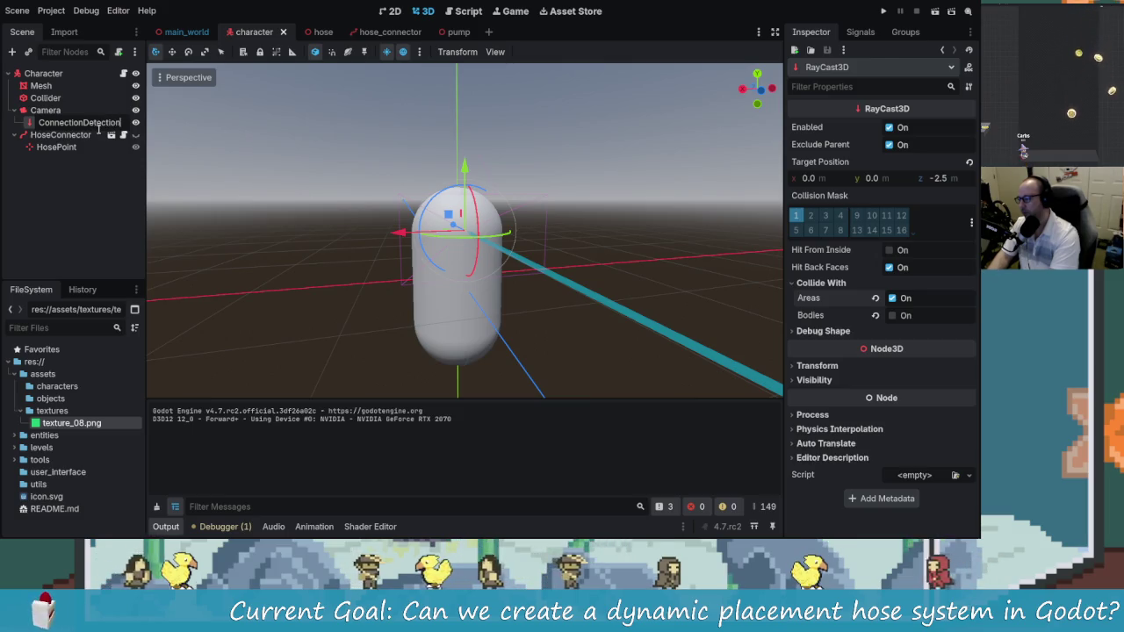
{"action": "key", "text": "Return"}
{"action": "mouse_move", "coordinate": [229, 176]}
{"action": "left_mouse_down"}
{"action": "mouse_move", "coordinate": [361, 184]}
{"action": "mouse_move", "coordinate": [537, 226]}
{"action": "mouse_move", "coordinate": [459, 224]}
{"action": "left_mouse_up"}
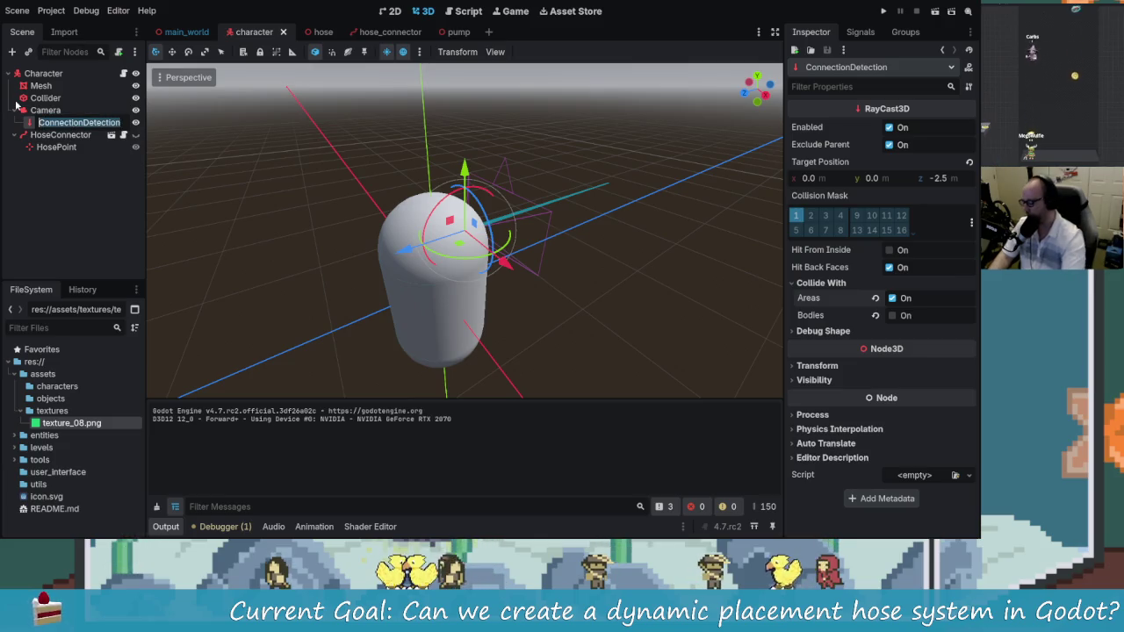
{"action": "type", "text": "Intera"}
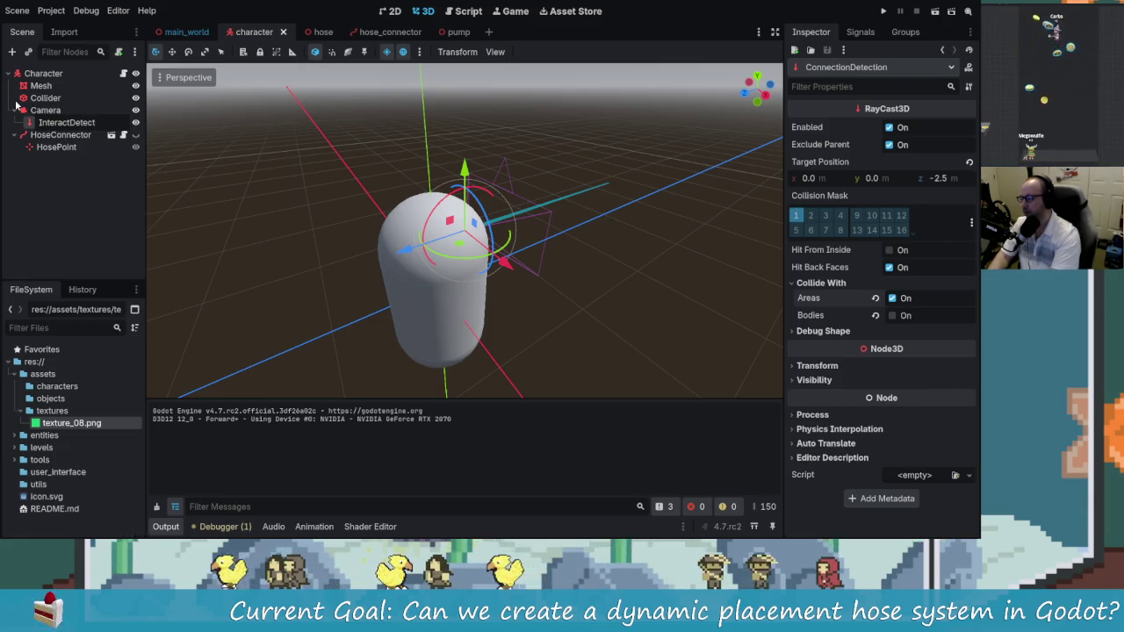
{"action": "key", "text": "Return"}
{"action": "mouse_move", "coordinate": [228, 210]}
{"action": "left_mouse_down"}
{"action": "mouse_move", "coordinate": [310, 193]}
{"action": "mouse_move", "coordinate": [345, 99]}
{"action": "left_mouse_up"}
{"action": "key", "text": "ctrl+s"}
{"action": "left_click", "coordinate": [123, 73]}
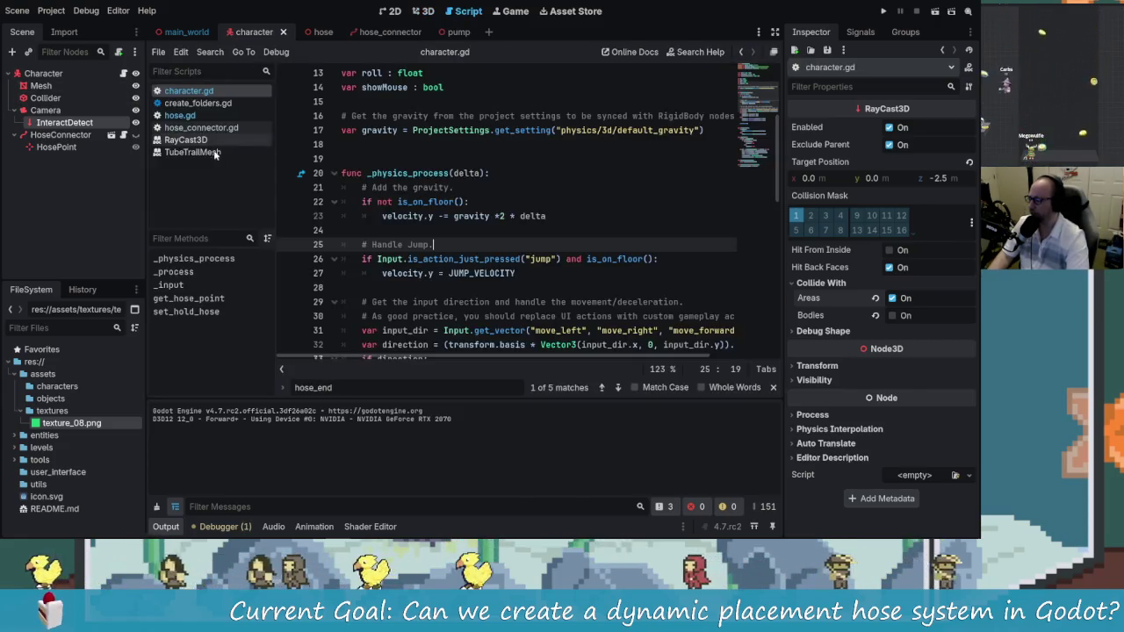
{"action": "scroll", "coordinate": [375, 216], "scroll_direction": "up", "scroll_amount": 4}
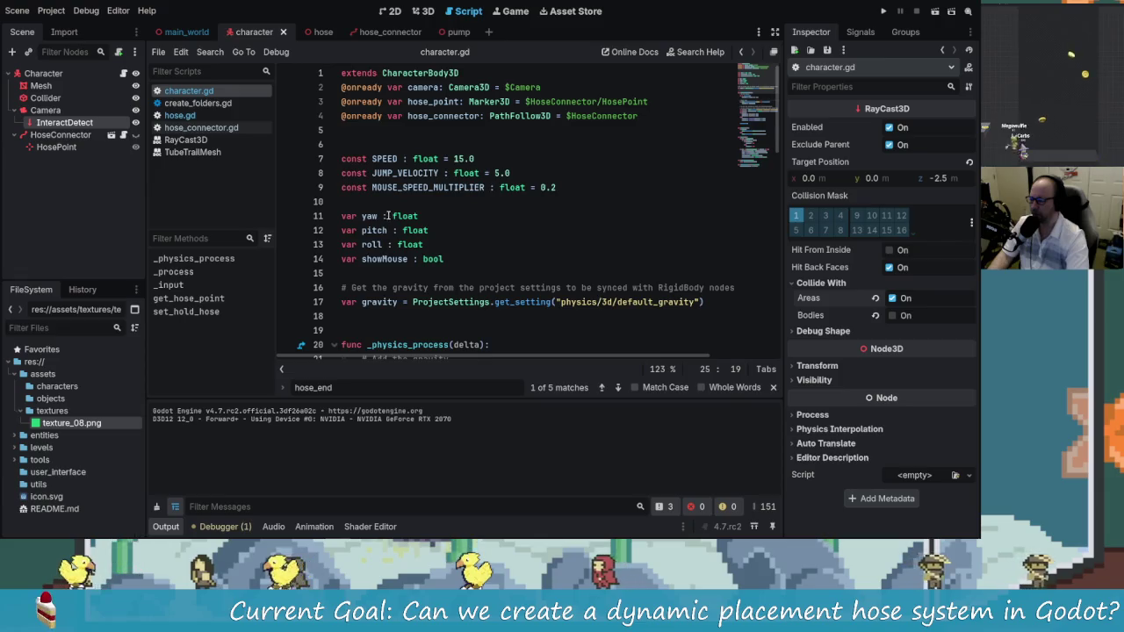
{"action": "scroll", "coordinate": [388, 216], "scroll_direction": "down", "scroll_amount": 3}
{"action": "scroll", "coordinate": [456, 281], "scroll_direction": "up", "scroll_amount": 3}
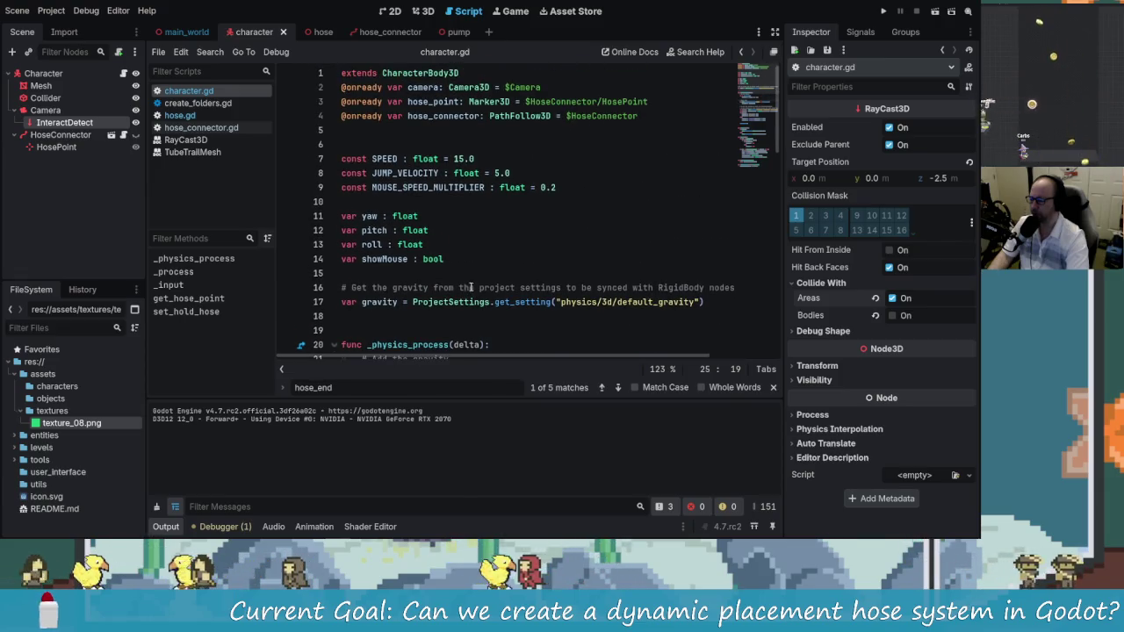
{"action": "left_click_drag", "start_coordinate": [49, 123], "coordinate": [373, 138]}
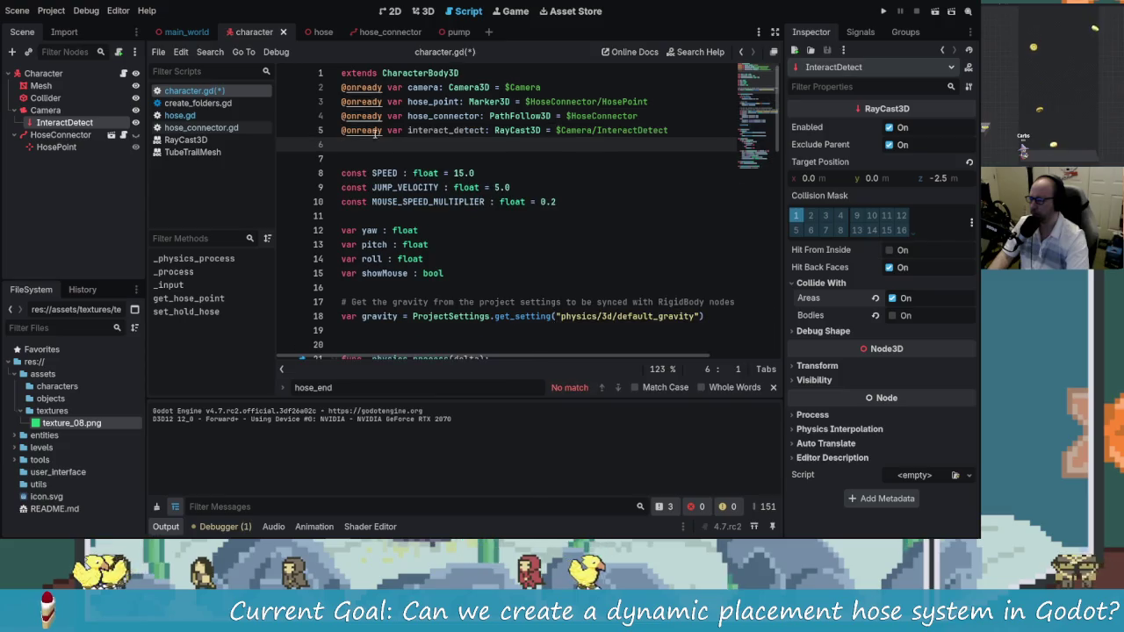
{"action": "left_click", "coordinate": [450, 155]}
{"action": "left_click_drag", "start_coordinate": [69, 123], "coordinate": [414, 143]}
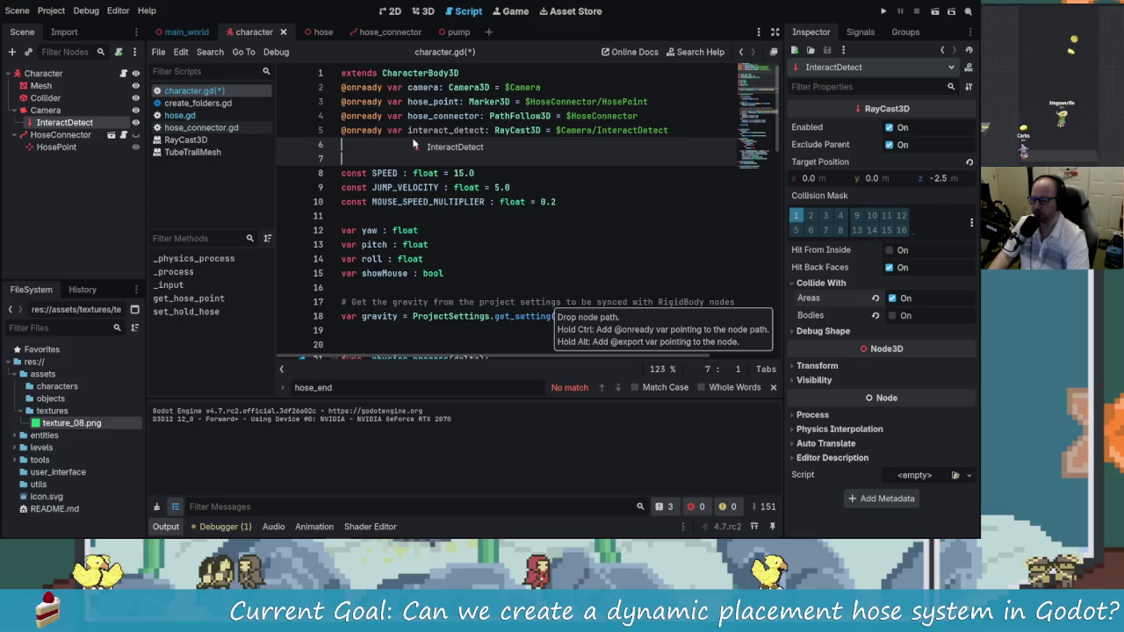
{"action": "mouse_move", "coordinate": [426, 143]}
{"action": "left_mouse_down"}
{"action": "mouse_move", "coordinate": [97, 126]}
{"action": "mouse_move", "coordinate": [198, 153]}
{"action": "left_mouse_up"}
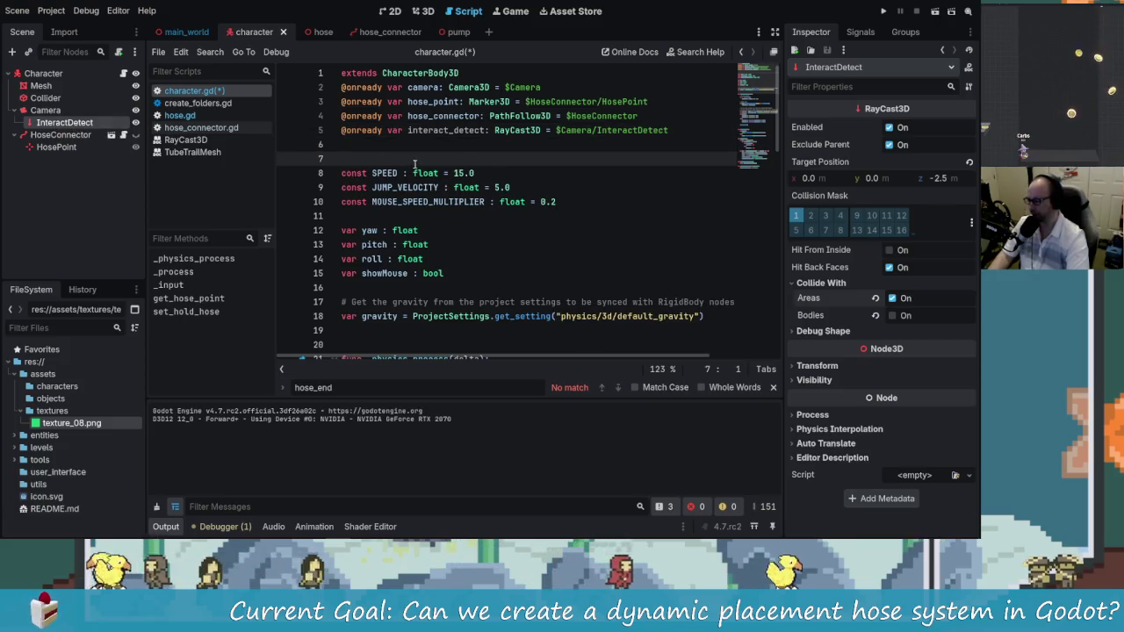
{"action": "key", "text": "Up"}
{"action": "key", "text": "ctrl+s"}
Move down to _physics_process and place the caret at the end of its declaration line
{"action": "scroll", "coordinate": [438, 178], "scroll_direction": "down", "scroll_amount": 5}
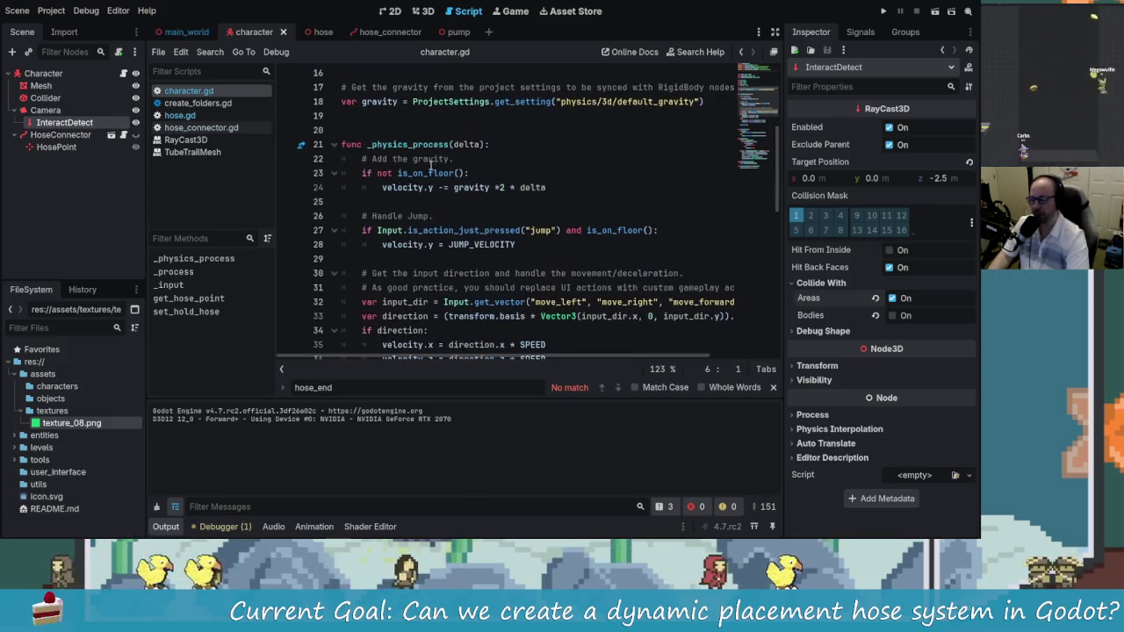
{"action": "scroll", "coordinate": [457, 185], "scroll_direction": "down", "scroll_amount": 4}
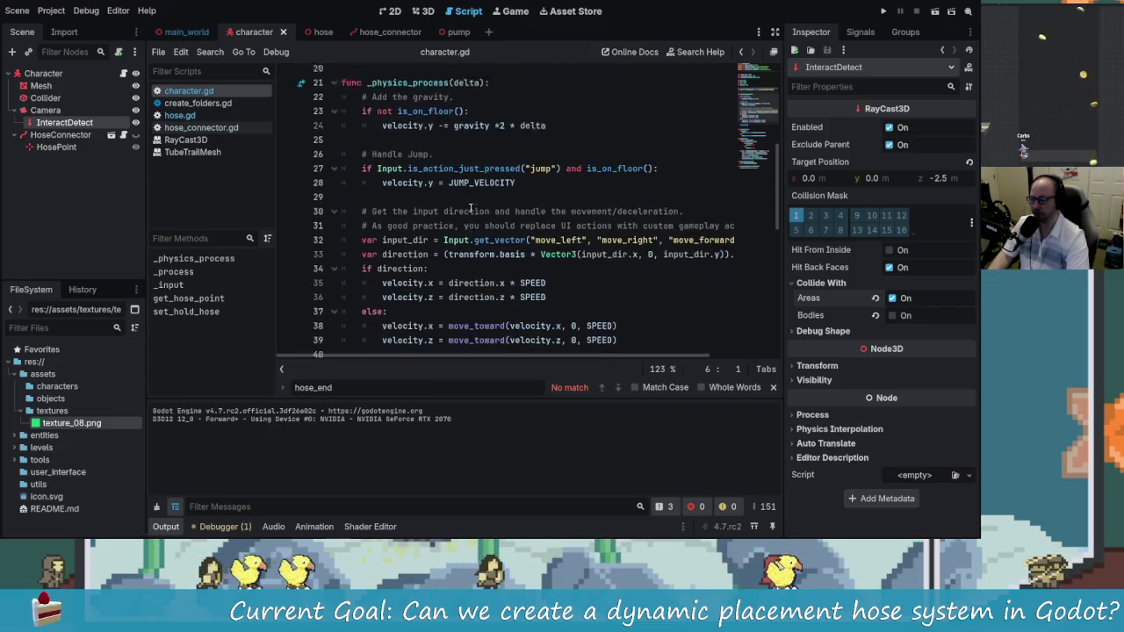
{"action": "mouse_move", "coordinate": [507, 235]}
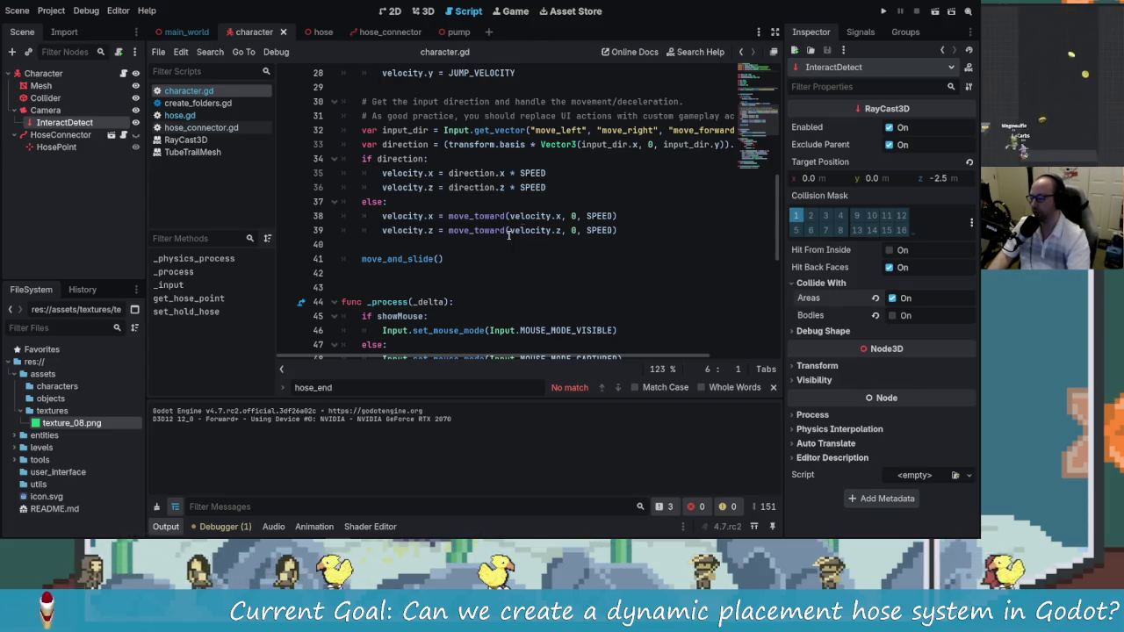
{"action": "scroll", "coordinate": [500, 230], "scroll_direction": "up", "scroll_amount": 5}
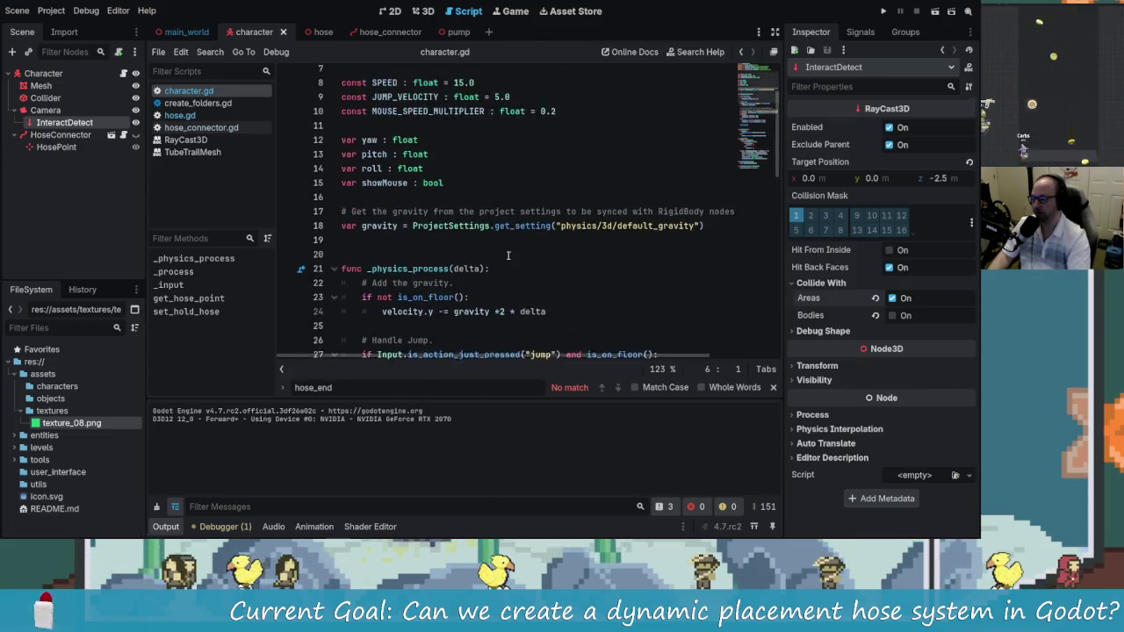
{"action": "left_click", "coordinate": [521, 191]}
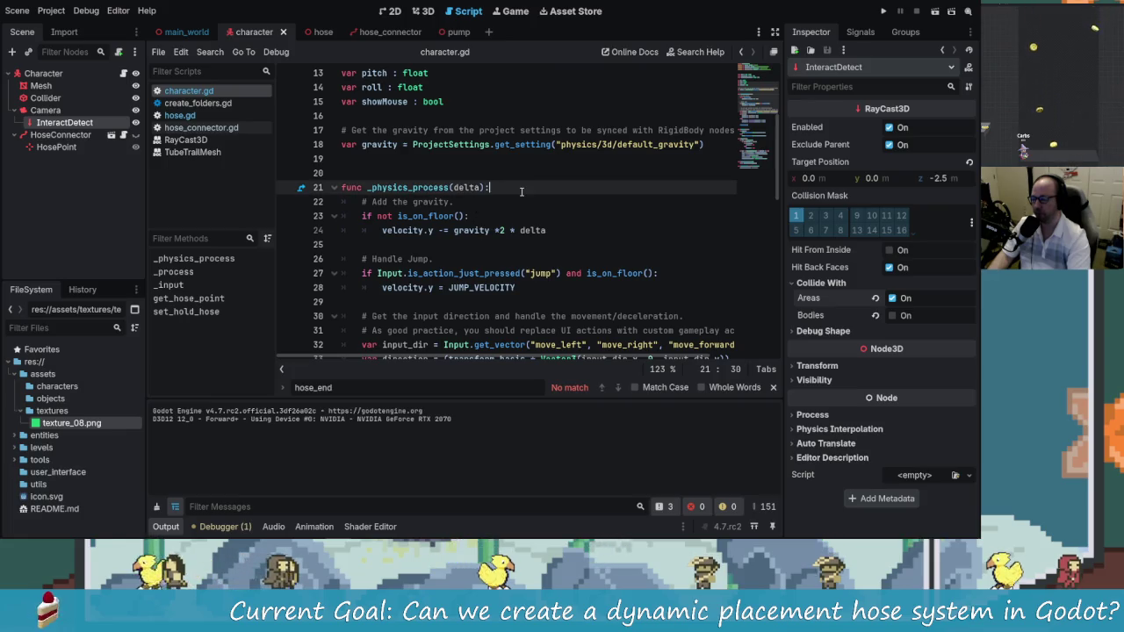
Add a line in _physics_process that stores interact_detect.get_collision_point() as collision_point
{"action": "key", "text": "Return"}
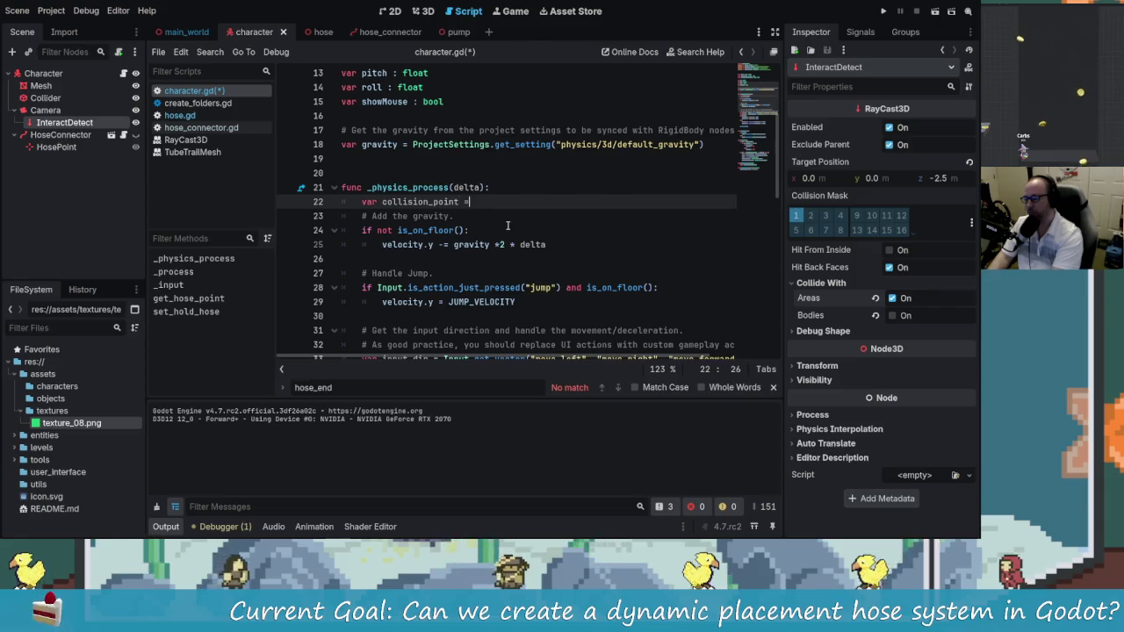
{"action": "type", "text": "= "}
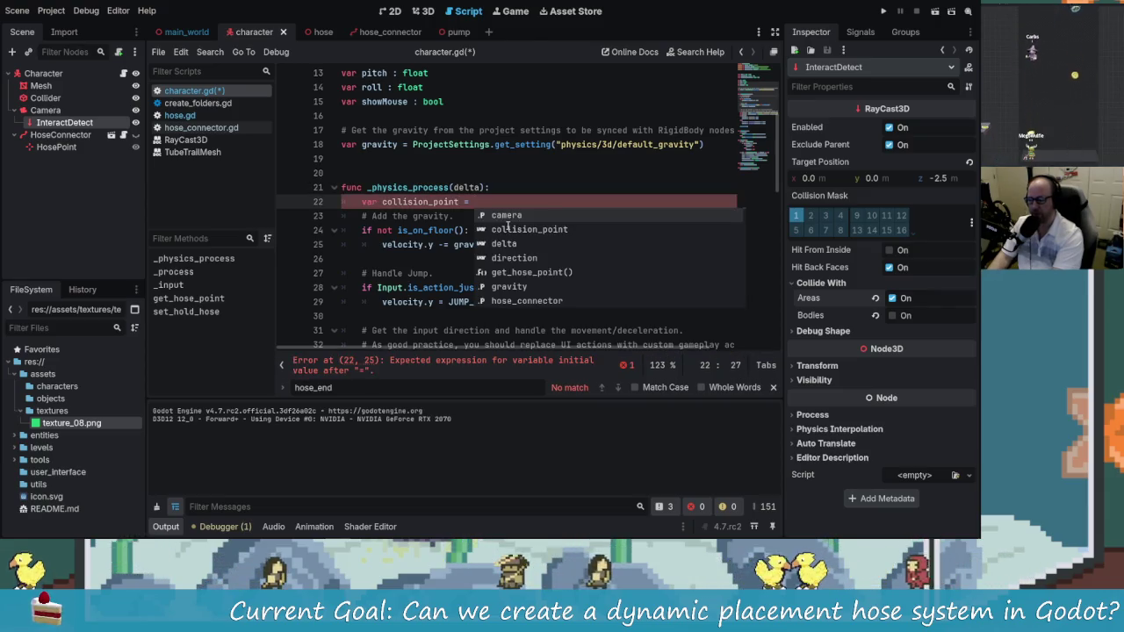
{"action": "type", "text": "ray"}
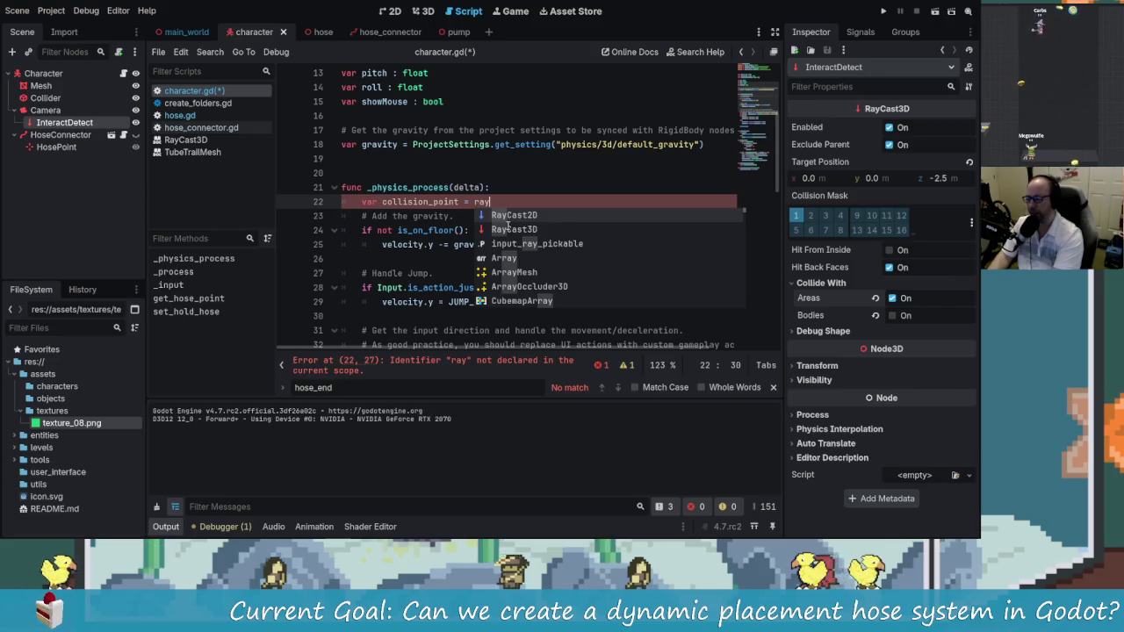
{"action": "key", "text": "BackSpace"}
{"action": "key", "text": "BackSpace"}
{"action": "key", "text": "BackSpace"}
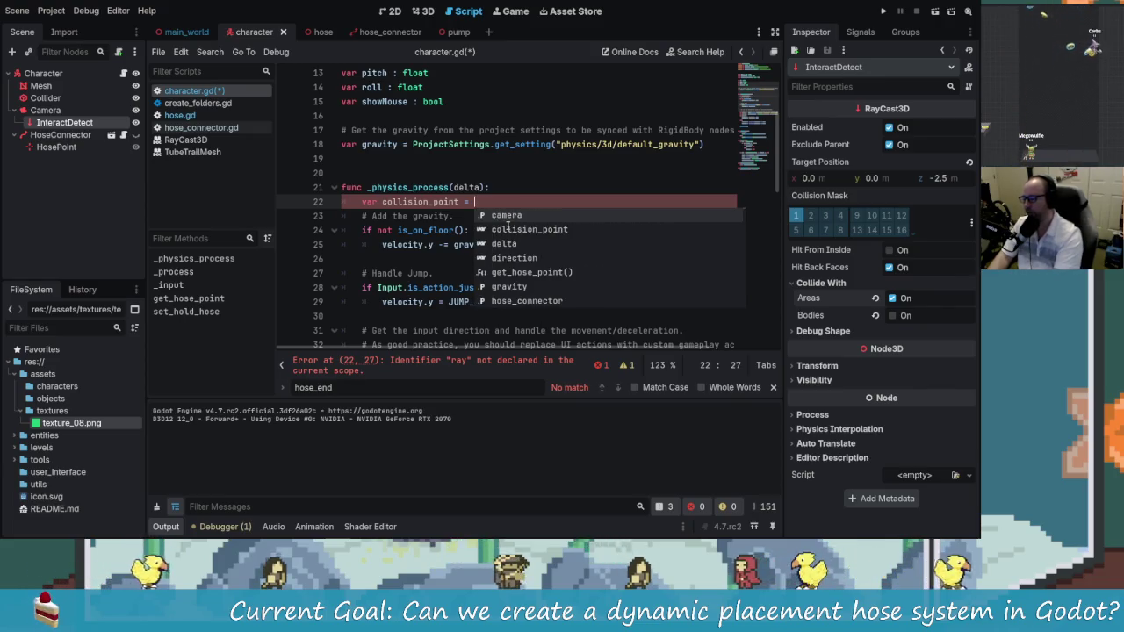
{"action": "type", "text": "in"}
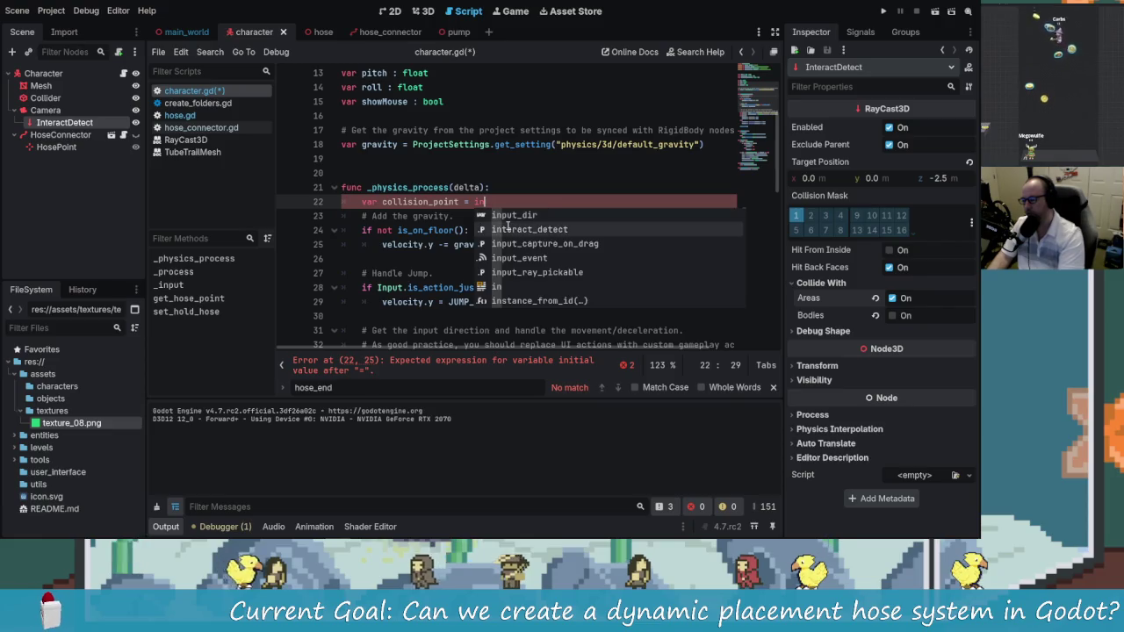
{"action": "left_click", "coordinate": [507, 226]}
{"action": "type", "text": ".get"}
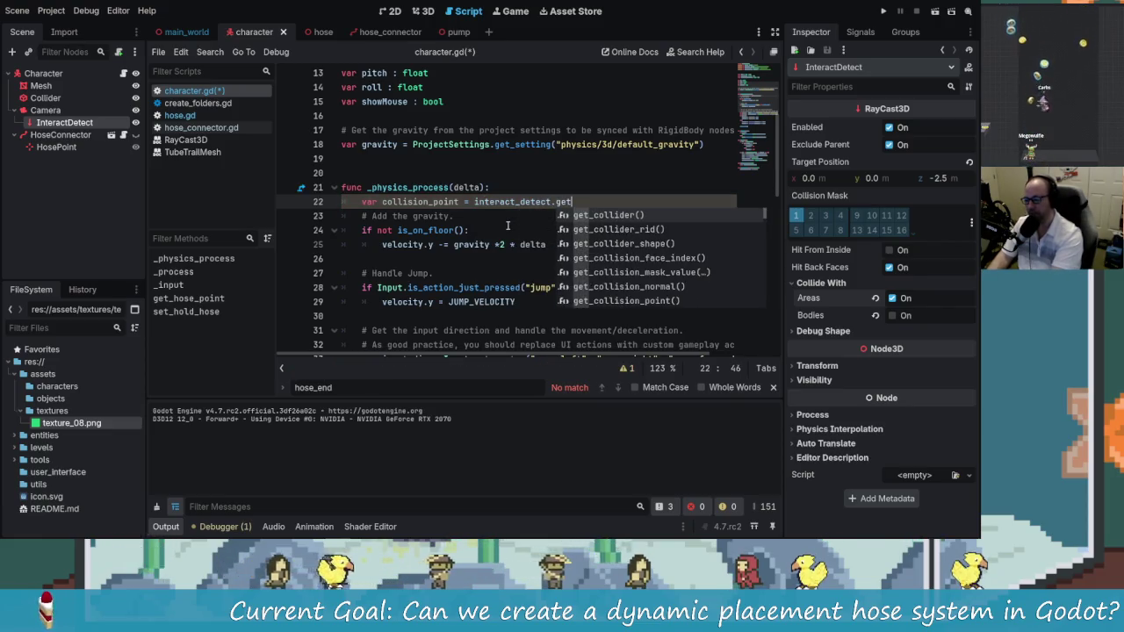
{"action": "key", "text": "Down"}
{"action": "key", "text": "Down"}
{"action": "key", "text": "Down"}
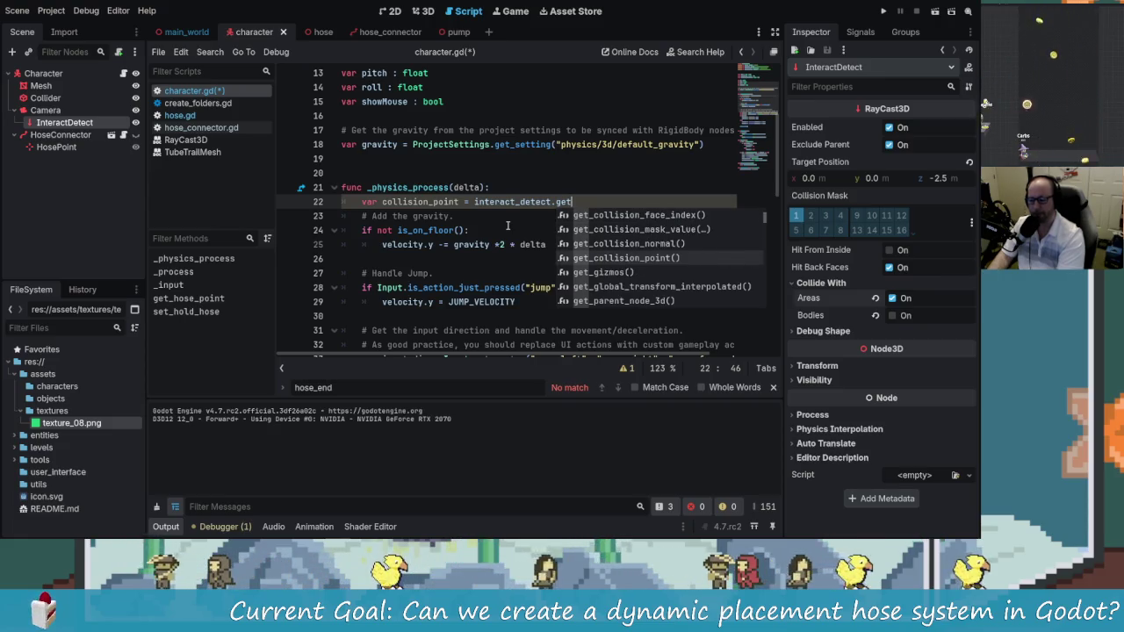
{"action": "key", "text": "Return"}
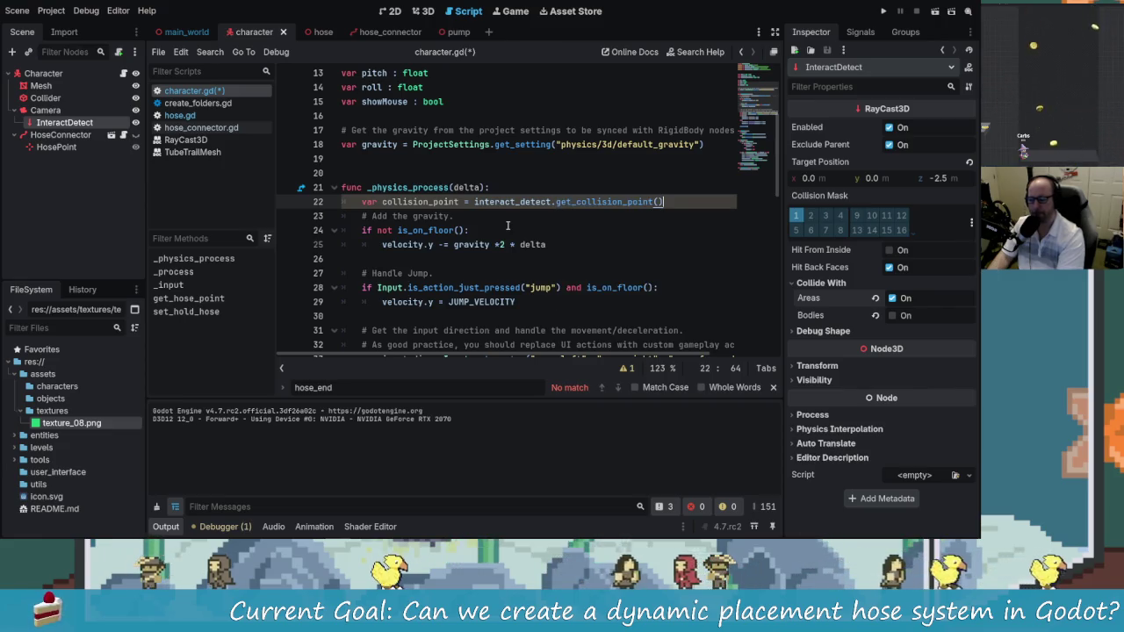
Below it, write 'if collision_point != null:' and start an indented line
{"action": "key", "text": "Return"}
{"action": "type", "text": "if colli"}
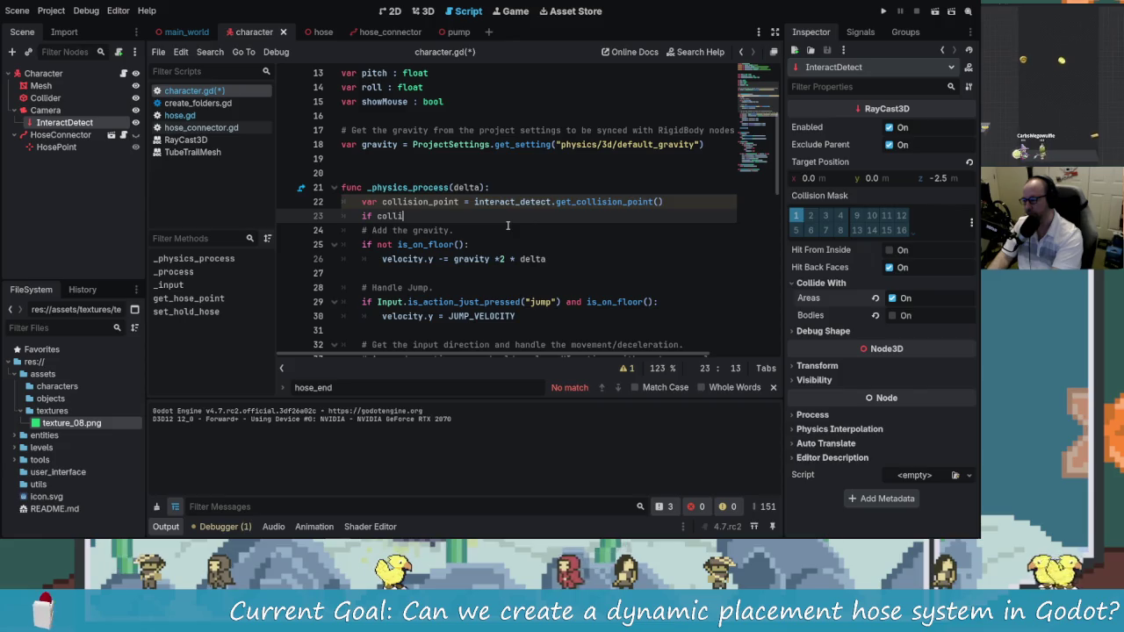
{"action": "type", "text": "sion"}
{"action": "key", "text": "BackSpace"}
{"action": "key", "text": "BackSpace"}
{"action": "key", "text": "BackSpace"}
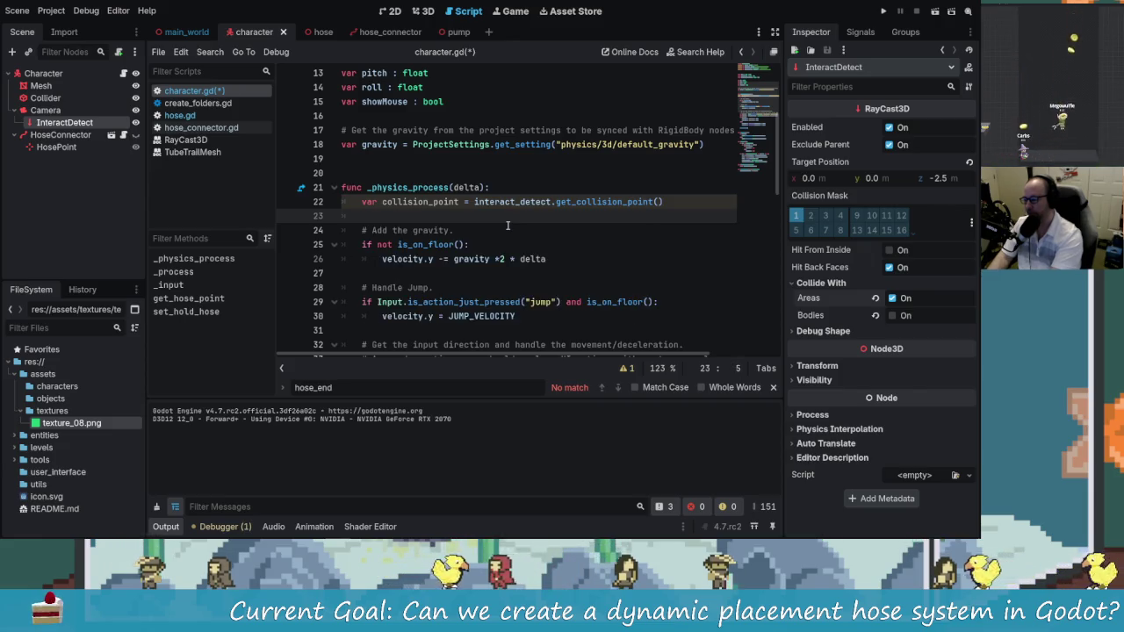
{"action": "key", "text": "BackSpace"}
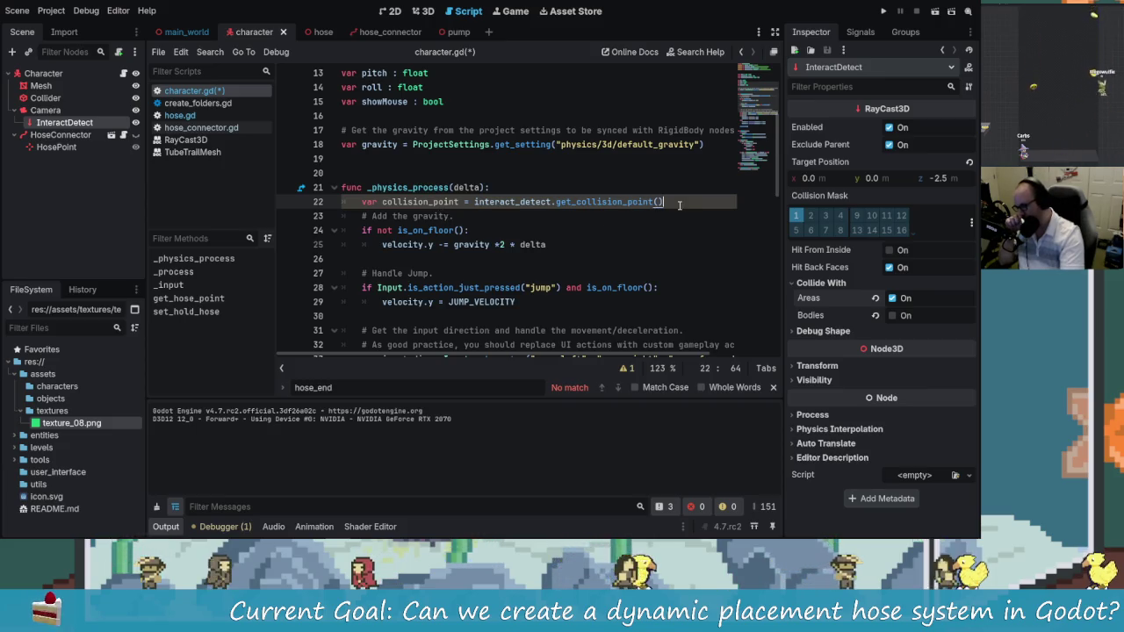
{"action": "key", "text": "Return"}
{"action": "type", "text": "if collision_point "}
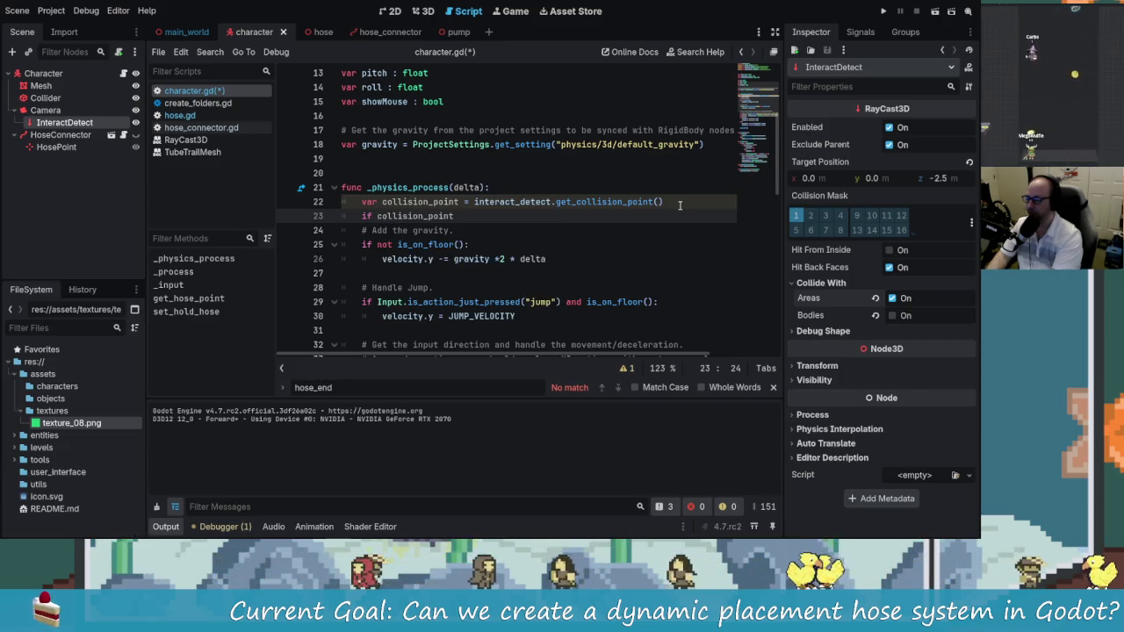
{"action": "type", "text": "-"}
{"action": "type", "text": "="}
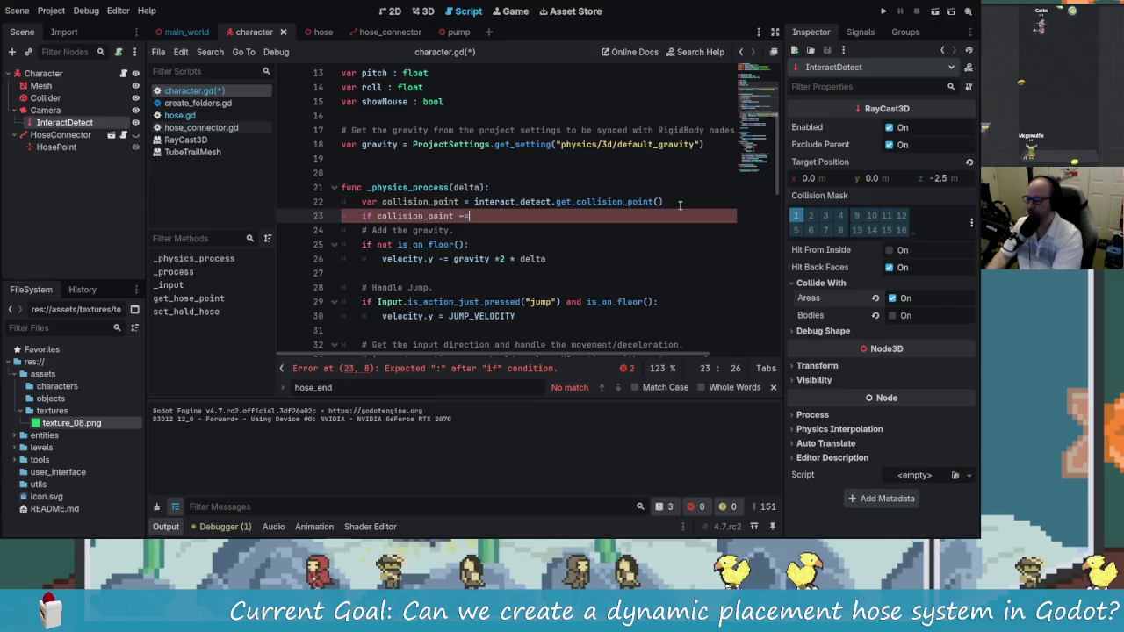
{"action": "type", "text": "!= "}
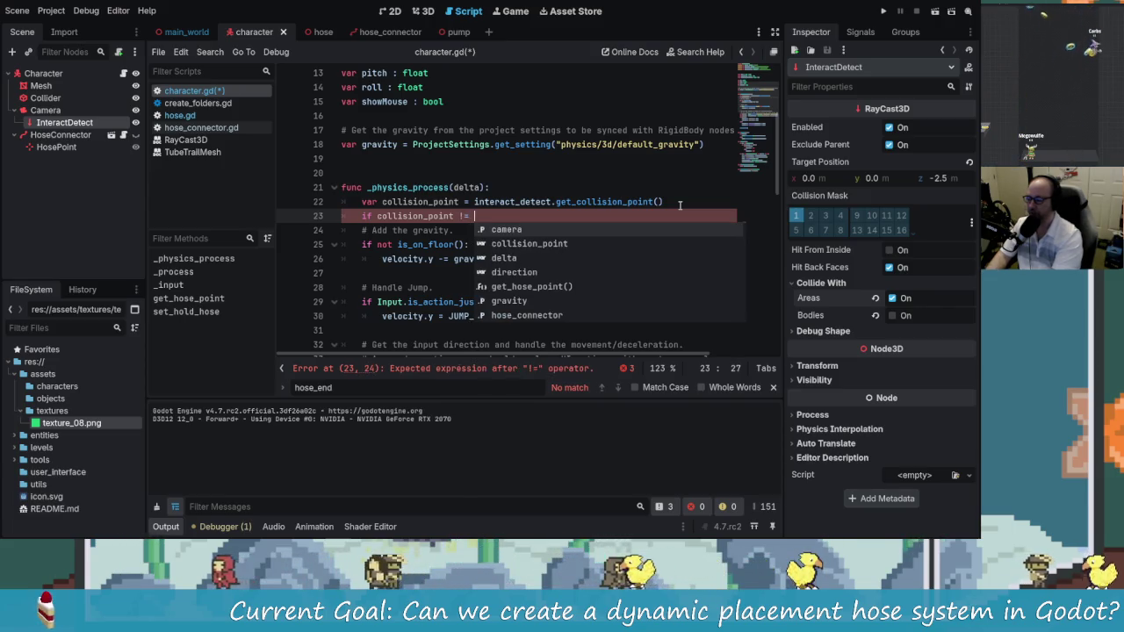
{"action": "type", "text": "null th"}
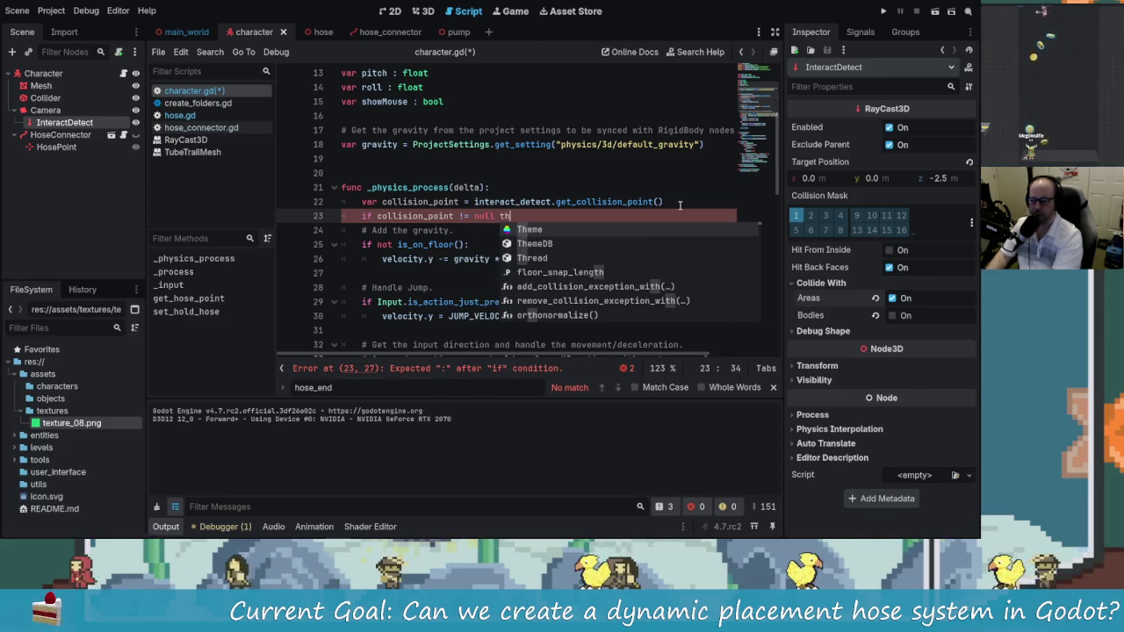
{"action": "key", "text": "BackSpace"}
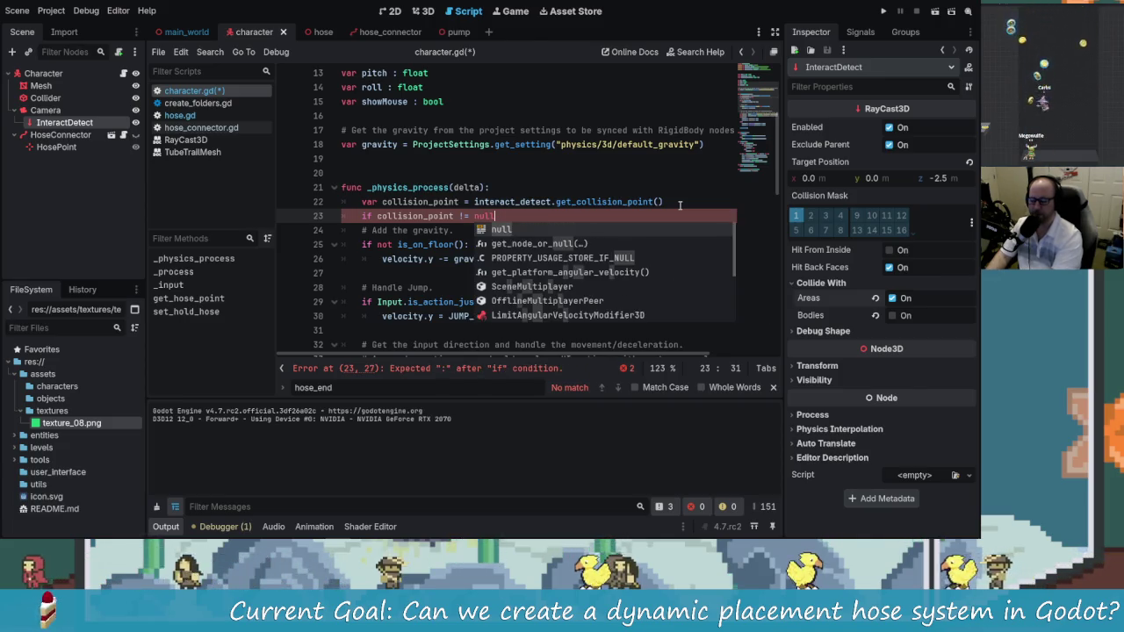
{"action": "type", "text": ":"}
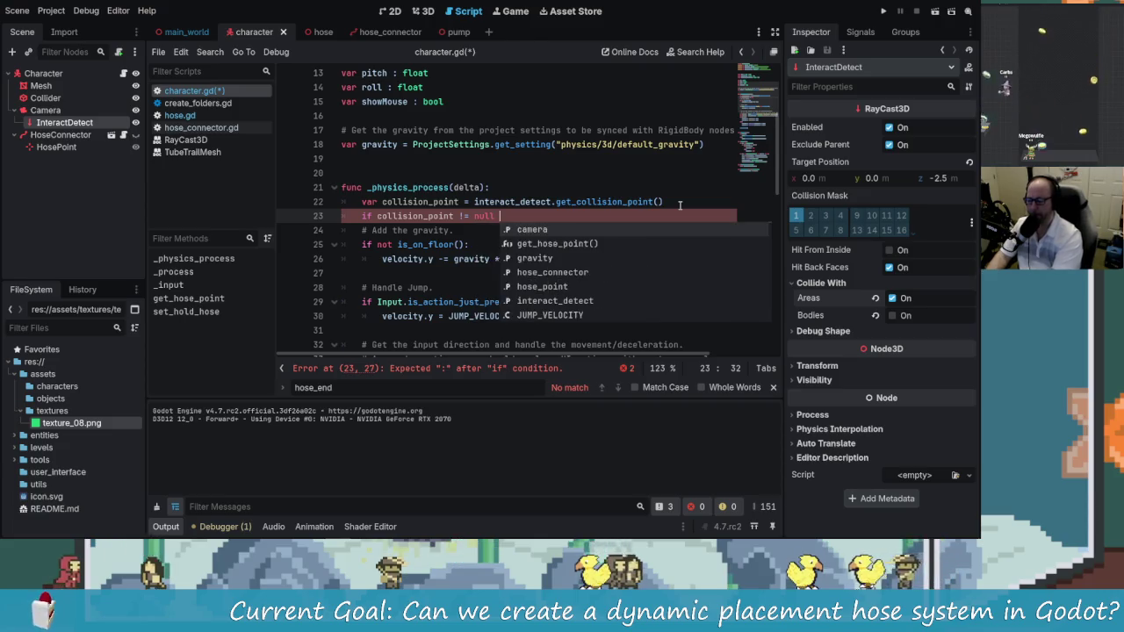
{"action": "type", "text": "\""}
{"action": "key", "text": "BackSpace"}
{"action": "key", "text": "Return"}
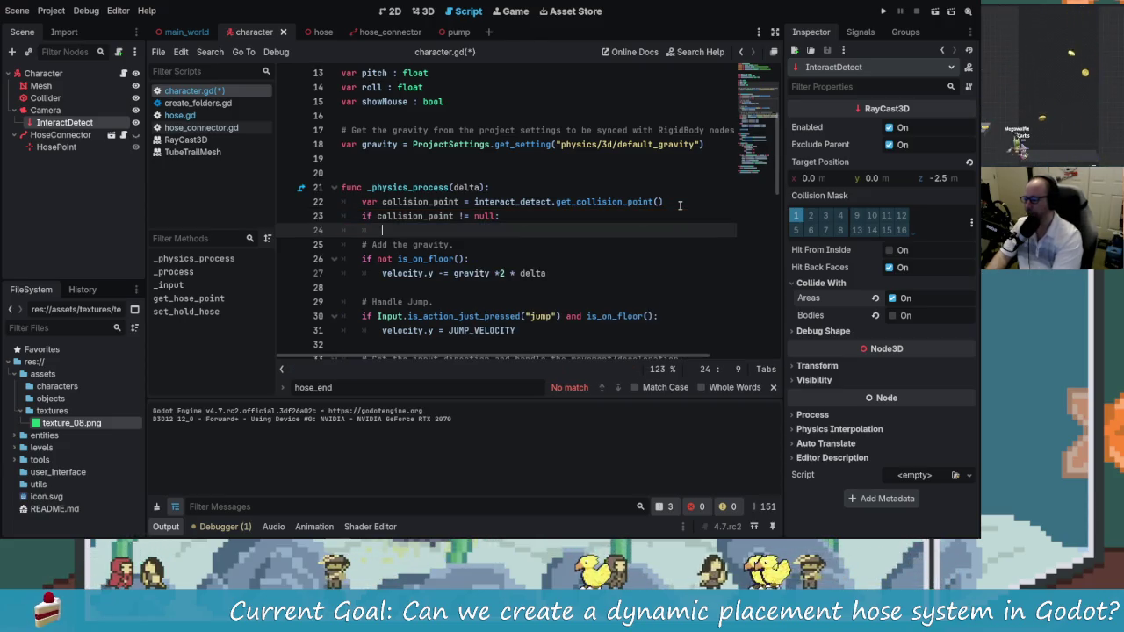
Scroll down through the rest of character.gd to review it
{"action": "scroll", "coordinate": [679, 205], "scroll_direction": "up", "scroll_amount": 3}
{"action": "scroll", "coordinate": [540, 216], "scroll_direction": "down", "scroll_amount": 5}
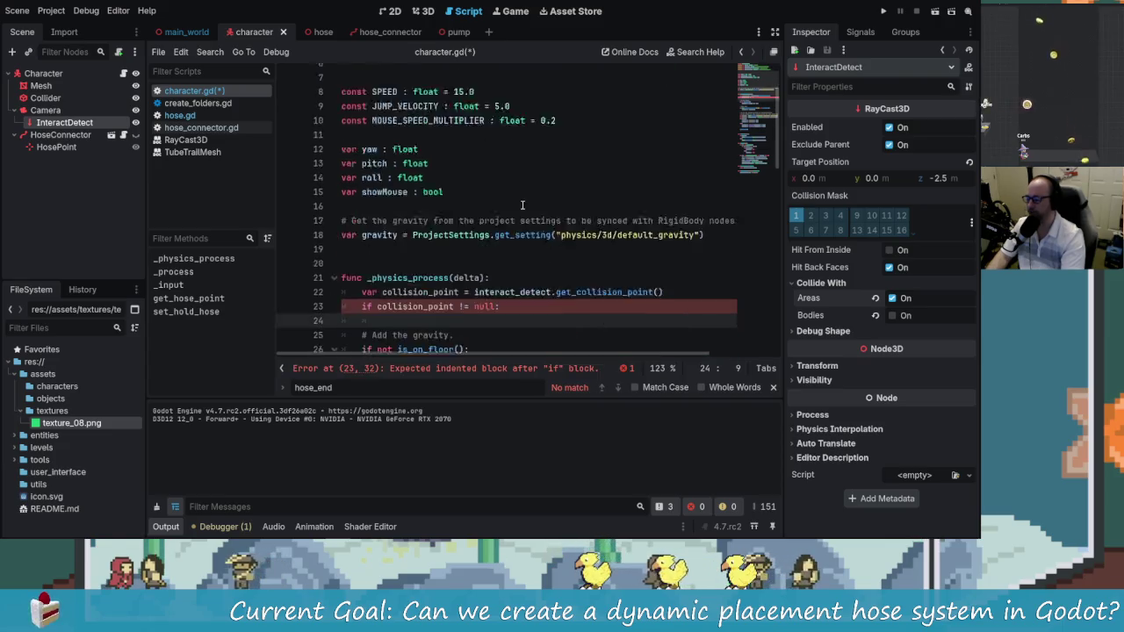
{"action": "scroll", "coordinate": [540, 216], "scroll_direction": "down", "scroll_amount": 1}
{"action": "scroll", "coordinate": [430, 109], "scroll_direction": "down", "scroll_amount": 5}
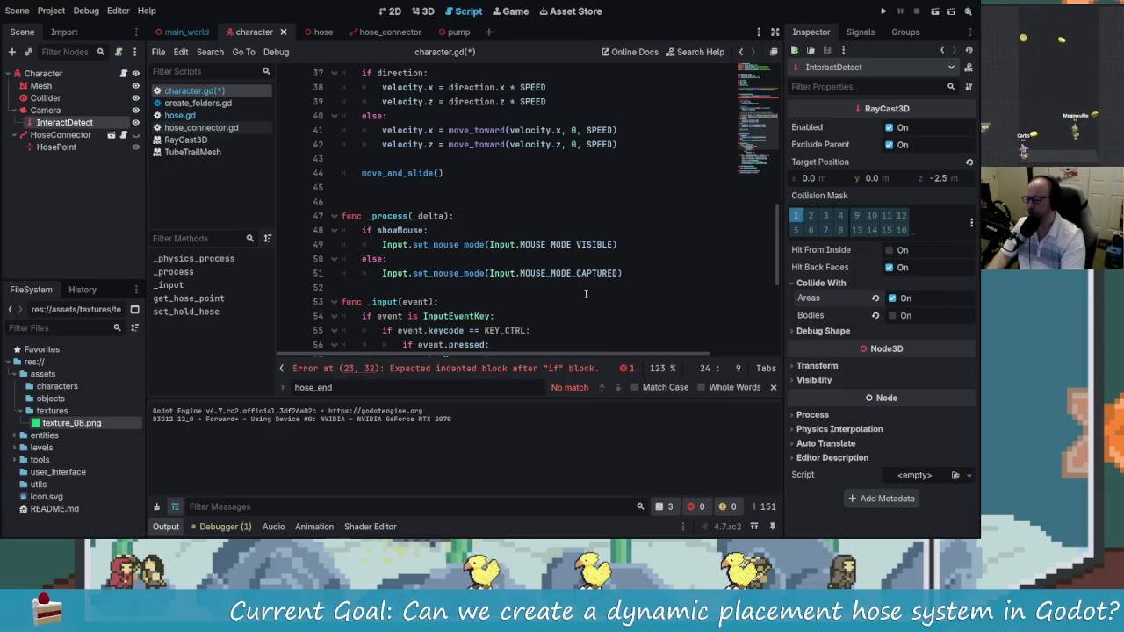
{"action": "scroll", "coordinate": [586, 295], "scroll_direction": "down", "scroll_amount": 3}
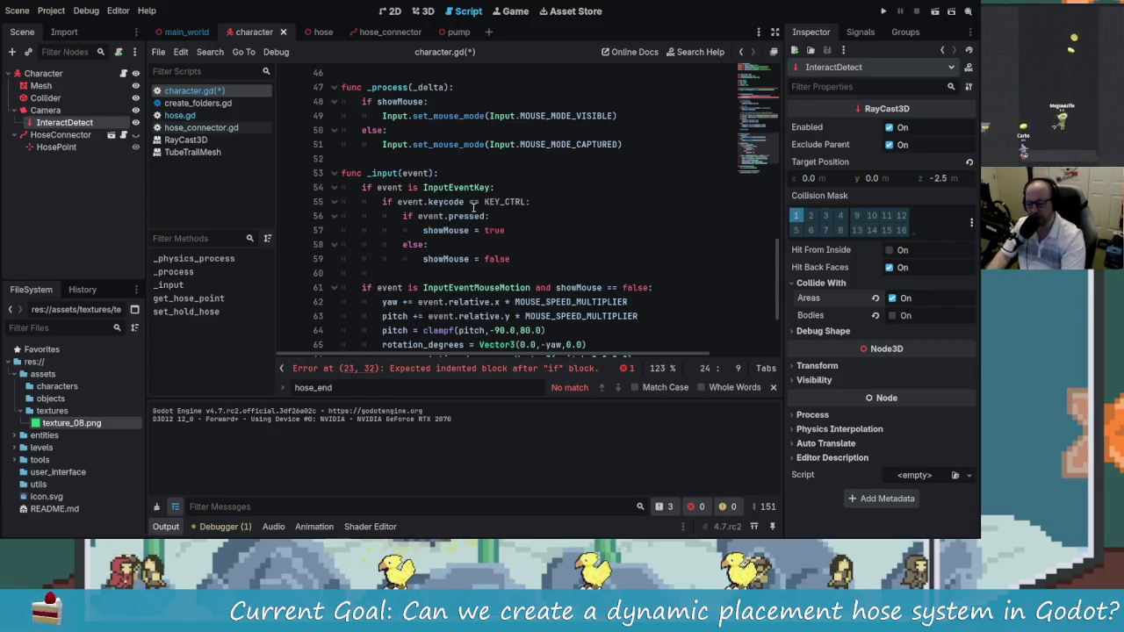
{"action": "scroll", "coordinate": [473, 205], "scroll_direction": "down", "scroll_amount": 2}
{"action": "scroll", "coordinate": [465, 271], "scroll_direction": "down", "scroll_amount": 1}
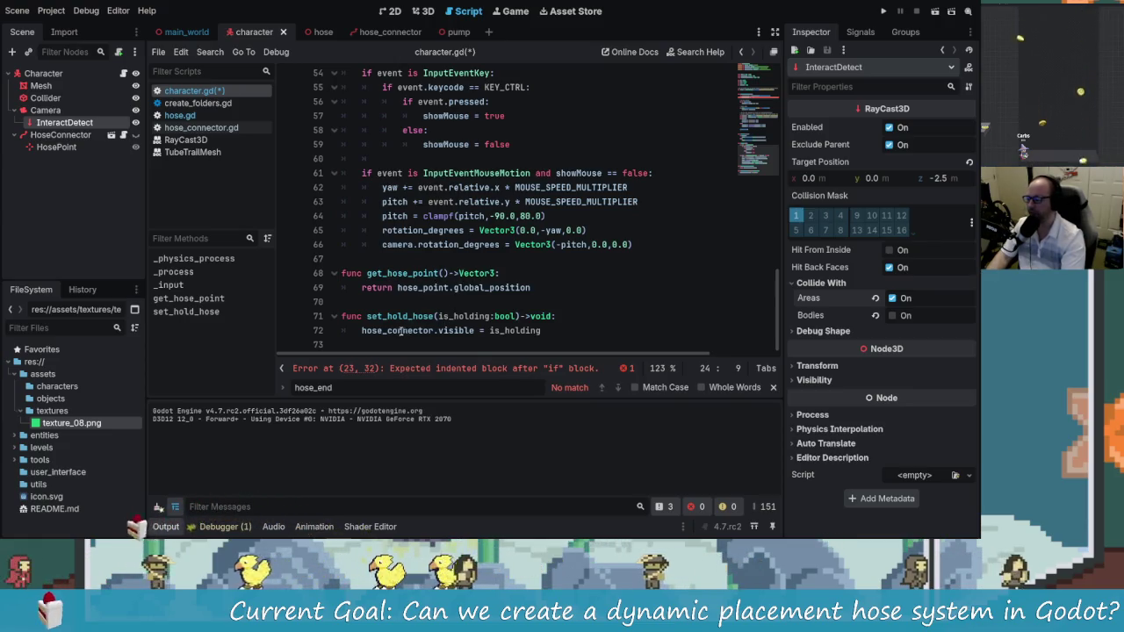
Declare 'var interaction_point = null' on a new line below the showMouse variable
{"action": "scroll", "coordinate": [460, 303], "scroll_direction": "up", "scroll_amount": 14}
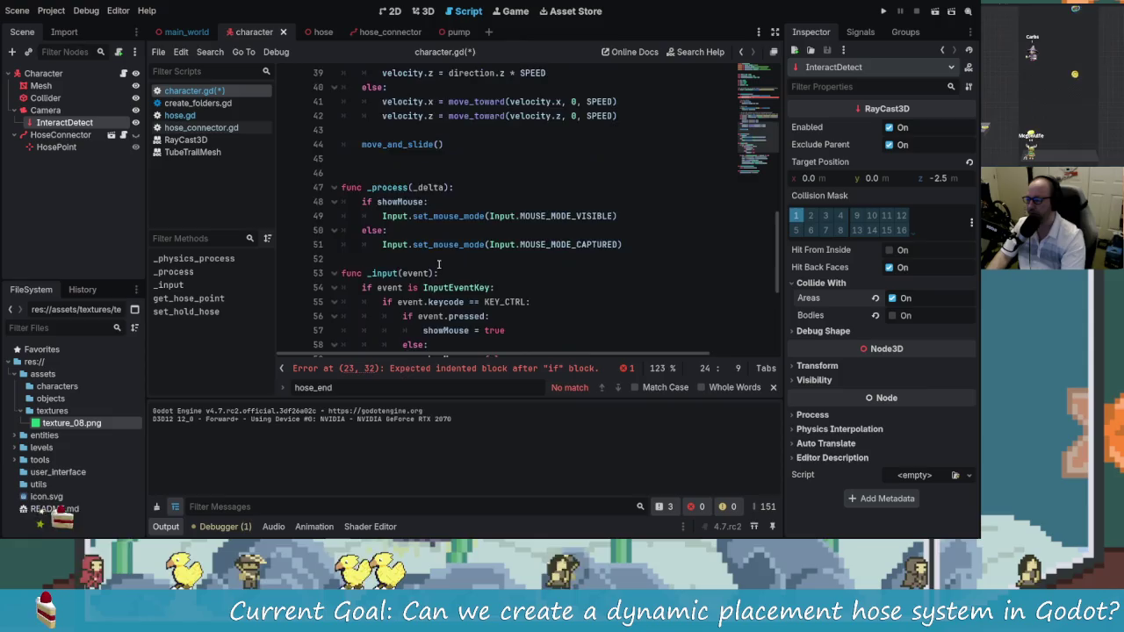
{"action": "scroll", "coordinate": [430, 252], "scroll_direction": "up", "scroll_amount": 2}
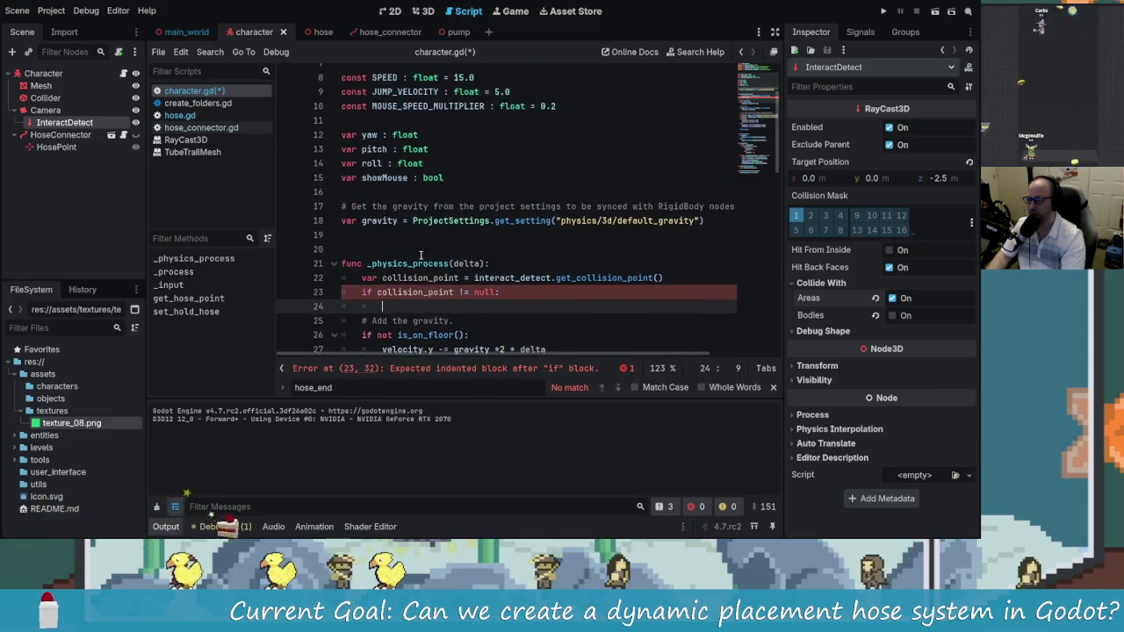
{"action": "left_click", "coordinate": [447, 202]}
{"action": "scroll", "coordinate": [456, 202], "scroll_direction": "up", "scroll_amount": 2}
{"action": "scroll", "coordinate": [486, 181], "scroll_direction": "down", "scroll_amount": 1}
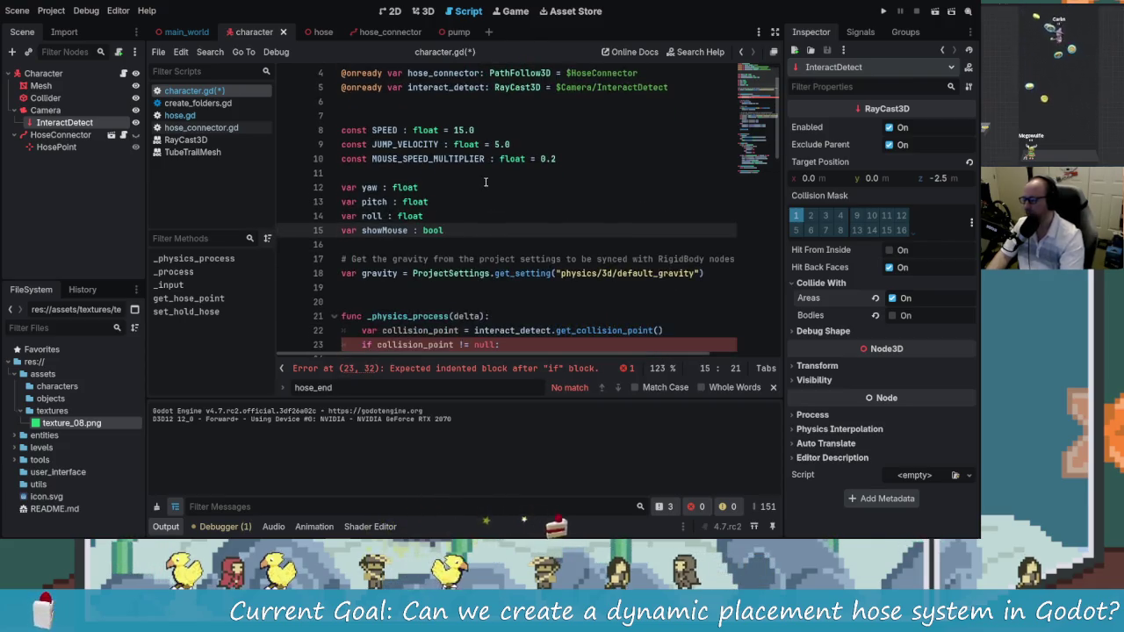
{"action": "key", "text": "Return"}
{"action": "type", "text": "var interactioon"}
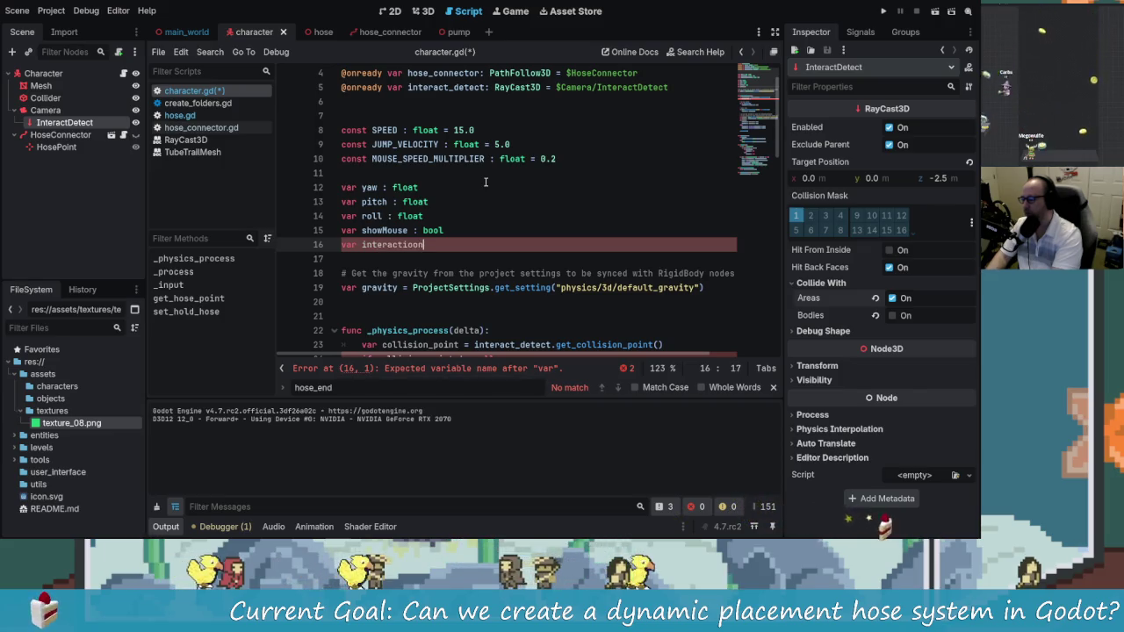
{"action": "key", "text": "BackSpace"}
{"action": "key", "text": "BackSpace"}
{"action": "type", "text": "n_point"}
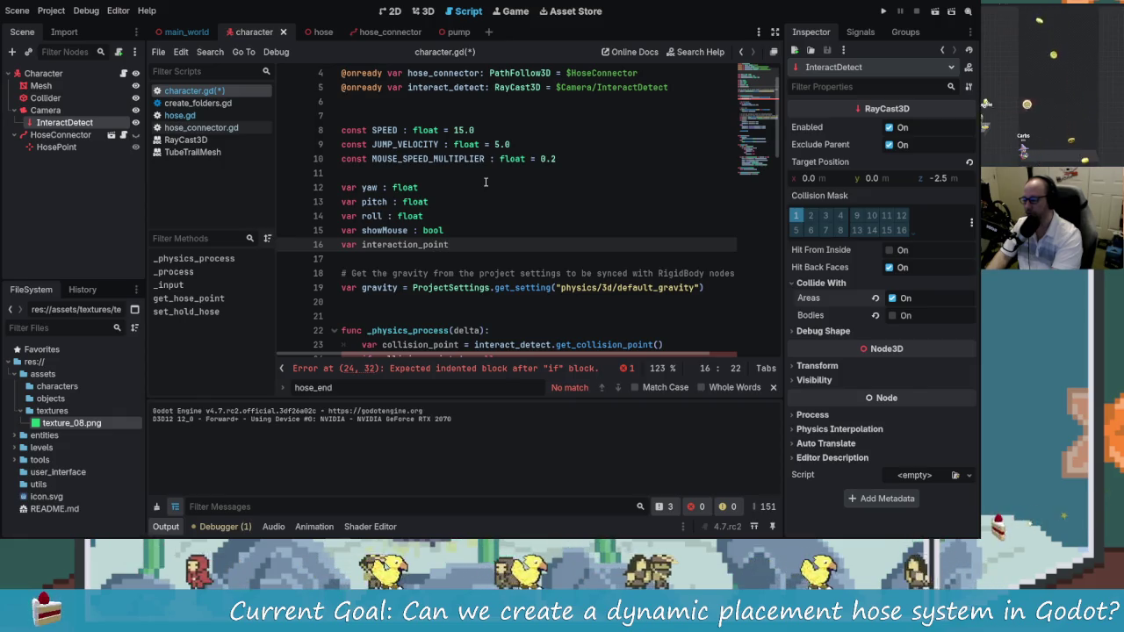
{"action": "type", "text": " ="}
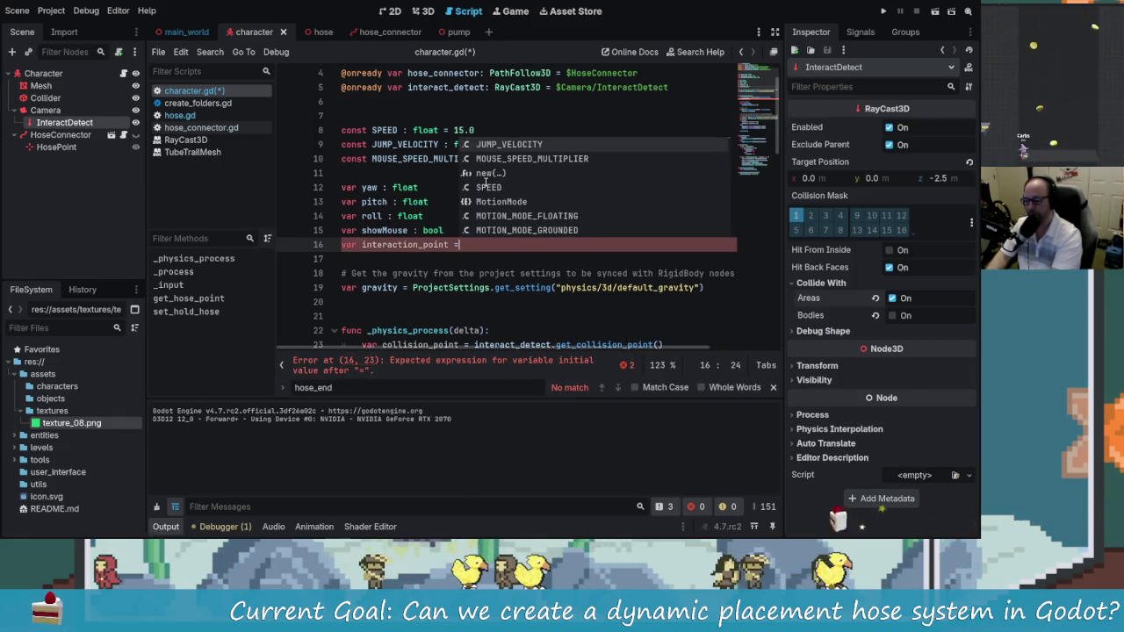
{"action": "type", "text": " Vector3"}
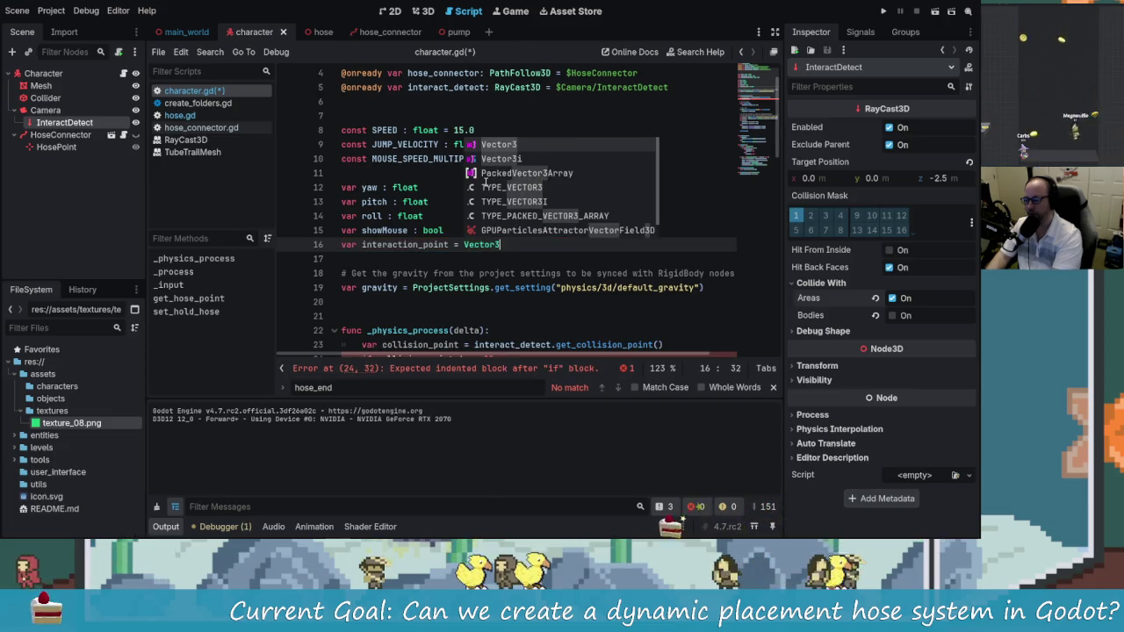
{"action": "key", "text": "BackSpace"}
{"action": "key", "text": "BackSpace"}
{"action": "key", "text": "BackSpace"}
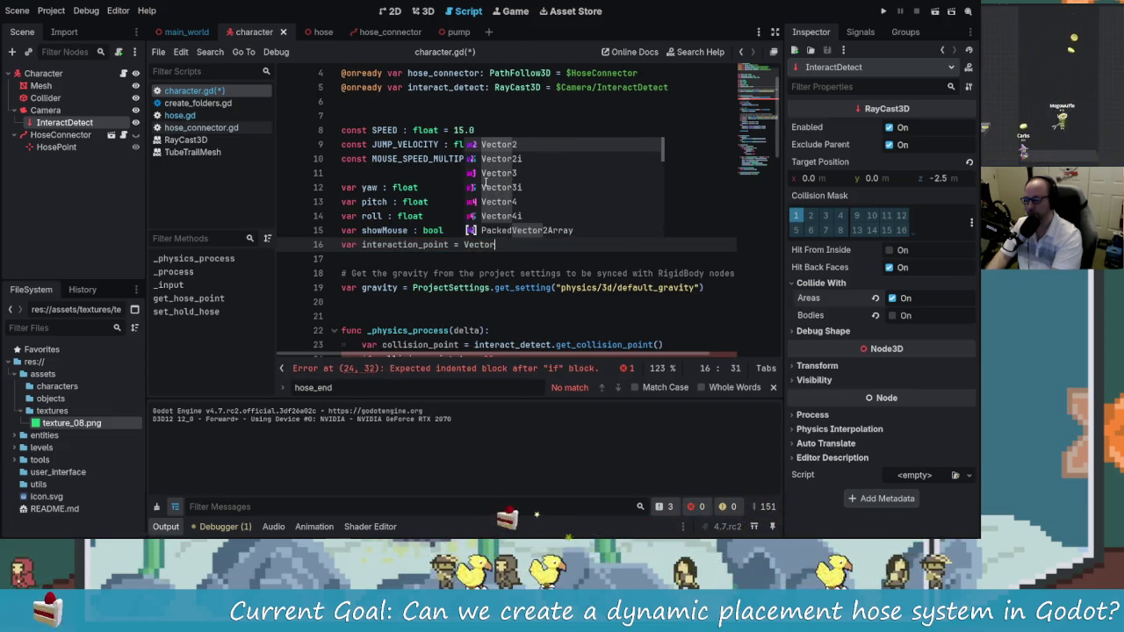
{"action": "type", "text": "nul"}
{"action": "key", "text": "Return"}
{"action": "key", "text": "Return"}
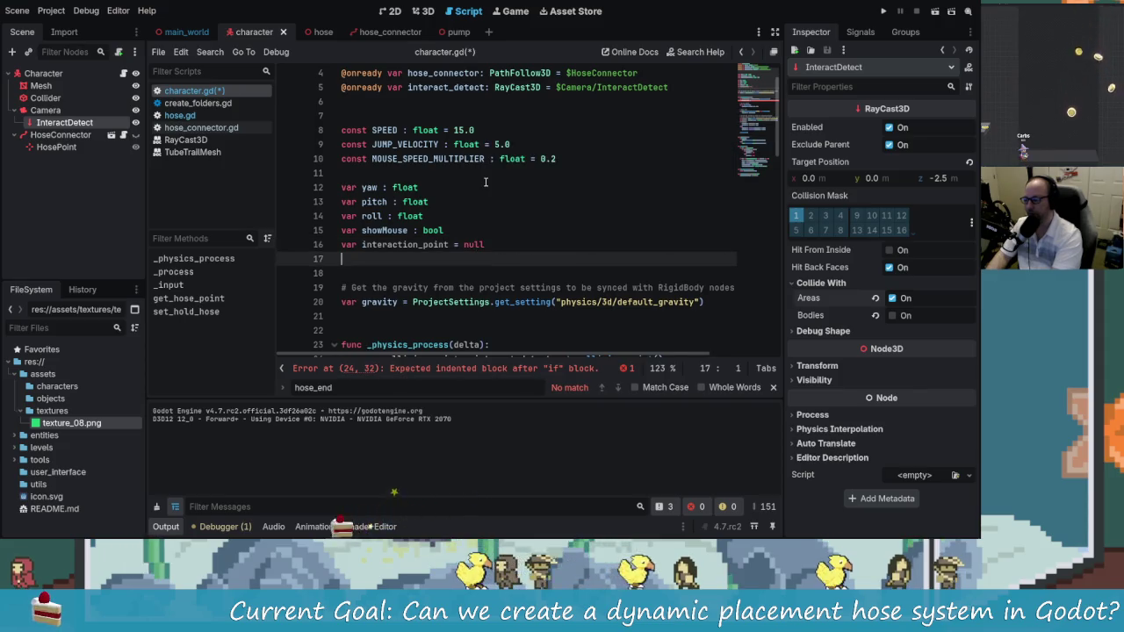
{"action": "key", "text": "BackSpace"}
Inside the if block, write 'interaction_point = collision_point' and save character.gd
{"action": "scroll", "coordinate": [505, 174], "scroll_direction": "down", "scroll_amount": 1}
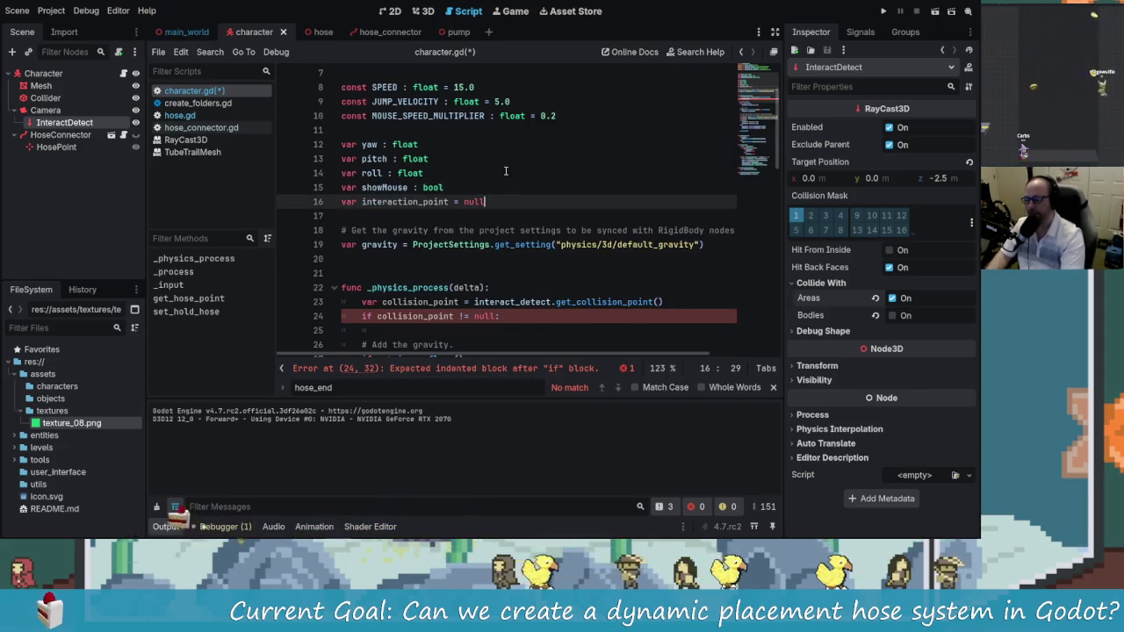
{"action": "scroll", "coordinate": [471, 259], "scroll_direction": "down", "scroll_amount": 1}
{"action": "left_click", "coordinate": [466, 282]}
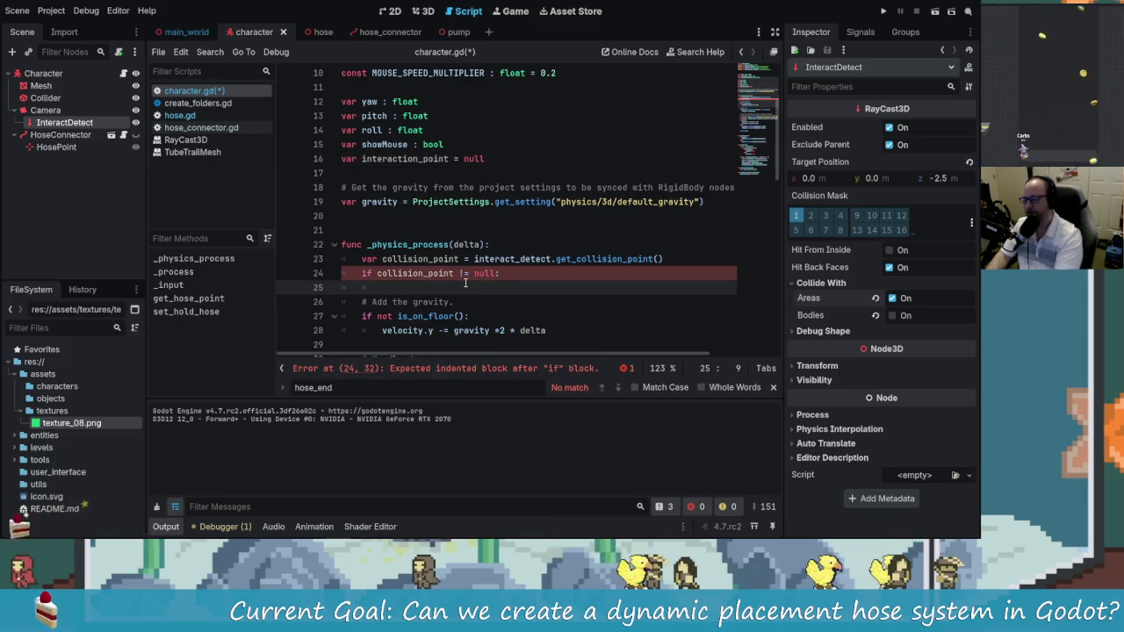
{"action": "type", "text": "inter"}
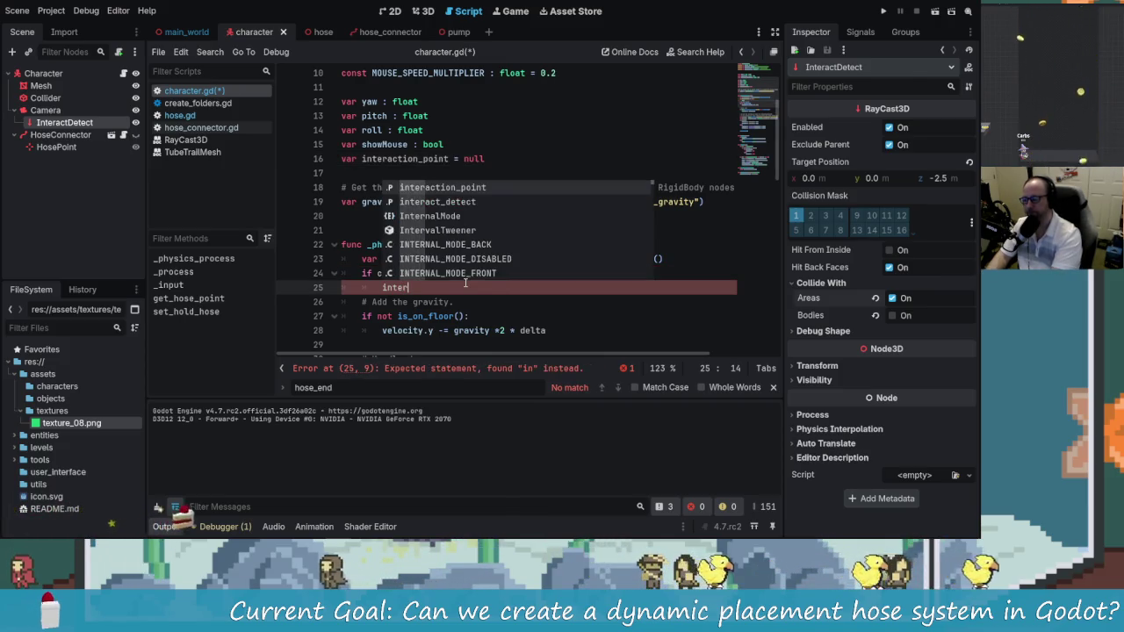
{"action": "key", "text": "Return"}
{"action": "type", "text": "= coll"}
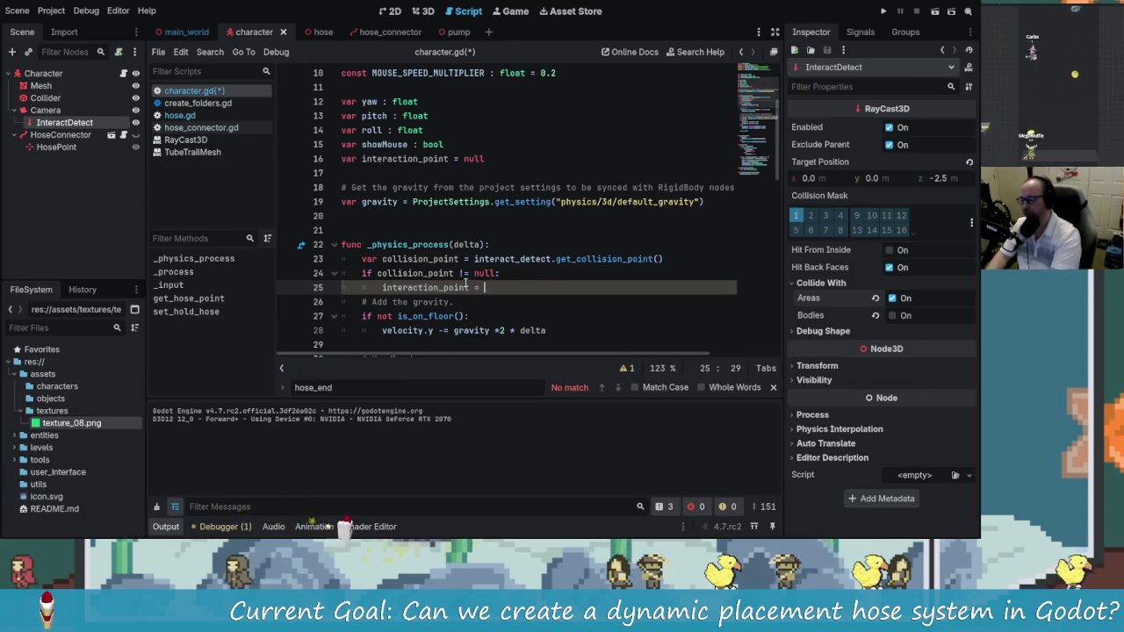
{"action": "key", "text": "Return"}
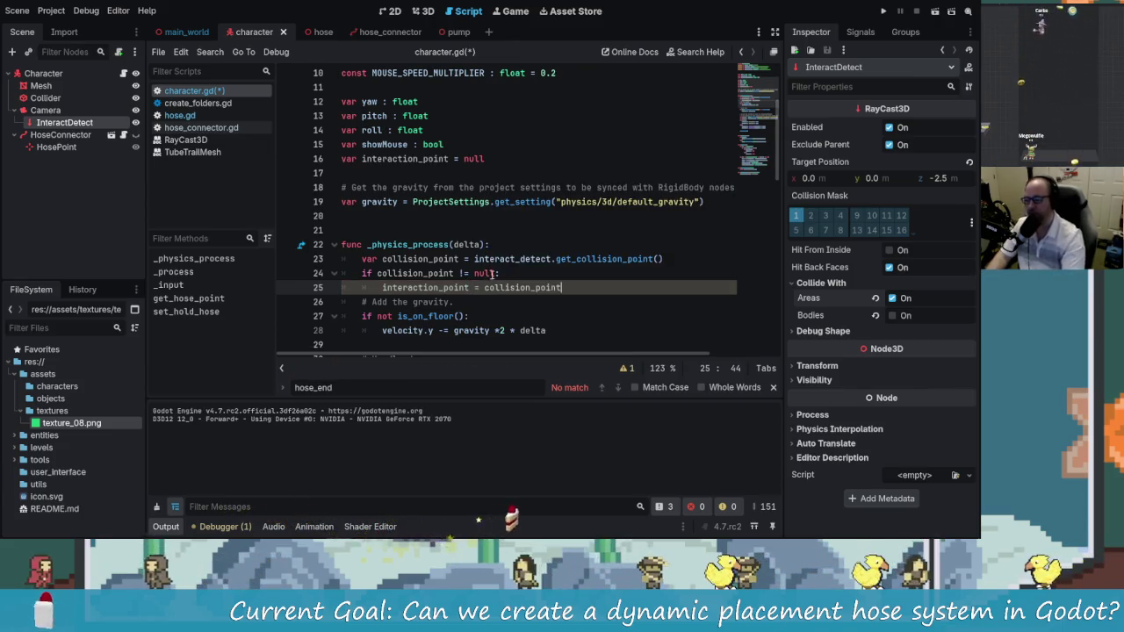
{"action": "key", "text": "ctrl+s"}
Review the assignment line and select the interaction_point variable name
{"action": "scroll", "coordinate": [498, 249], "scroll_direction": "down", "scroll_amount": 2}
{"action": "left_click", "coordinate": [524, 203]}
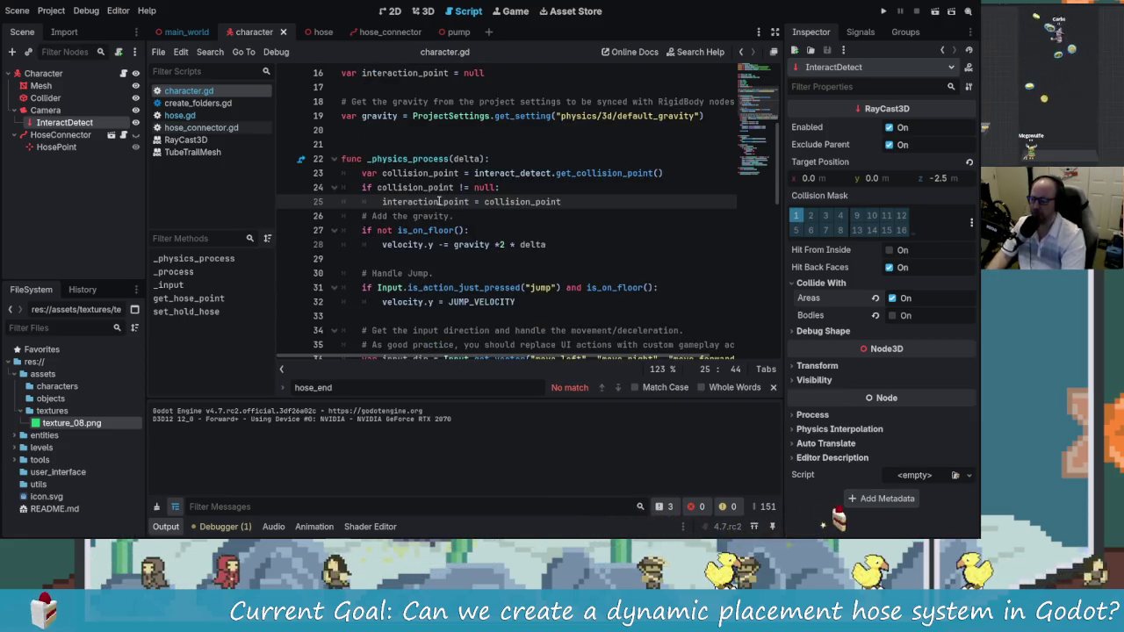
{"action": "scroll", "coordinate": [459, 227], "scroll_direction": "down", "scroll_amount": 4}
{"action": "scroll", "coordinate": [459, 226], "scroll_direction": "up", "scroll_amount": 5}
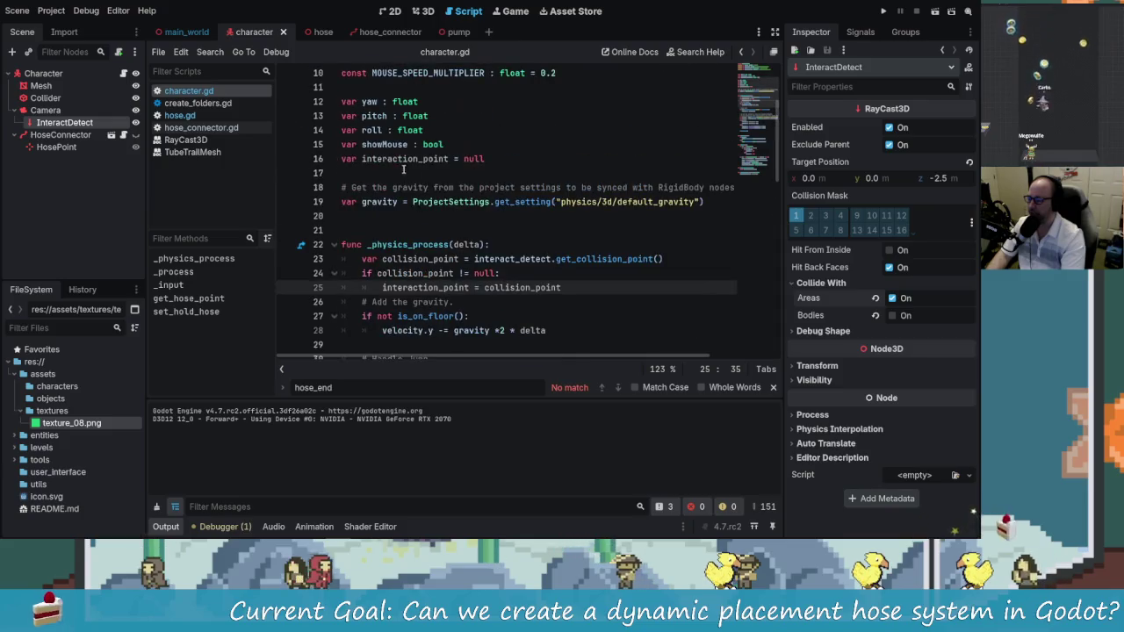
{"action": "double_click", "coordinate": [409, 160]}
{"action": "scroll", "coordinate": [474, 238], "scroll_direction": "down", "scroll_amount": 12}
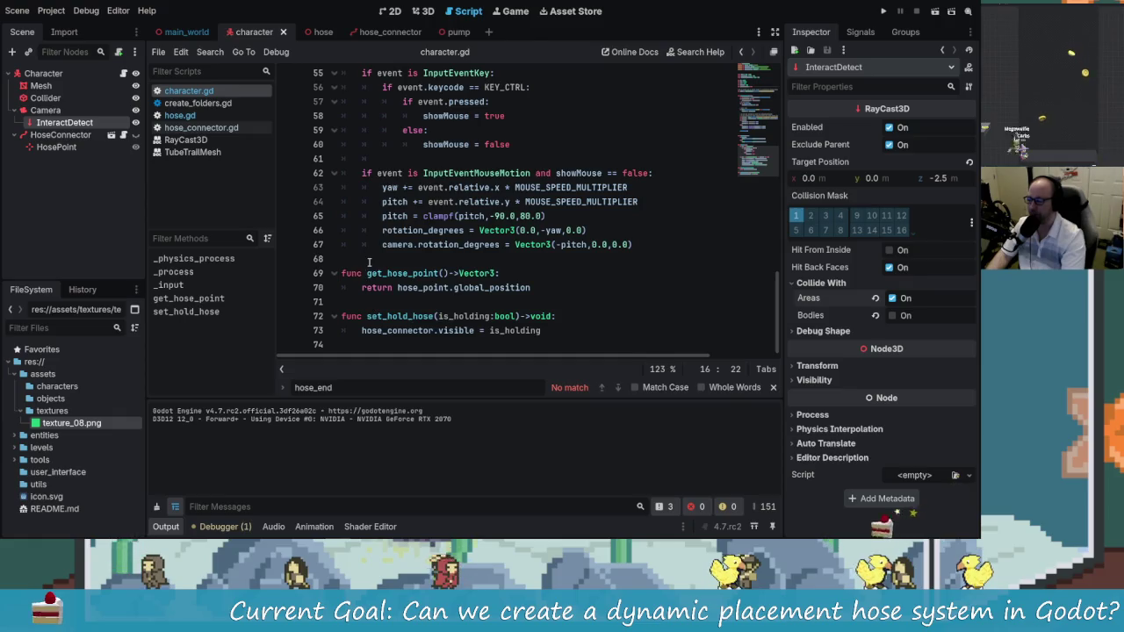
After the input handler, declare 'func get_interaction_point()->Vector3:'
{"action": "left_click", "coordinate": [377, 257]}
{"action": "key", "text": "Return"}
{"action": "key", "text": "Return"}
{"action": "key", "text": "Up"}
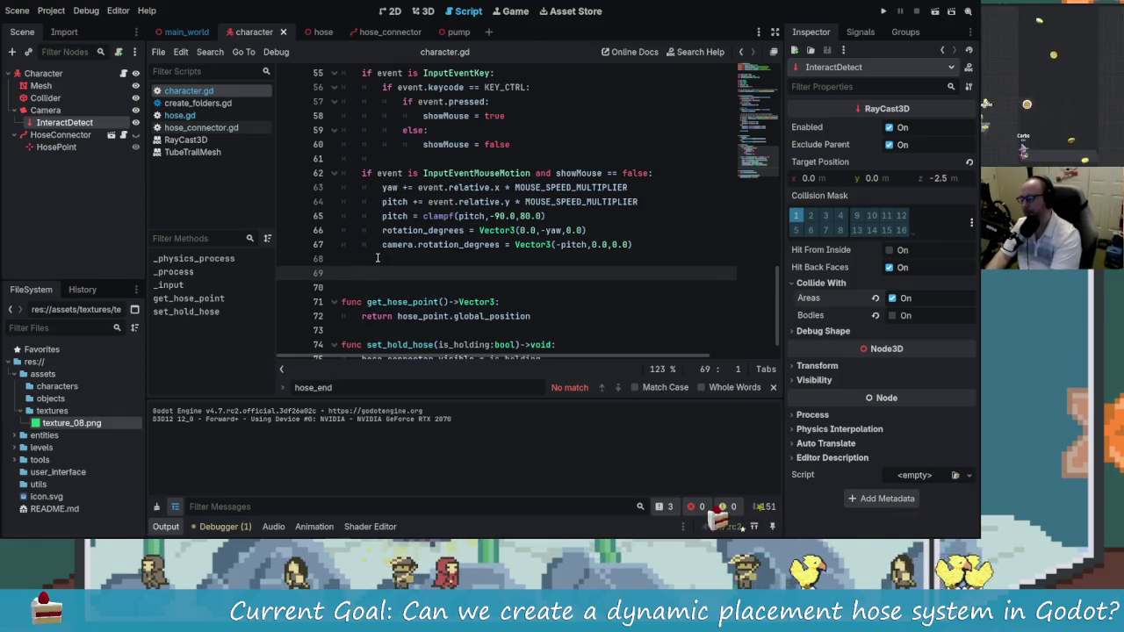
{"action": "type", "text": "_interaction_"}
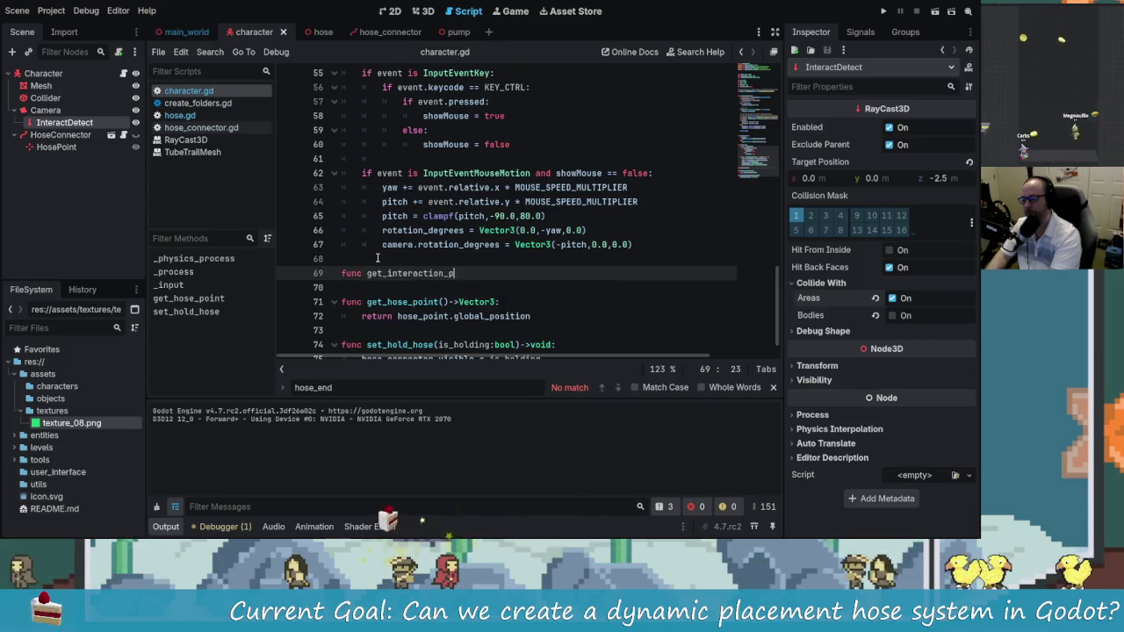
{"action": "type", "text": "point()"}
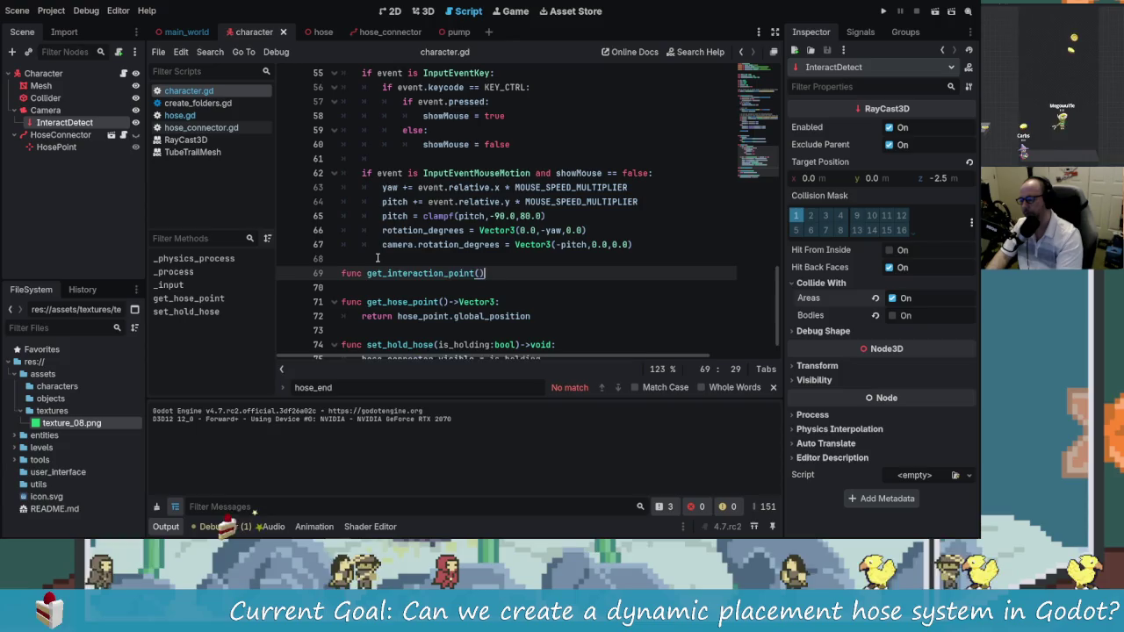
{"action": "type", "text": "->vo"}
{"action": "key", "text": "BackSpace"}
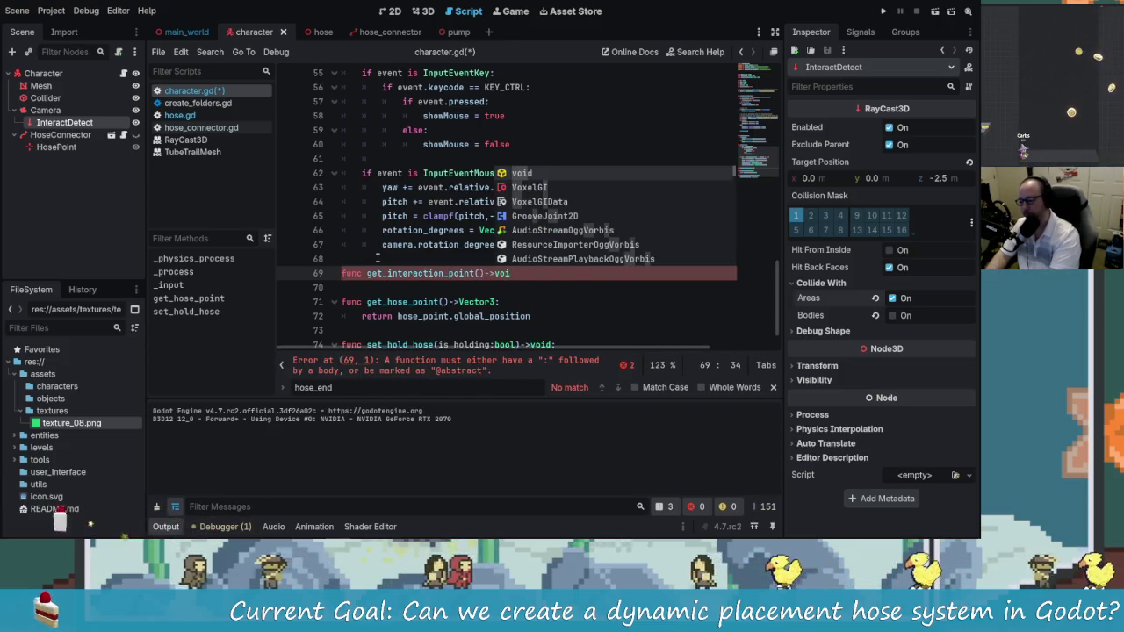
{"action": "type", "text": "ect"}
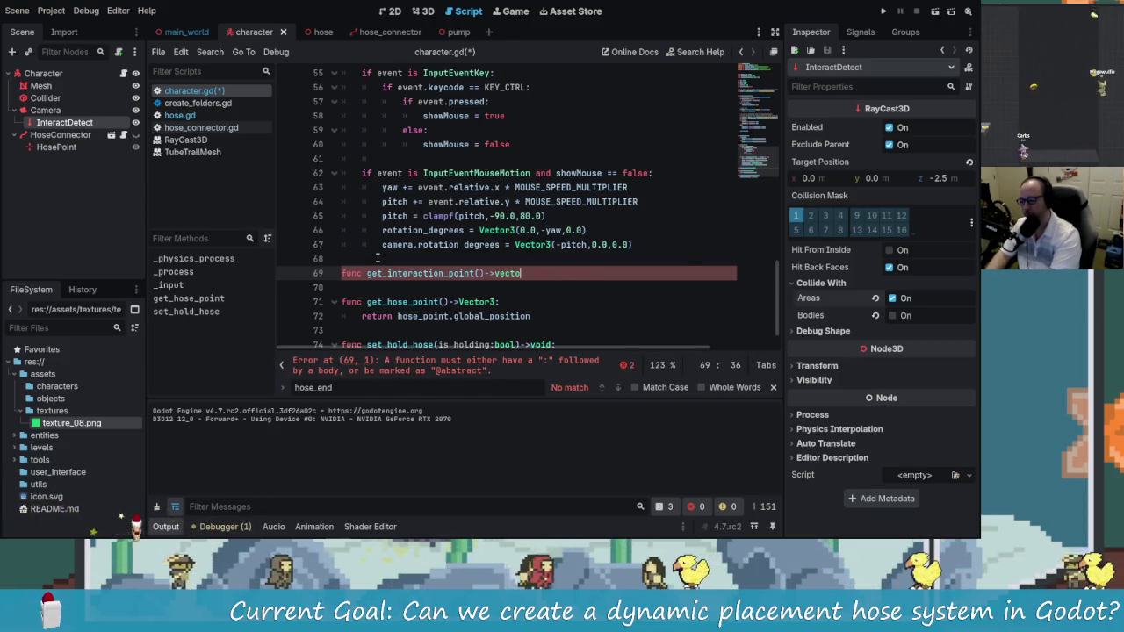
{"action": "type", "text": "o"}
{"action": "key", "text": "Down"}
{"action": "key", "text": "Down"}
{"action": "key", "text": "Return"}
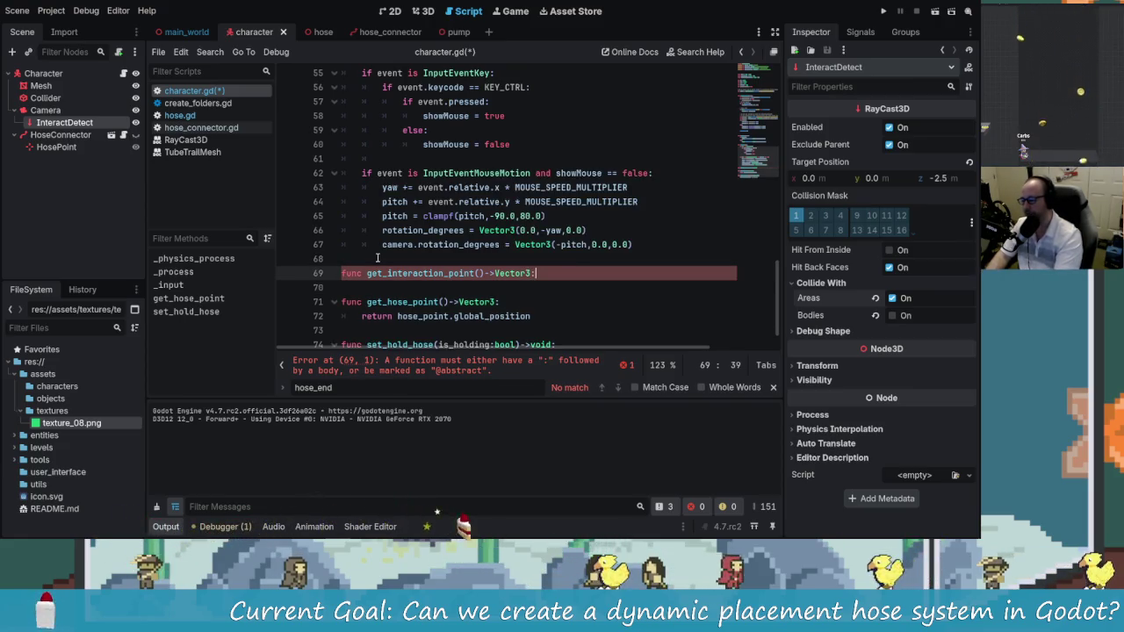
Give the function a 'return interaction_point' body, save character.gd, and open hose.gd
{"action": "key", "text": "Return"}
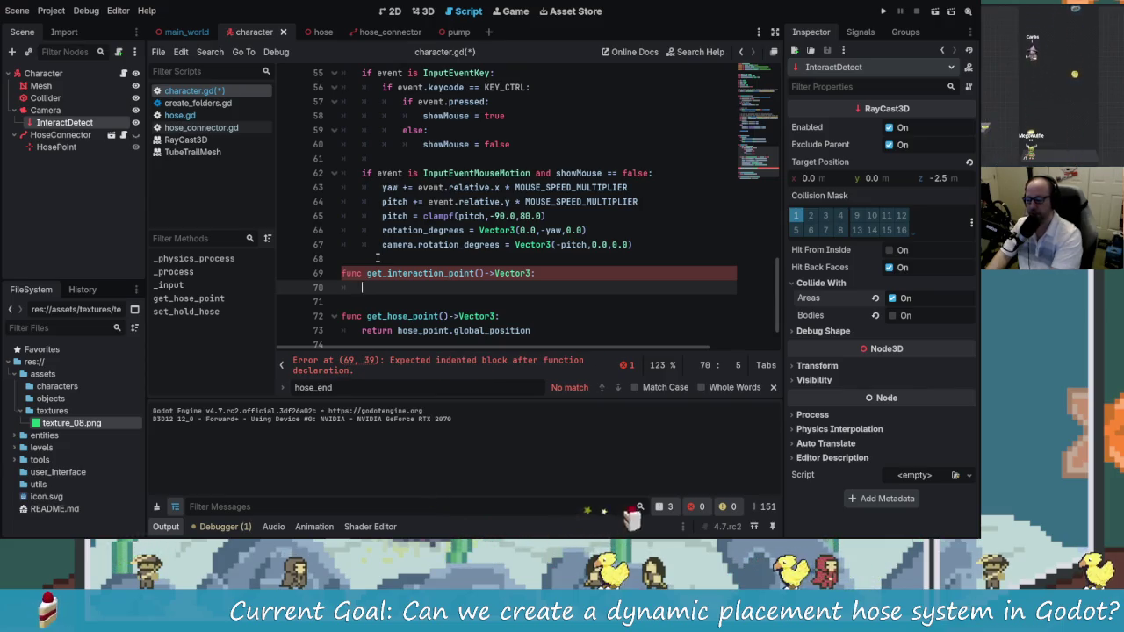
{"action": "type", "text": "returnin"}
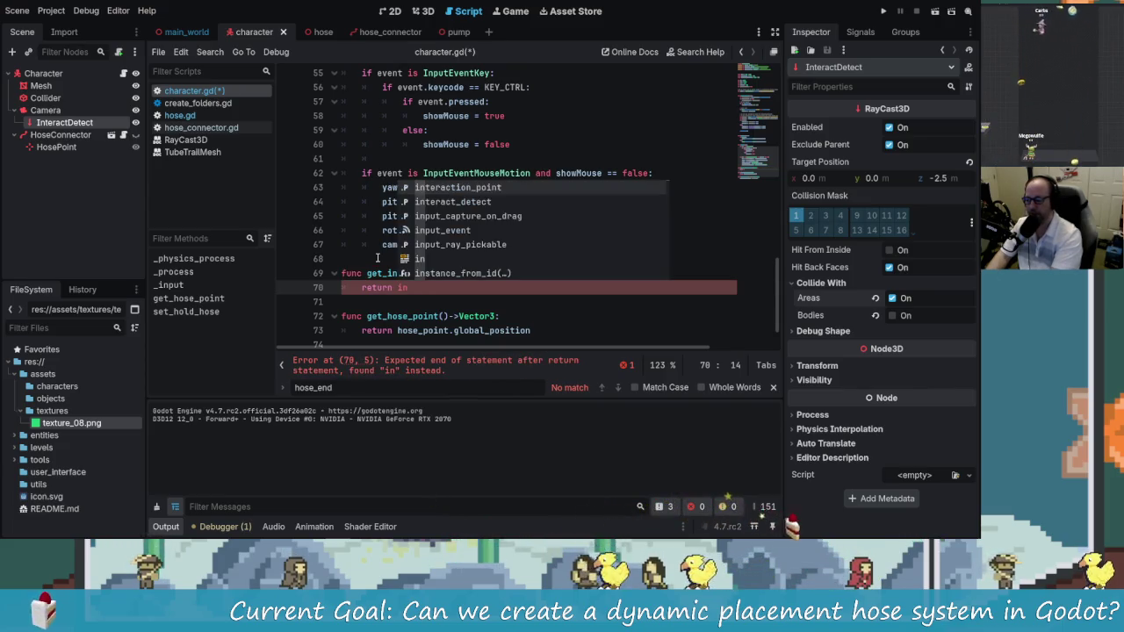
{"action": "key", "text": "Return"}
{"action": "key", "text": "ctrl+s"}
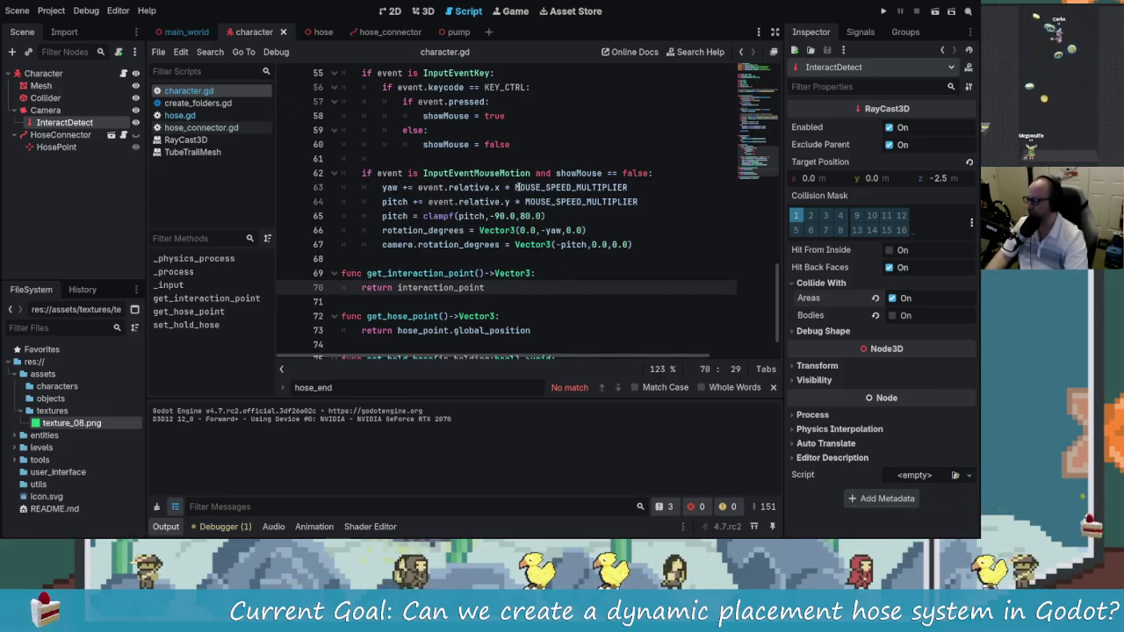
{"action": "left_click", "coordinate": [179, 115]}
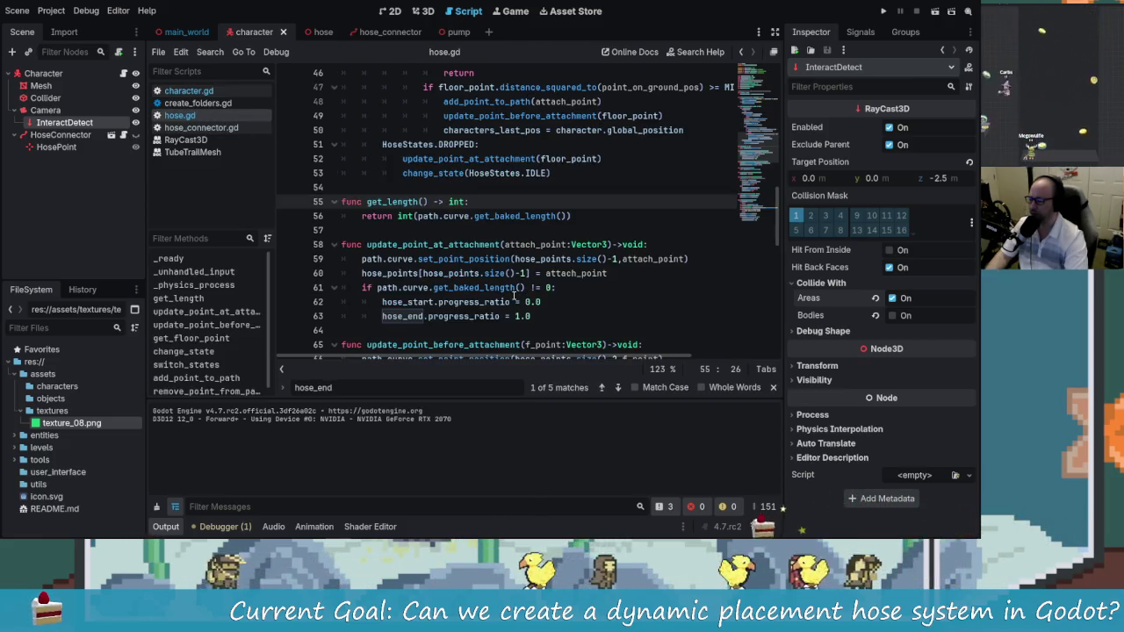
{"action": "scroll", "coordinate": [515, 291], "scroll_direction": "up", "scroll_amount": 10}
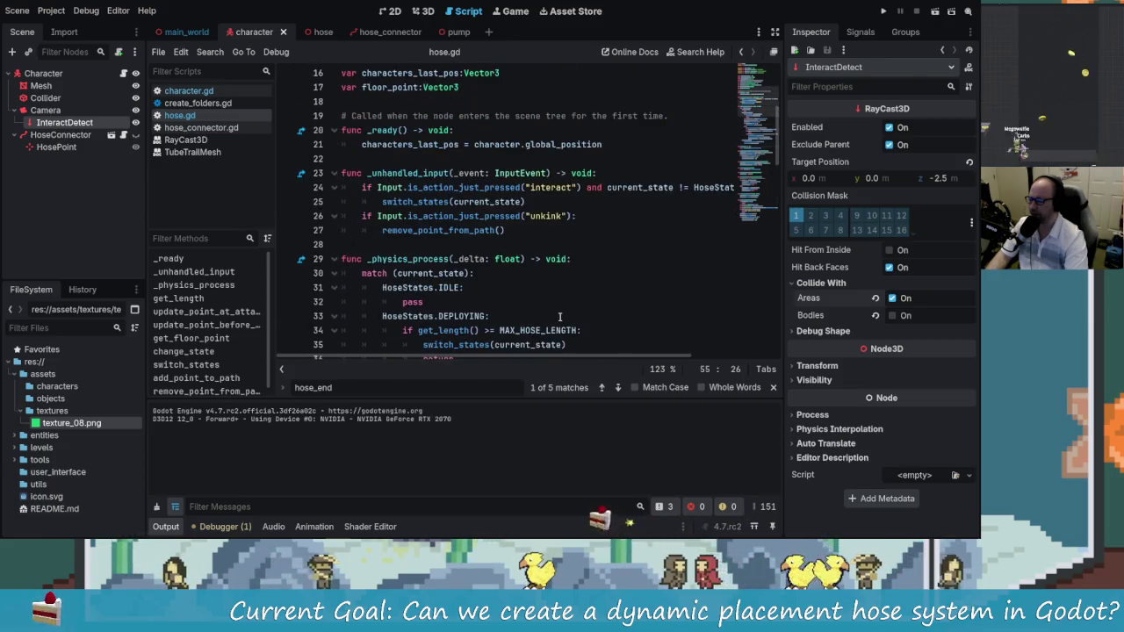
{"action": "left_click", "coordinate": [526, 198]}
{"action": "scroll", "coordinate": [558, 298], "scroll_direction": "up", "scroll_amount": 2}
{"action": "mouse_move", "coordinate": [544, 356]}
{"action": "left_mouse_down"}
{"action": "mouse_move", "coordinate": [707, 358]}
{"action": "mouse_move", "coordinate": [581, 362]}
{"action": "left_mouse_up"}
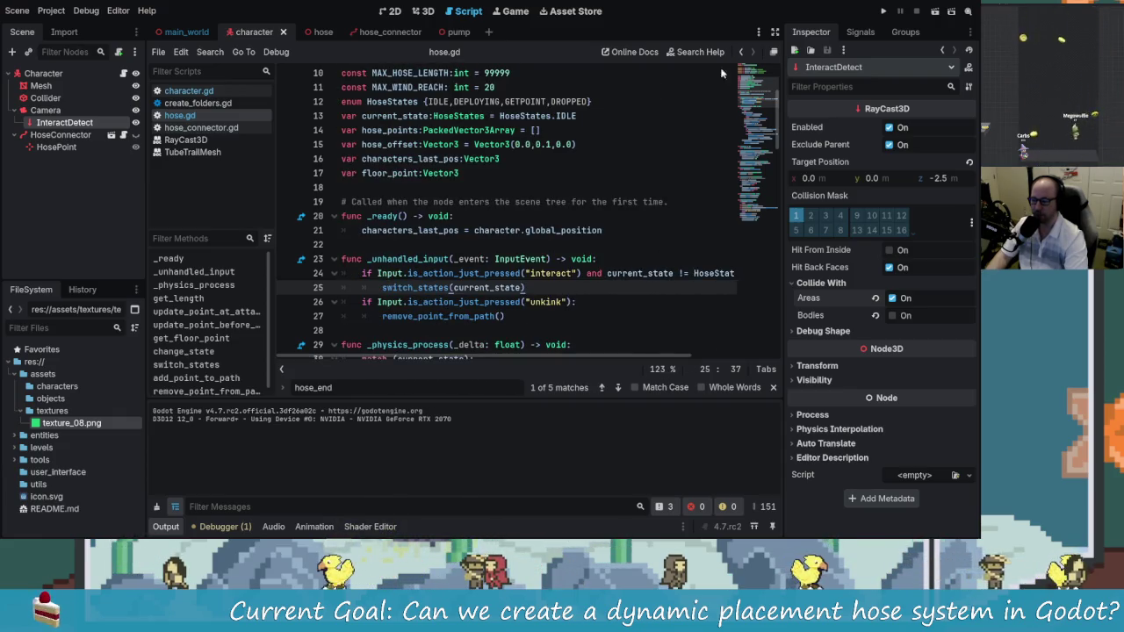
{"action": "mouse_move", "coordinate": [511, 265]}
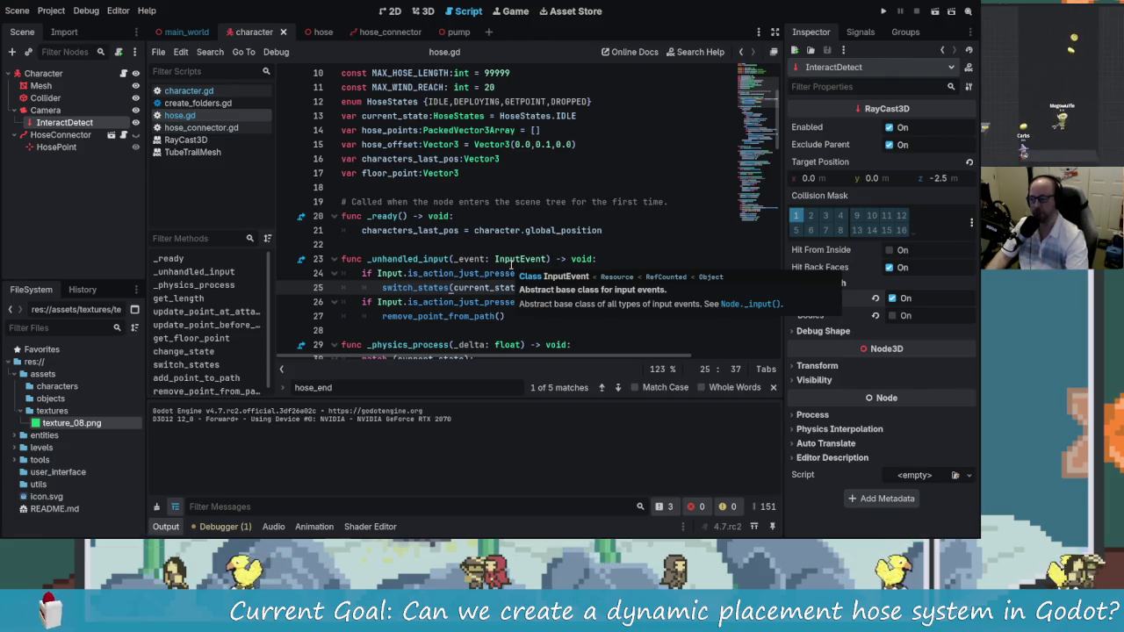
{"action": "scroll", "coordinate": [440, 259], "scroll_direction": "up", "scroll_amount": 1}
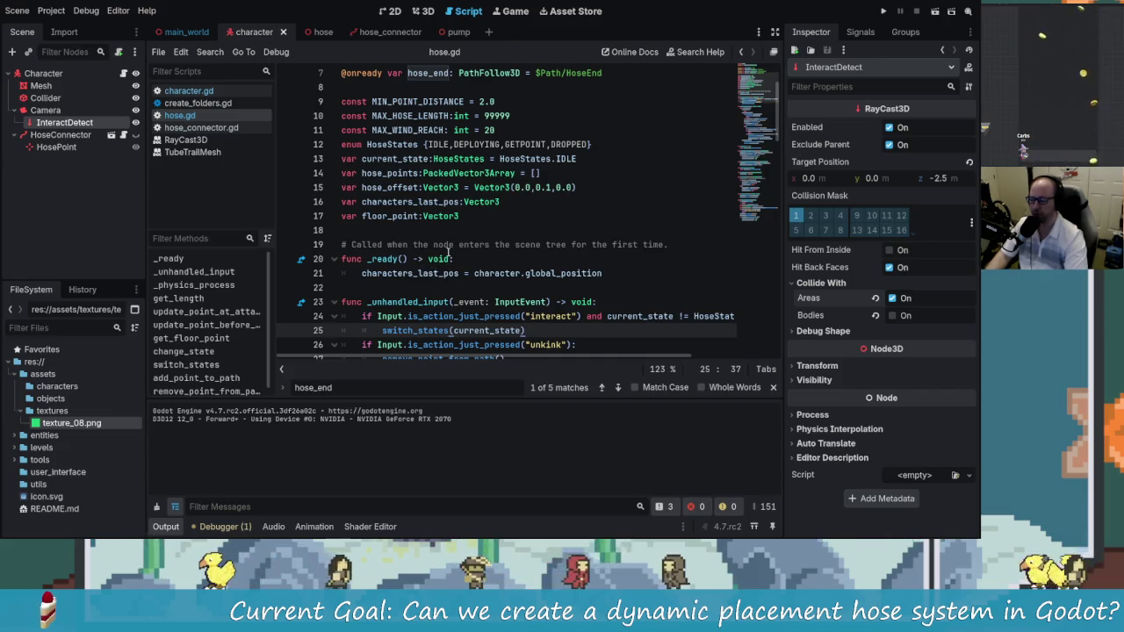
{"action": "scroll", "coordinate": [481, 286], "scroll_direction": "up", "scroll_amount": 1}
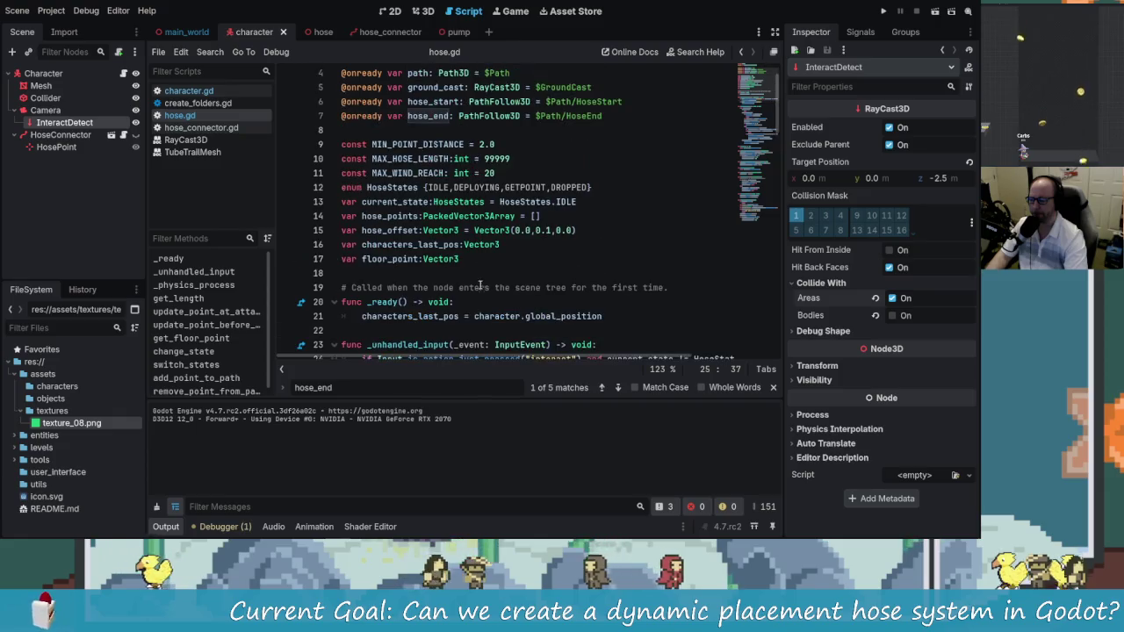
{"action": "scroll", "coordinate": [419, 271], "scroll_direction": "down", "scroll_amount": 1}
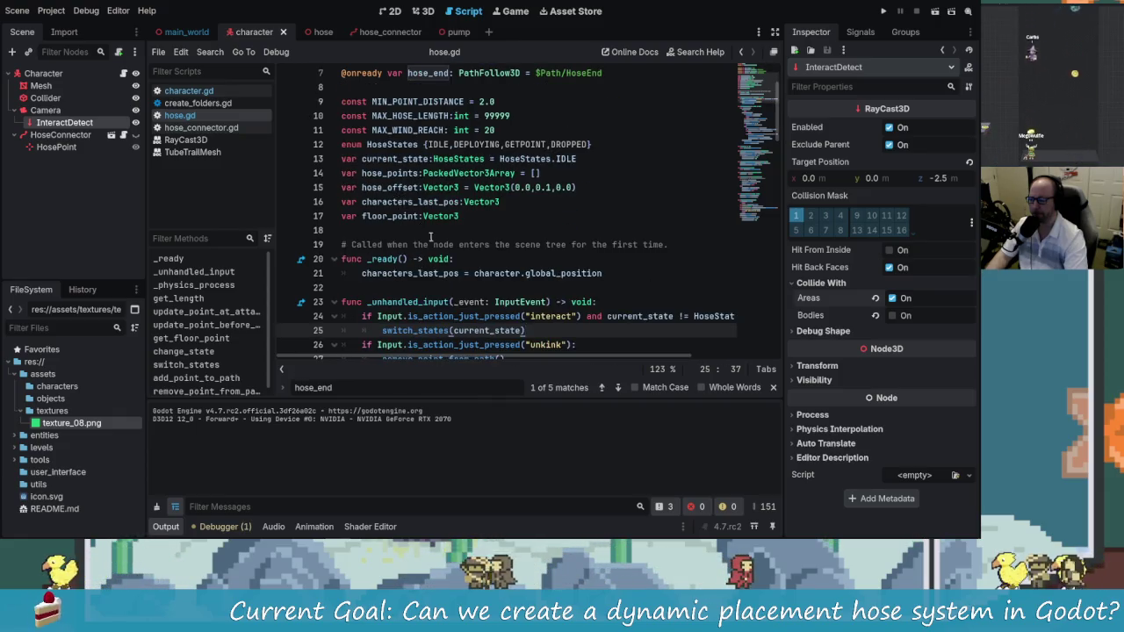
{"action": "scroll", "coordinate": [443, 255], "scroll_direction": "up", "scroll_amount": 2}
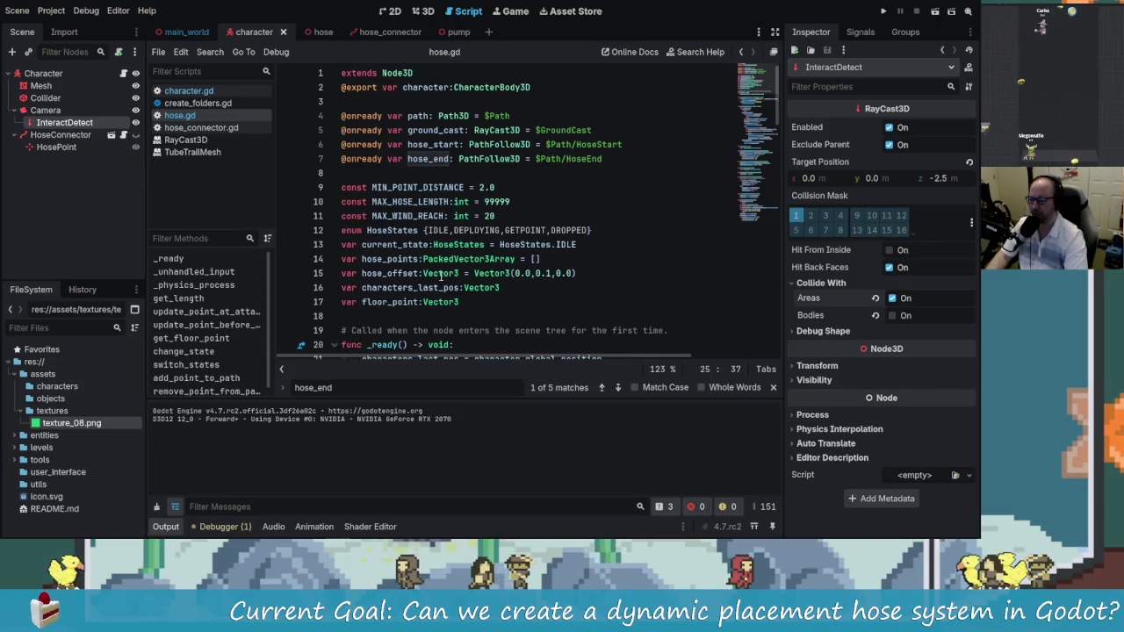
{"action": "scroll", "coordinate": [441, 275], "scroll_direction": "down", "scroll_amount": 4}
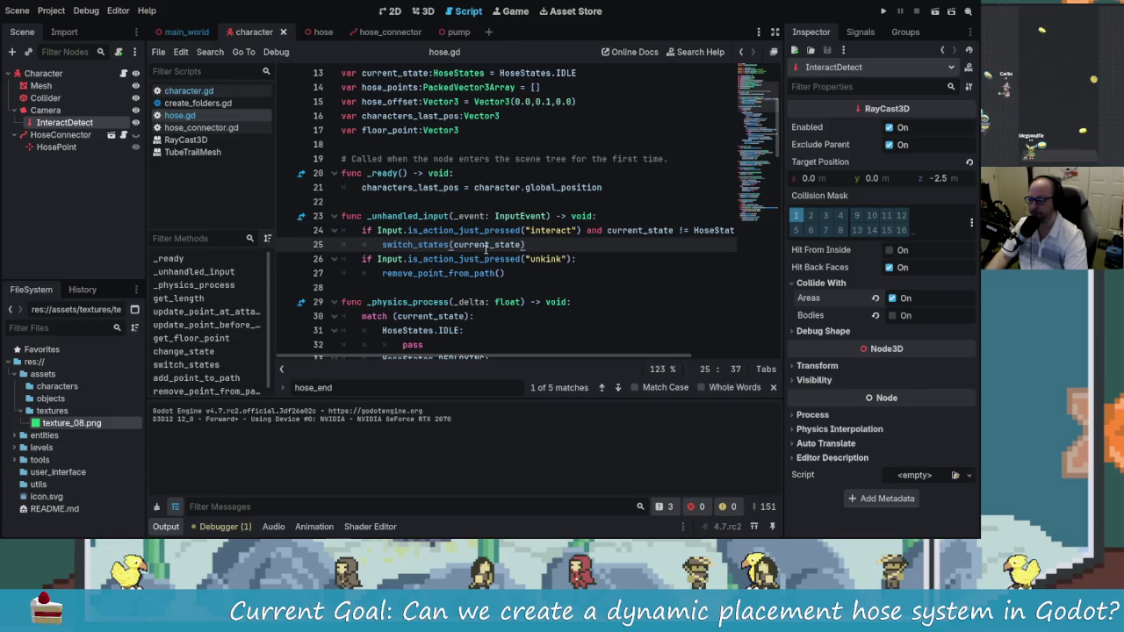
{"action": "left_click", "coordinate": [604, 215]}
Insert 'if character.get_interaction_point() != null:' atop _unhandled_input, then delete the '!' from the operator
{"action": "key", "text": "Return"}
{"action": "type", "text": "if"}
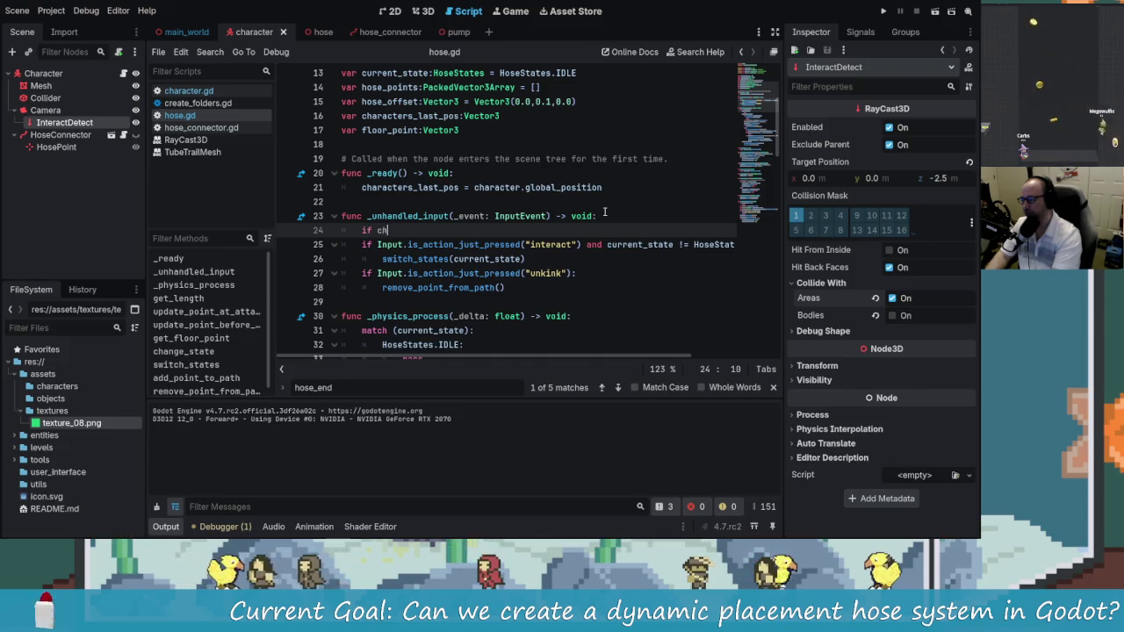
{"action": "type", "text": "char"}
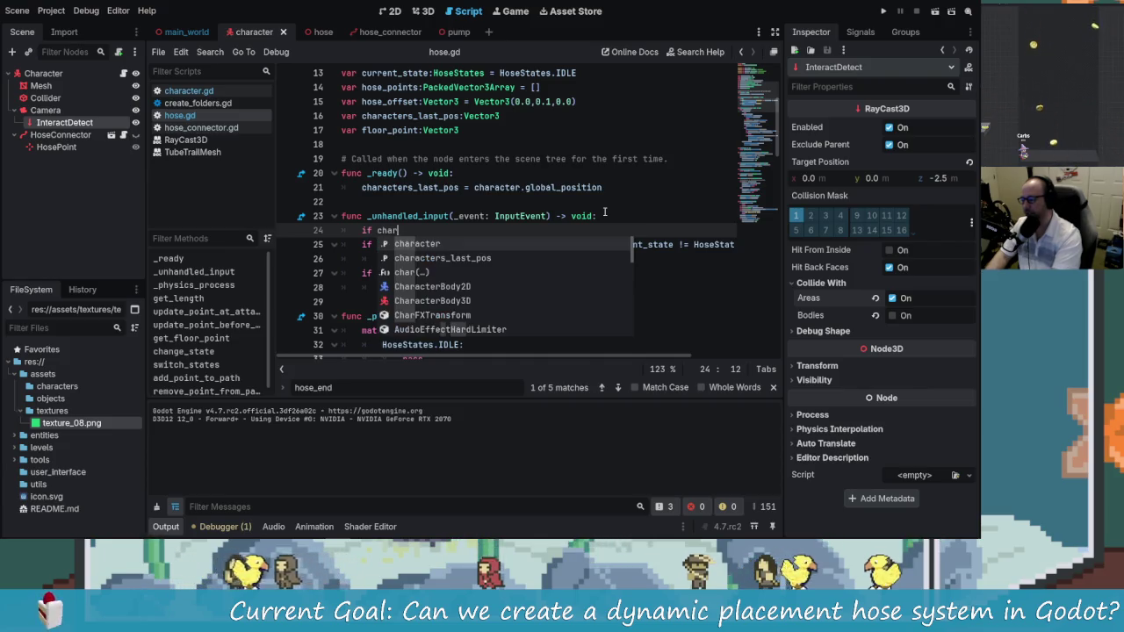
{"action": "key", "text": "Return"}
{"action": "type", "text": ".get"}
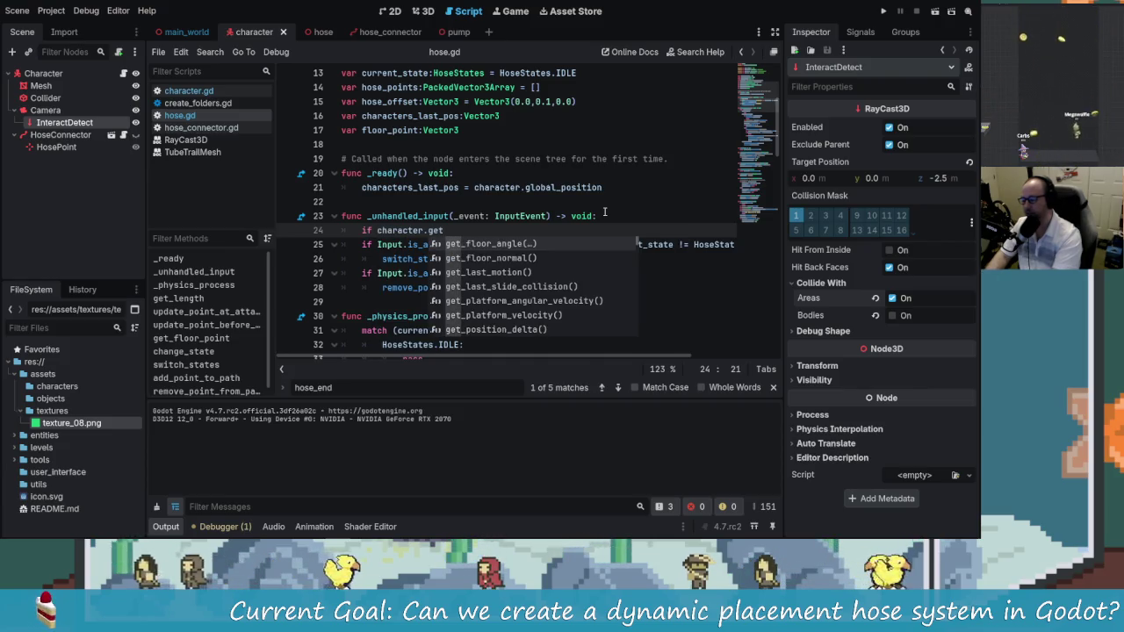
{"action": "type", "text": "_intera"}
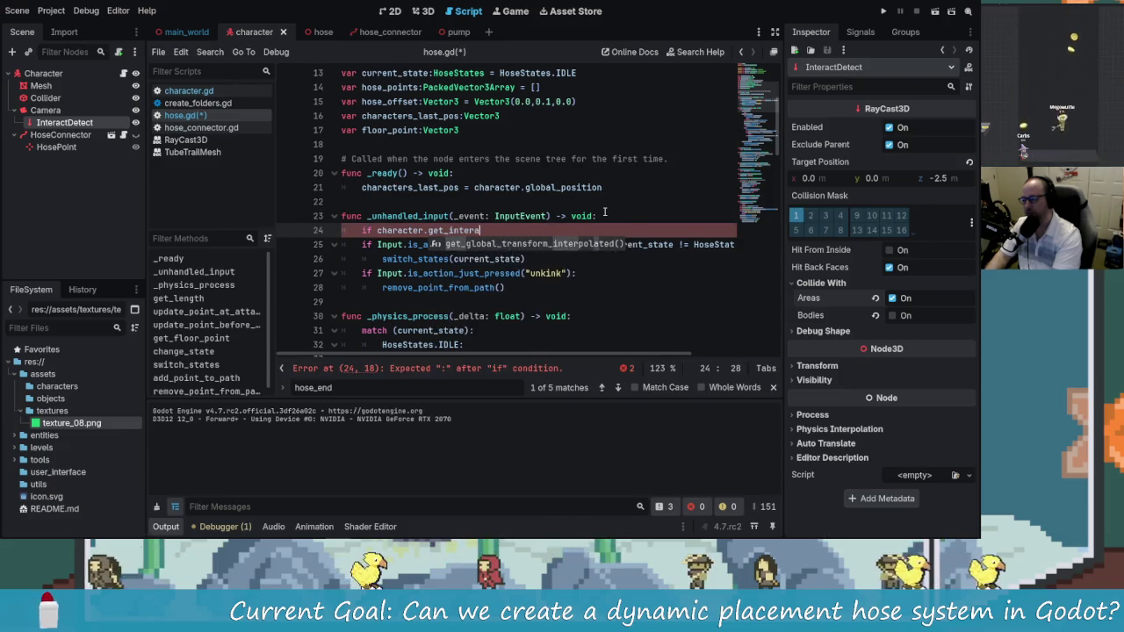
{"action": "type", "text": "ction_point() "}
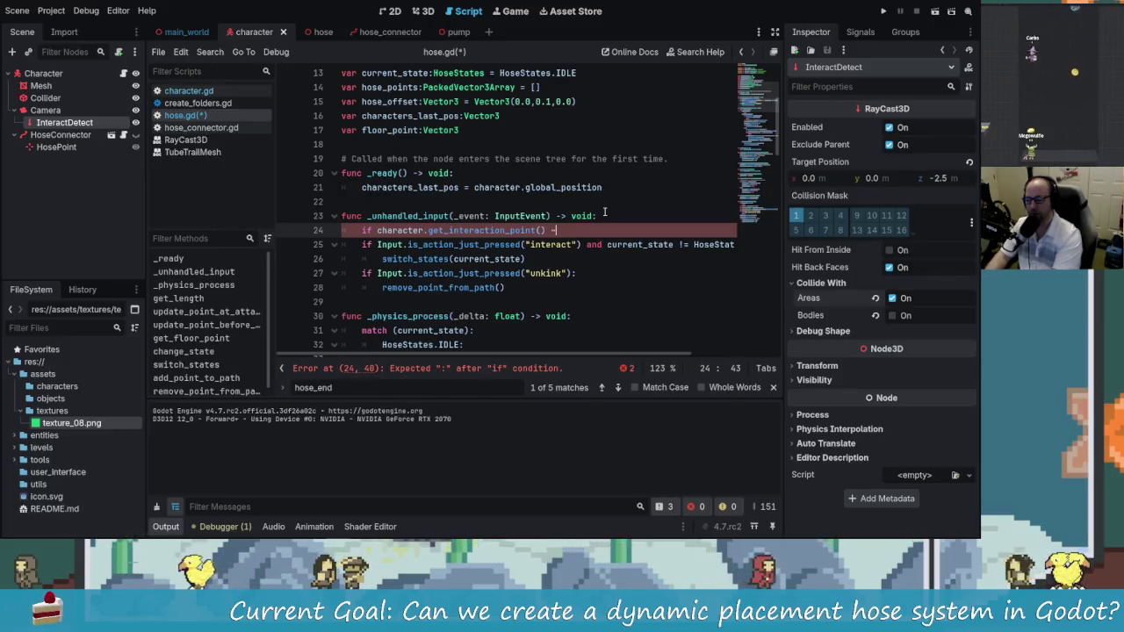
{"action": "type", "text": "!= null"}
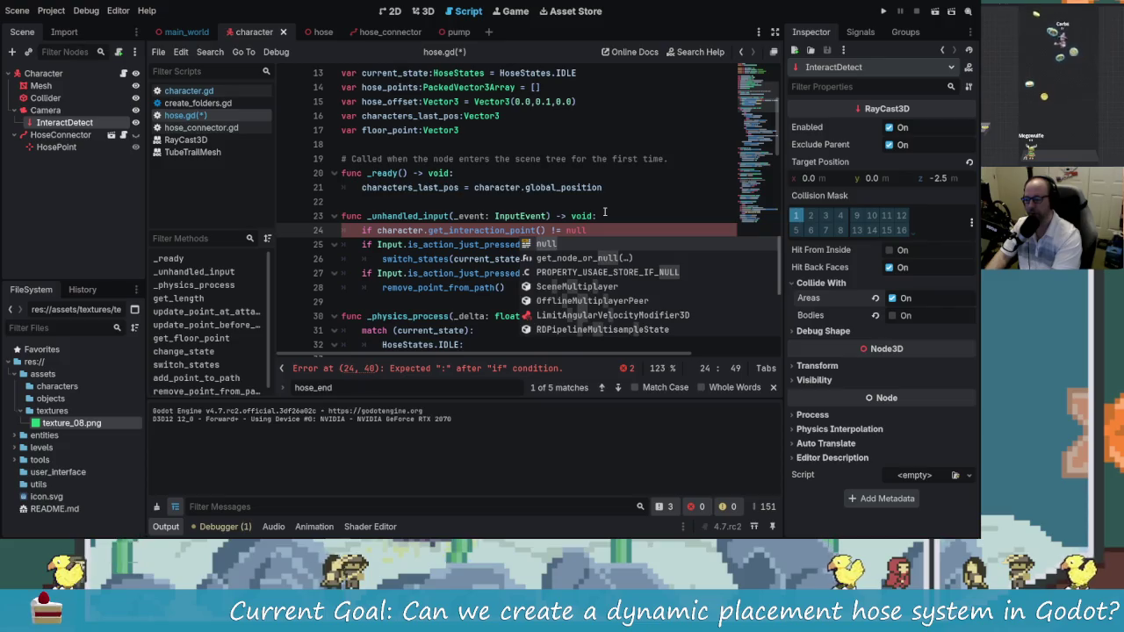
{"action": "type", "text": ":"}
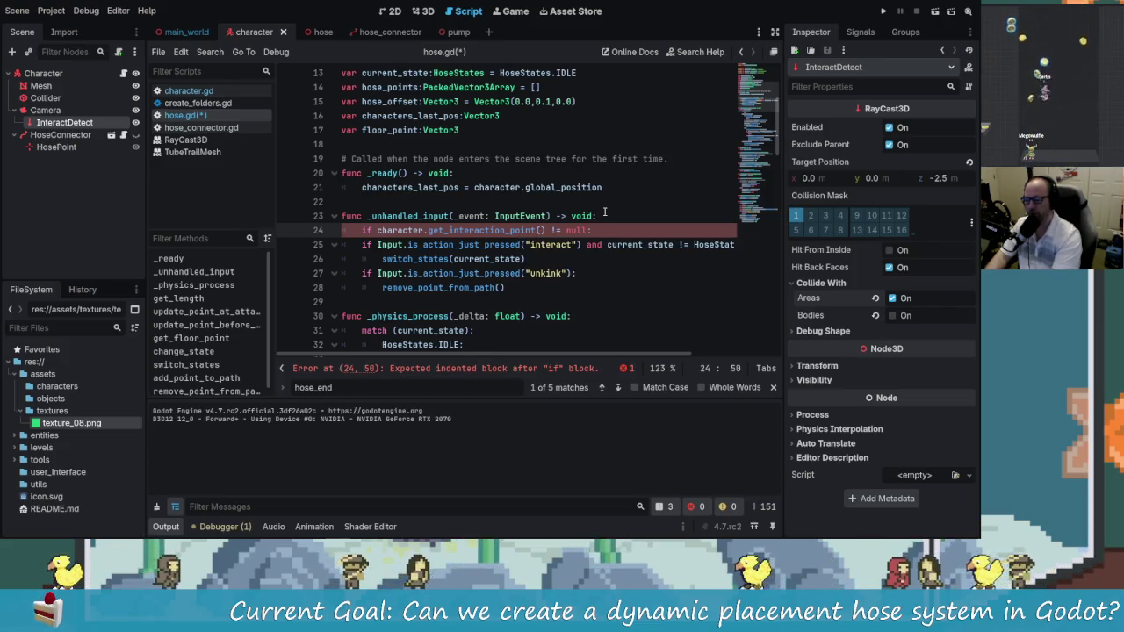
{"action": "left_click", "coordinate": [594, 238]}
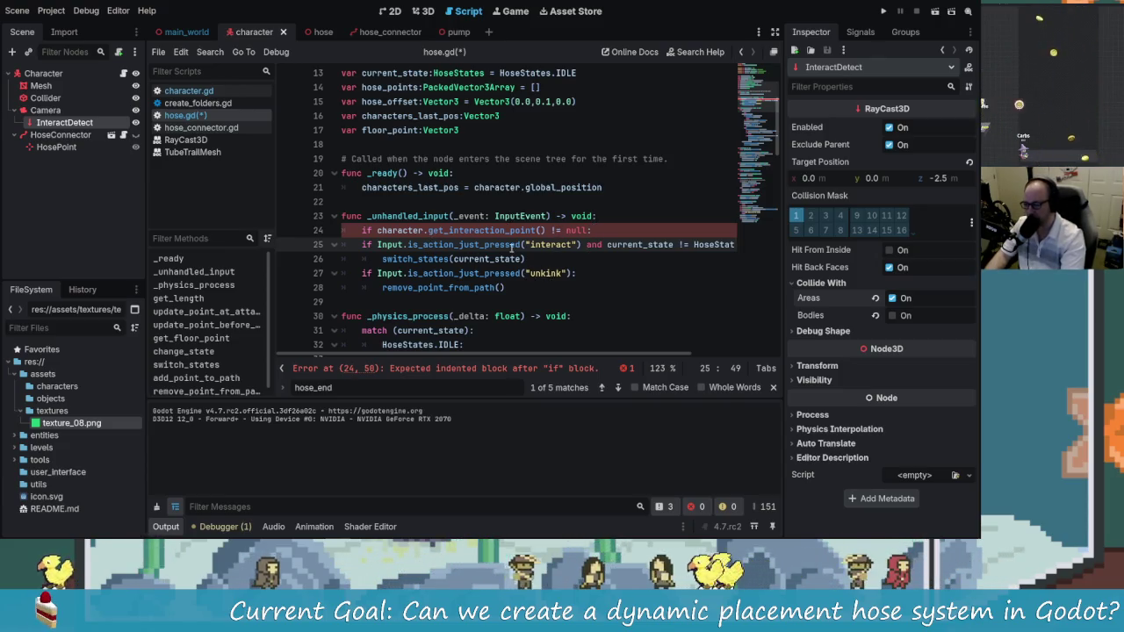
{"action": "left_click", "coordinate": [557, 233]}
{"action": "key", "text": "Right"}
{"action": "key", "text": "BackSpace"}
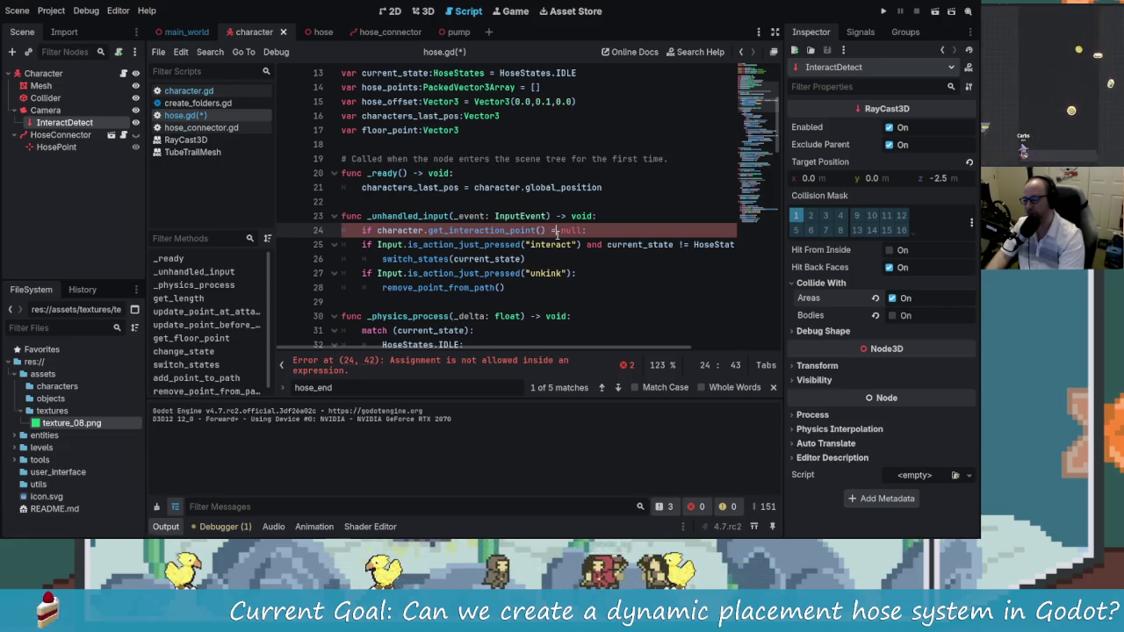
{"action": "key", "text": "End"}
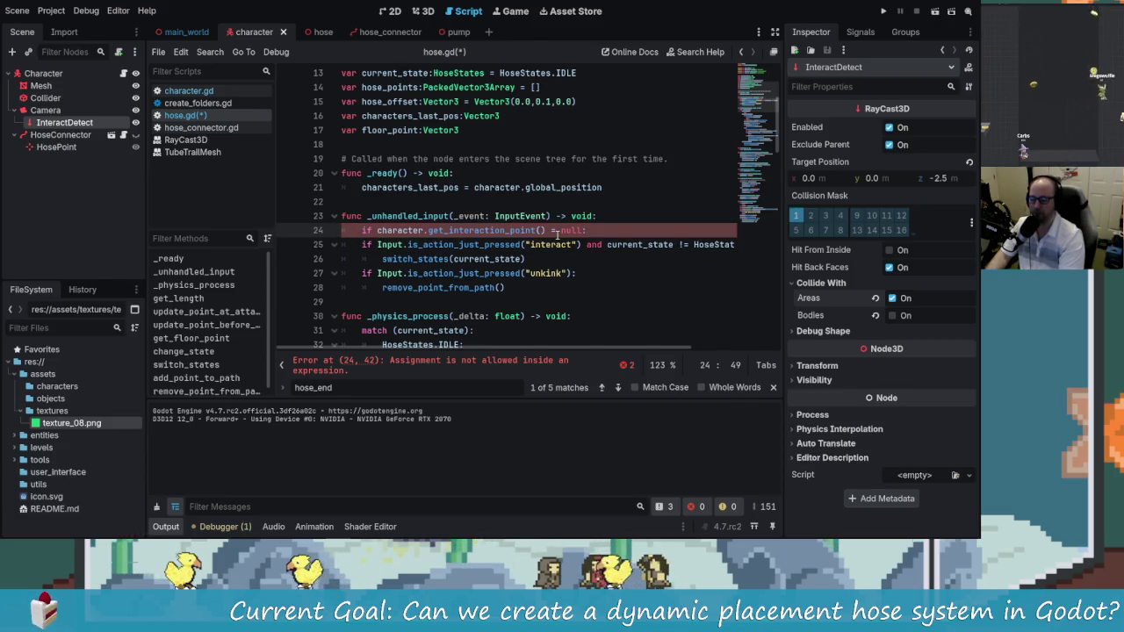
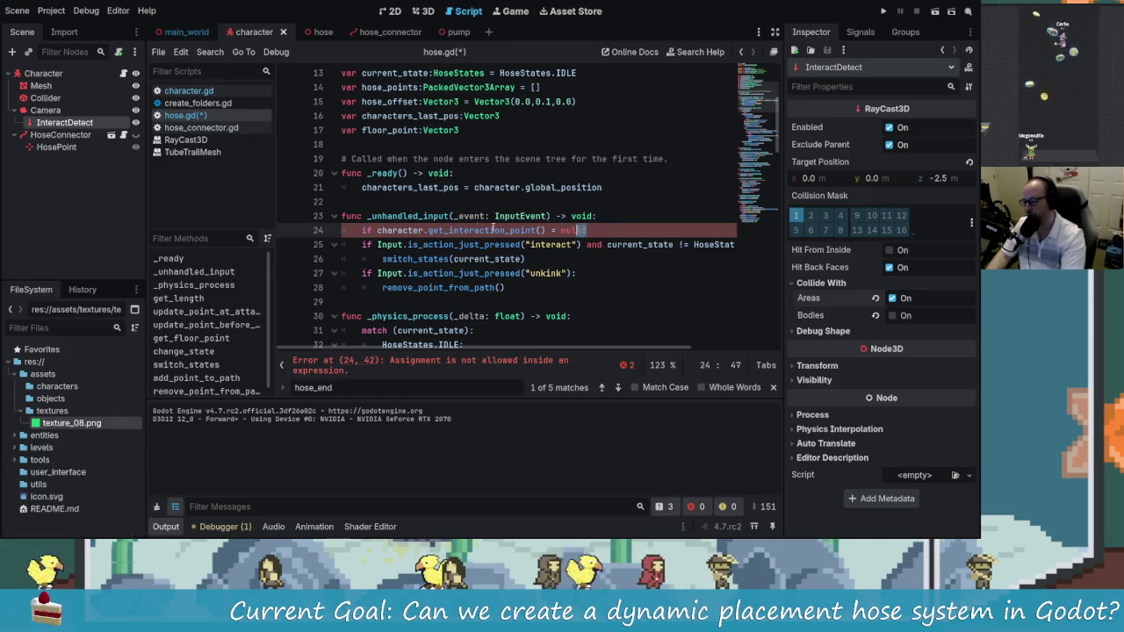
Delete the invalid null-check line 24 in _unhandled_input and save hose.gd
{"action": "left_click_drag", "start_coordinate": [586, 230], "coordinate": [322, 226]}
{"action": "key", "text": "ctrl+shift+k"}
{"action": "key", "text": "ctrl+s"}
Inspect where attach_point is assigned from character.get_hose_point()
{"action": "scroll", "coordinate": [536, 213], "scroll_direction": "down", "scroll_amount": 4}
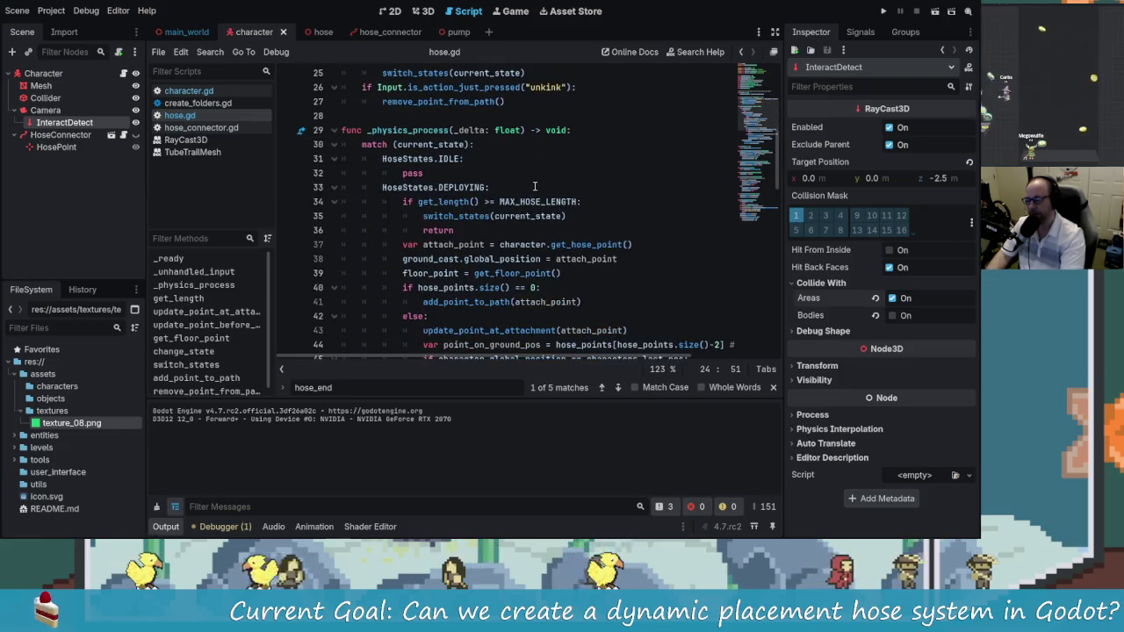
{"action": "scroll", "coordinate": [536, 212], "scroll_direction": "up", "scroll_amount": 3}
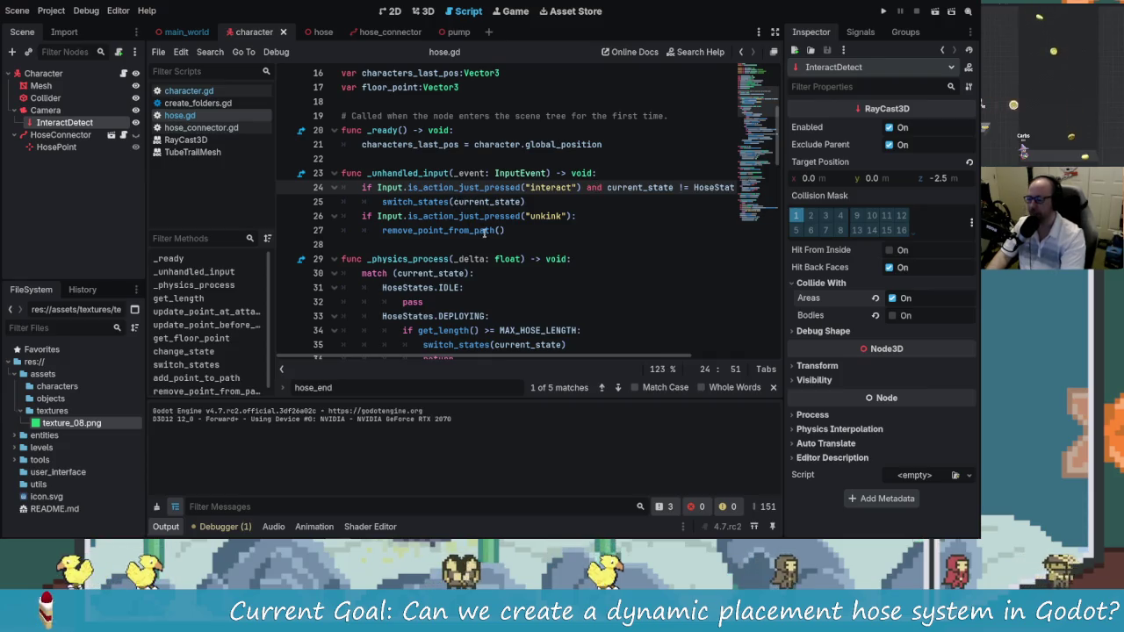
{"action": "scroll", "coordinate": [483, 231], "scroll_direction": "down", "scroll_amount": 2}
{"action": "scroll", "coordinate": [499, 228], "scroll_direction": "down", "scroll_amount": 1}
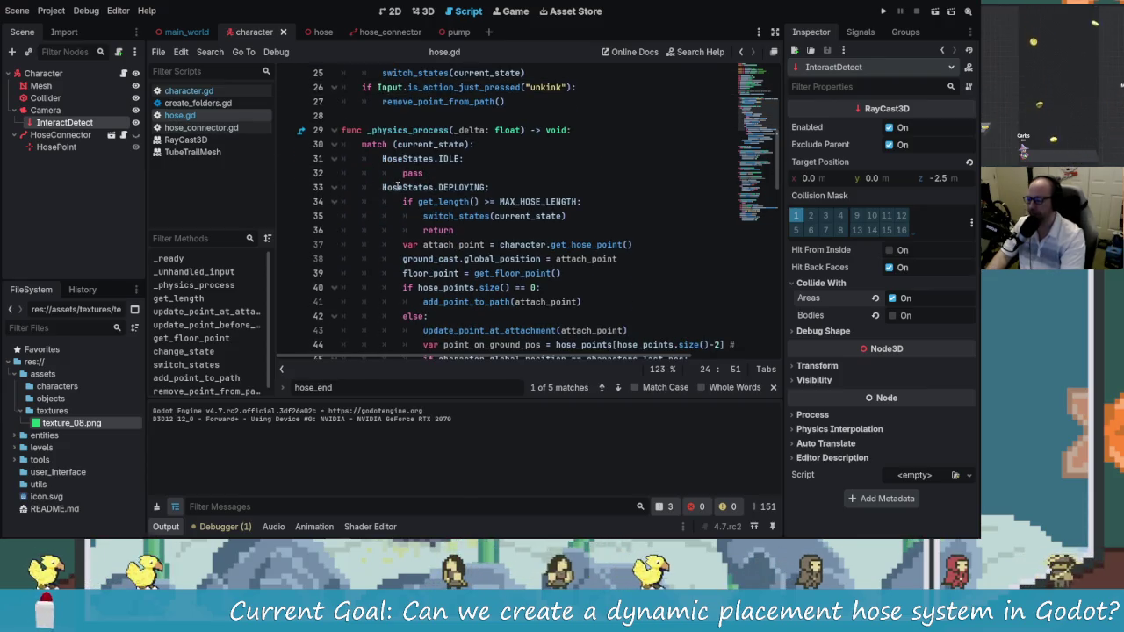
{"action": "left_click", "coordinate": [446, 244]}
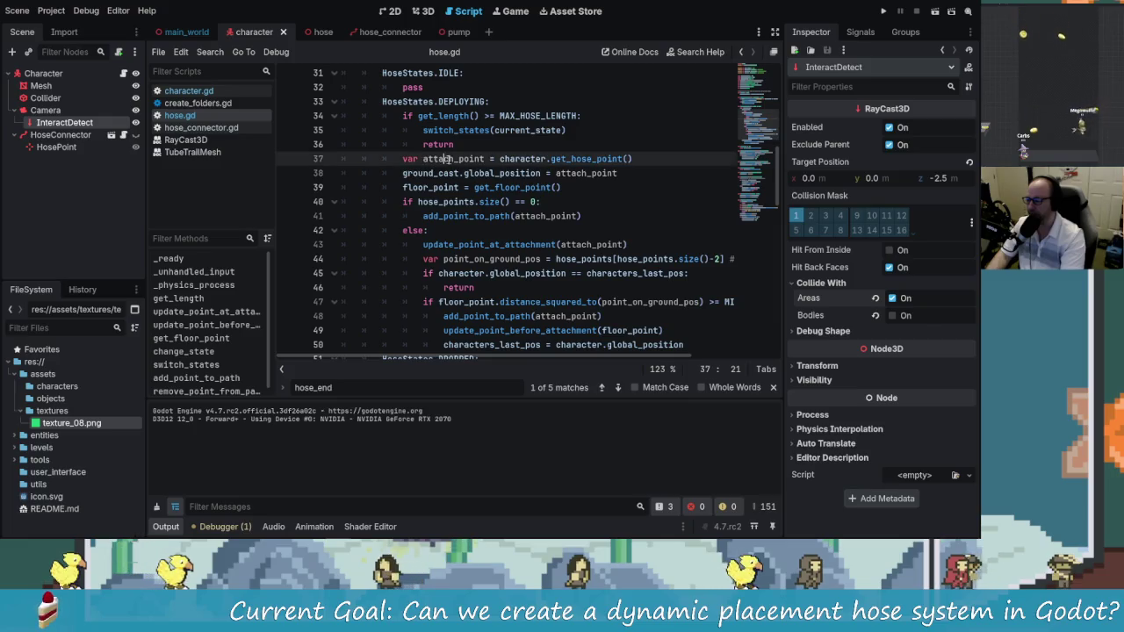
{"action": "scroll", "coordinate": [520, 203], "scroll_direction": "down", "scroll_amount": 1}
{"action": "key", "text": "End"}
{"action": "key", "text": "shift+Up"}
{"action": "left_click", "coordinate": [497, 201], "text": "shift"}
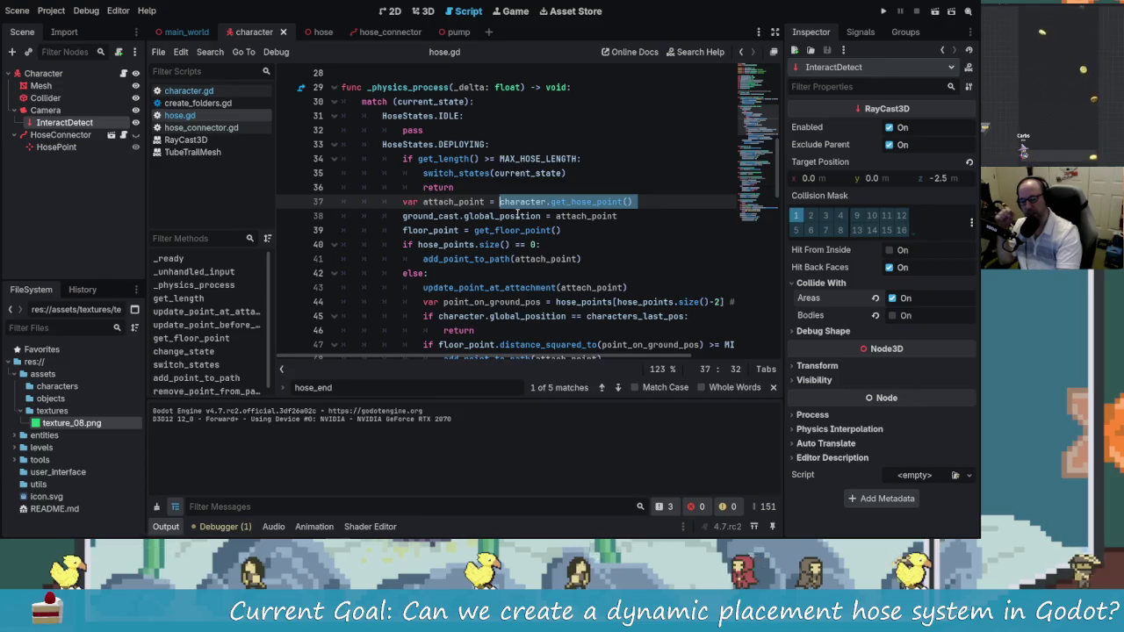
Locate the add_point_to_path(attach_point) call on line 41 to change its argument
{"action": "mouse_move", "coordinate": [518, 215]}
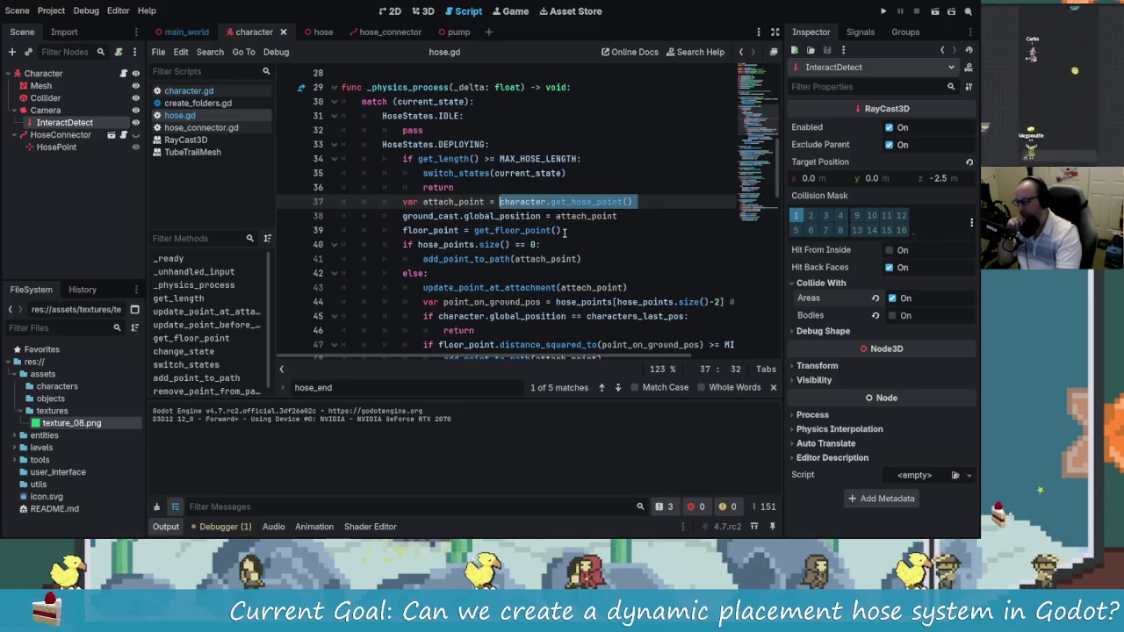
{"action": "scroll", "coordinate": [576, 272], "scroll_direction": "down", "scroll_amount": 1}
{"action": "left_click", "coordinate": [471, 215]}
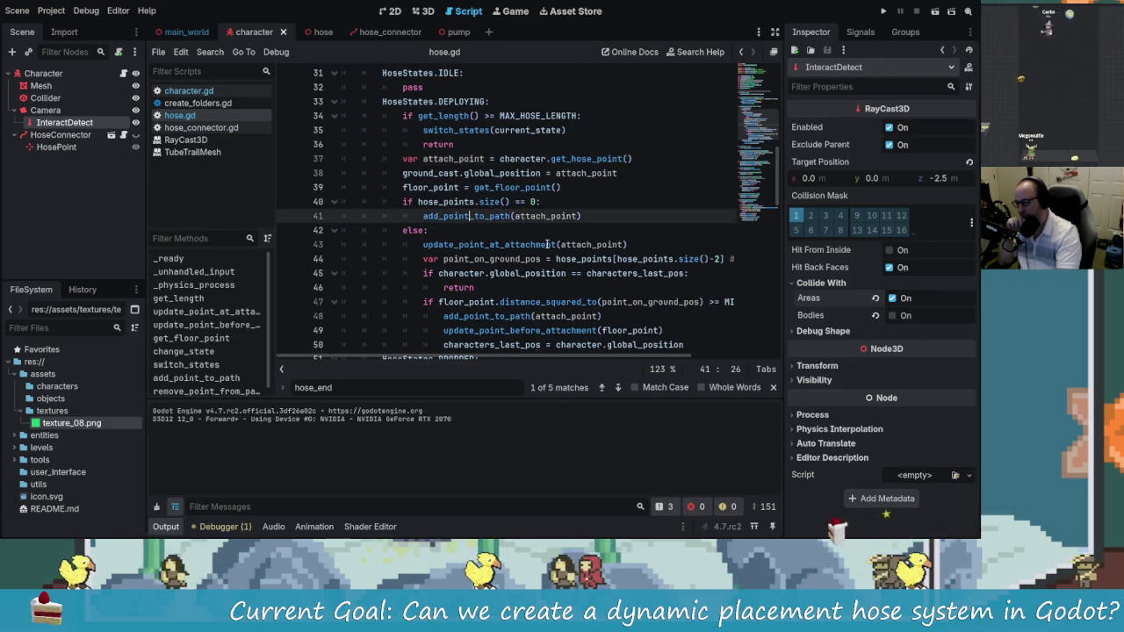
{"action": "left_click_drag", "start_coordinate": [426, 215], "coordinate": [564, 215]}
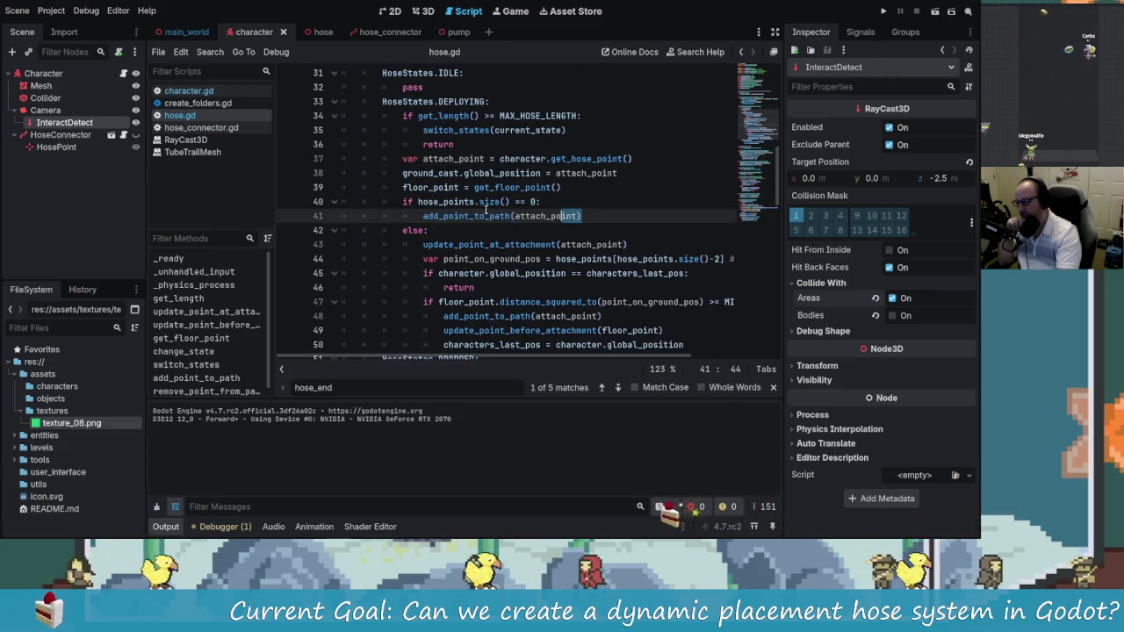
{"action": "key", "text": "Left"}
{"action": "key", "text": "Left"}
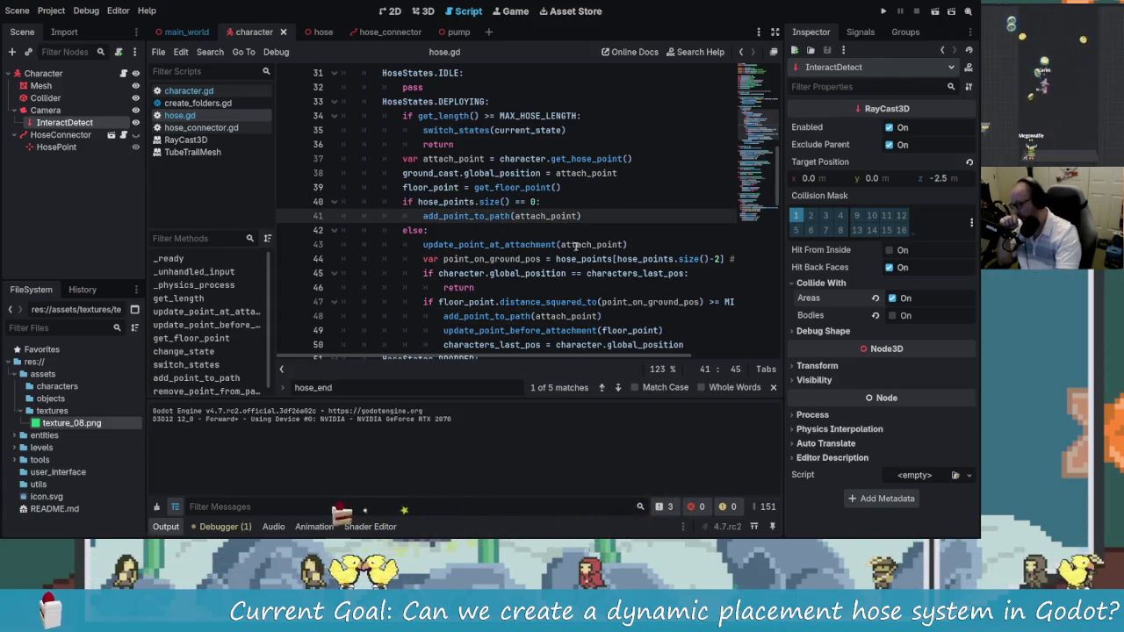
{"action": "scroll", "coordinate": [577, 245], "scroll_direction": "up", "scroll_amount": 3}
{"action": "scroll", "coordinate": [567, 303], "scroll_direction": "down", "scroll_amount": 1}
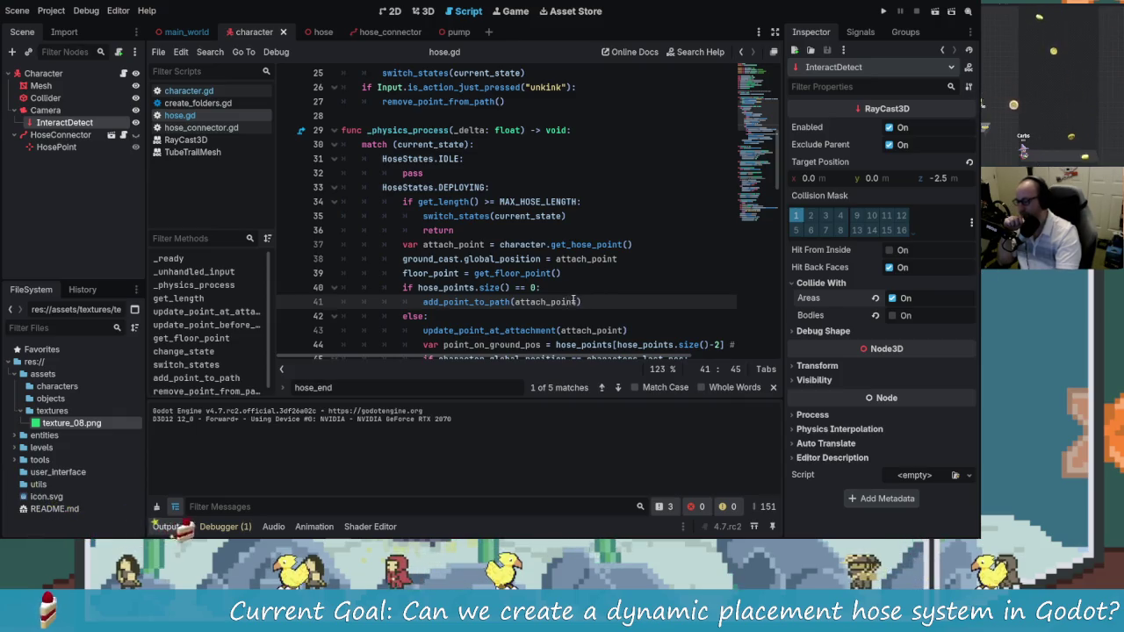
{"action": "scroll", "coordinate": [575, 303], "scroll_direction": "up", "scroll_amount": 2}
{"action": "scroll", "coordinate": [579, 305], "scroll_direction": "down", "scroll_amount": 2}
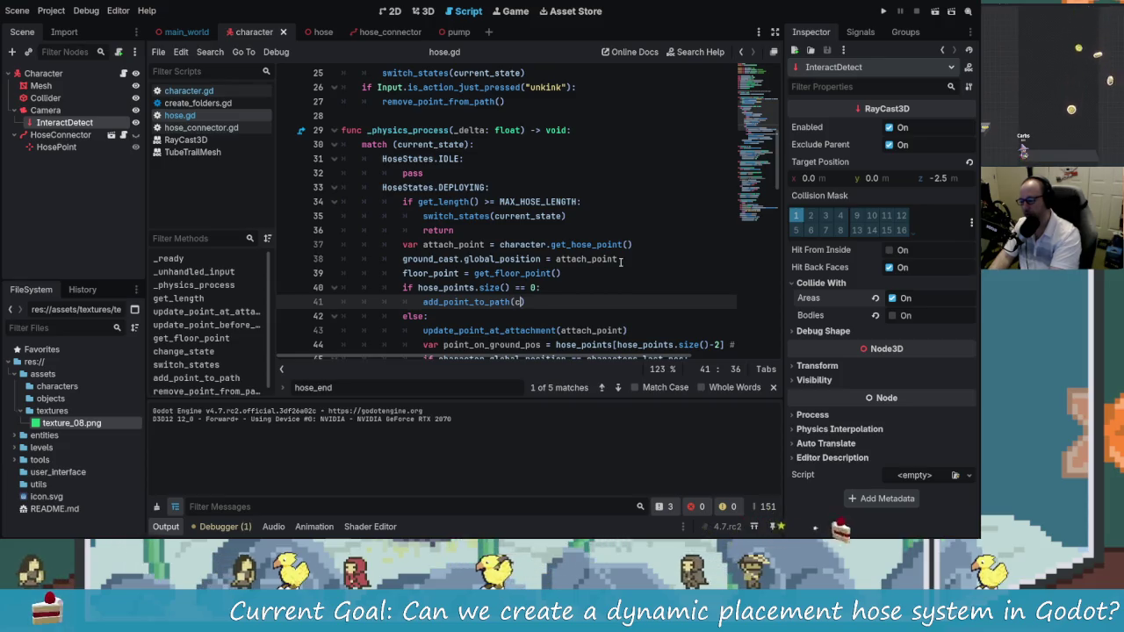
Pass character.get_interaction_point() on line 41, checking its return value in character.gd first
{"action": "type", "text": "ha"}
{"action": "type", "text": "racter.get"}
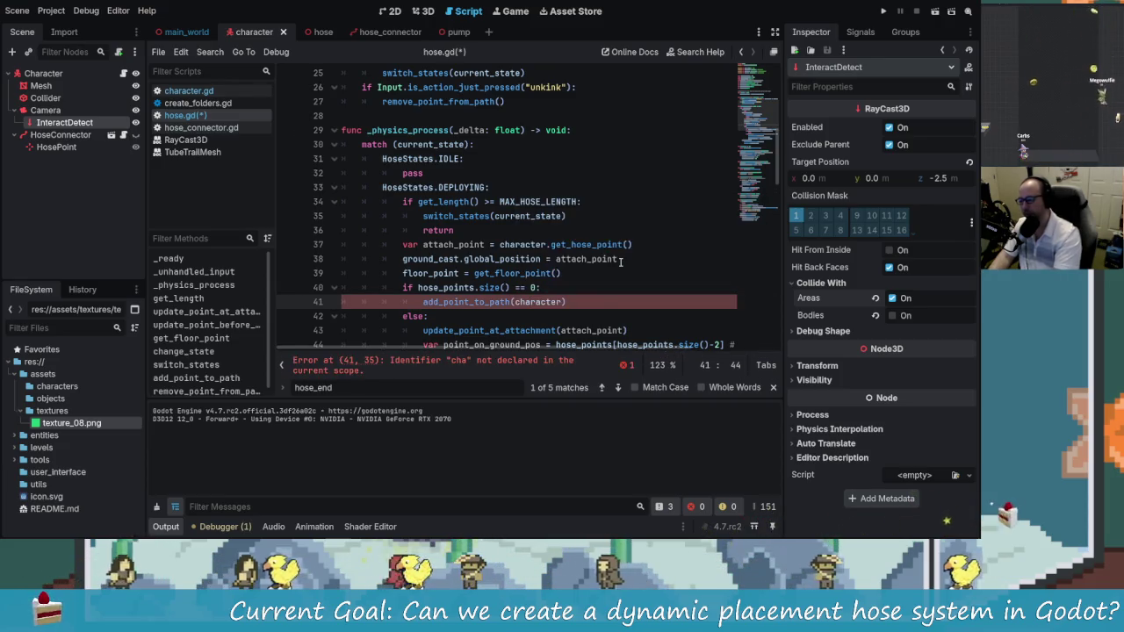
{"action": "type", "text": "_interaction_point("}
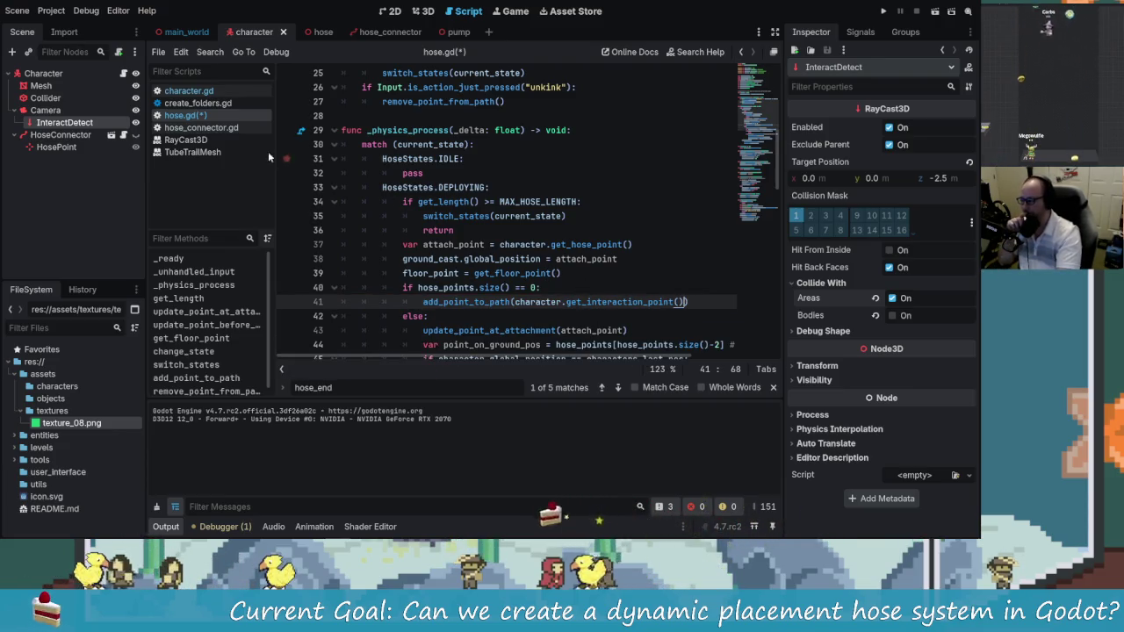
{"action": "left_click", "coordinate": [205, 93]}
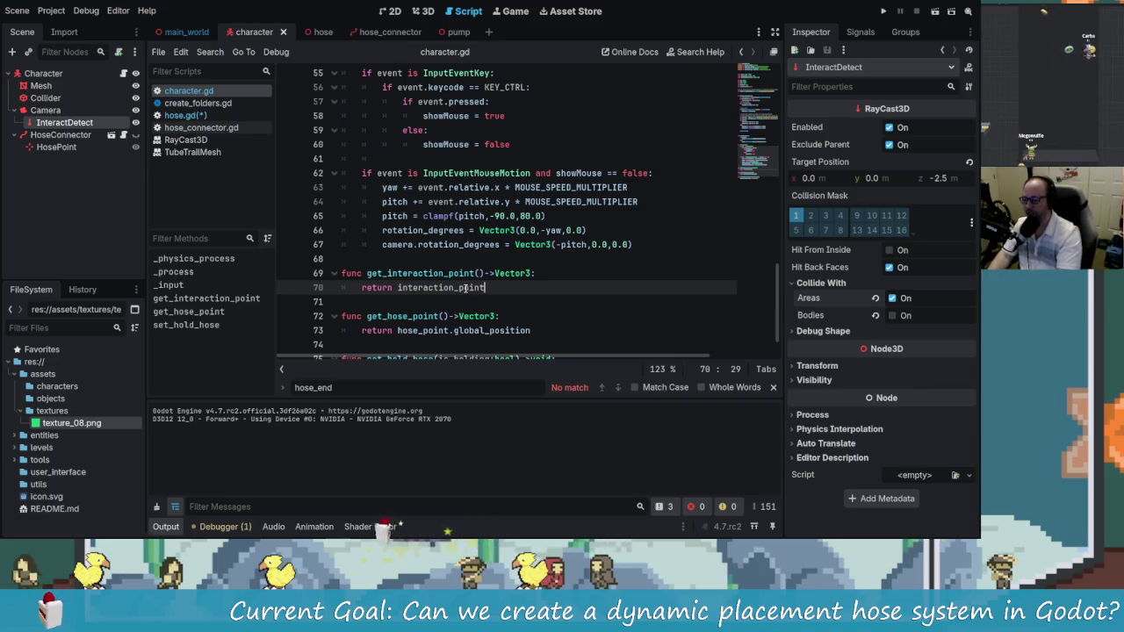
{"action": "left_click", "coordinate": [392, 273]}
{"action": "left_click", "coordinate": [483, 288]}
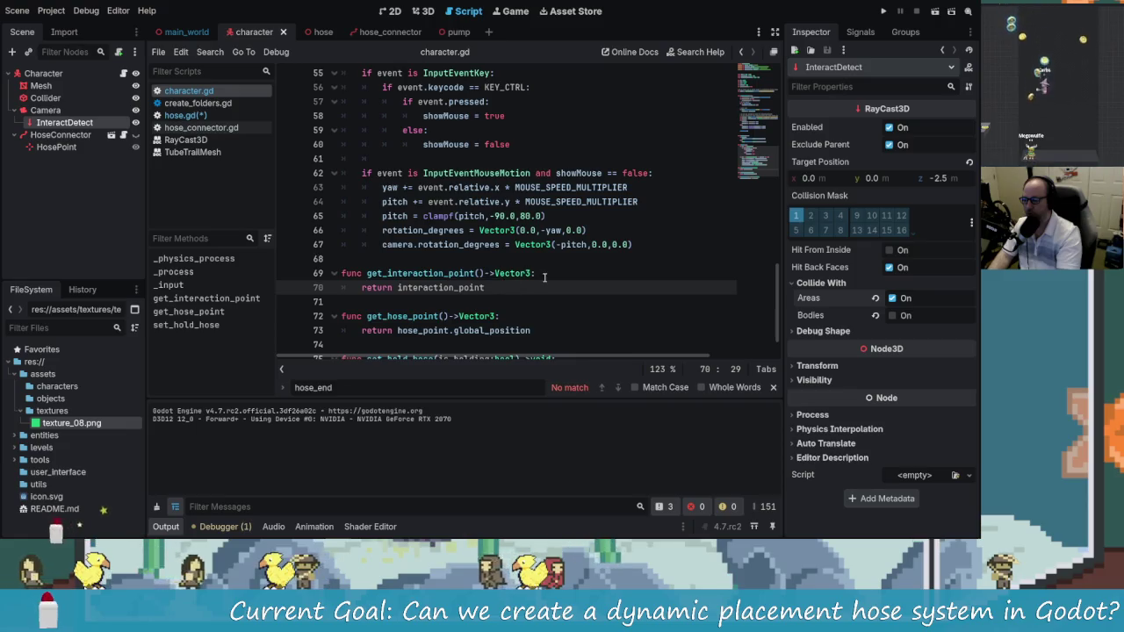
{"action": "left_click_drag", "start_coordinate": [432, 273], "coordinate": [453, 288]}
{"action": "left_click", "coordinate": [454, 288]}
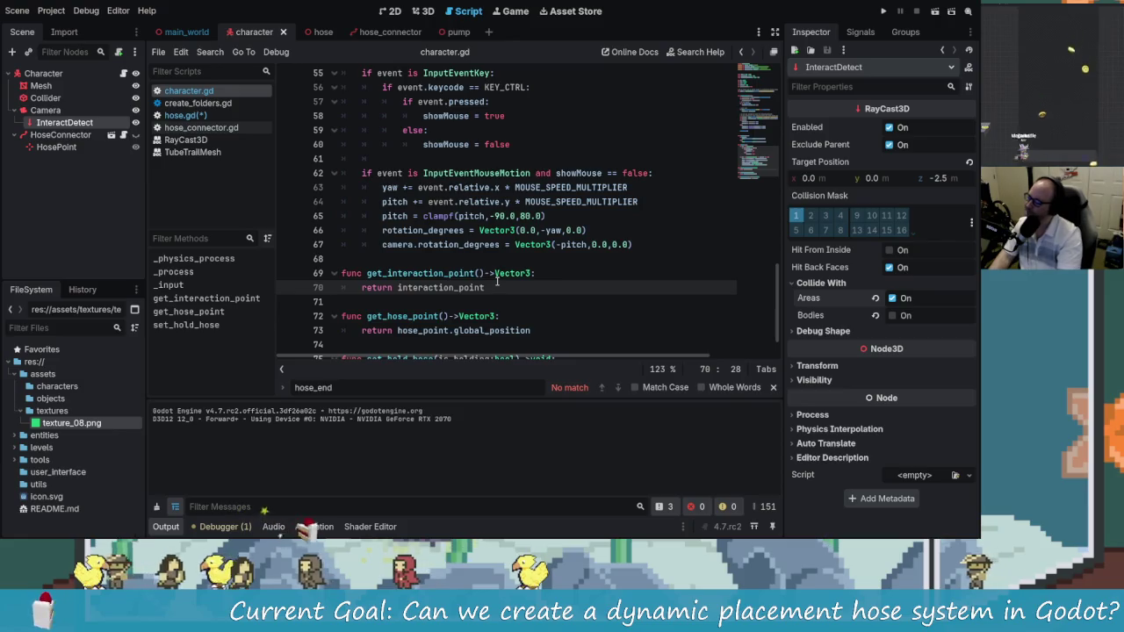
{"action": "left_click", "coordinate": [211, 115]}
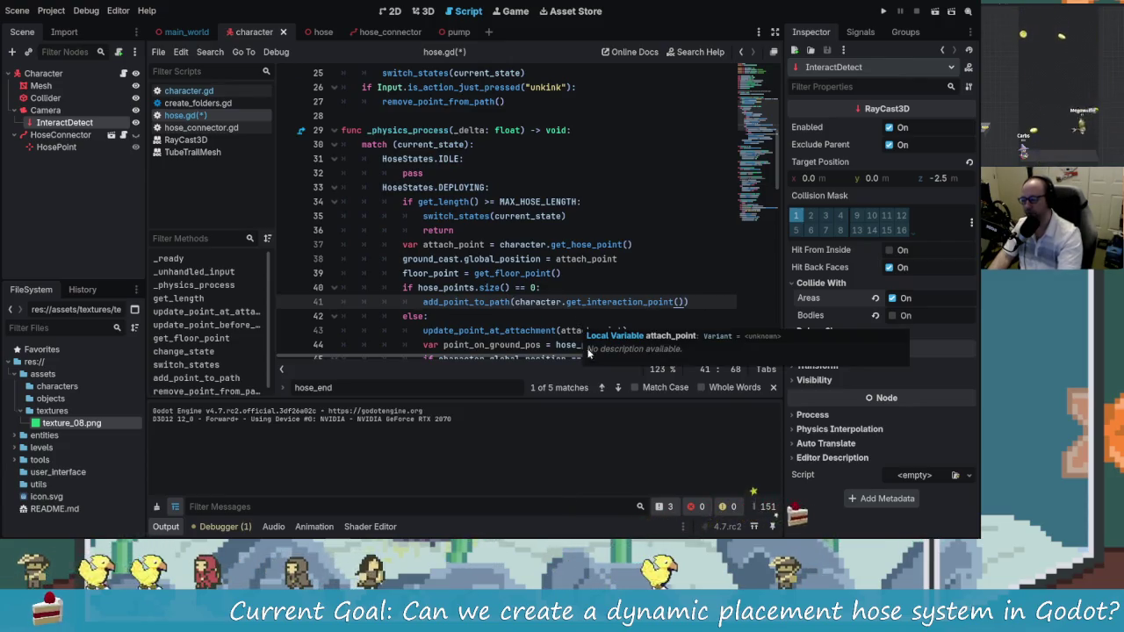
Store character.get_interaction_point() in a new interact_point variable in the empty-path branch
{"action": "scroll", "coordinate": [589, 325], "scroll_direction": "down", "scroll_amount": 1}
{"action": "scroll", "coordinate": [590, 309], "scroll_direction": "up", "scroll_amount": 1}
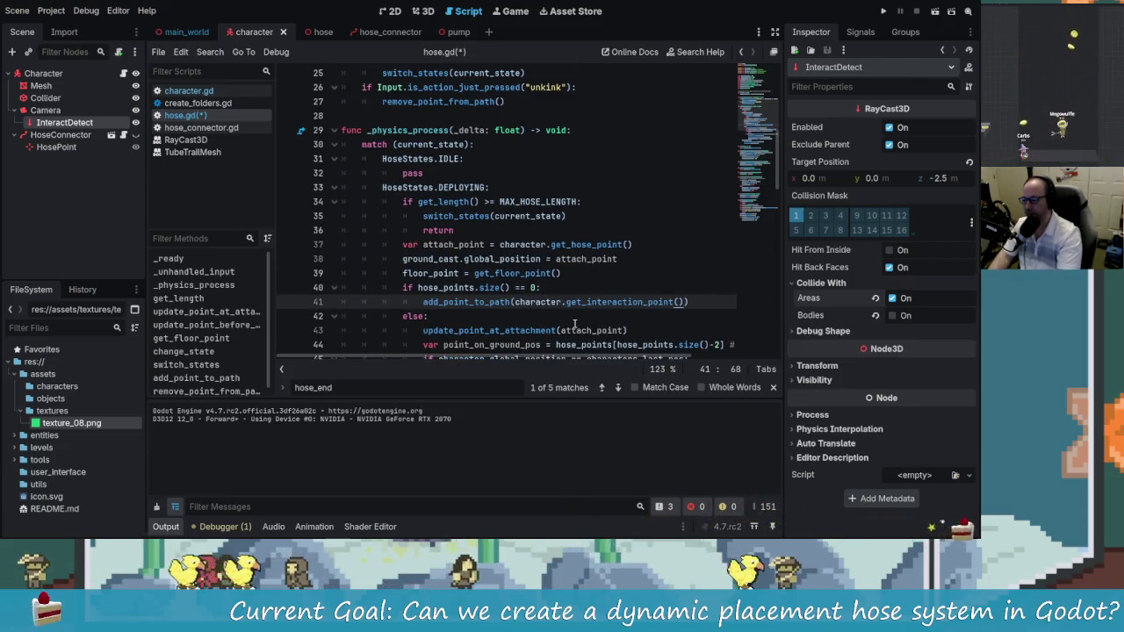
{"action": "left_click", "coordinate": [581, 286]}
{"action": "key", "text": "Return"}
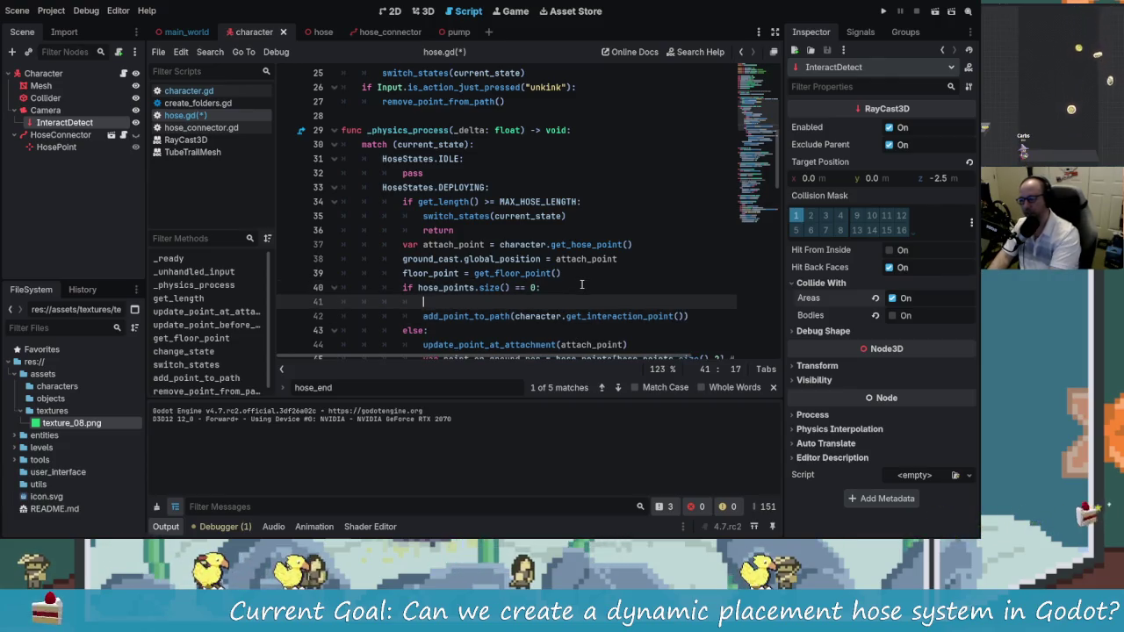
{"action": "type", "text": "if char"}
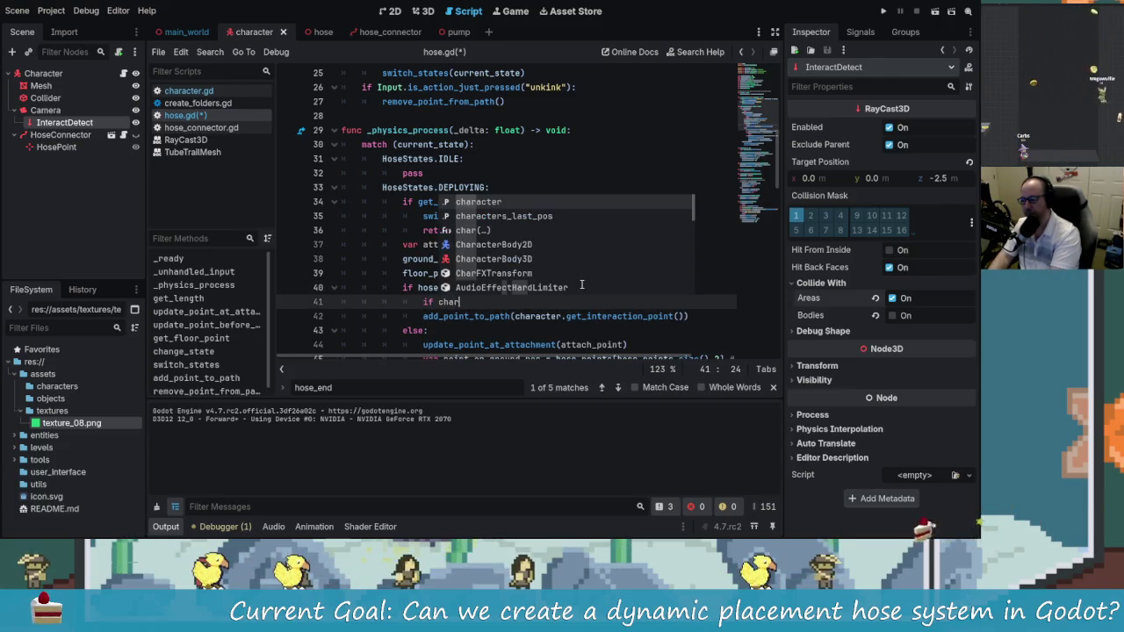
{"action": "type", "text": "acter.get"}
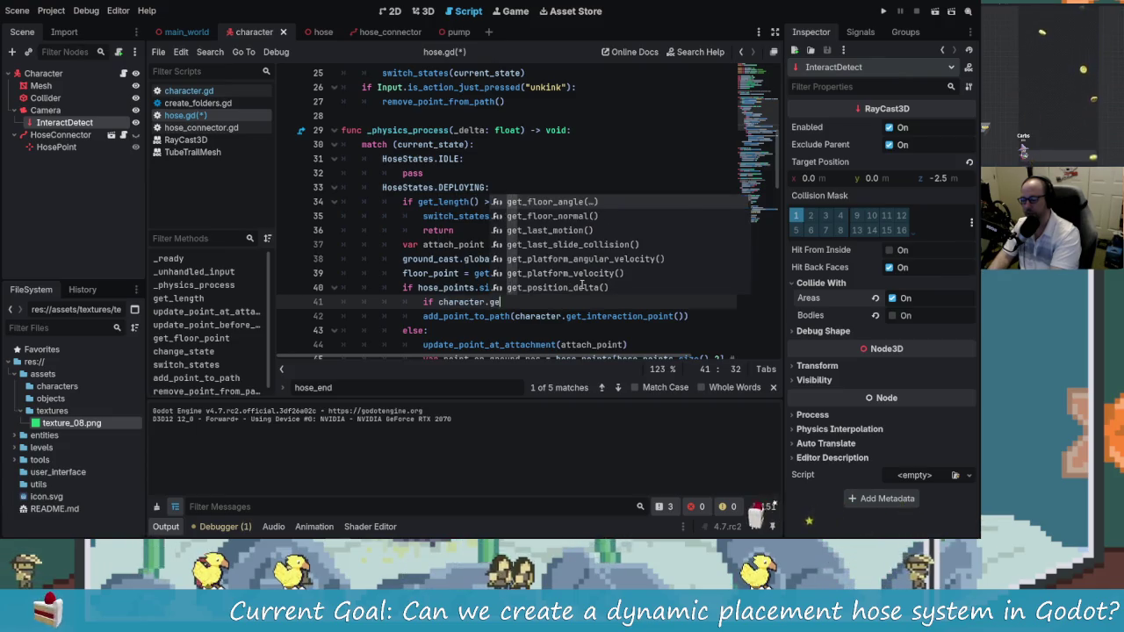
{"action": "key", "text": "BackSpace"}
{"action": "key", "text": "BackSpace"}
{"action": "key", "text": "BackSpace"}
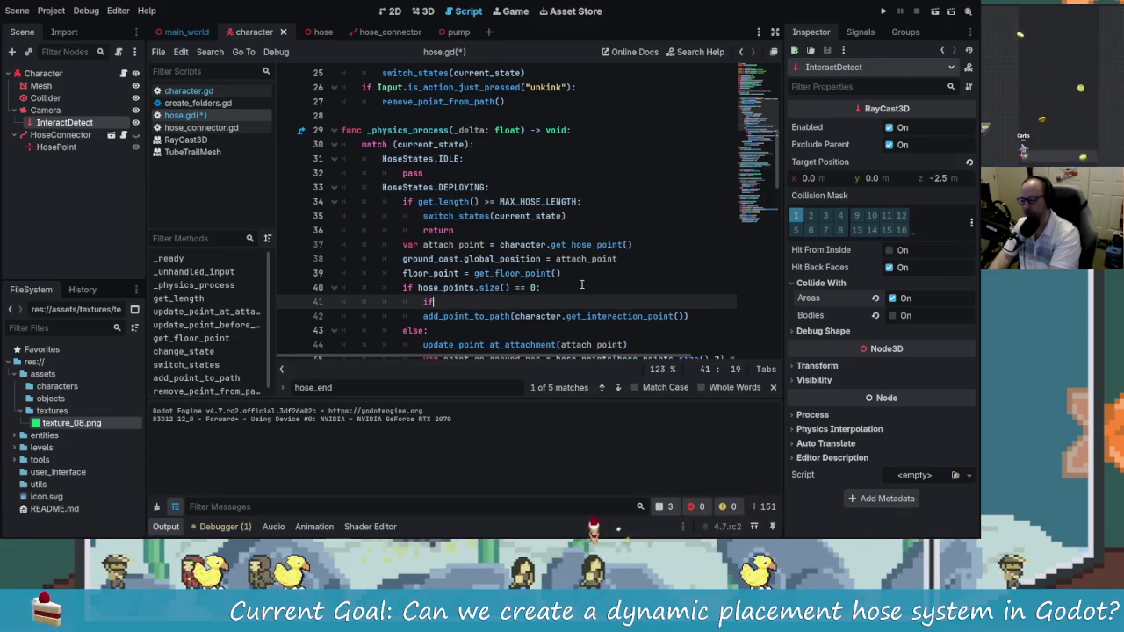
{"action": "type", "text": "varact"}
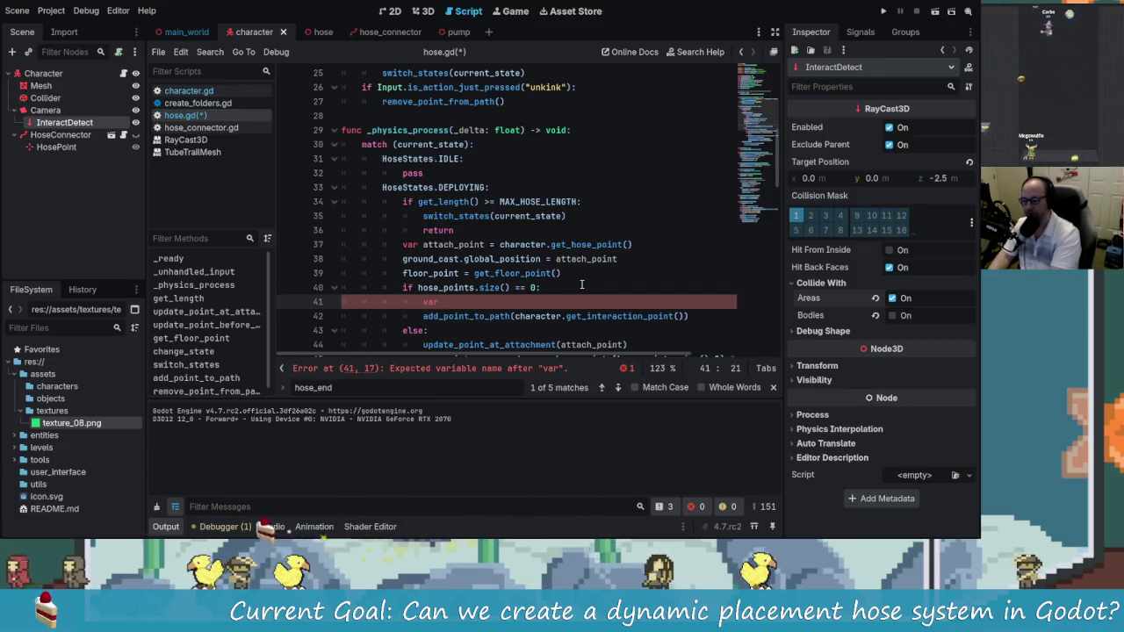
{"action": "type", "text": "_point "}
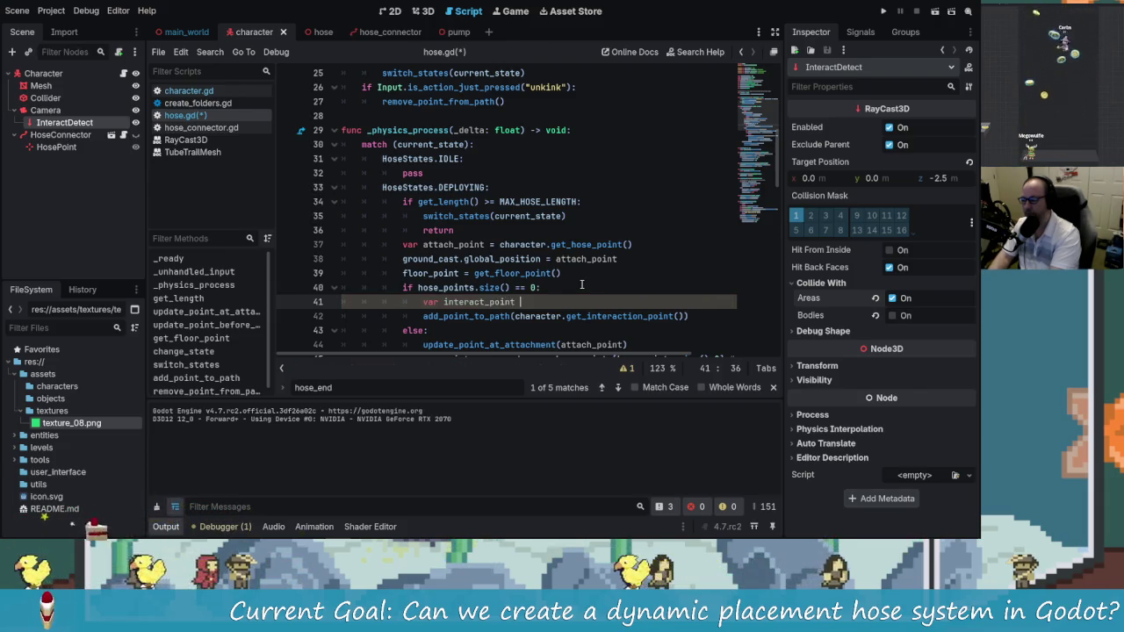
{"action": "type", "text": "= character."}
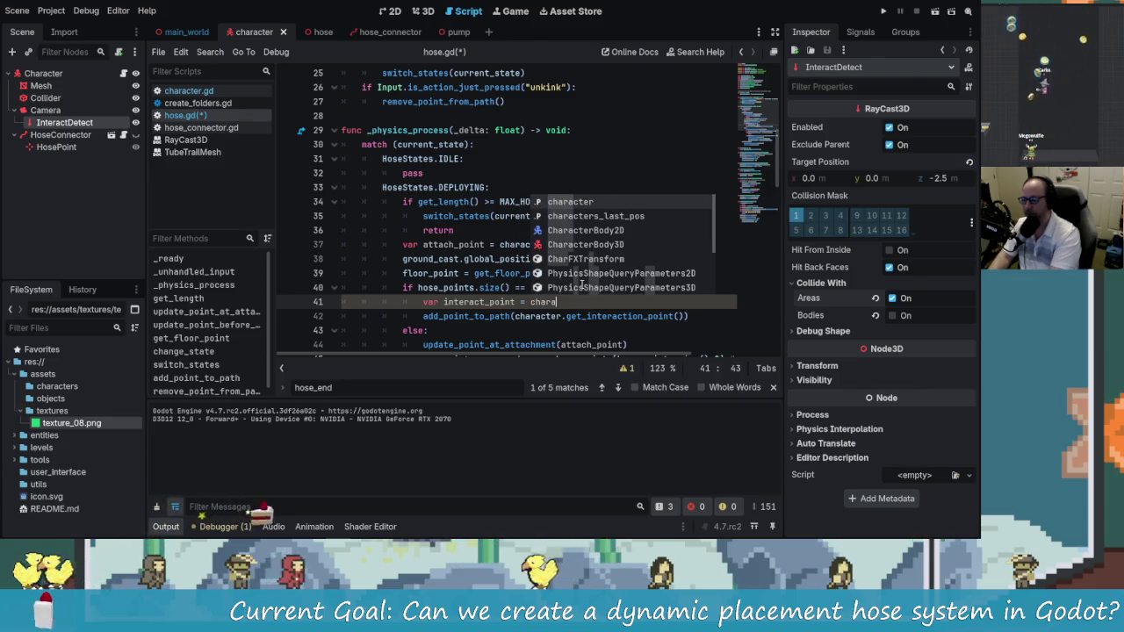
{"action": "type", "text": "get"}
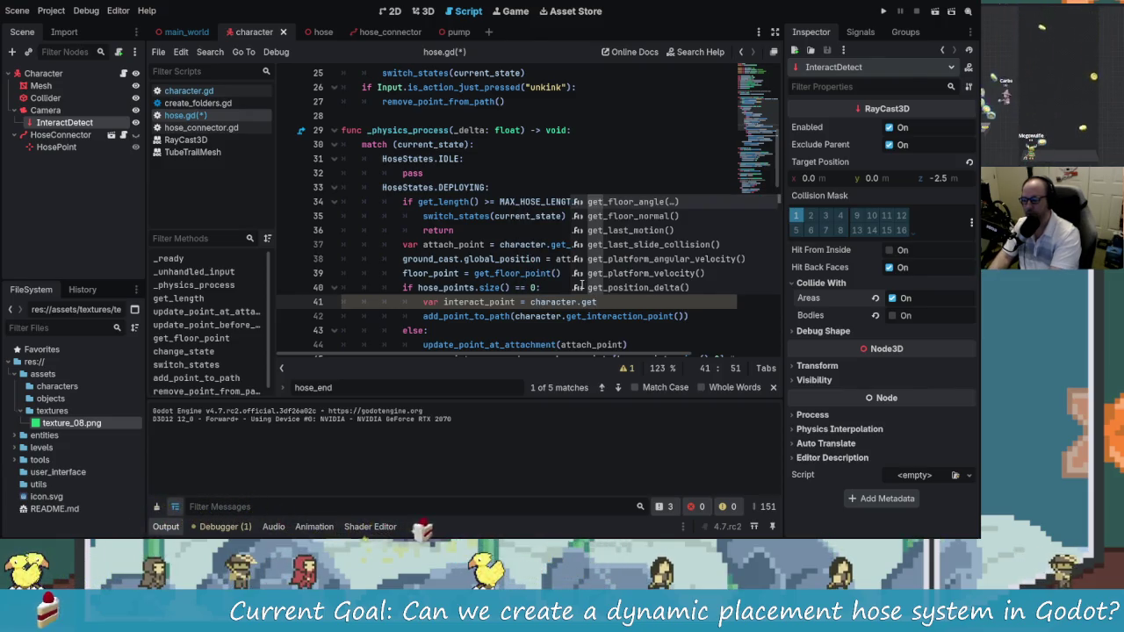
{"action": "type", "text": "_interaction_point("}
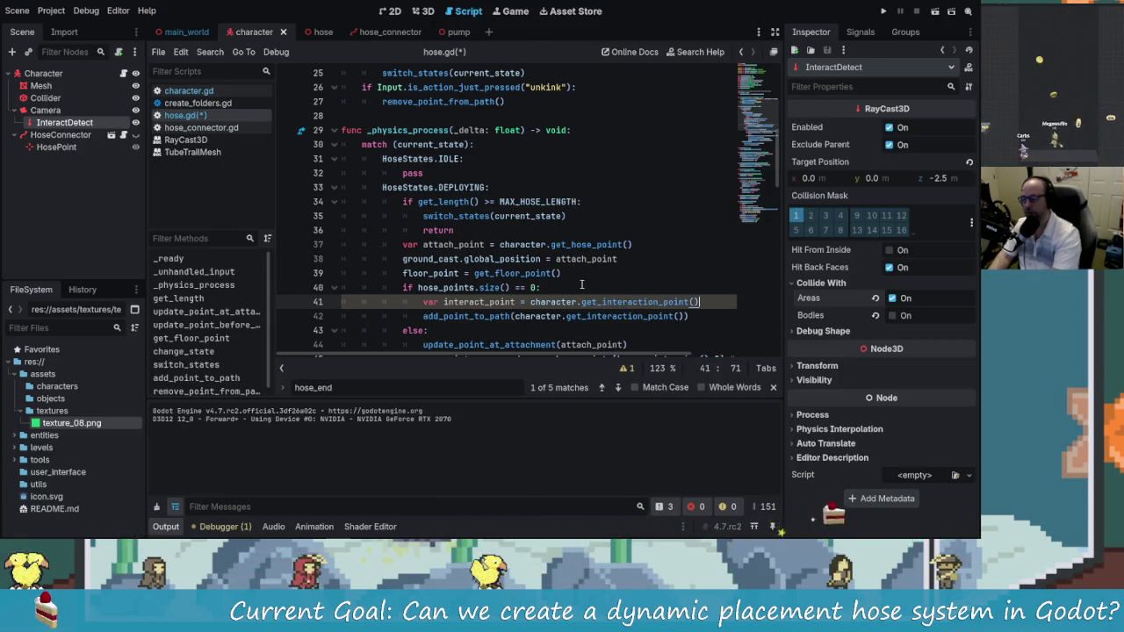
Add an 'if interact_point == null: return' guard below the variable
{"action": "key", "text": "Return"}
{"action": "type", "text": "if in"}
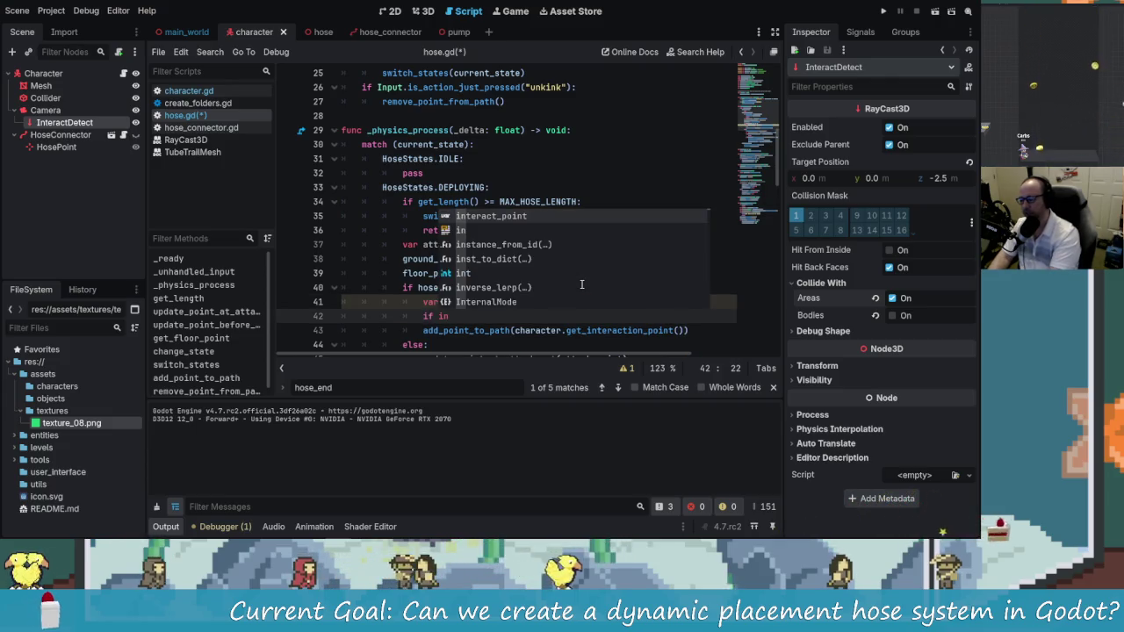
{"action": "key", "text": "Return"}
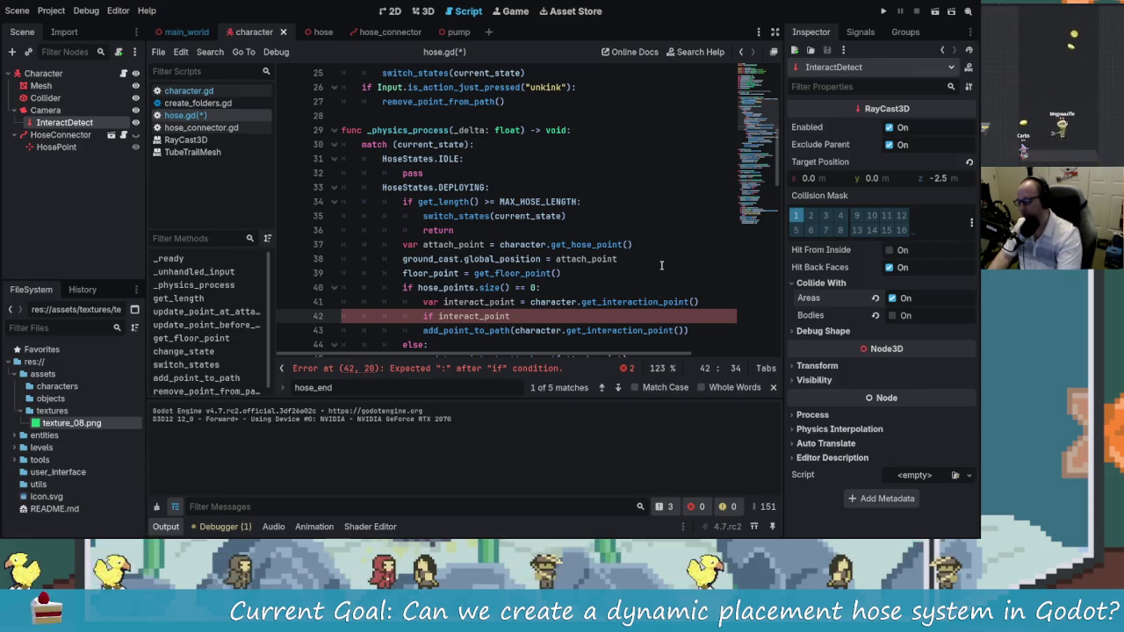
{"action": "type", "text": "== null then"}
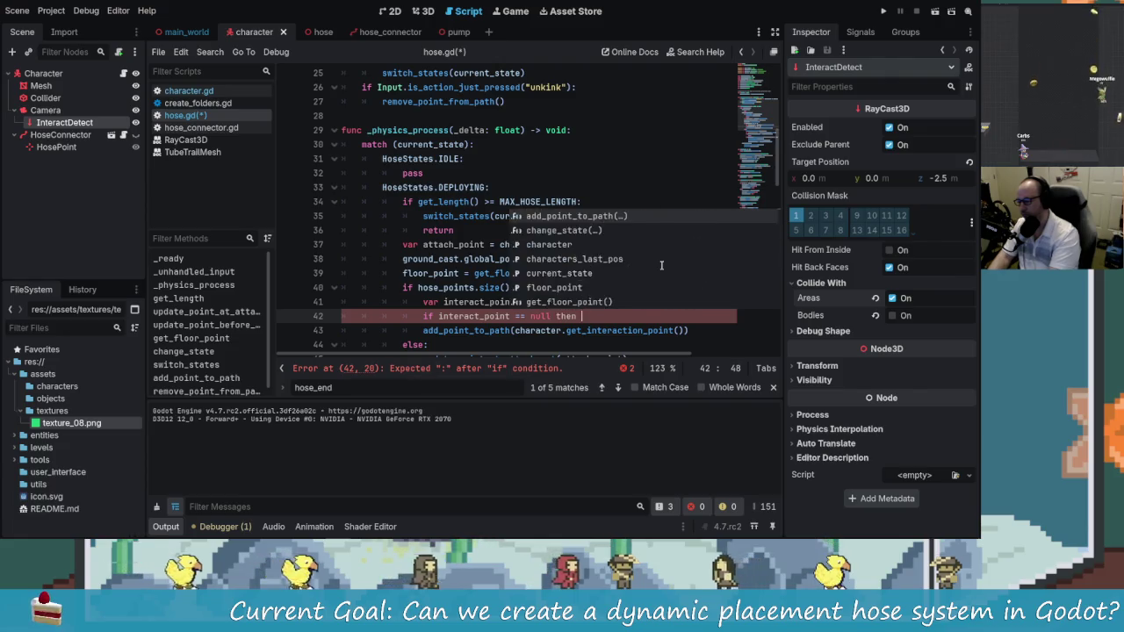
{"action": "key", "text": "BackSpace"}
{"action": "type", "text": ":"}
{"action": "key", "text": "Return"}
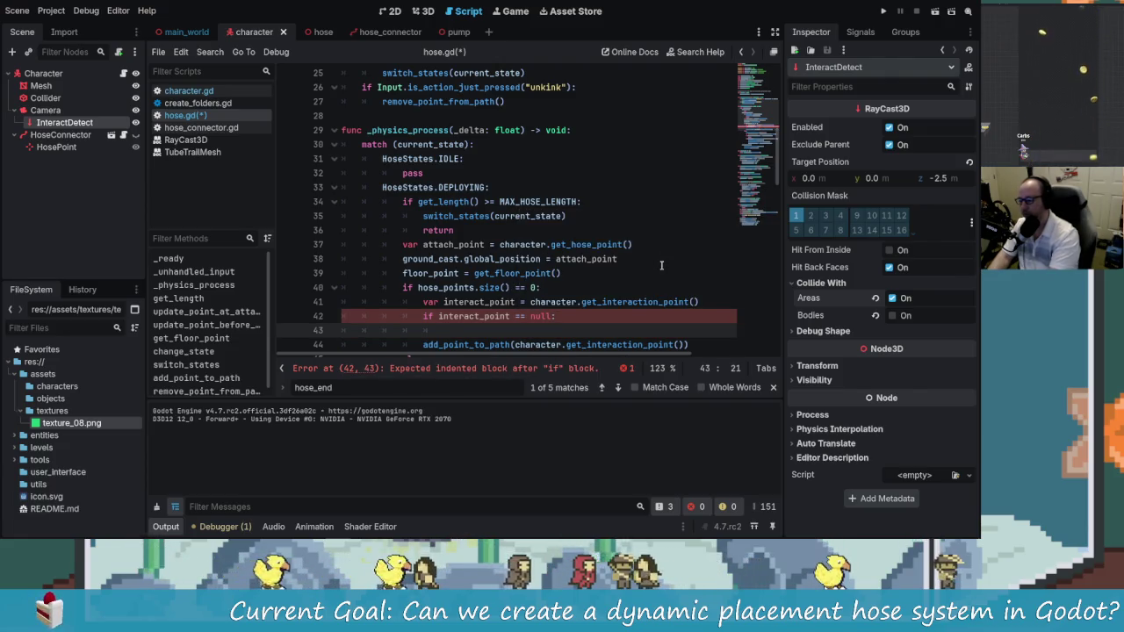
{"action": "type", "text": "return"}
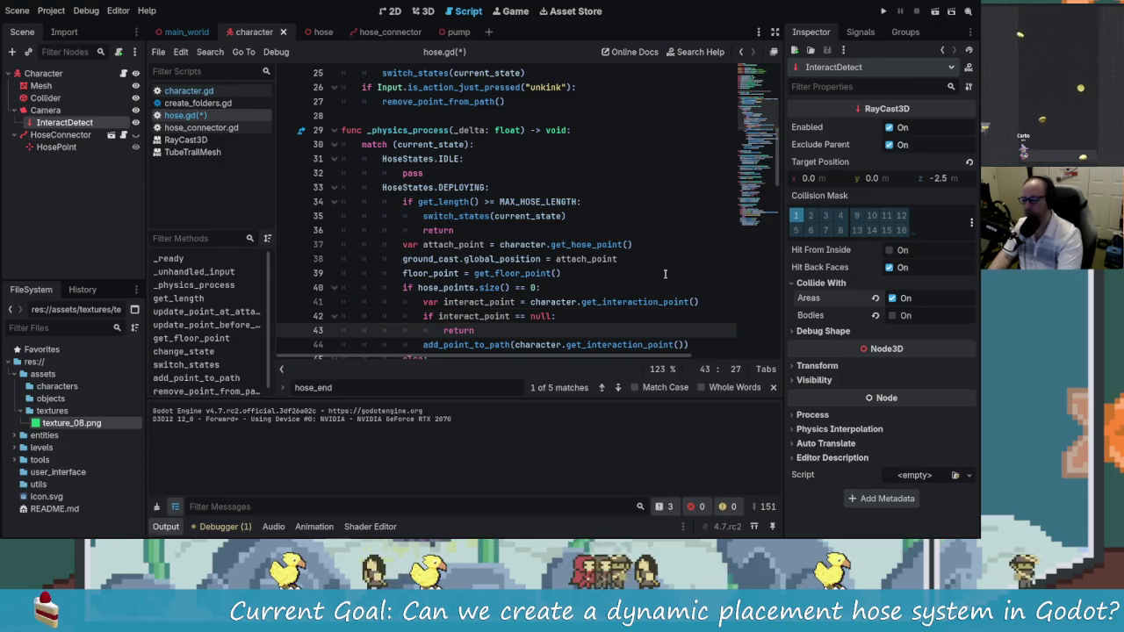
Review the hose-start block on lines 40–44 and save hose.gd
{"action": "left_click", "coordinate": [663, 273]}
{"action": "scroll", "coordinate": [442, 222], "scroll_direction": "down", "scroll_amount": 2}
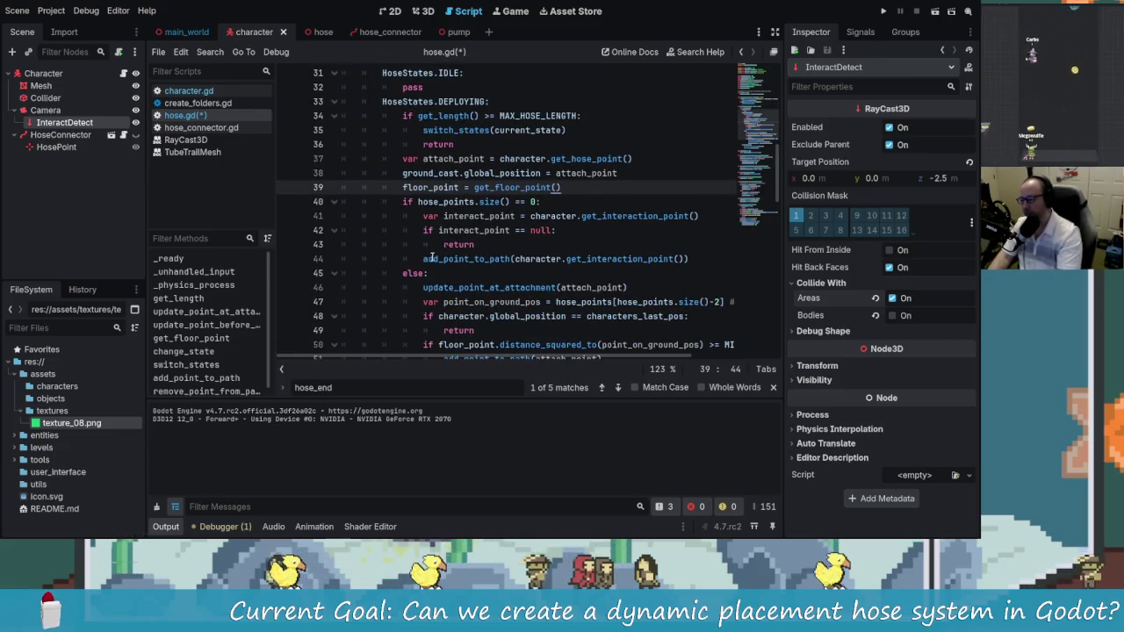
{"action": "left_click", "coordinate": [426, 259]}
{"action": "left_click", "coordinate": [586, 259]}
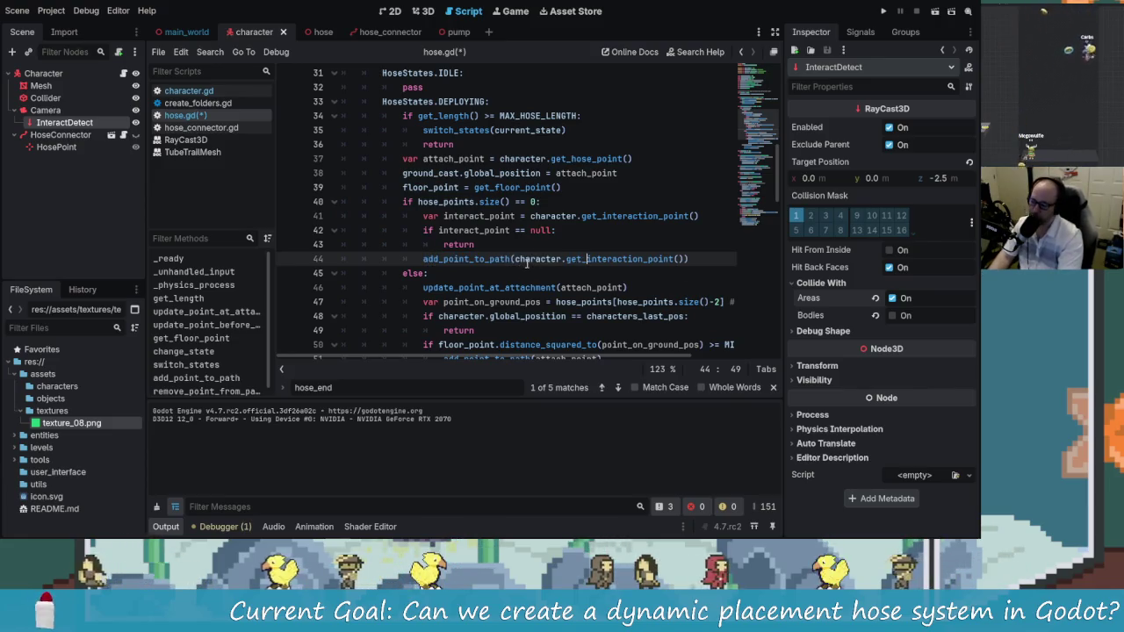
{"action": "left_click_drag", "start_coordinate": [418, 202], "coordinate": [531, 259]}
{"action": "left_click", "coordinate": [530, 260]}
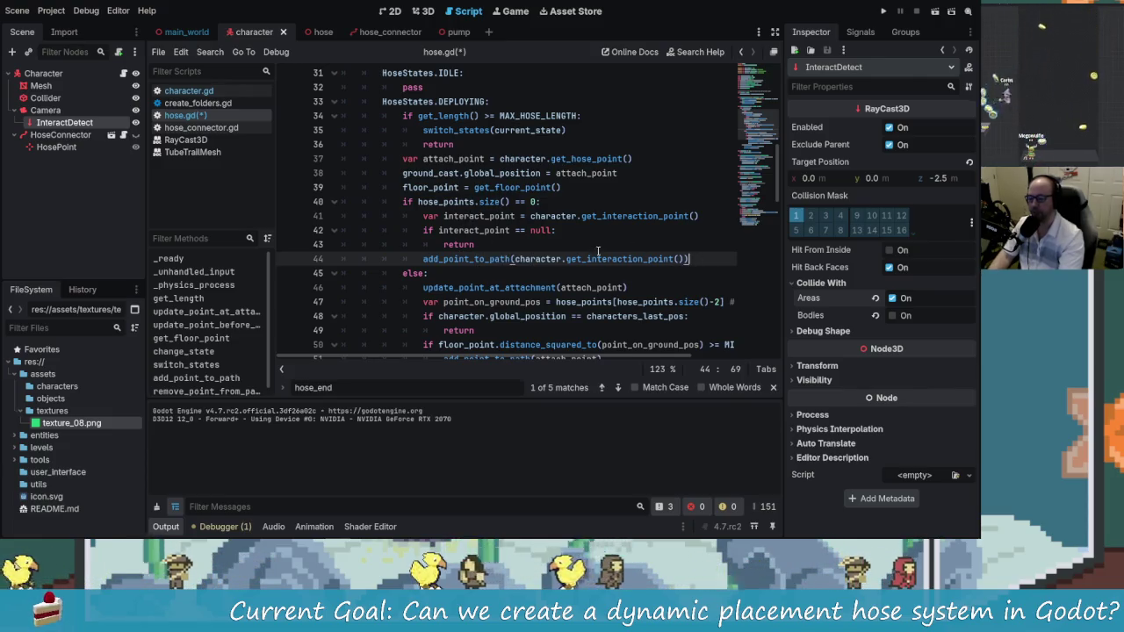
{"action": "key", "text": "Down"}
{"action": "key", "text": "Up"}
{"action": "key", "text": "ctrl+s"}
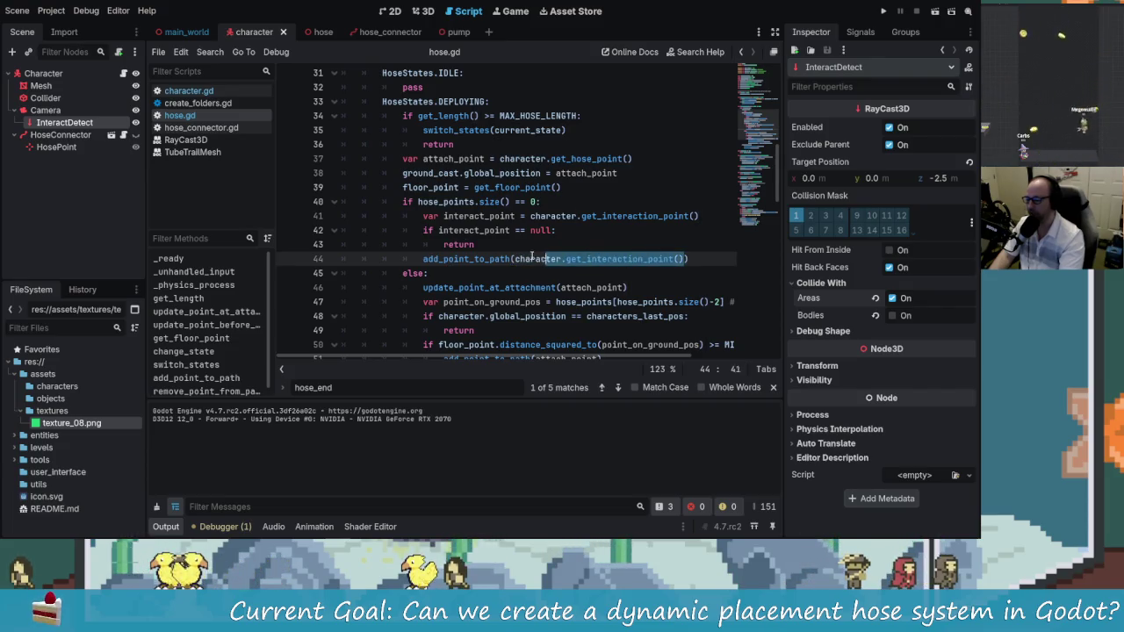
{"action": "key", "text": "Left"}
{"action": "key", "text": "ctrl+s"}
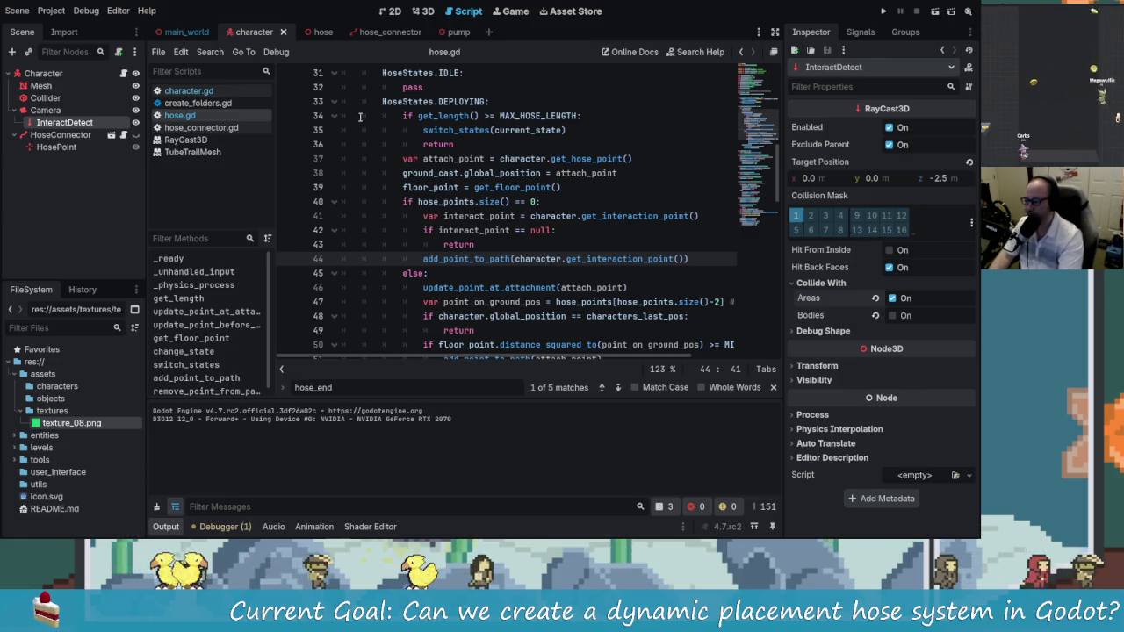
Instance pump.tscn as a child of the MainWorld root in main_world
{"action": "left_click", "coordinate": [180, 32]}
{"action": "left_click", "coordinate": [40, 159]}
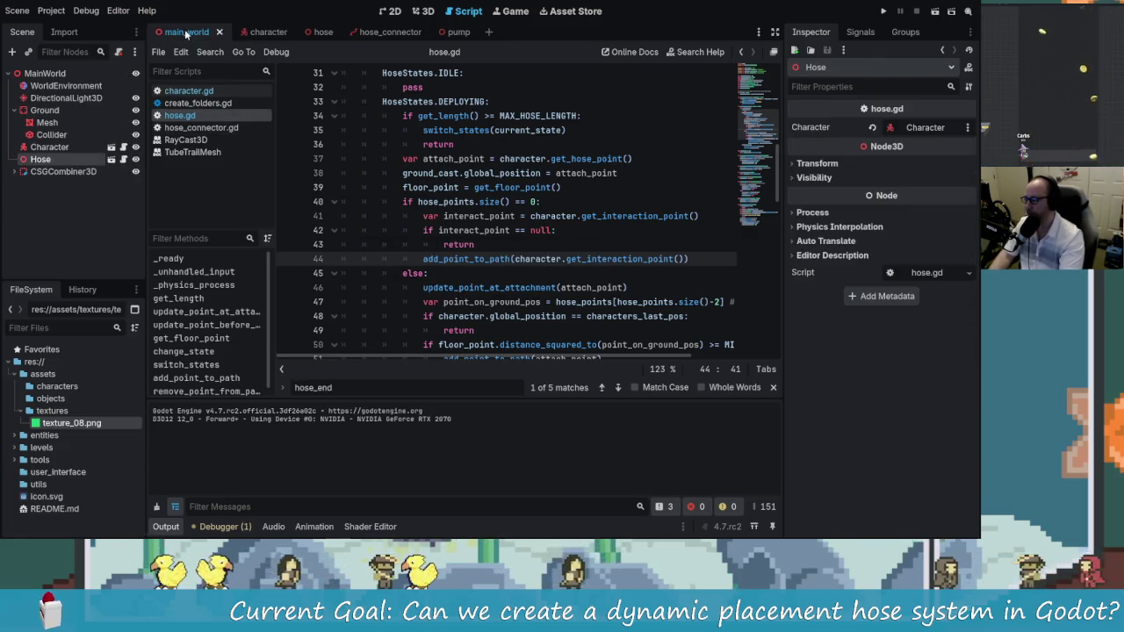
{"action": "left_click", "coordinate": [44, 73]}
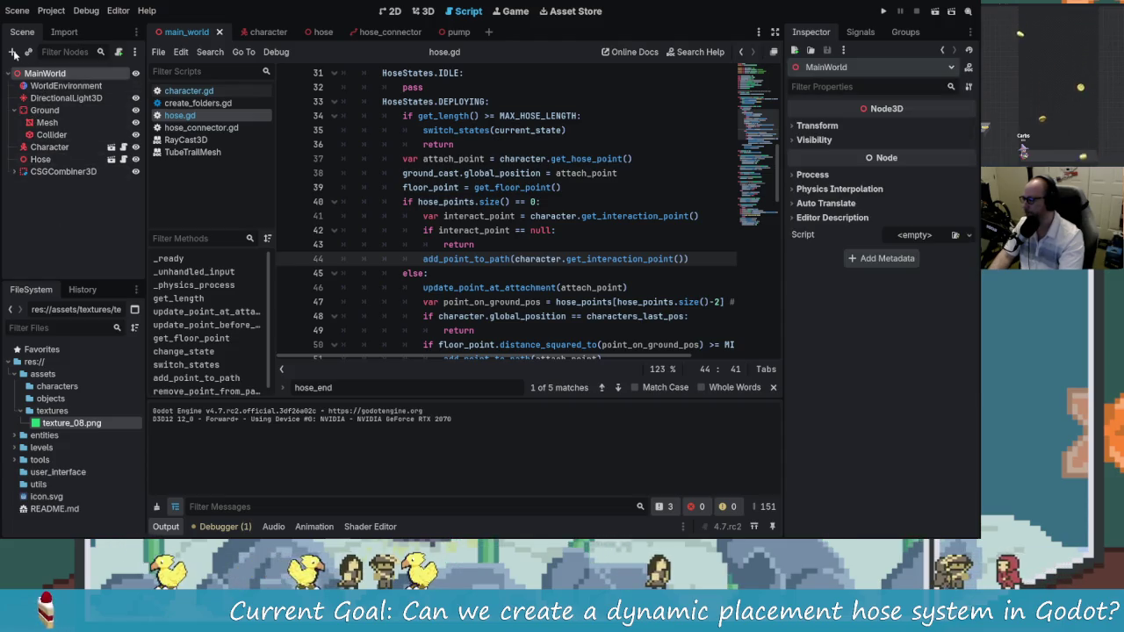
{"action": "left_click", "coordinate": [13, 52]}
{"action": "left_click", "coordinate": [569, 430]}
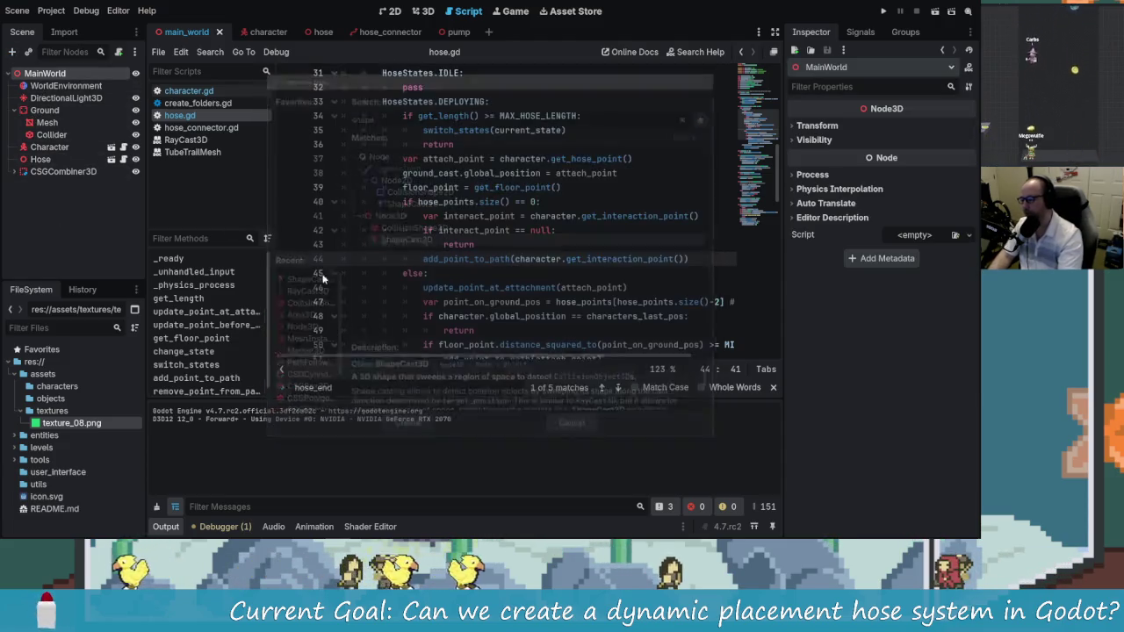
{"action": "left_click", "coordinate": [31, 51]}
{"action": "type", "text": "pump"}
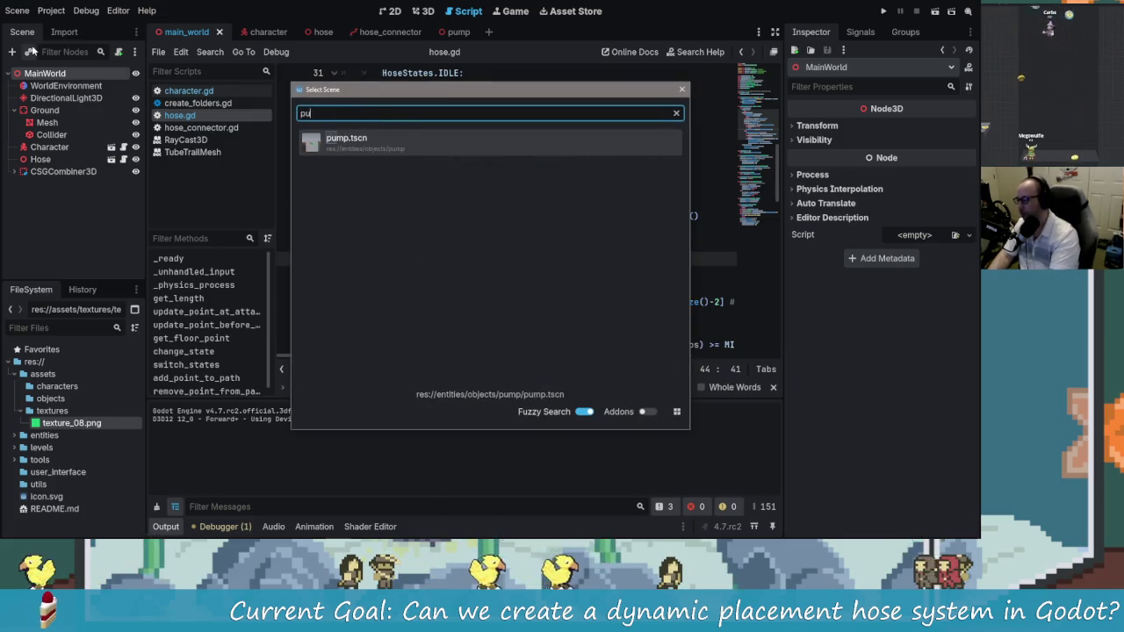
{"action": "key", "text": "Return"}
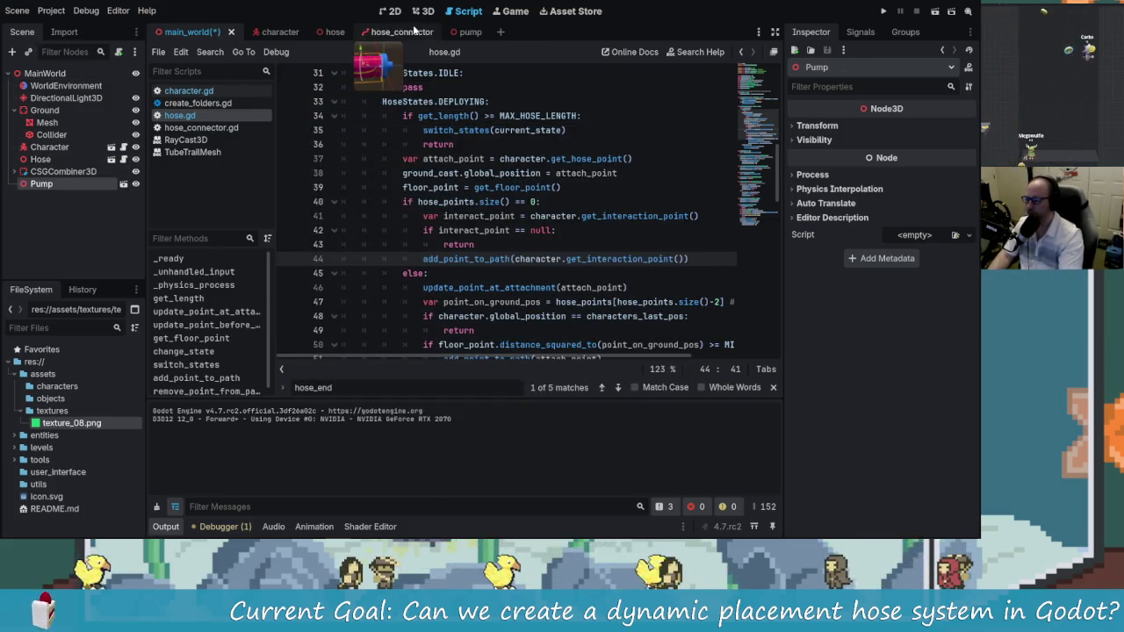
Raise the Pump and move it next to the grey ramp wall
{"action": "left_click", "coordinate": [418, 10]}
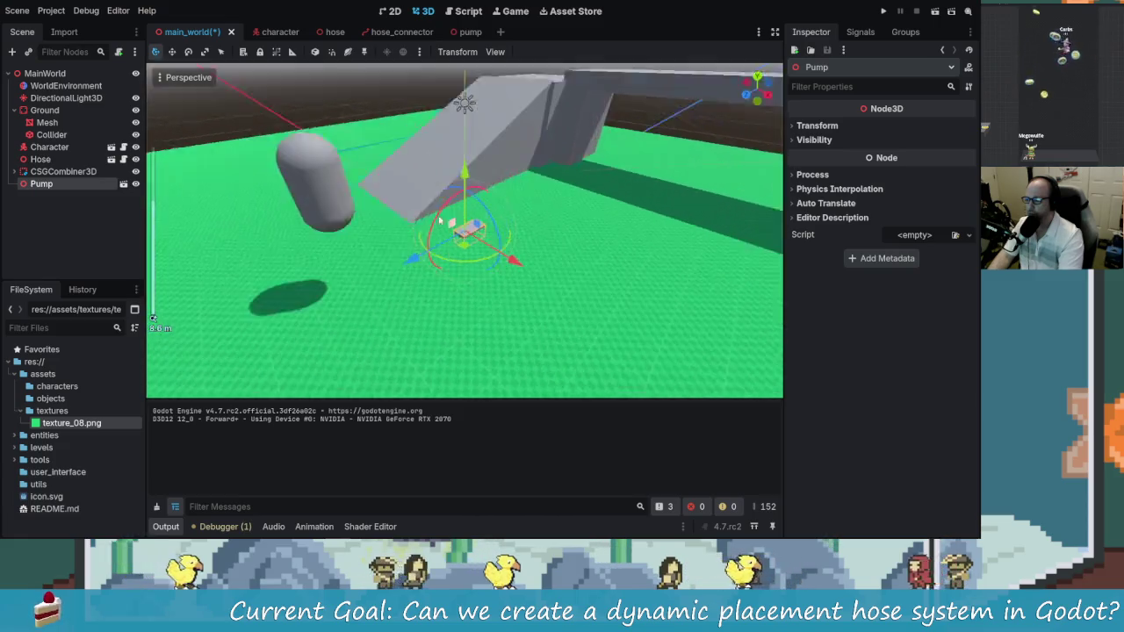
{"action": "mouse_move", "coordinate": [465, 167]}
{"action": "left_mouse_down"}
{"action": "mouse_move", "coordinate": [467, 106]}
{"action": "mouse_move", "coordinate": [535, 235]}
{"action": "mouse_move", "coordinate": [338, 239]}
{"action": "mouse_move", "coordinate": [510, 242]}
{"action": "mouse_move", "coordinate": [498, 264]}
{"action": "mouse_move", "coordinate": [468, 239]}
{"action": "left_mouse_up"}
{"action": "scroll", "coordinate": [511, 243], "scroll_direction": "down", "scroll_amount": 3}
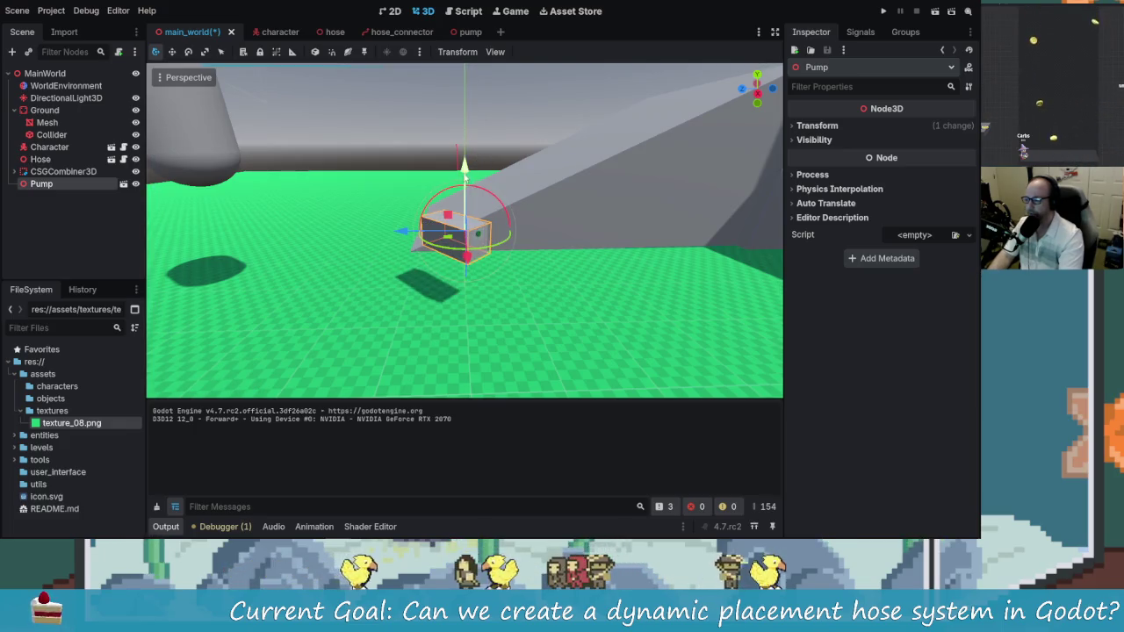
{"action": "left_click_drag", "start_coordinate": [478, 180], "coordinate": [616, 213]}
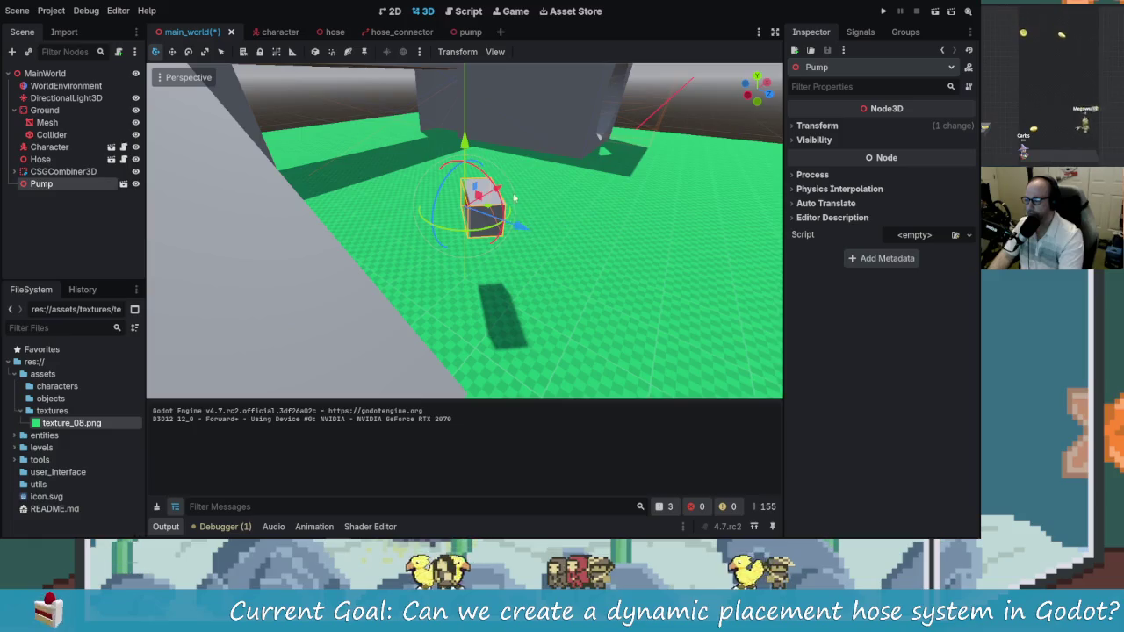
{"action": "mouse_move", "coordinate": [486, 194]}
{"action": "left_mouse_down"}
{"action": "mouse_move", "coordinate": [374, 229]}
{"action": "mouse_move", "coordinate": [477, 202]}
{"action": "mouse_move", "coordinate": [489, 220]}
{"action": "mouse_move", "coordinate": [373, 213]}
{"action": "mouse_move", "coordinate": [569, 234]}
{"action": "mouse_move", "coordinate": [512, 236]}
{"action": "mouse_move", "coordinate": [492, 254]}
{"action": "mouse_move", "coordinate": [527, 281]}
{"action": "mouse_move", "coordinate": [510, 224]}
{"action": "mouse_move", "coordinate": [457, 219]}
{"action": "mouse_move", "coordinate": [491, 176]}
{"action": "mouse_move", "coordinate": [468, 140]}
{"action": "mouse_move", "coordinate": [468, 194]}
{"action": "mouse_move", "coordinate": [527, 264]}
{"action": "mouse_move", "coordinate": [514, 277]}
{"action": "mouse_move", "coordinate": [707, 291]}
{"action": "mouse_move", "coordinate": [738, 320]}
{"action": "mouse_move", "coordinate": [670, 322]}
{"action": "mouse_move", "coordinate": [557, 276]}
{"action": "mouse_move", "coordinate": [514, 244]}
{"action": "mouse_move", "coordinate": [616, 252]}
{"action": "mouse_move", "coordinate": [580, 261]}
{"action": "mouse_move", "coordinate": [466, 237]}
{"action": "mouse_move", "coordinate": [536, 246]}
{"action": "left_mouse_up"}
{"action": "scroll", "coordinate": [489, 221], "scroll_direction": "down", "scroll_amount": 2}
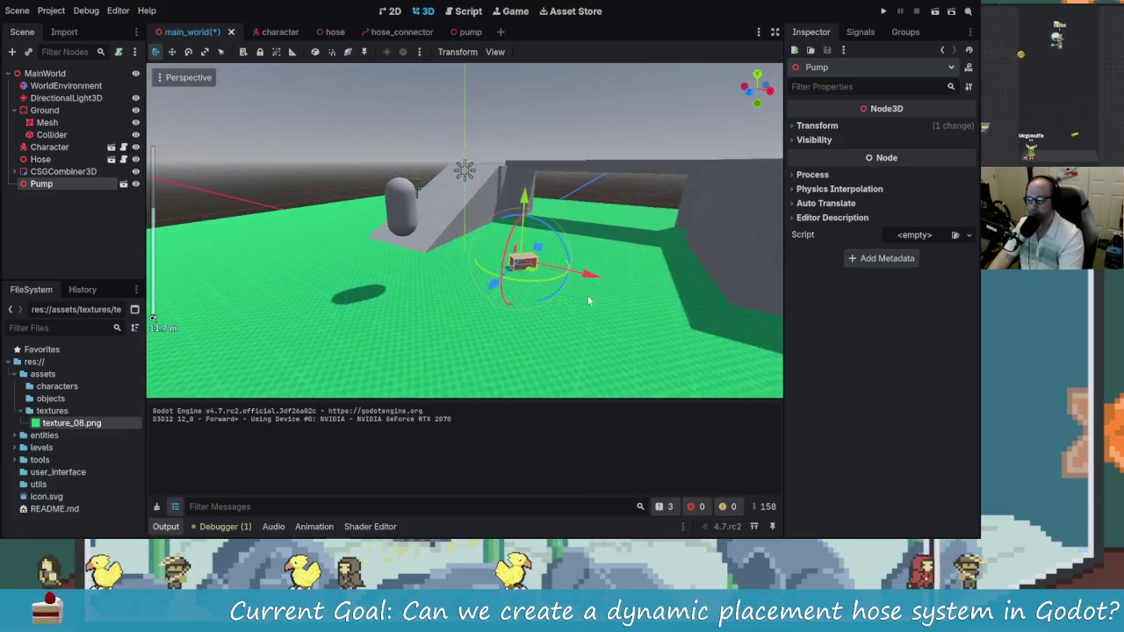
{"action": "scroll", "coordinate": [626, 287], "scroll_direction": "down", "scroll_amount": 2}
Rotate the Pump on Y, shift it along X to face the wall, and save main_world
{"action": "key", "text": "r"}
{"action": "key", "text": "y"}
{"action": "left_click", "coordinate": [444, 223]}
{"action": "key", "text": "g"}
{"action": "key", "text": "x"}
{"action": "left_click", "coordinate": [396, 186]}
{"action": "left_click_drag", "start_coordinate": [455, 231], "coordinate": [422, 230]}
{"action": "key", "text": "r"}
{"action": "key", "text": "y"}
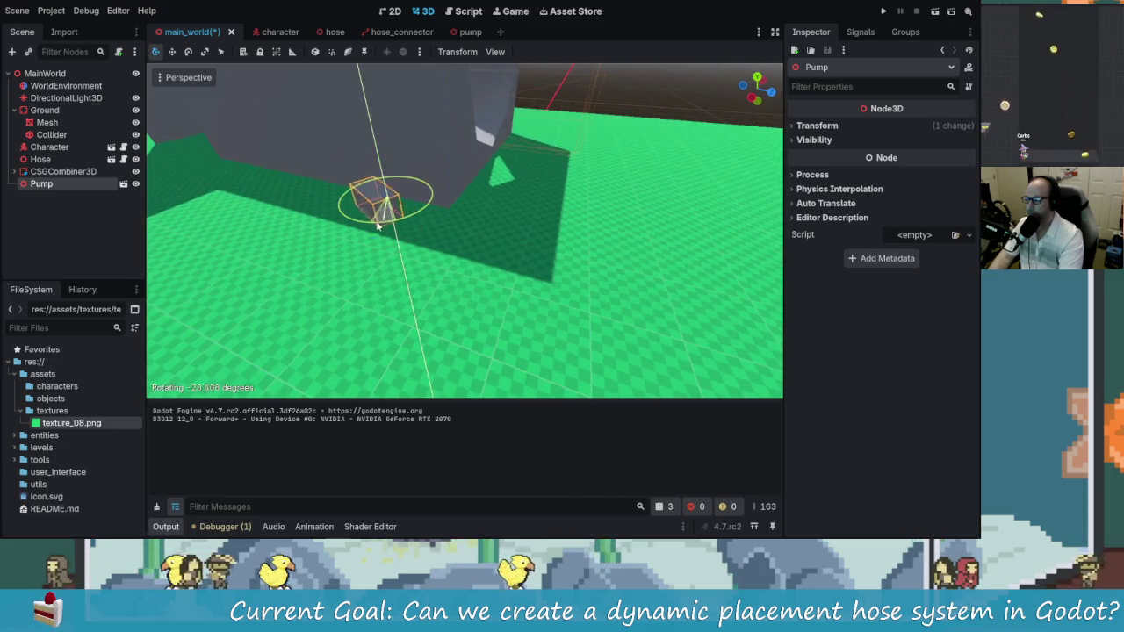
{"action": "left_click", "coordinate": [367, 227]}
{"action": "scroll", "coordinate": [435, 222], "scroll_direction": "up", "scroll_amount": 3}
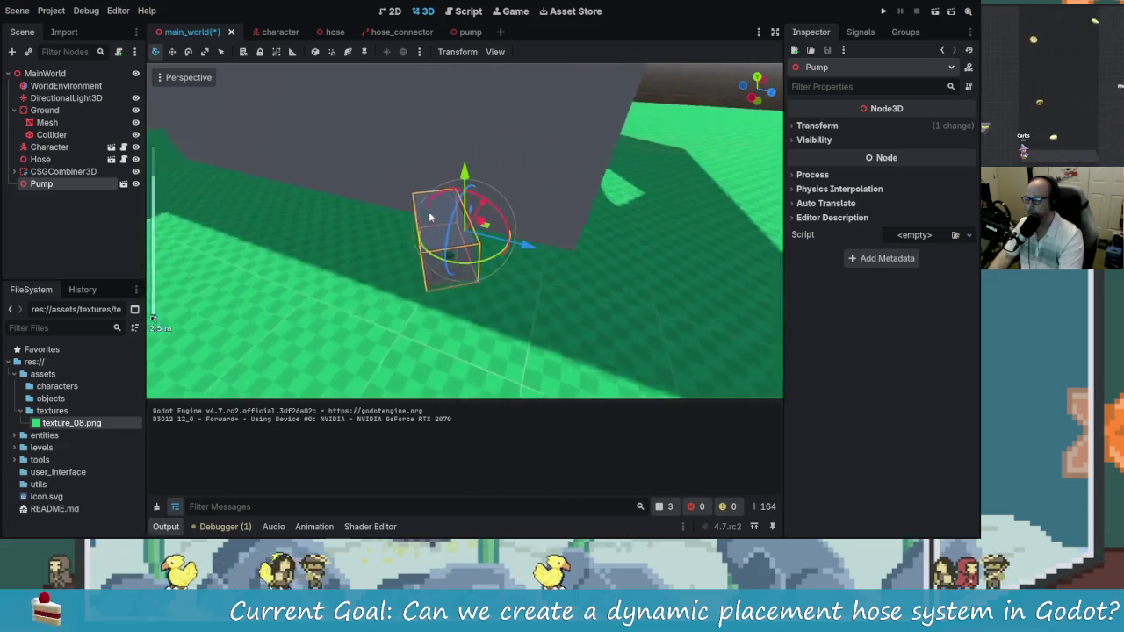
{"action": "mouse_move", "coordinate": [436, 222]}
{"action": "left_mouse_down"}
{"action": "mouse_move", "coordinate": [522, 221]}
{"action": "mouse_move", "coordinate": [479, 269]}
{"action": "left_mouse_up"}
{"action": "scroll", "coordinate": [480, 270], "scroll_direction": "down", "scroll_amount": 2}
{"action": "left_click", "coordinate": [408, 270]}
{"action": "left_click", "coordinate": [41, 184]}
{"action": "key", "text": "ctrl+s"}
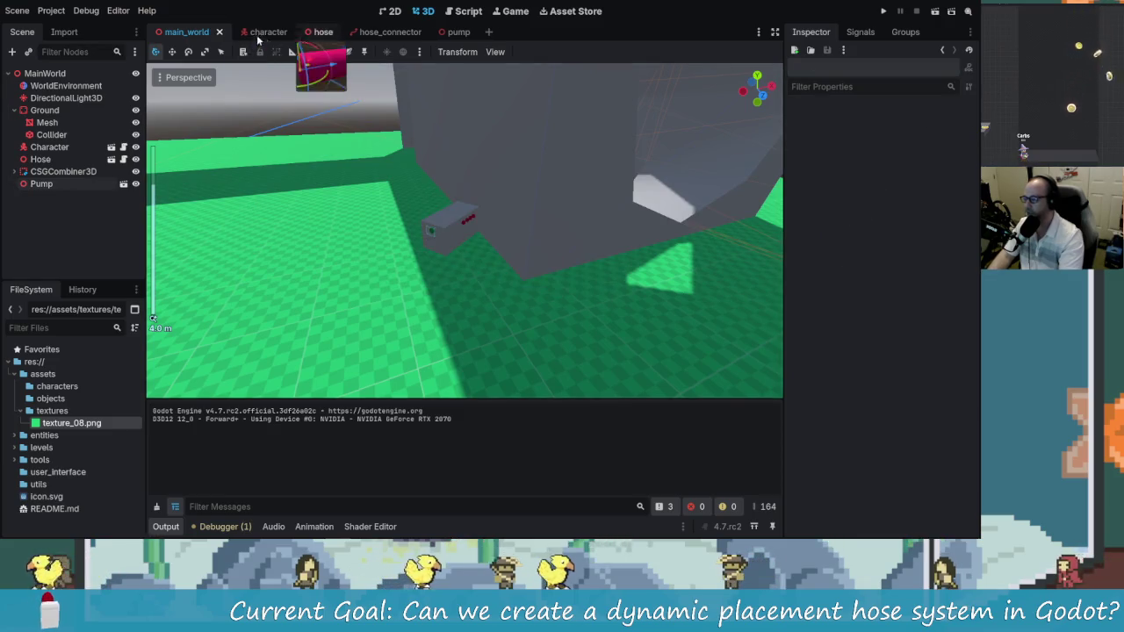
Scale up the Pump root node in the pump scene and save it
{"action": "left_click", "coordinate": [444, 32]}
{"action": "scroll", "coordinate": [527, 277], "scroll_direction": "down", "scroll_amount": 2}
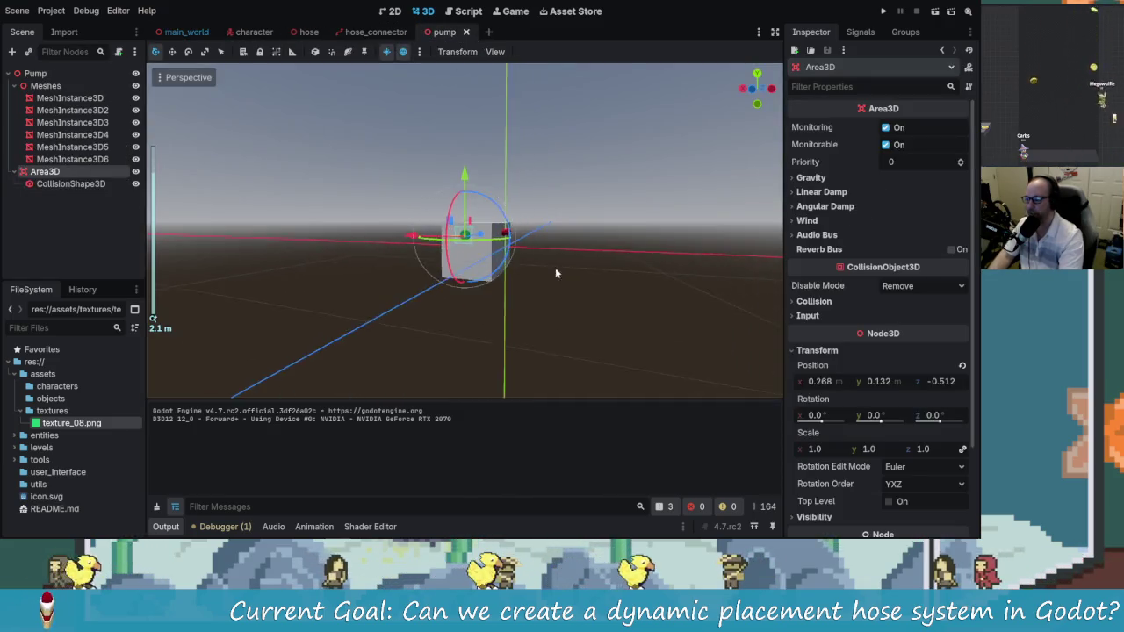
{"action": "left_click_drag", "start_coordinate": [555, 267], "coordinate": [492, 254]}
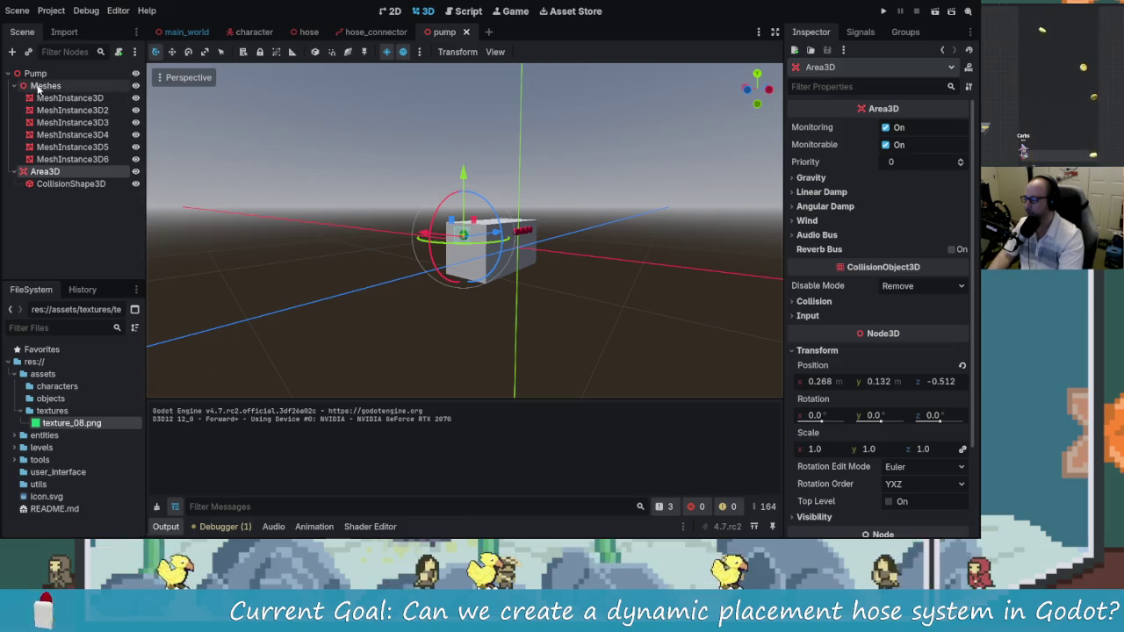
{"action": "left_click", "coordinate": [44, 86]}
{"action": "left_click", "coordinate": [35, 74]}
{"action": "mouse_move", "coordinate": [439, 254]}
{"action": "left_mouse_down"}
{"action": "mouse_move", "coordinate": [492, 254]}
{"action": "mouse_move", "coordinate": [469, 264]}
{"action": "left_mouse_up"}
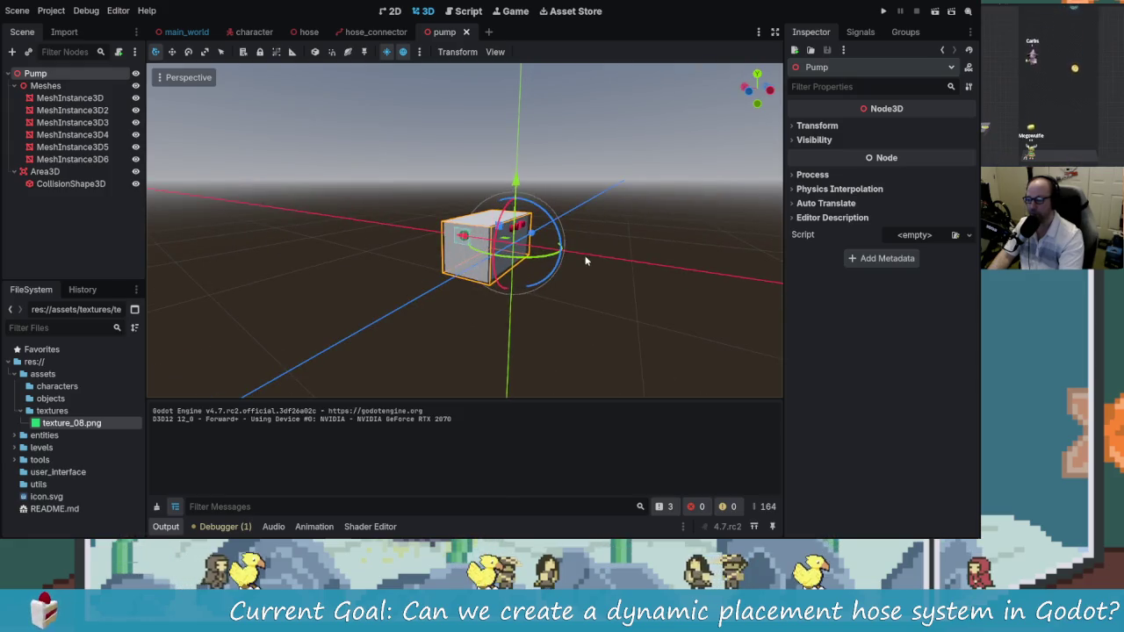
{"action": "key", "text": "s"}
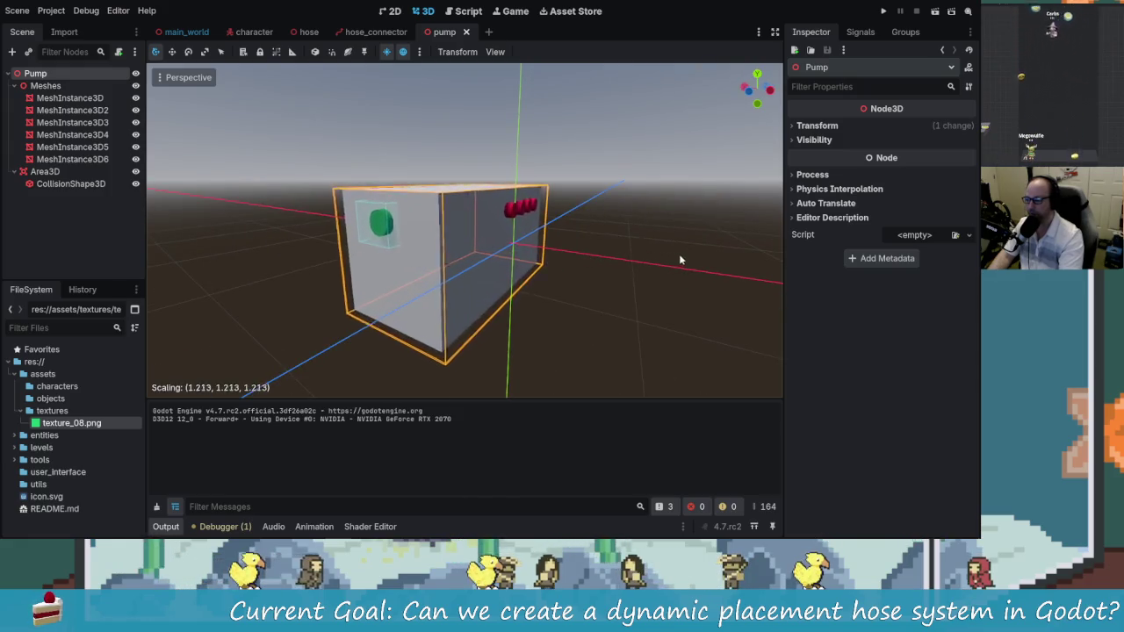
{"action": "left_click", "coordinate": [687, 261]}
{"action": "key", "text": "ctrl+s"}
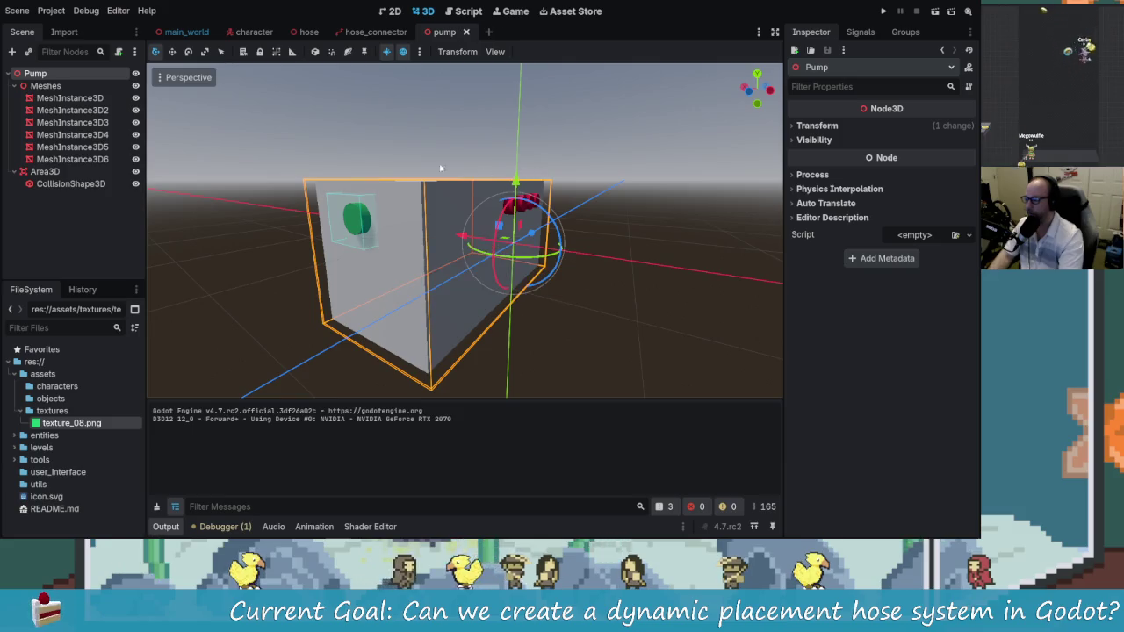
Set the Pump instance scale to 2.494, move it to 8.183, 0.695, -1.898, and save
{"action": "mouse_move", "coordinate": [239, 34]}
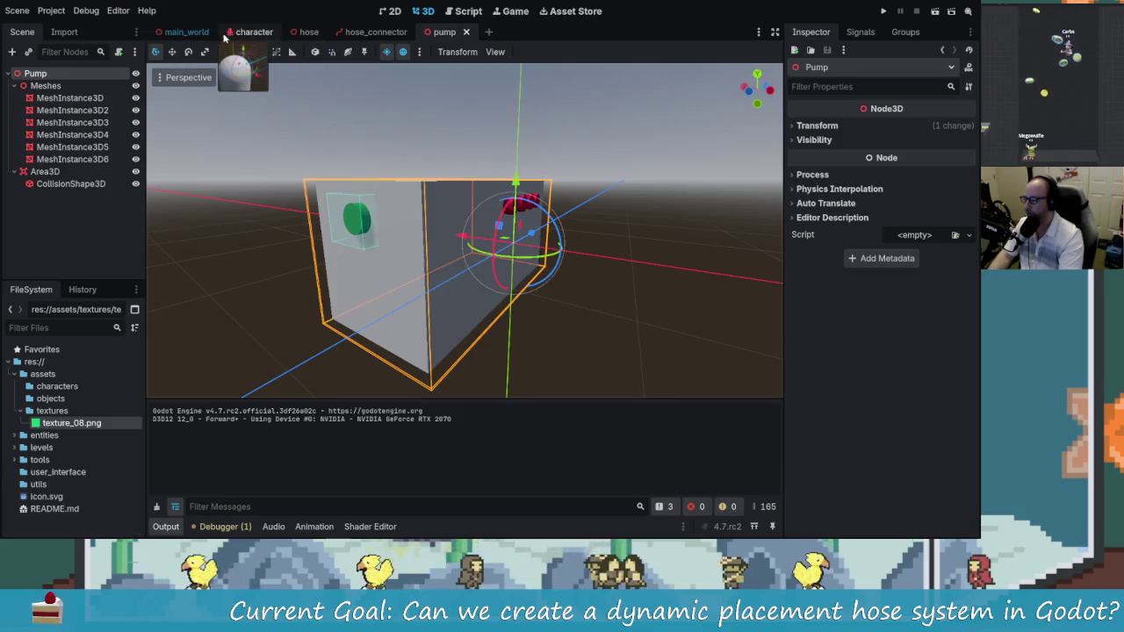
{"action": "left_click", "coordinate": [186, 32]}
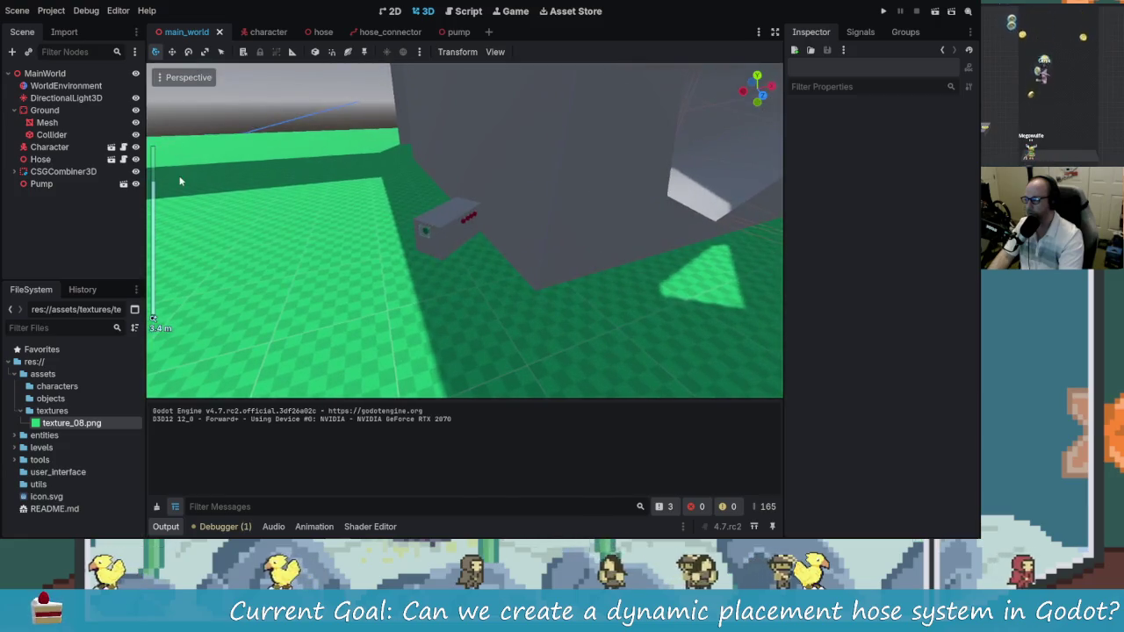
{"action": "left_click", "coordinate": [65, 183]}
{"action": "left_click", "coordinate": [823, 127]}
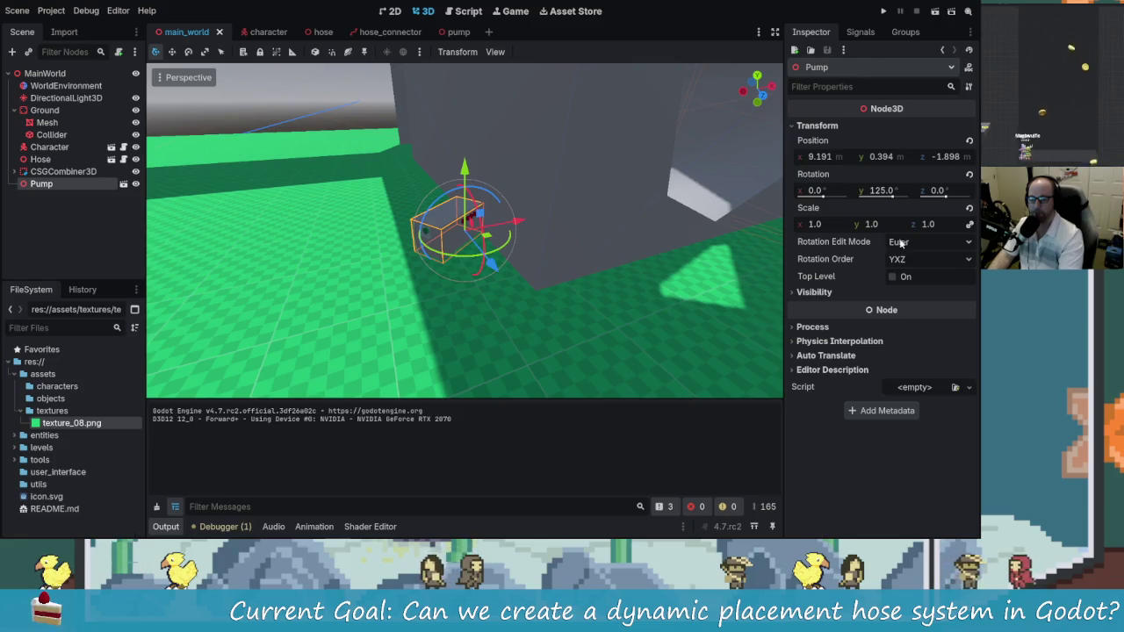
{"action": "left_click", "coordinate": [969, 209]}
{"action": "scroll", "coordinate": [565, 213], "scroll_direction": "down", "scroll_amount": 4}
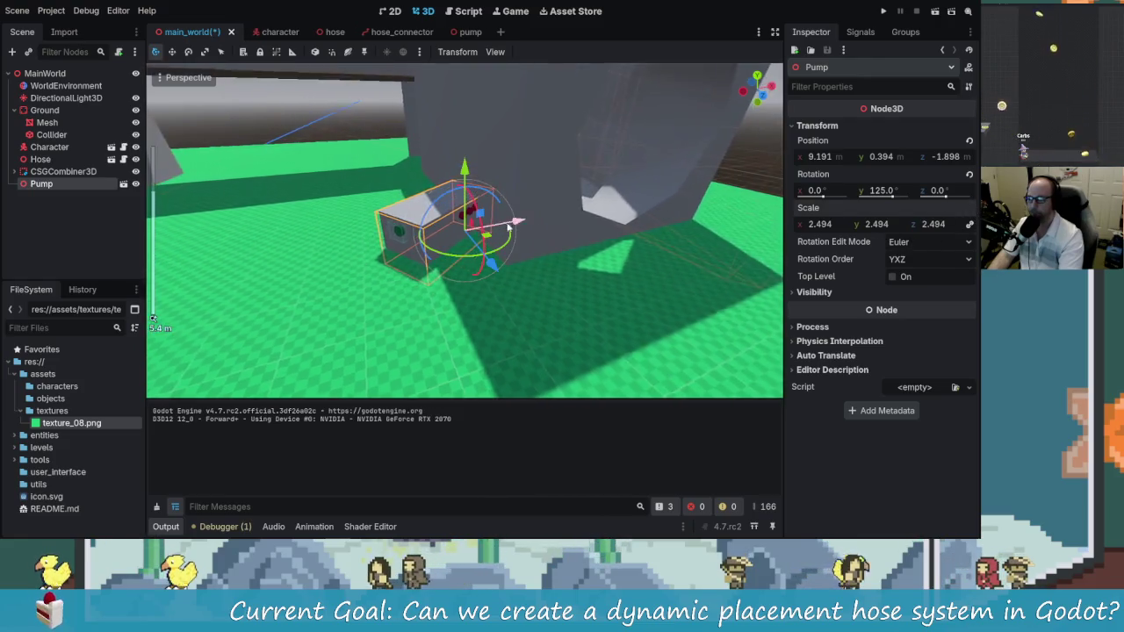
{"action": "left_click_drag", "start_coordinate": [465, 167], "coordinate": [465, 151]}
{"action": "mouse_move", "coordinate": [518, 210]}
{"action": "left_mouse_down"}
{"action": "mouse_move", "coordinate": [475, 224]}
{"action": "mouse_move", "coordinate": [474, 212]}
{"action": "mouse_move", "coordinate": [481, 217]}
{"action": "mouse_move", "coordinate": [409, 247]}
{"action": "mouse_move", "coordinate": [397, 141]}
{"action": "left_mouse_up"}
{"action": "key", "text": "ctrl+s"}
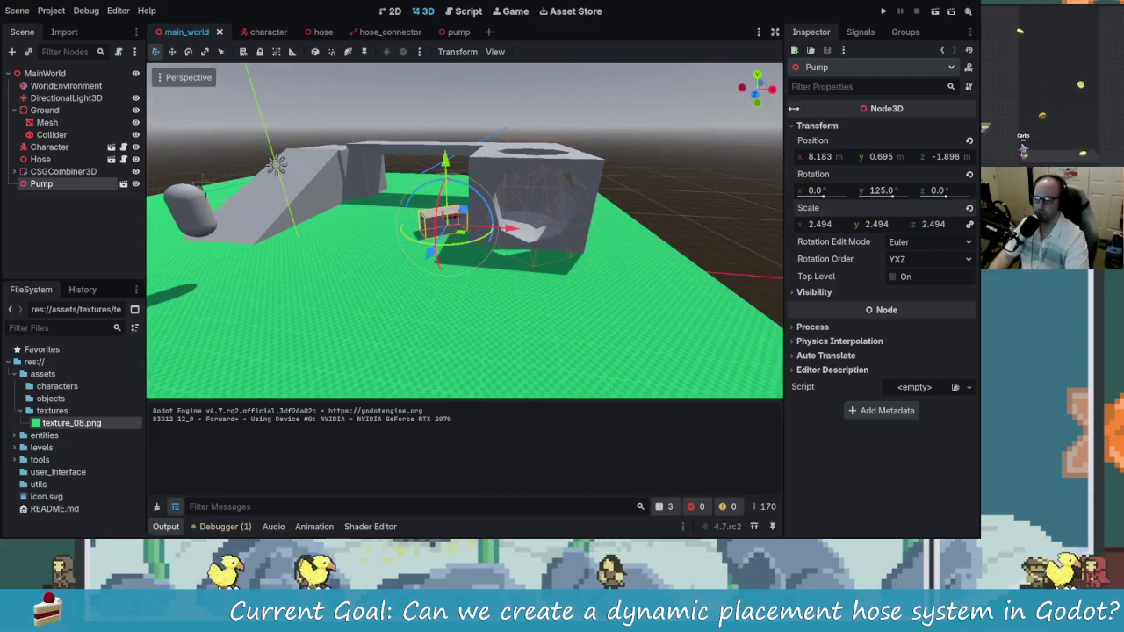
Run the game, walk toward the pump, then return to the editor
{"action": "left_click", "coordinate": [887, 11]}
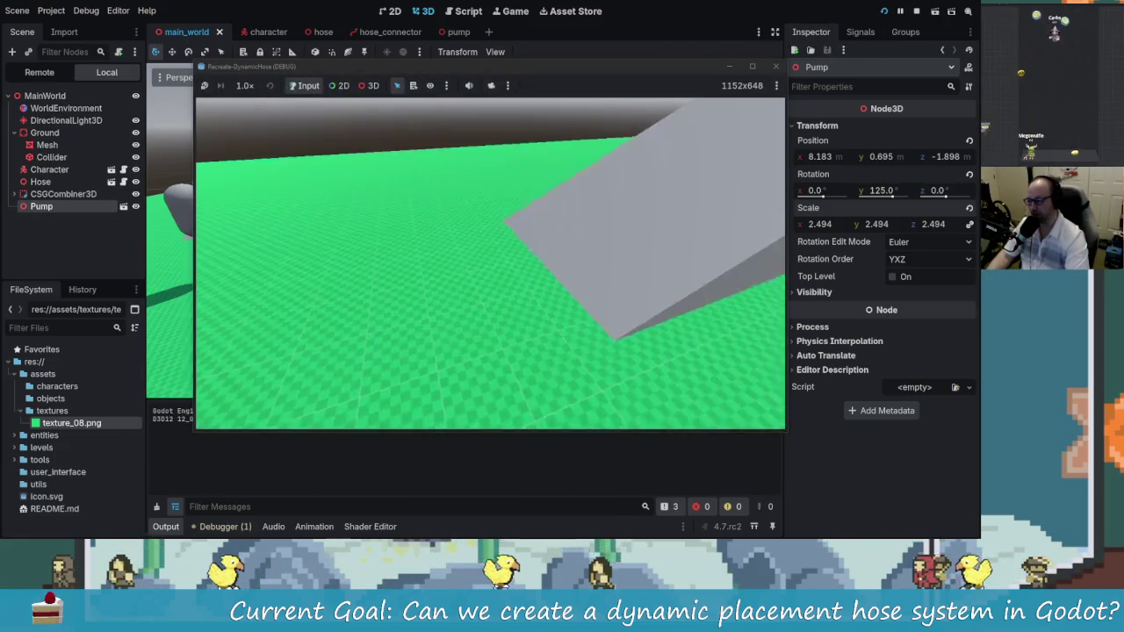
{"action": "key", "text": "w"}
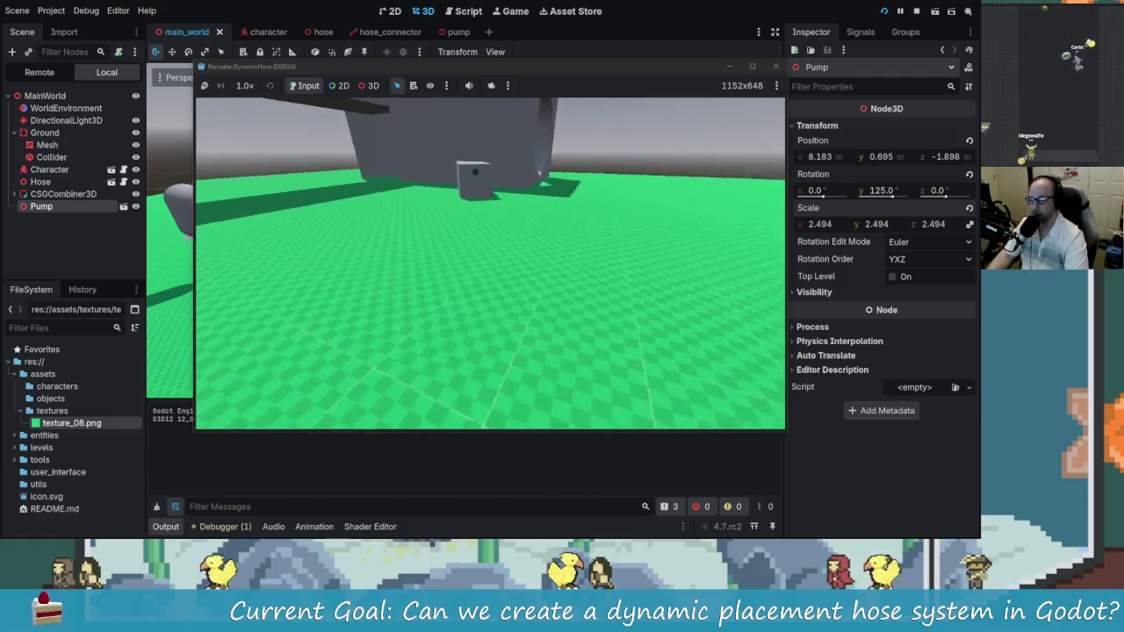
{"action": "key", "text": "s"}
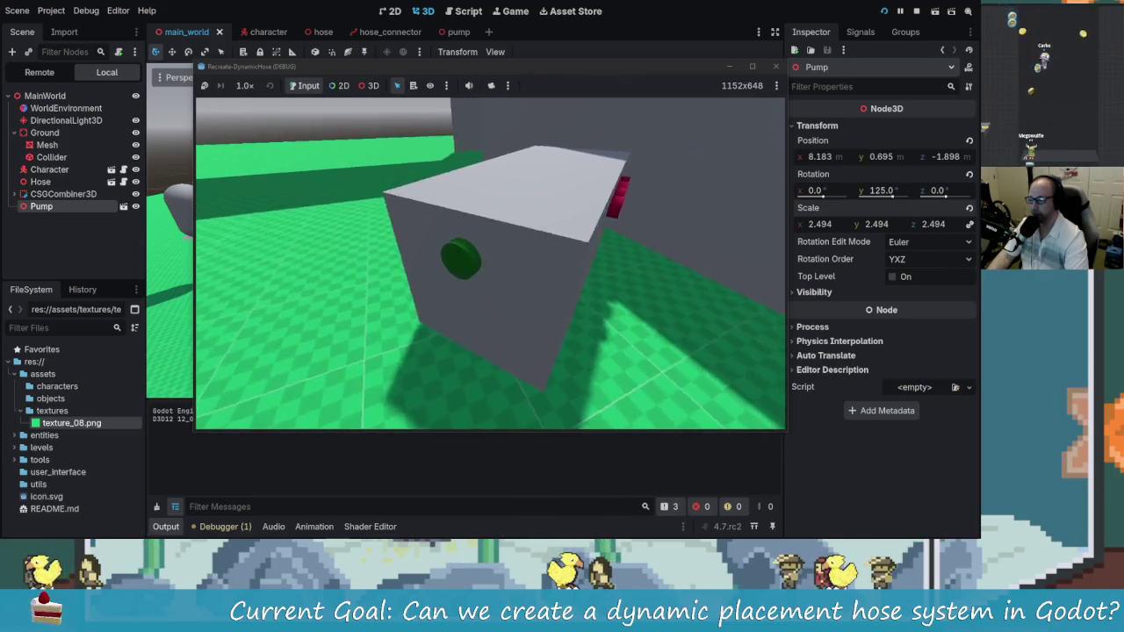
{"action": "key", "text": "F8"}
Enable Debug > Visible Collision Shapes and switch back to the running game
{"action": "left_click", "coordinate": [118, 11]}
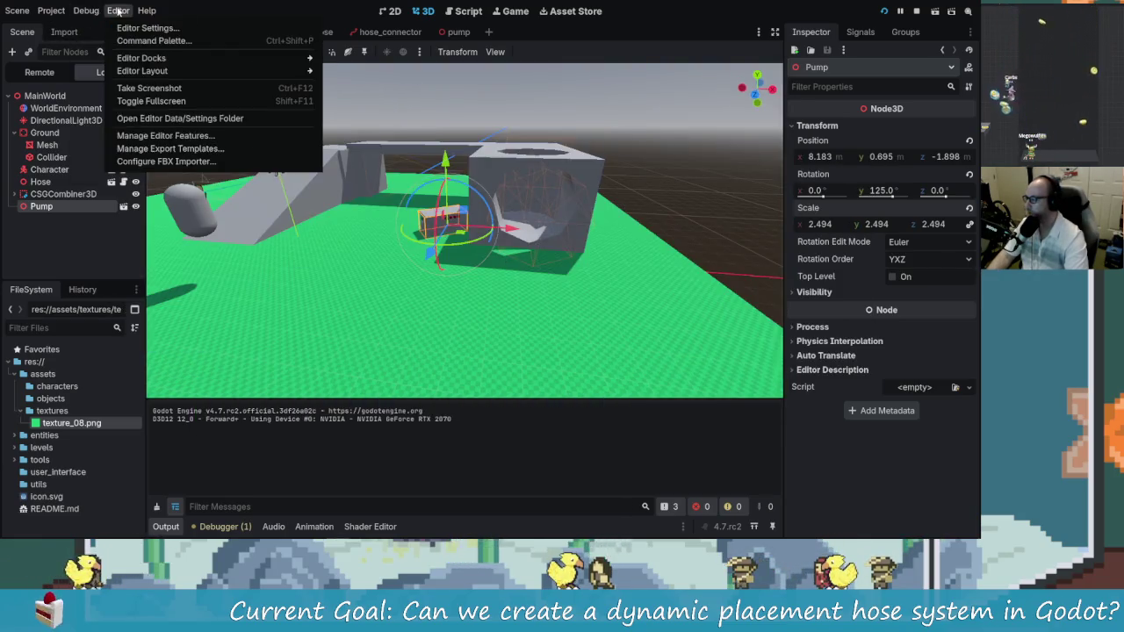
{"action": "left_click", "coordinate": [86, 10]}
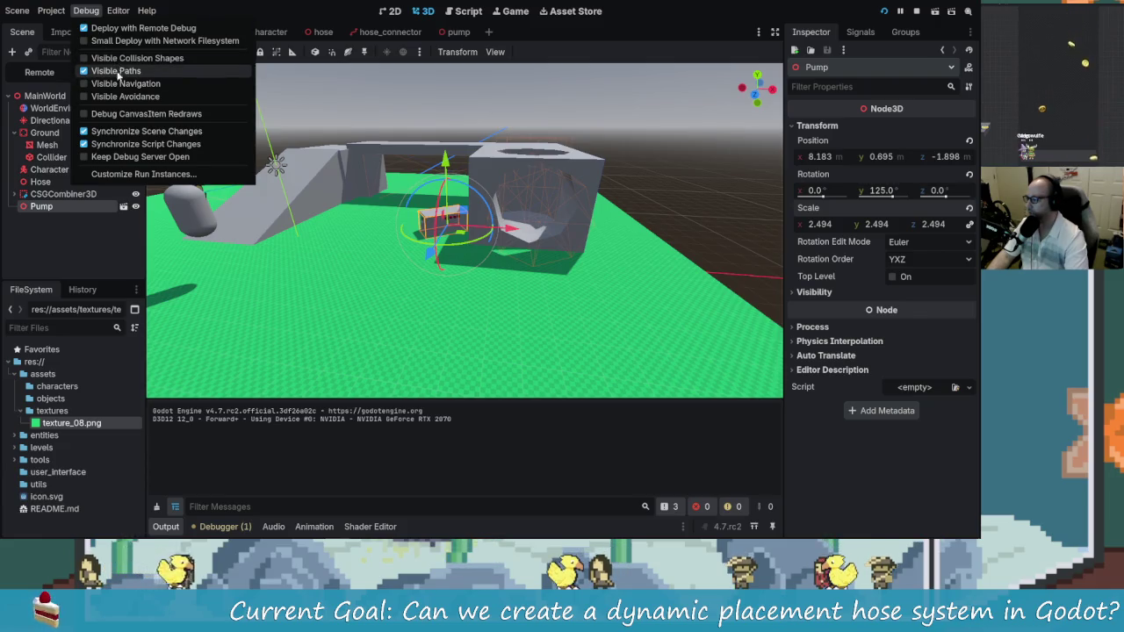
{"action": "left_click", "coordinate": [132, 58]}
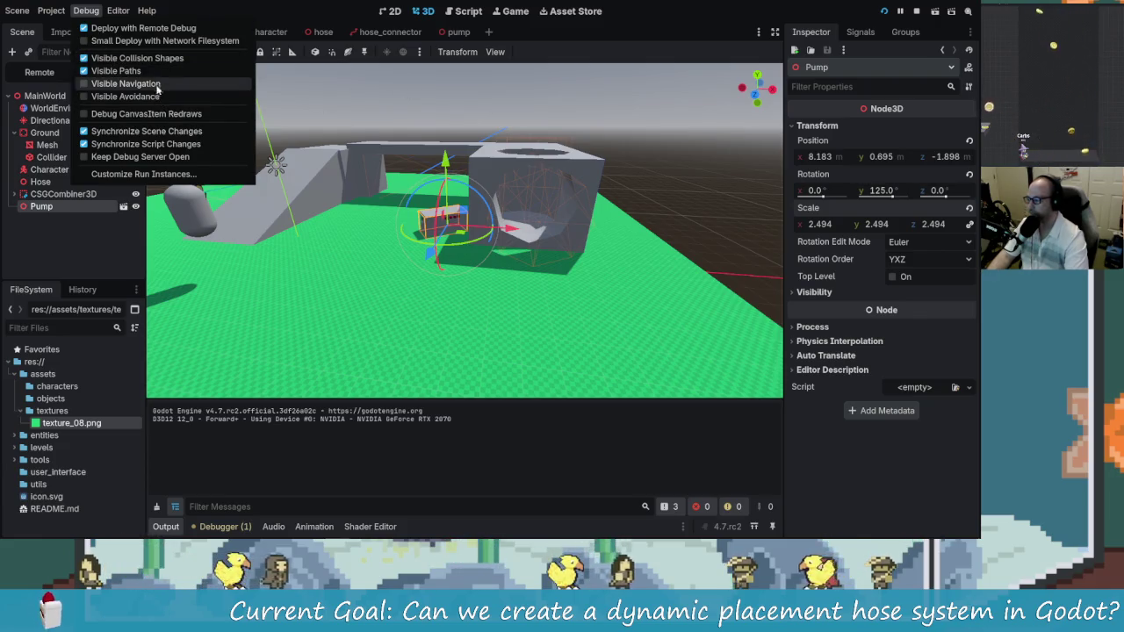
{"action": "left_click", "coordinate": [312, 138]}
{"action": "key", "text": "alt+Tab"}
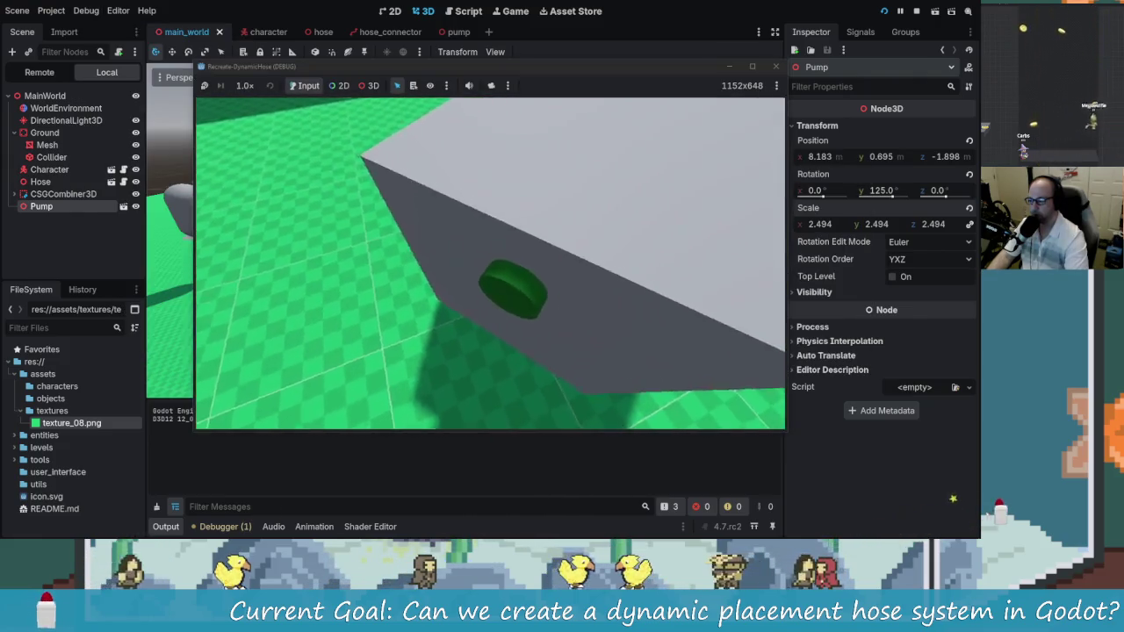
{"action": "left_click", "coordinate": [775, 66]}
Relaunch the game, aim at the pump connector, lay the red hose across the ground, then close it
{"action": "left_click", "coordinate": [913, 13]}
{"action": "key", "text": "w"}
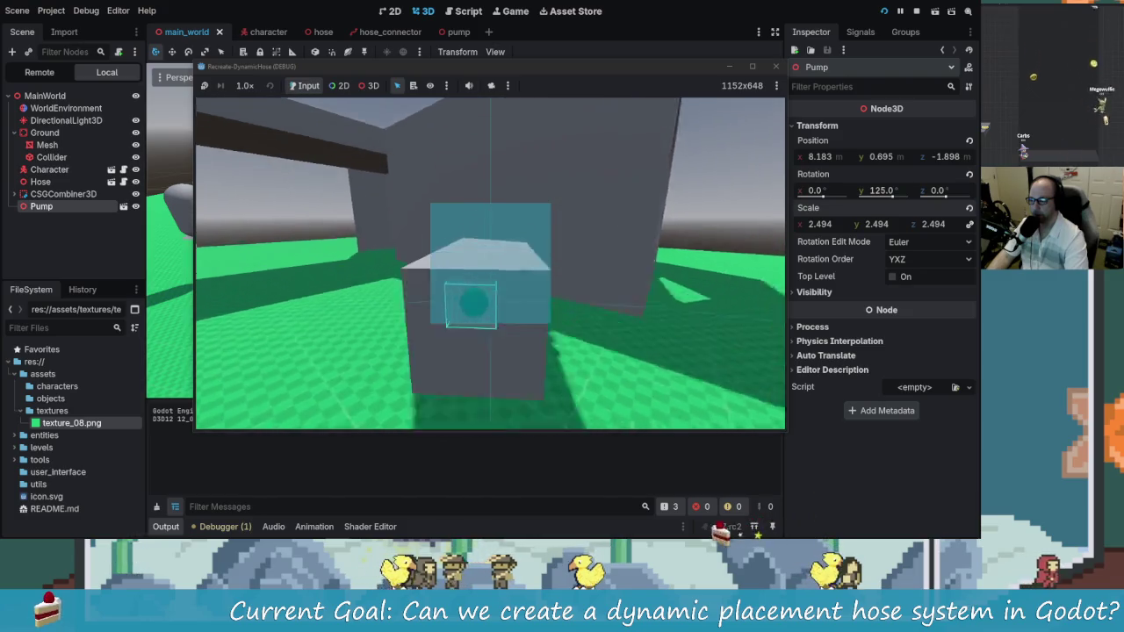
{"action": "key", "text": "s"}
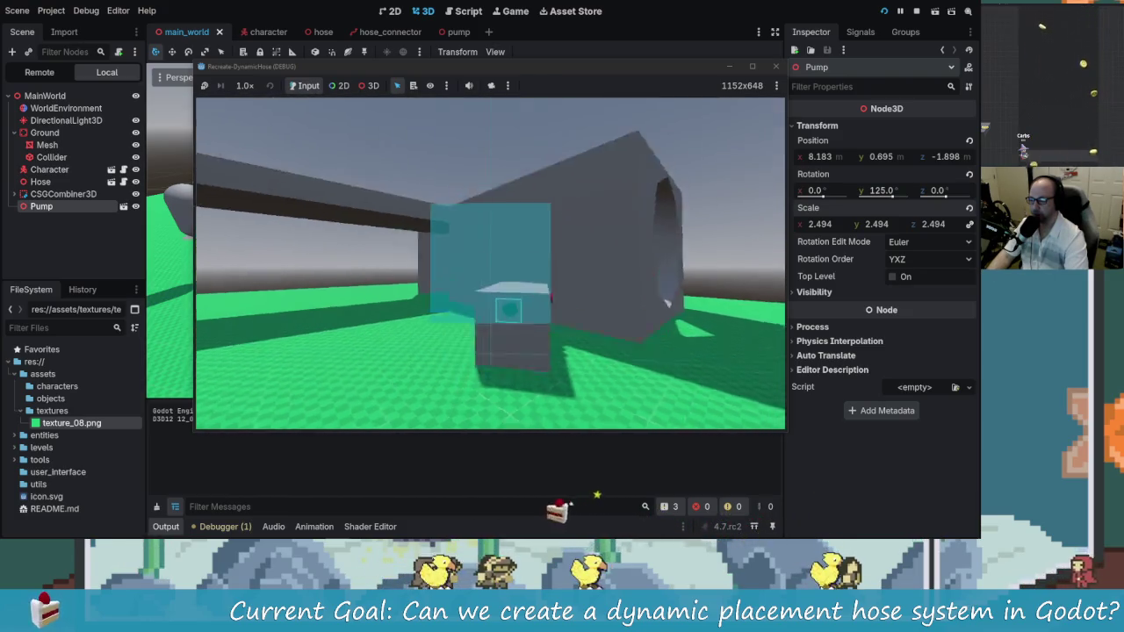
{"action": "key", "text": "w"}
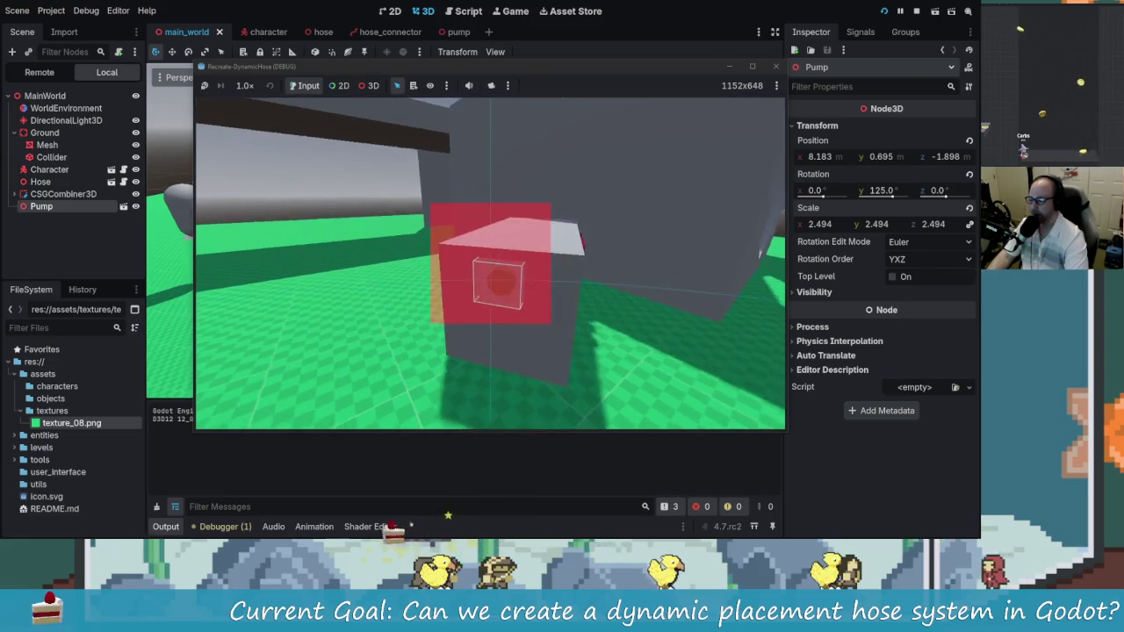
{"action": "key", "text": "s"}
{"action": "key", "text": "w"}
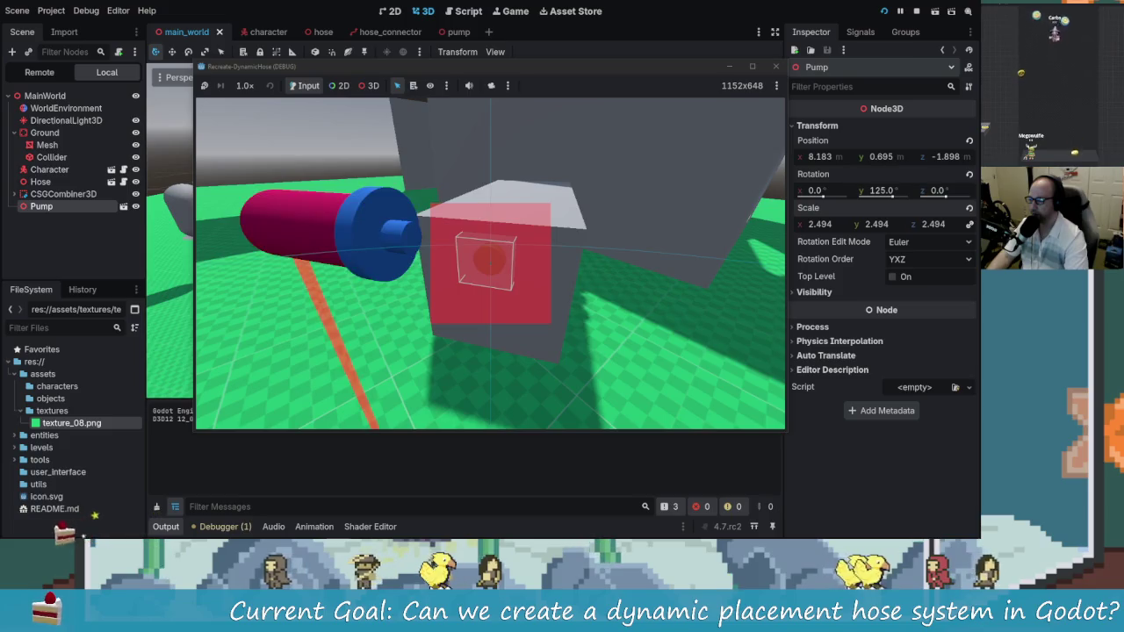
{"action": "key", "text": "s"}
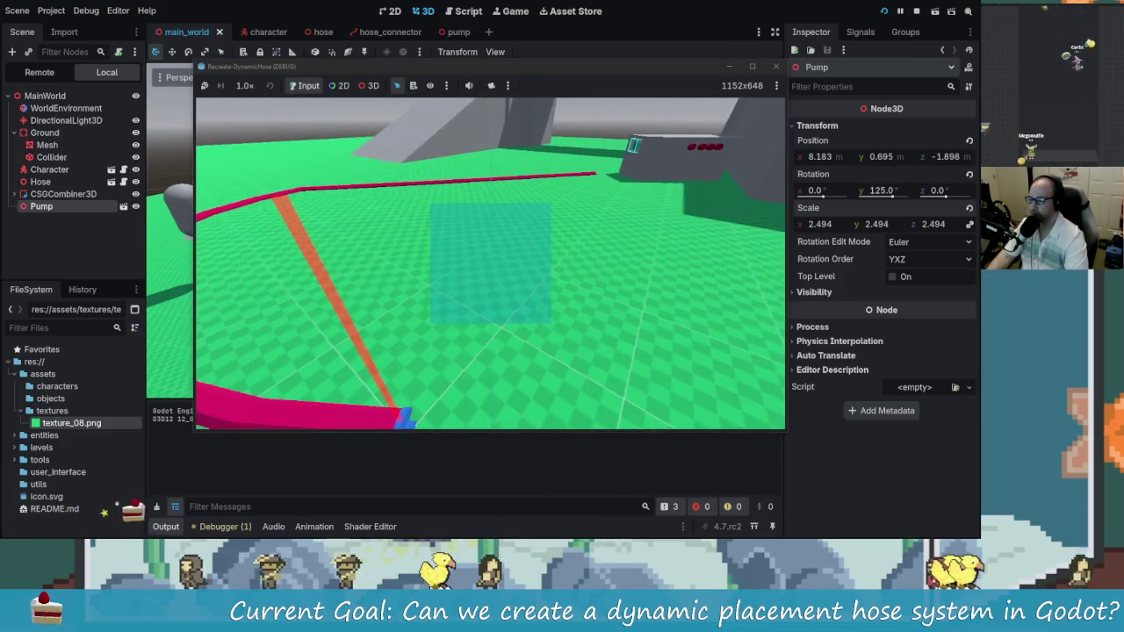
{"action": "key", "text": "w"}
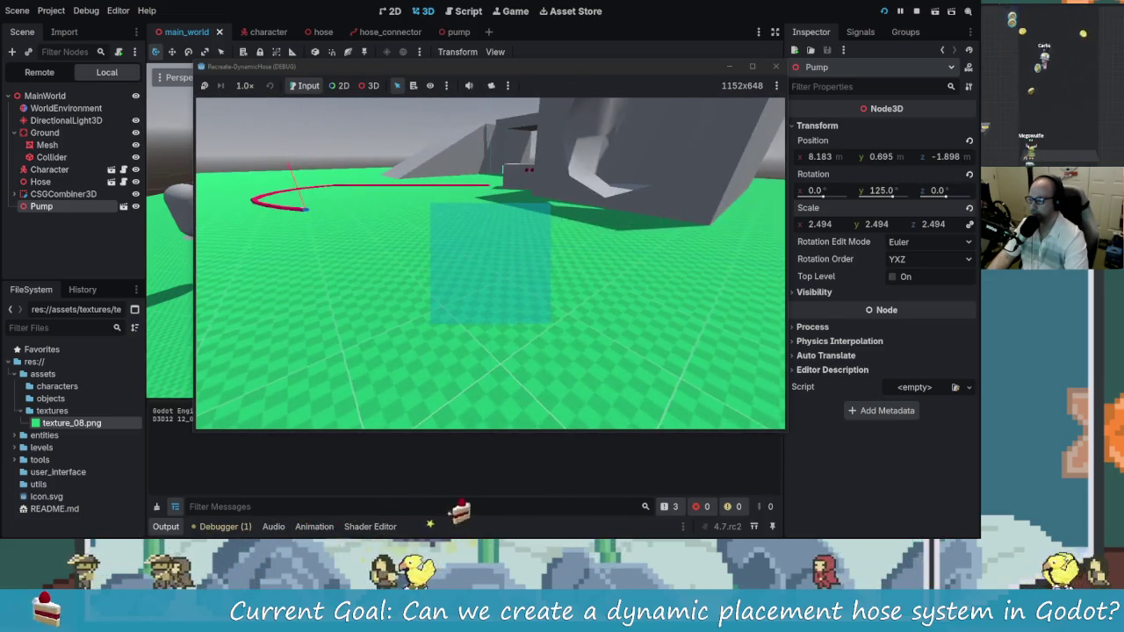
{"action": "key", "text": "s"}
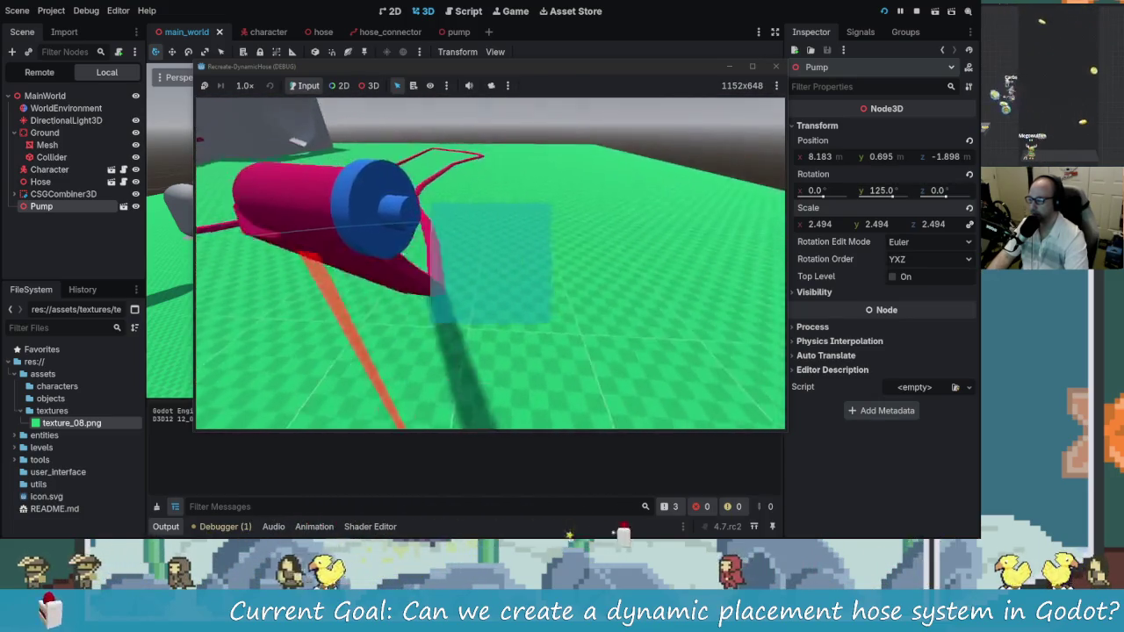
{"action": "key", "text": "s"}
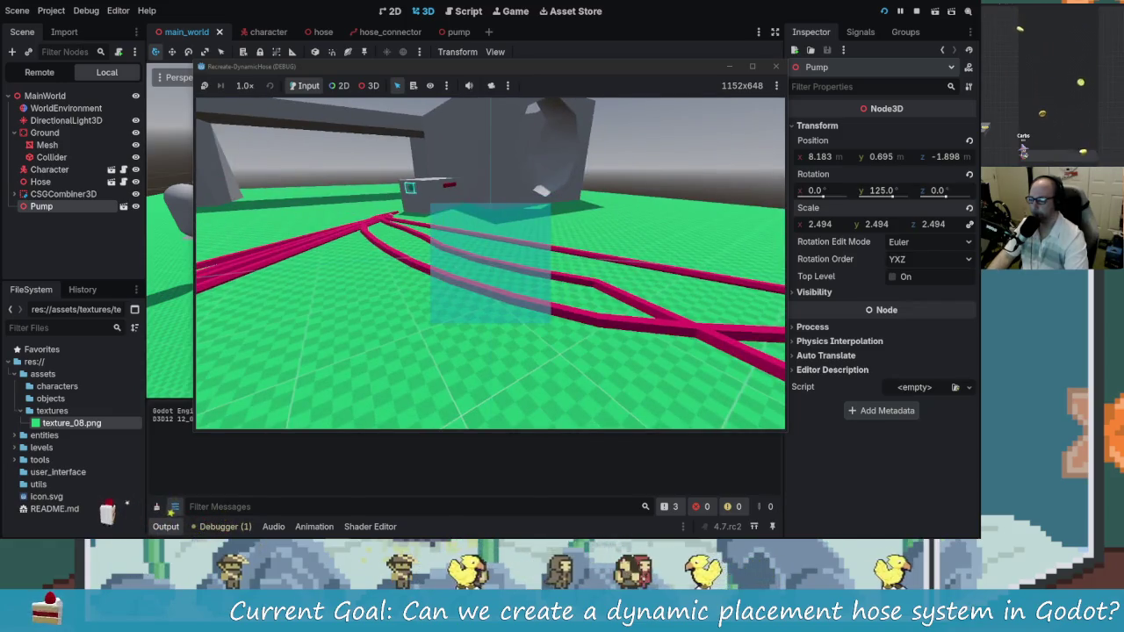
{"action": "left_click", "coordinate": [775, 66]}
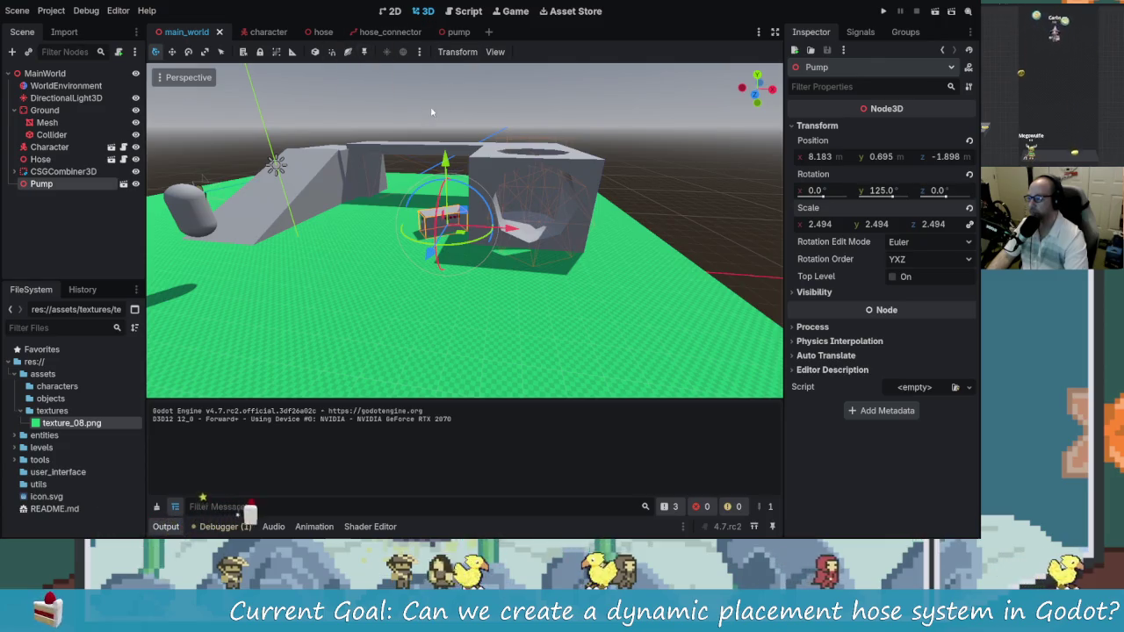
Open hose.gd from the character scene and add the missing ')' at the end of line 44
{"action": "left_click", "coordinate": [264, 32]}
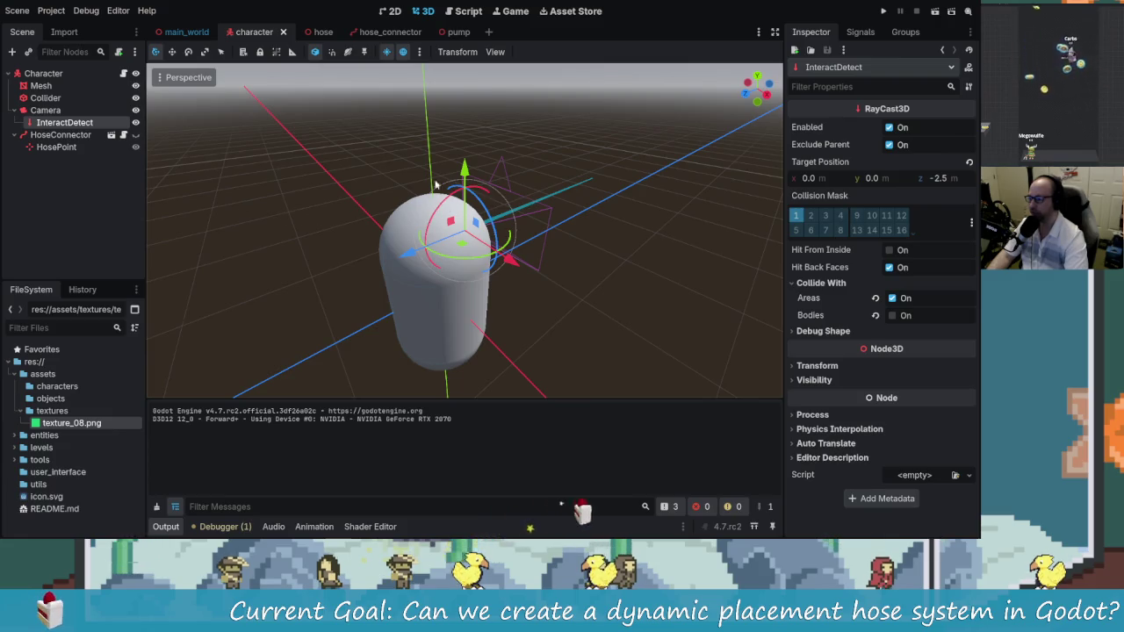
{"action": "left_click", "coordinate": [479, 12]}
{"action": "left_click", "coordinate": [551, 275]}
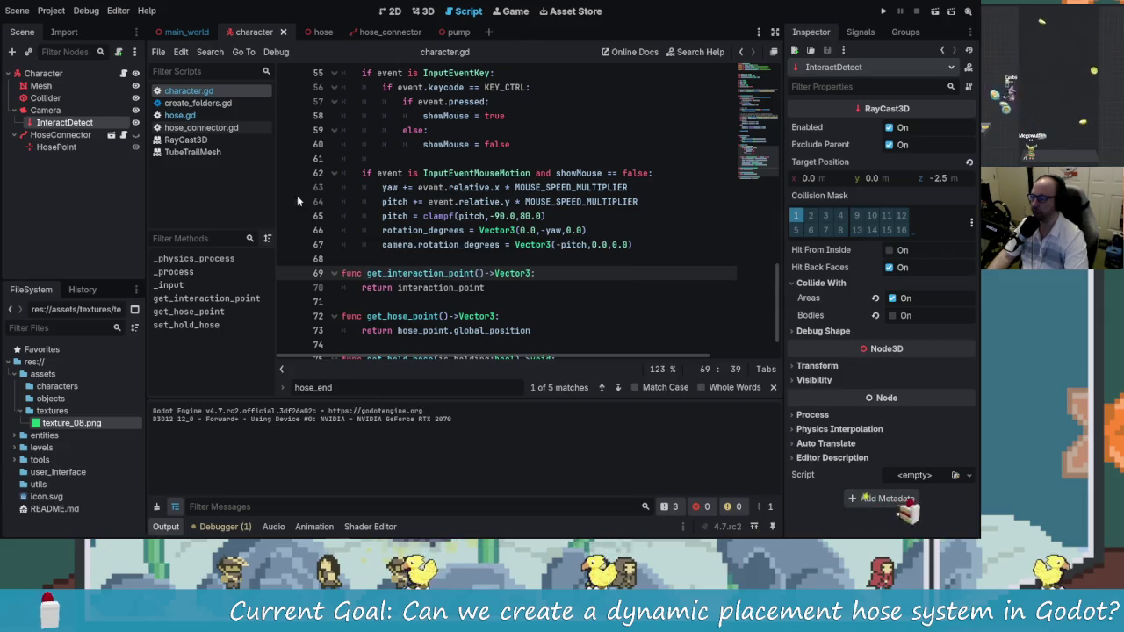
{"action": "left_click", "coordinate": [179, 115]}
{"action": "scroll", "coordinate": [584, 257], "scroll_direction": "down", "scroll_amount": 1}
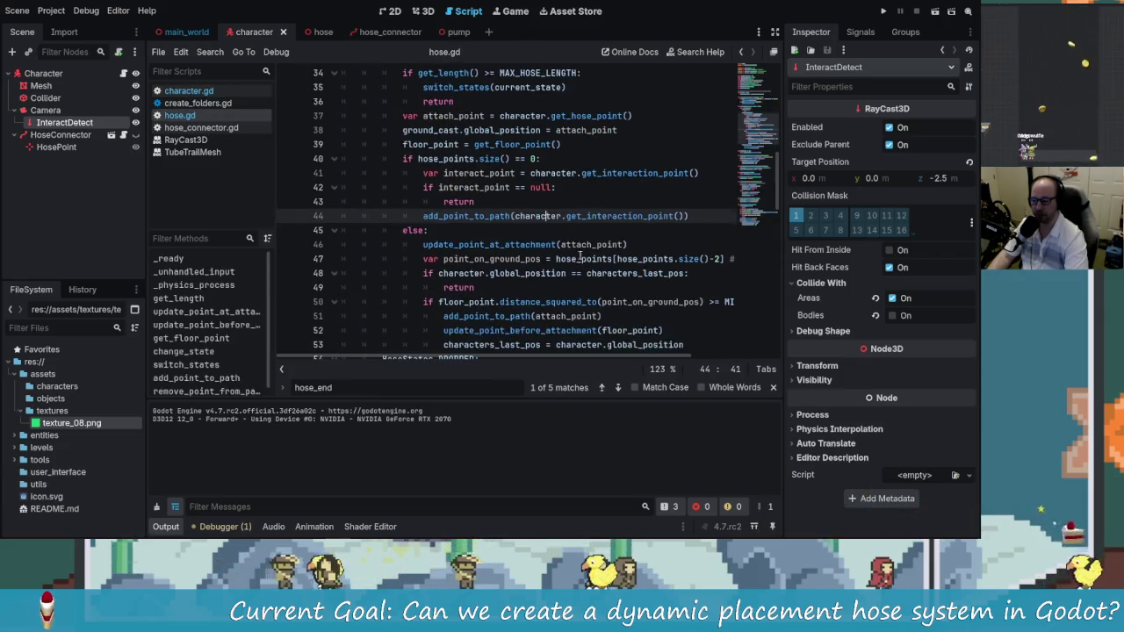
{"action": "double_click", "coordinate": [427, 215]}
{"action": "left_click", "coordinate": [515, 215]}
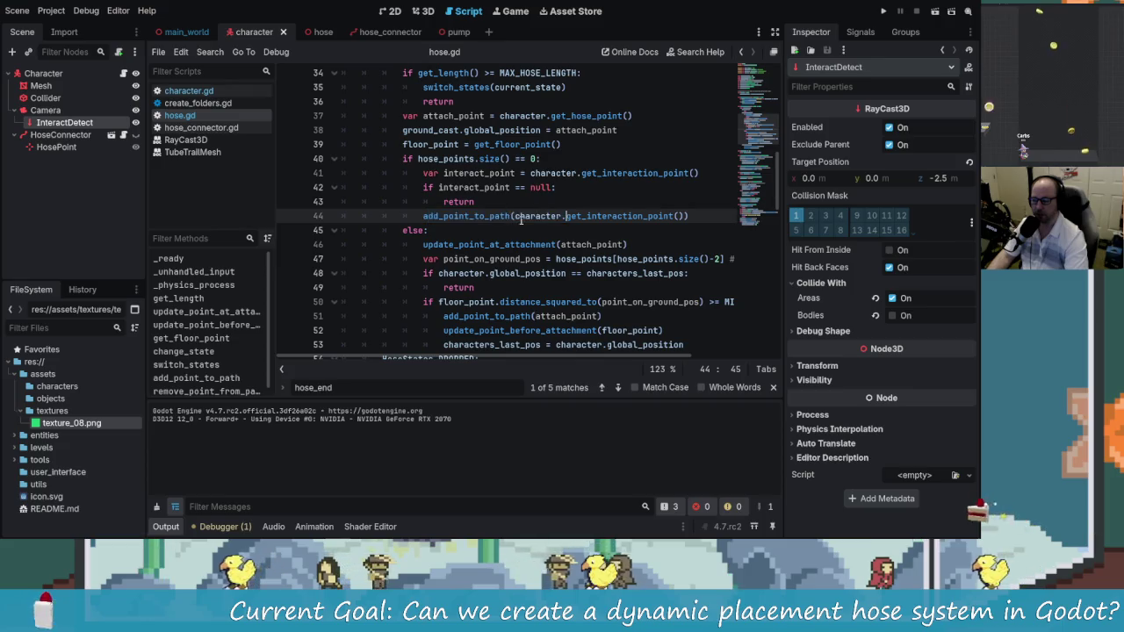
{"action": "left_click", "coordinate": [684, 216]}
{"action": "type", "text": ")"}
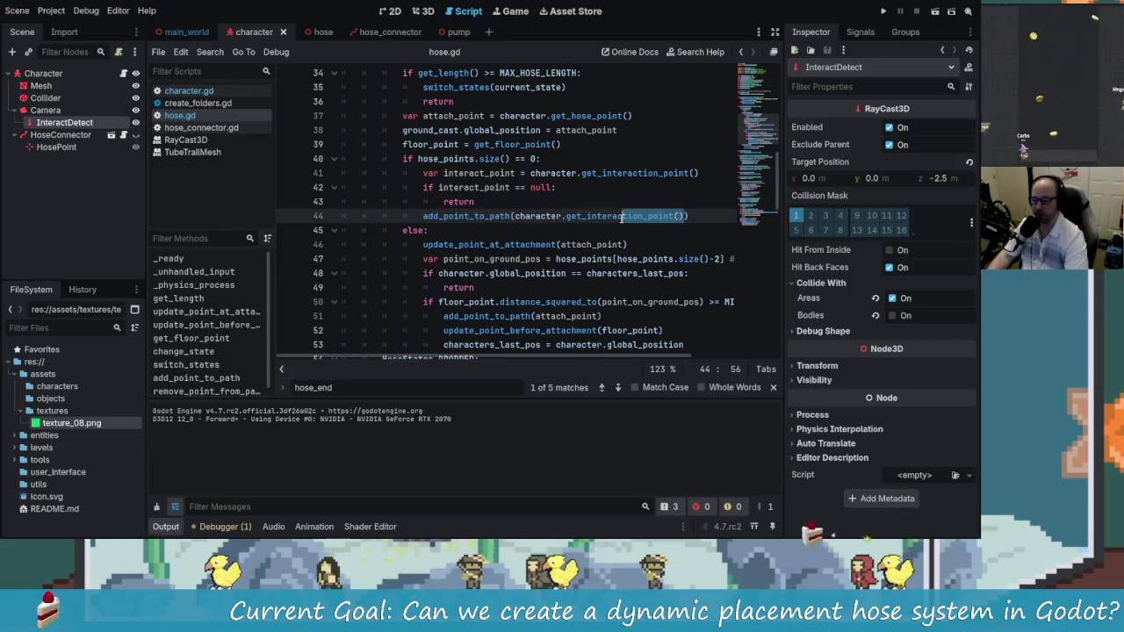
Add print(interact_point) as line 42 and run the game
{"action": "scroll", "coordinate": [519, 223], "scroll_direction": "up", "scroll_amount": 1}
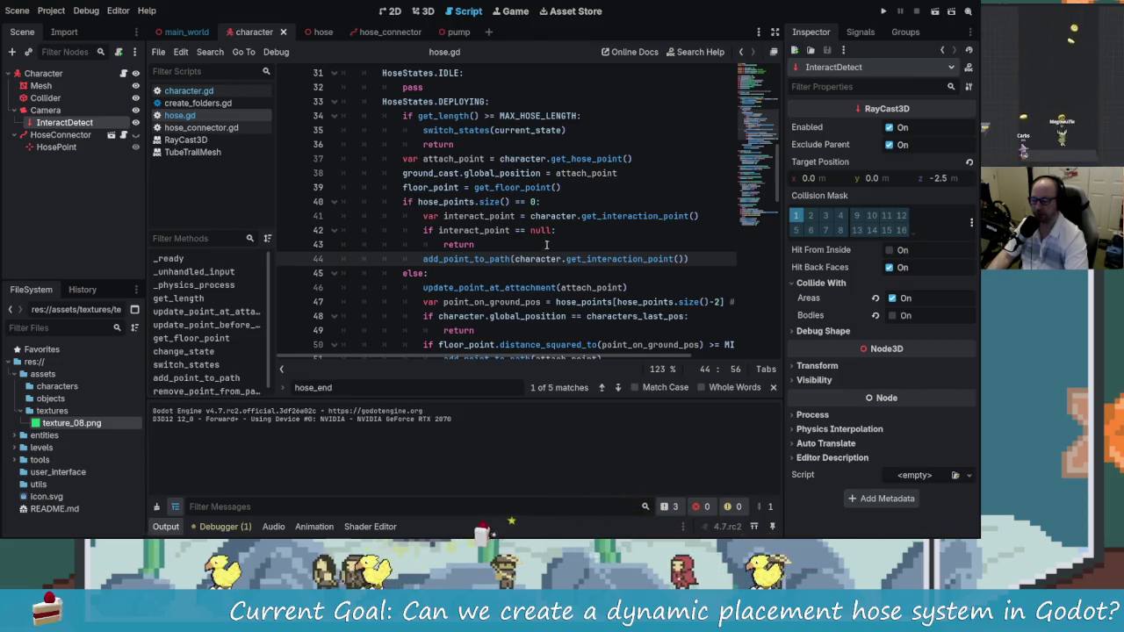
{"action": "left_click", "coordinate": [707, 216]}
{"action": "key", "text": "Return"}
{"action": "type", "text": "["}
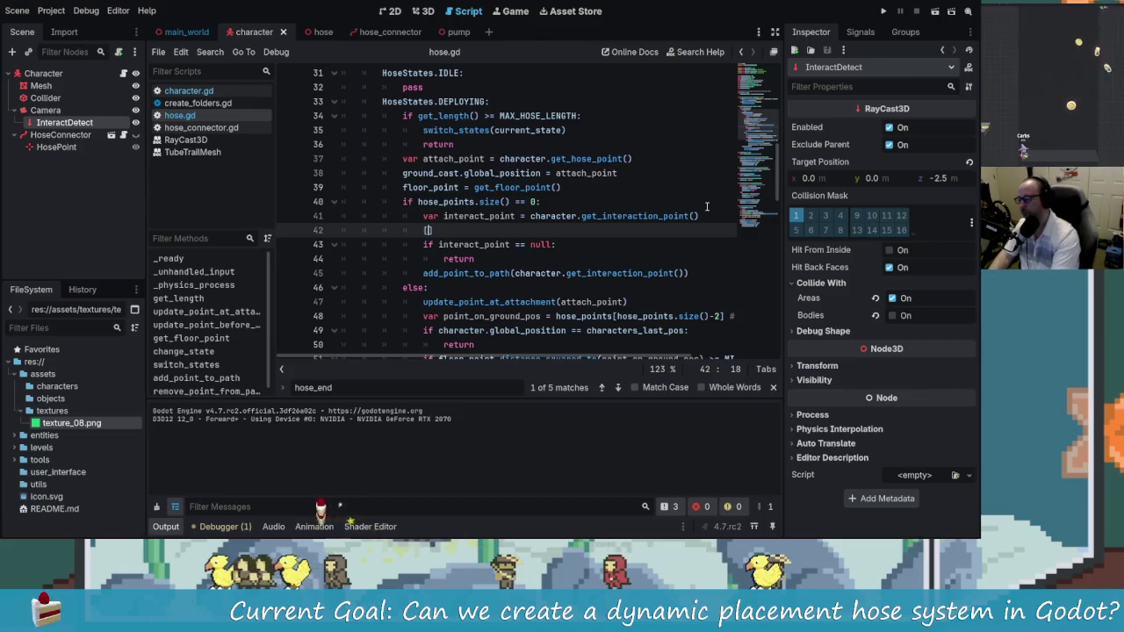
{"action": "key", "text": "BackSpace"}
{"action": "key", "text": "BackSpace"}
{"action": "key", "text": "BackSpace"}
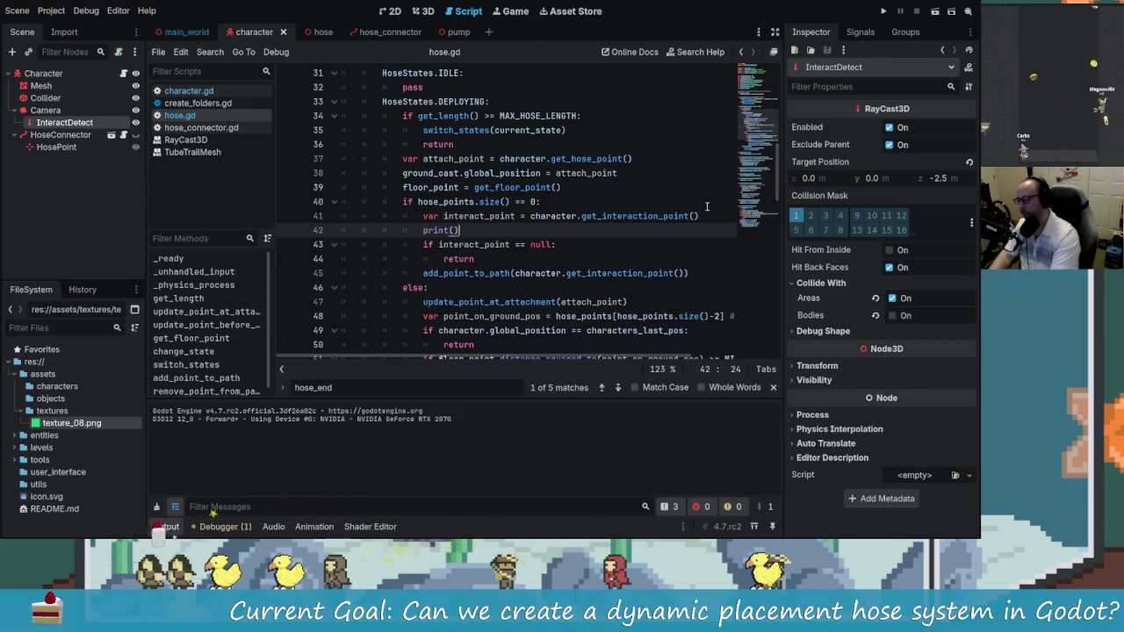
{"action": "type", "text": "intera"}
{"action": "key", "text": "Return"}
{"action": "type", "text": "d"}
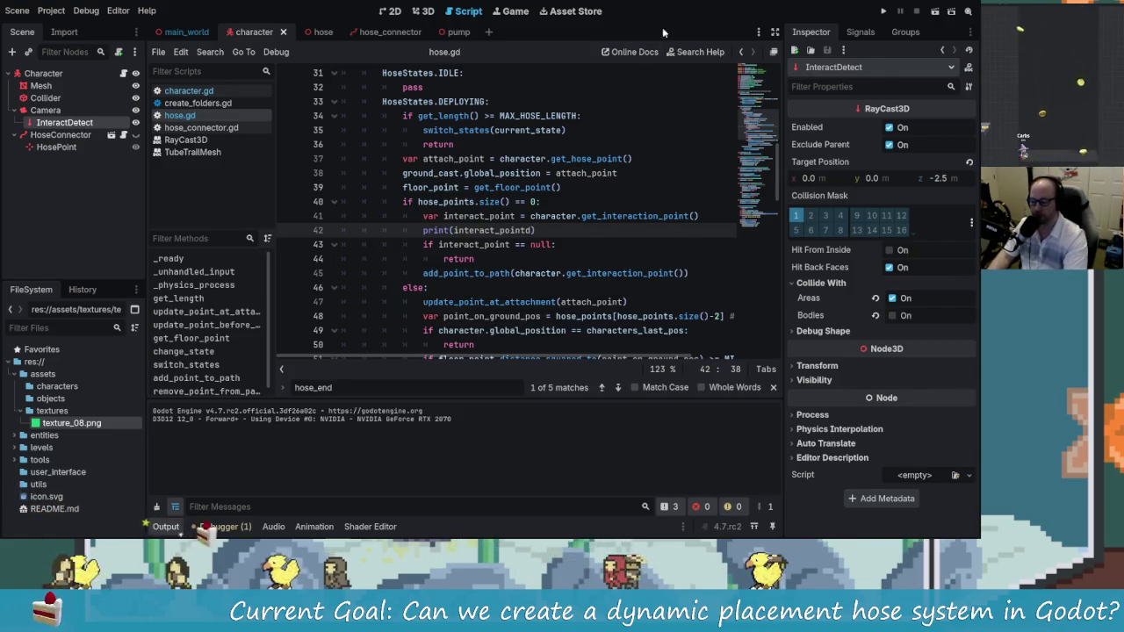
{"action": "left_click", "coordinate": [883, 11]}
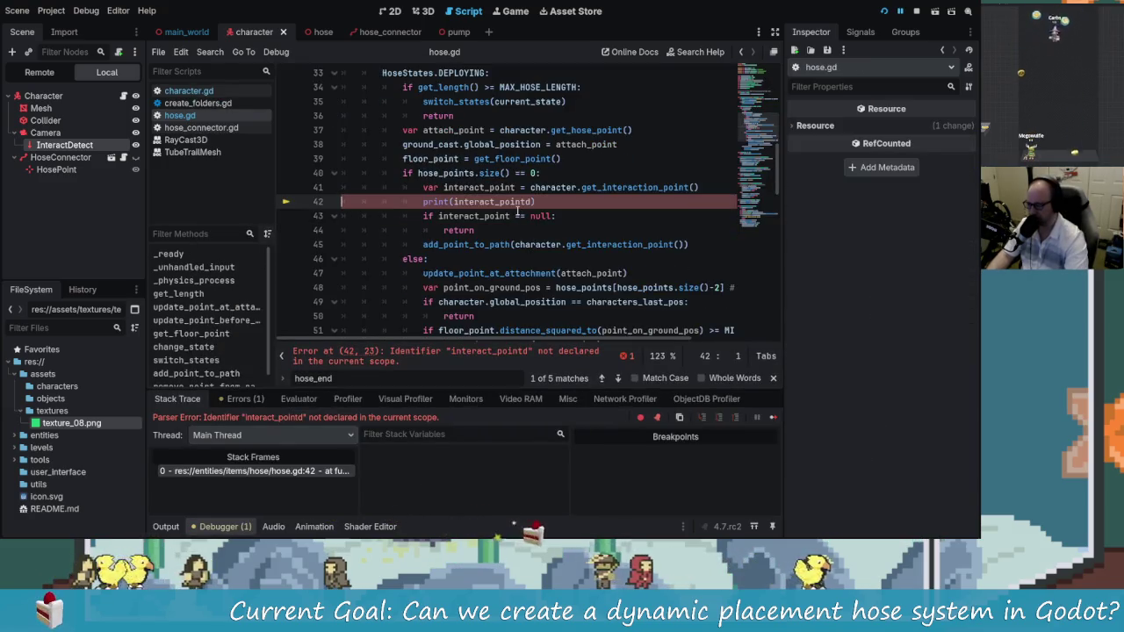
{"action": "left_click", "coordinate": [531, 202]}
Fix the interact_pointd typo, rerun the game, and turn to view the hose
{"action": "key", "text": "BackSpace"}
{"action": "key", "text": "ctrl+s"}
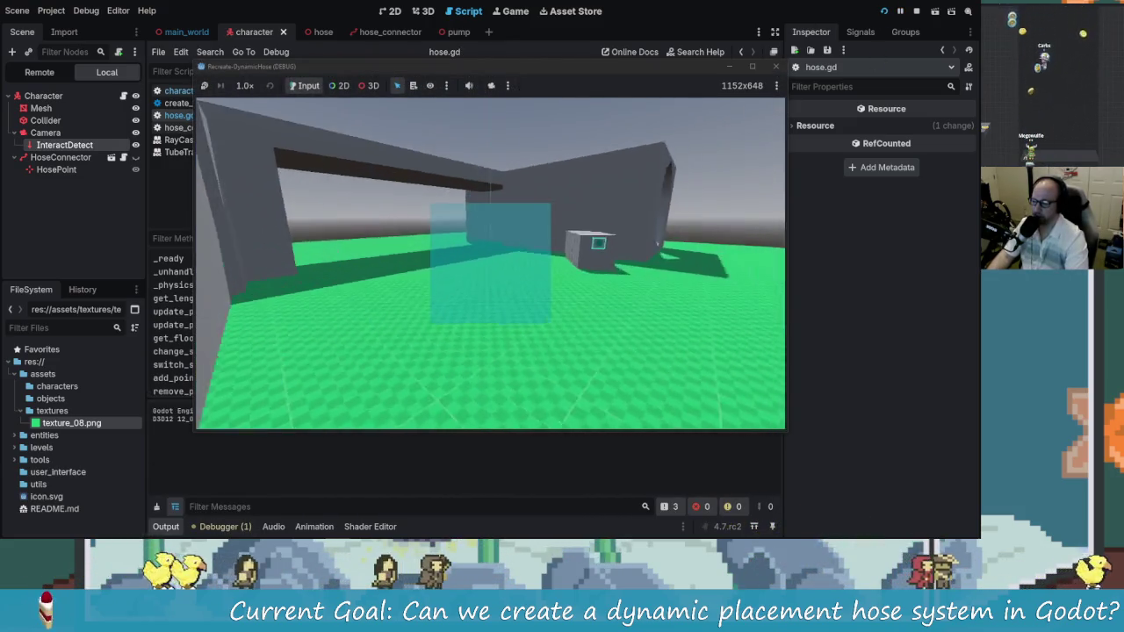
{"action": "key", "text": "e"}
{"action": "key", "text": "e"}
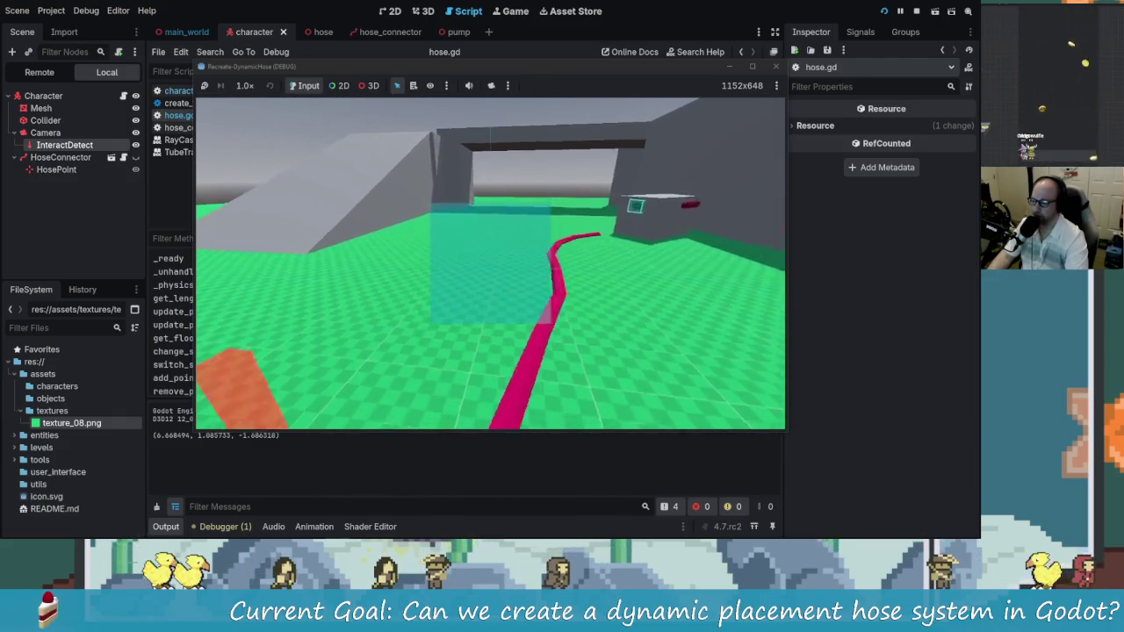
{"action": "key", "text": "s"}
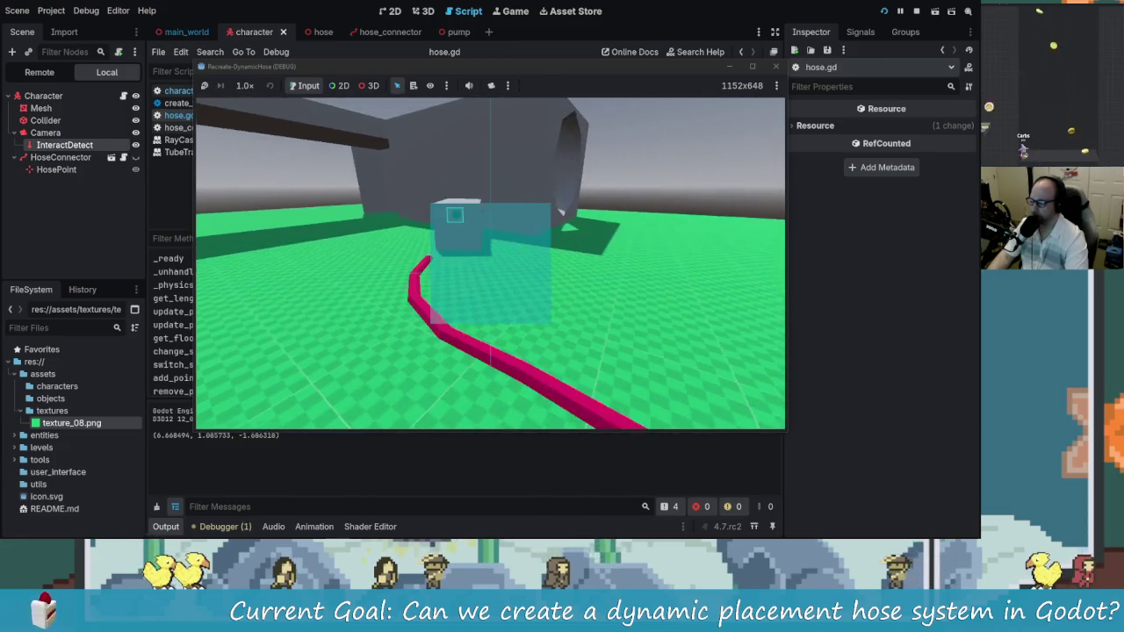
Walk the hose around the grey pump box toward its connector, then return to hose.gd
{"action": "key", "text": "w"}
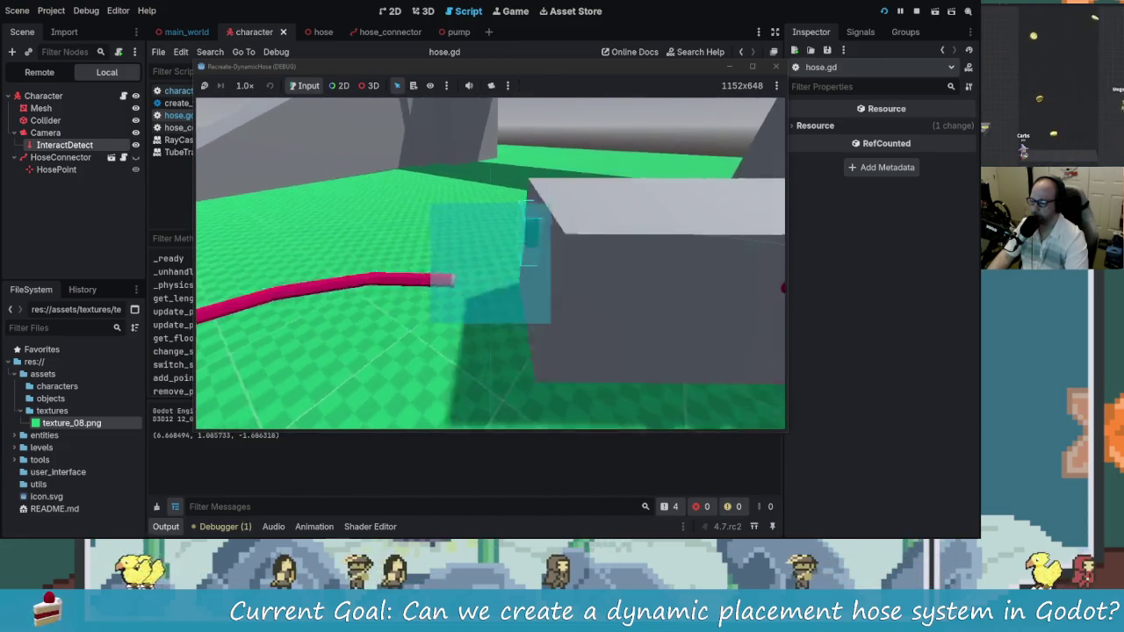
{"action": "key", "text": "w"}
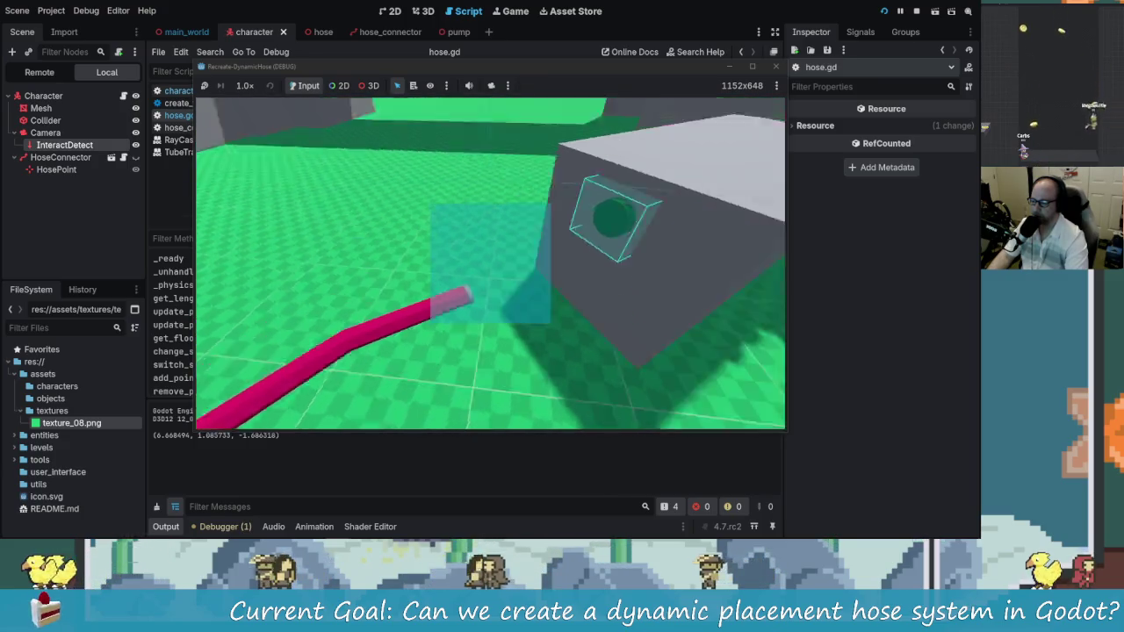
{"action": "key", "text": "w"}
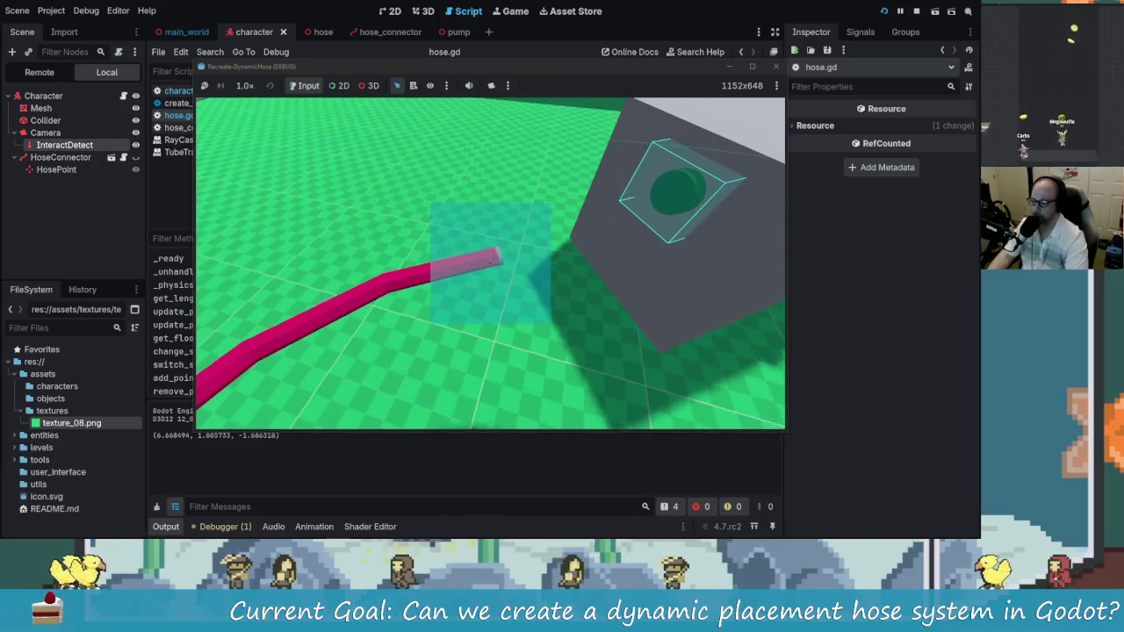
{"action": "key", "text": "w"}
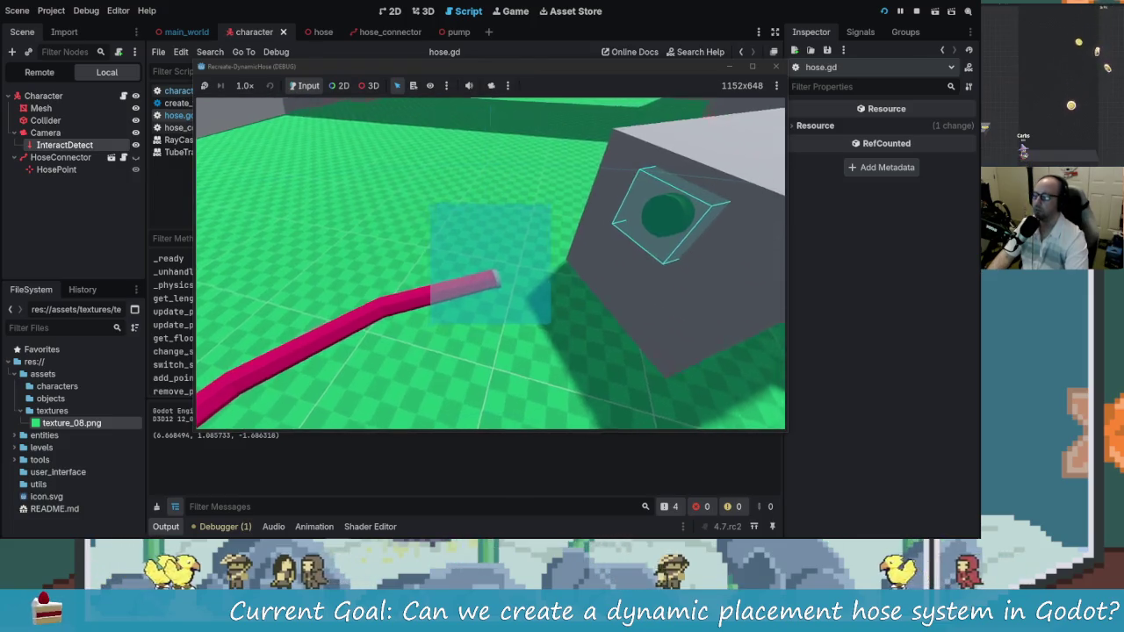
{"action": "key", "text": "w"}
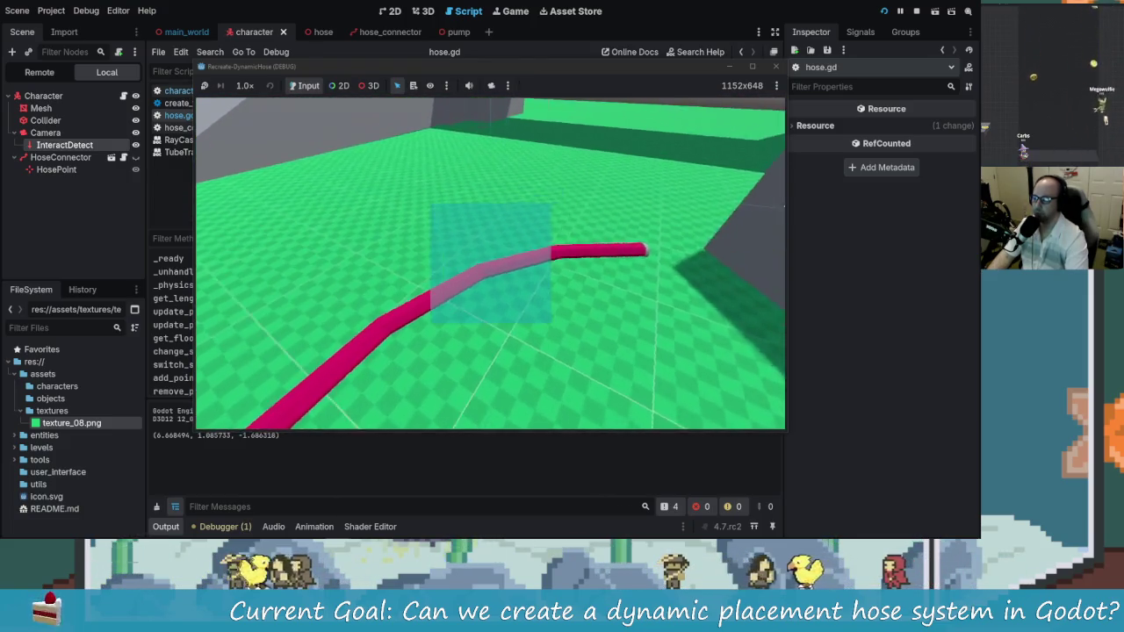
{"action": "key", "text": "w"}
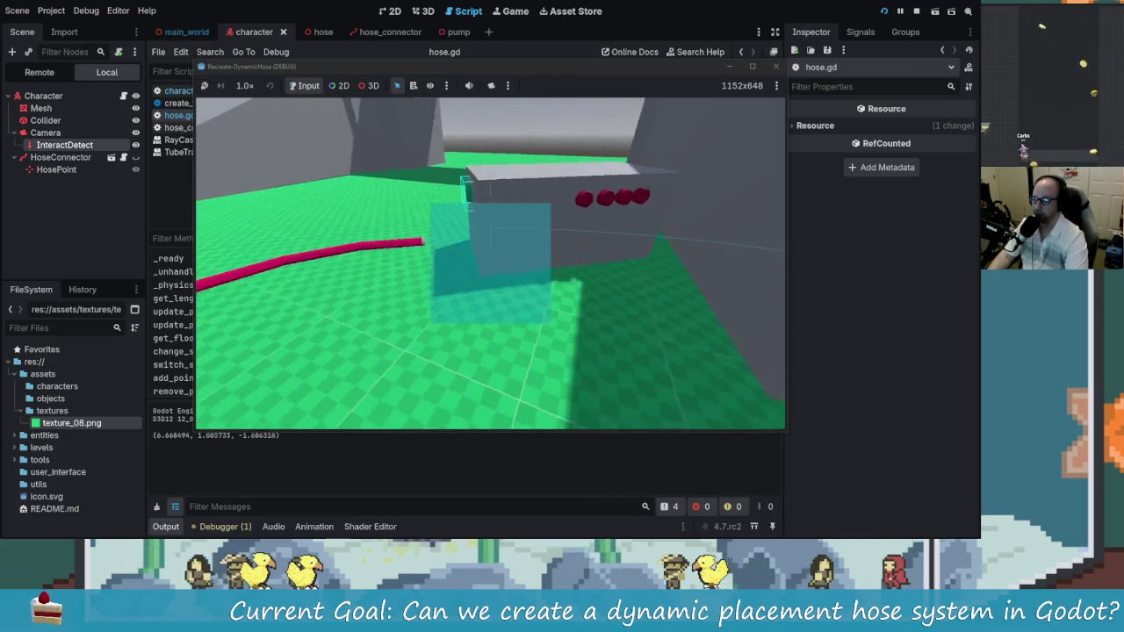
{"action": "key", "text": "alt+Tab"}
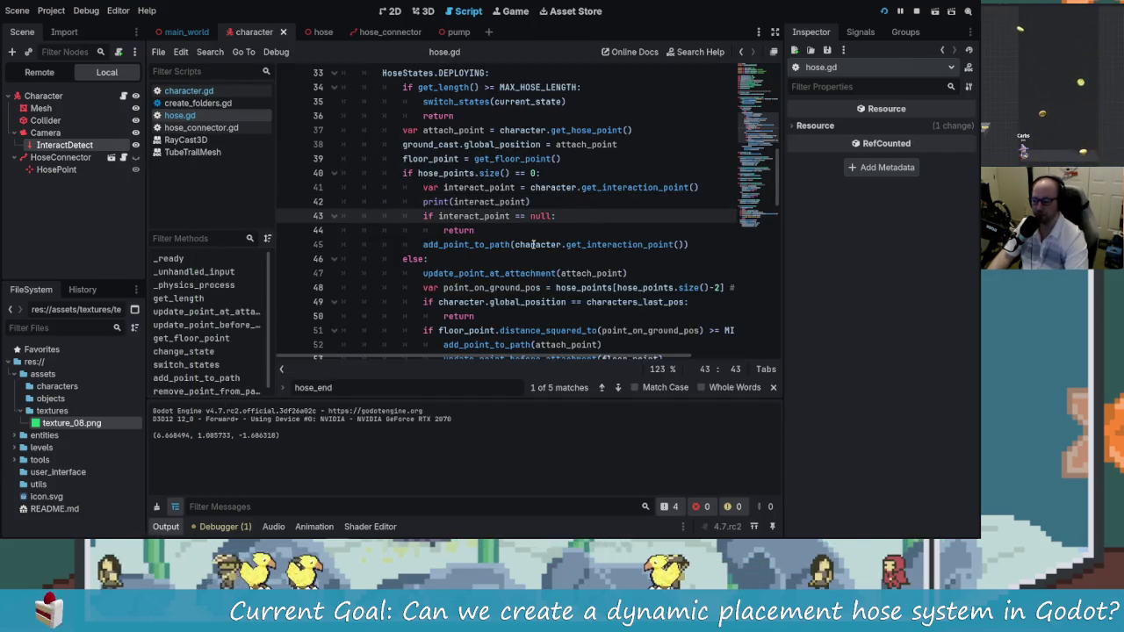
Open a new indented line at the start of update_point_before_attachment
{"action": "scroll", "coordinate": [600, 263], "scroll_direction": "down", "scroll_amount": 2}
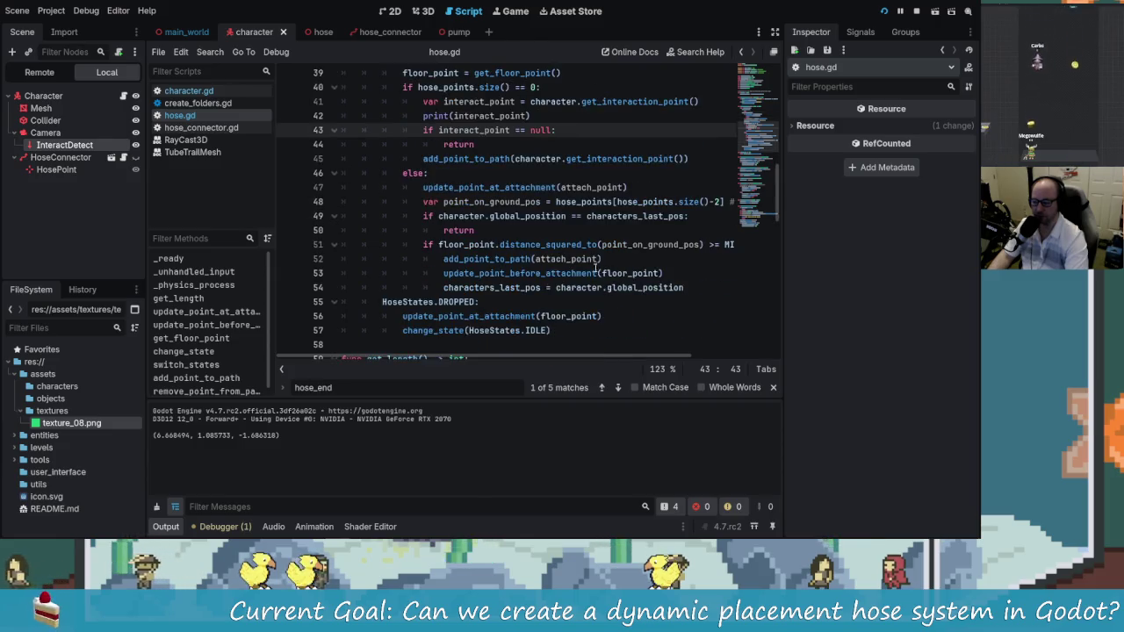
{"action": "scroll", "coordinate": [512, 294], "scroll_direction": "down", "scroll_amount": 4}
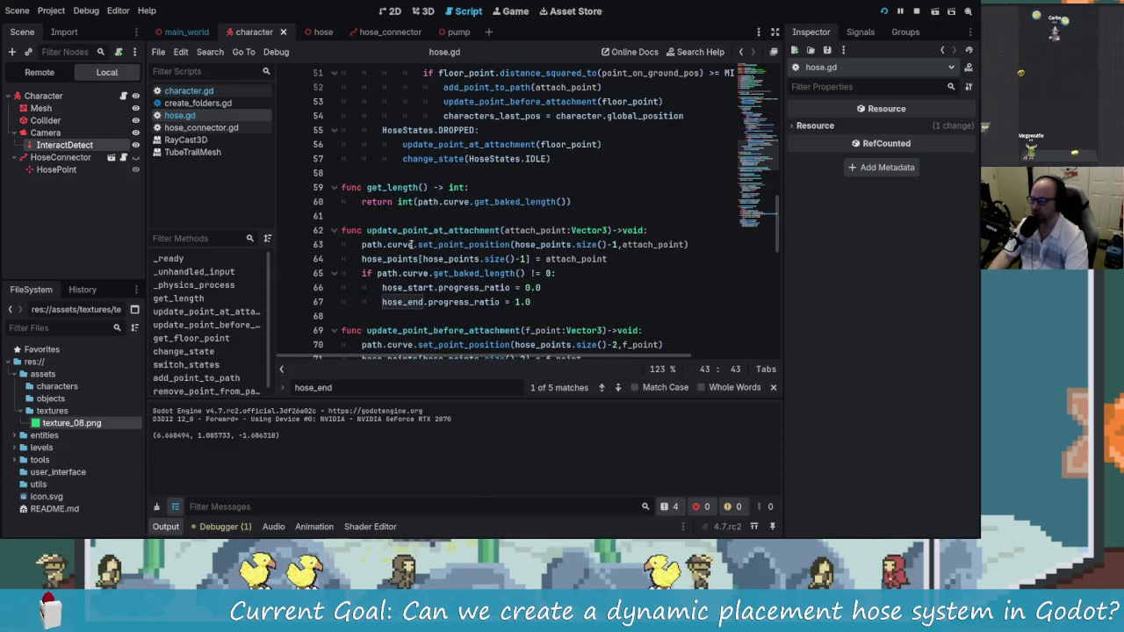
{"action": "scroll", "coordinate": [410, 211], "scroll_direction": "down", "scroll_amount": 2}
{"action": "left_click", "coordinate": [507, 245]}
{"action": "double_click", "coordinate": [507, 245]}
{"action": "left_click", "coordinate": [506, 244]}
{"action": "left_click", "coordinate": [644, 259]}
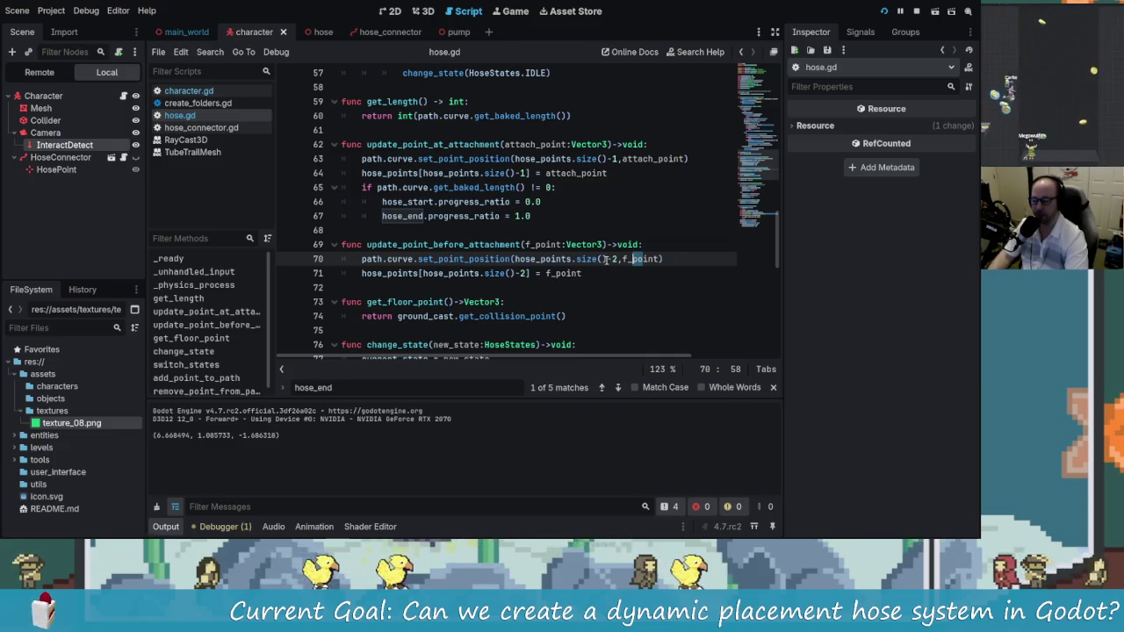
{"action": "left_click", "coordinate": [656, 244]}
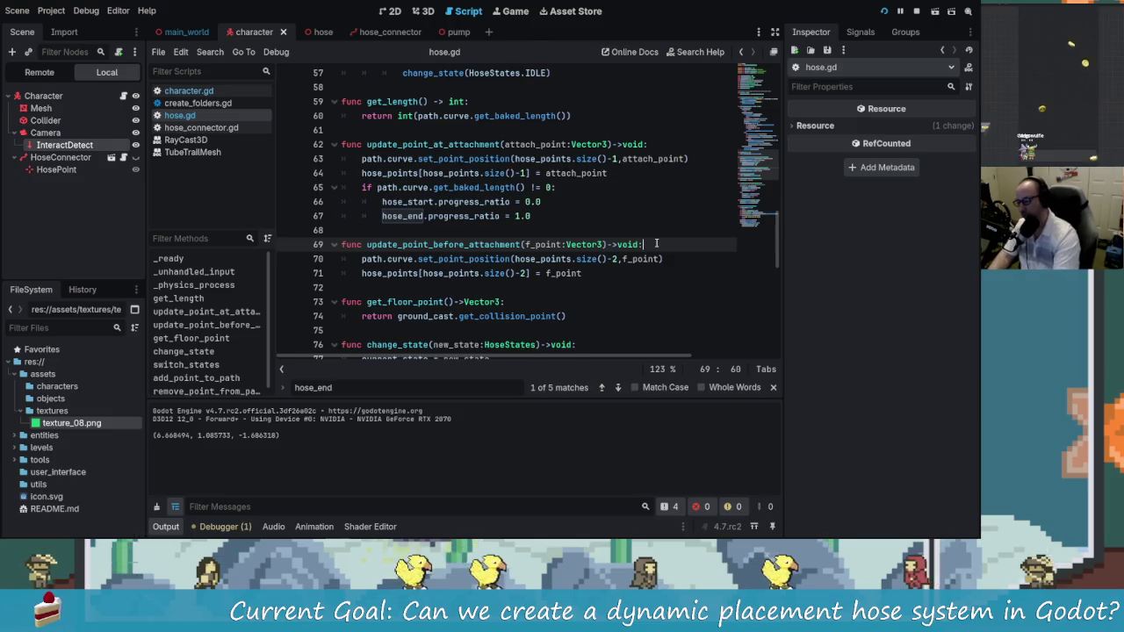
{"action": "key", "text": "Return"}
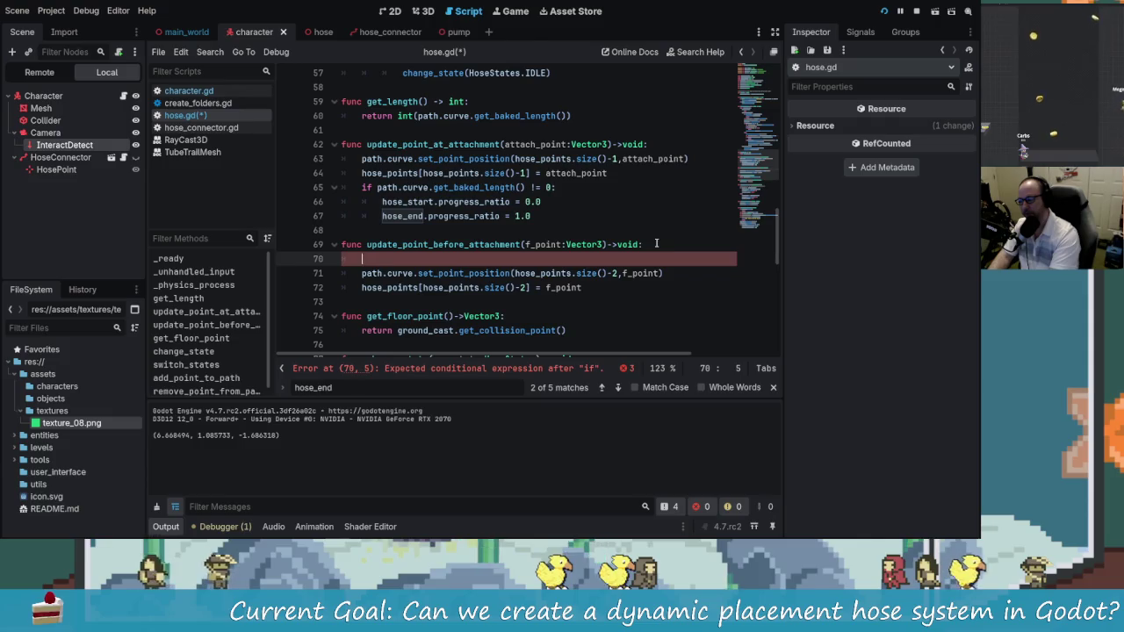
{"action": "key", "text": "BackSpace"}
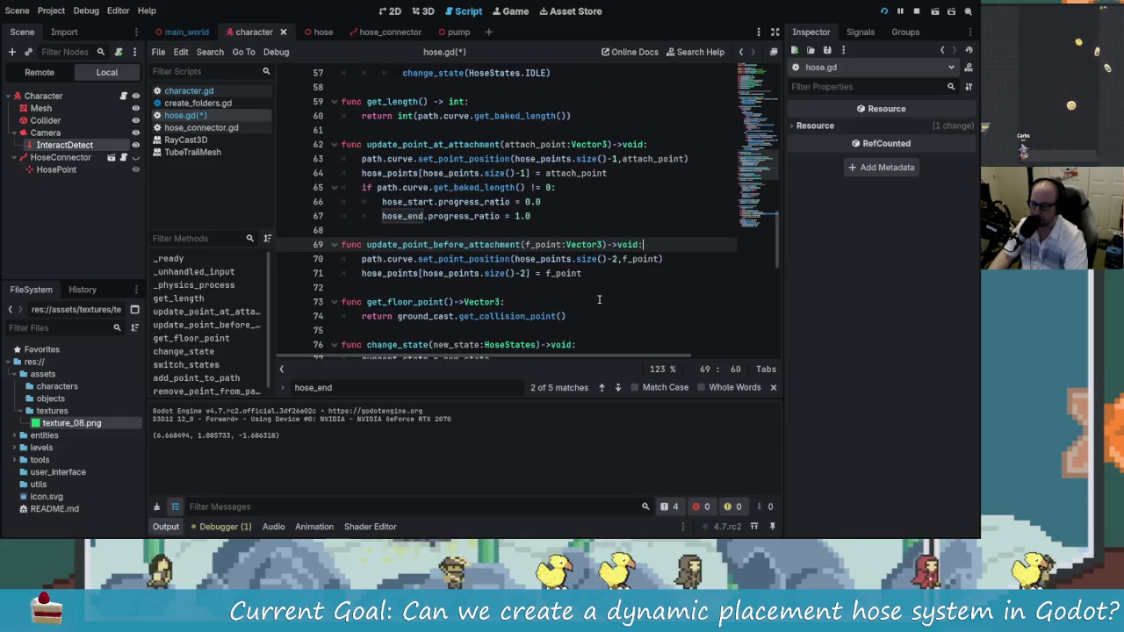
{"action": "key", "text": "Return"}
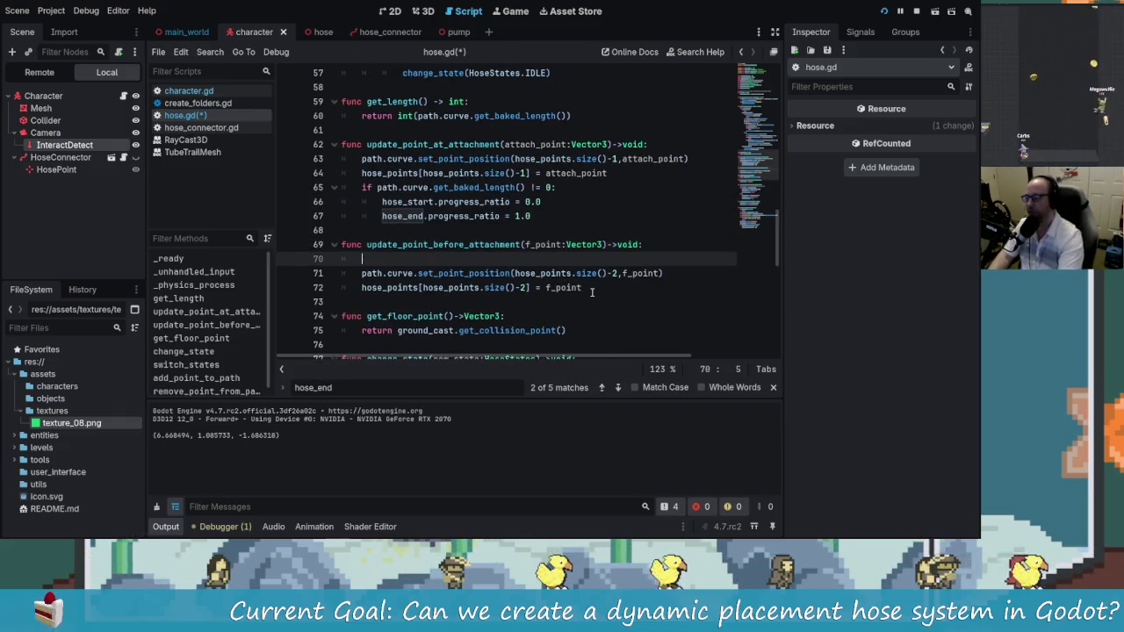
{"action": "type", "text": "if hou"}
Write the guard 'if hose_points.size()<1: return' and save hose.gd
{"action": "key", "text": "BackSpace"}
{"action": "type", "text": "se"}
{"action": "key", "text": "Down"}
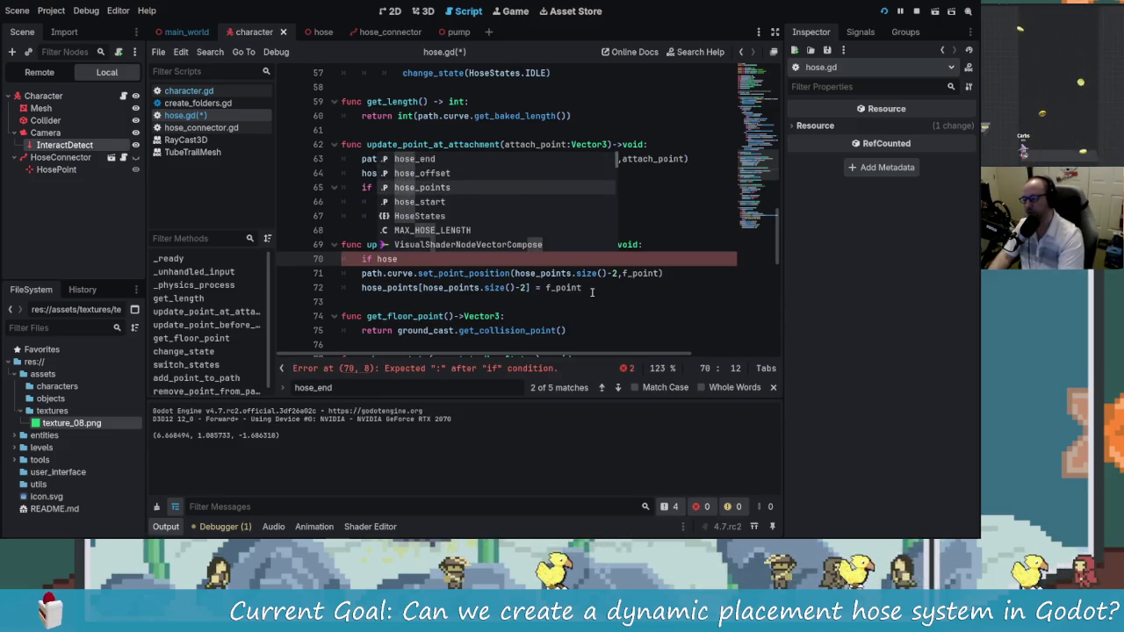
{"action": "key", "text": "Return"}
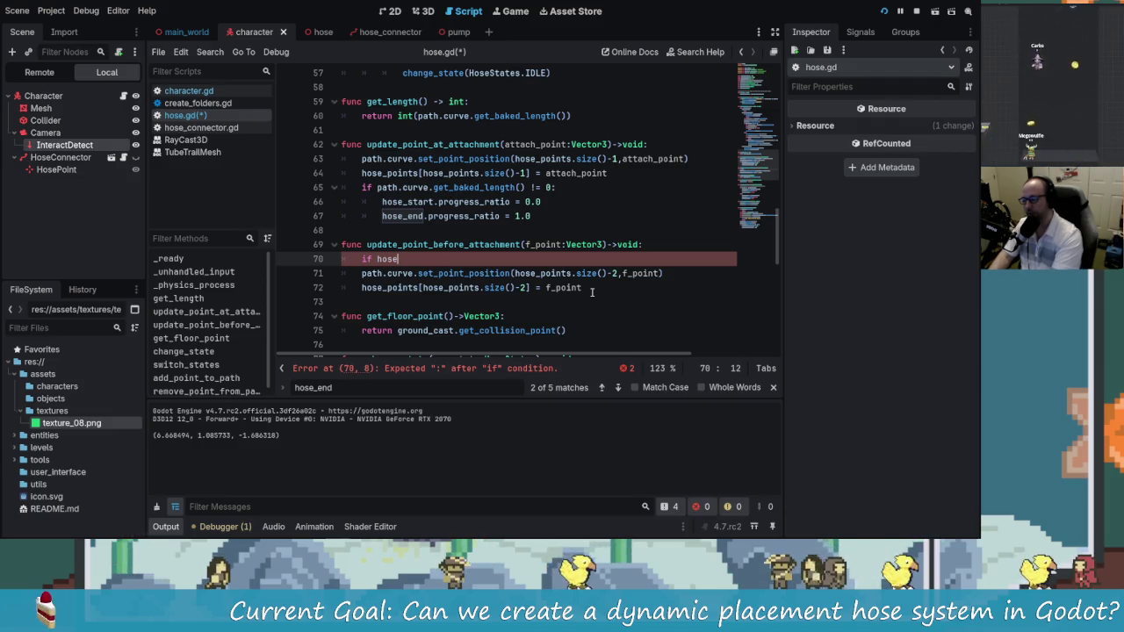
{"action": "type", "text": "_points./"}
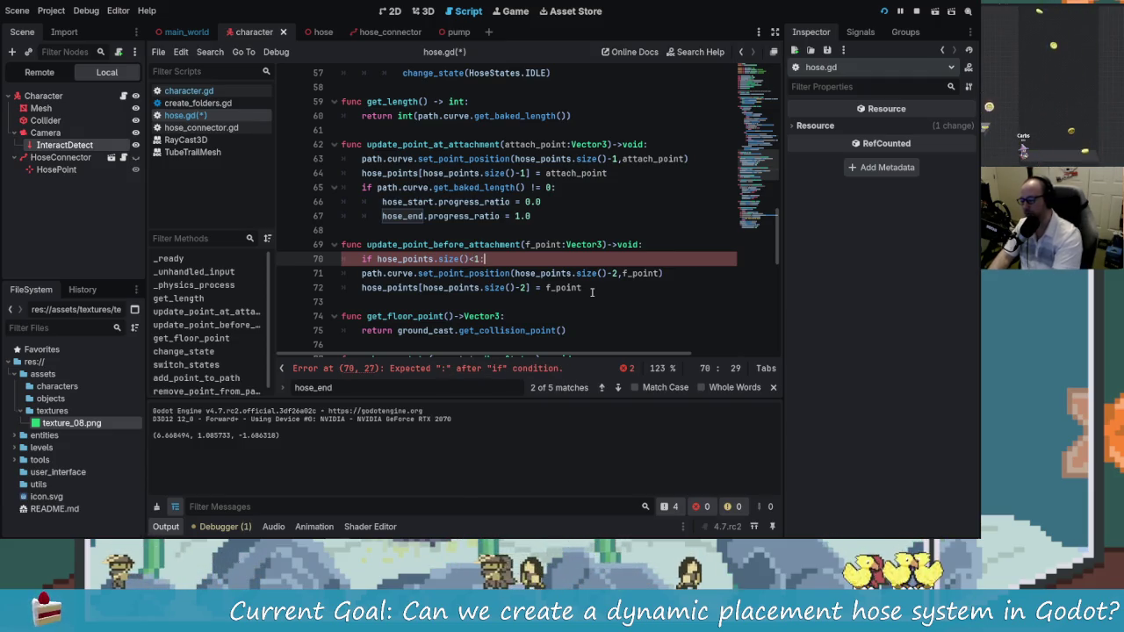
{"action": "key", "text": "Return"}
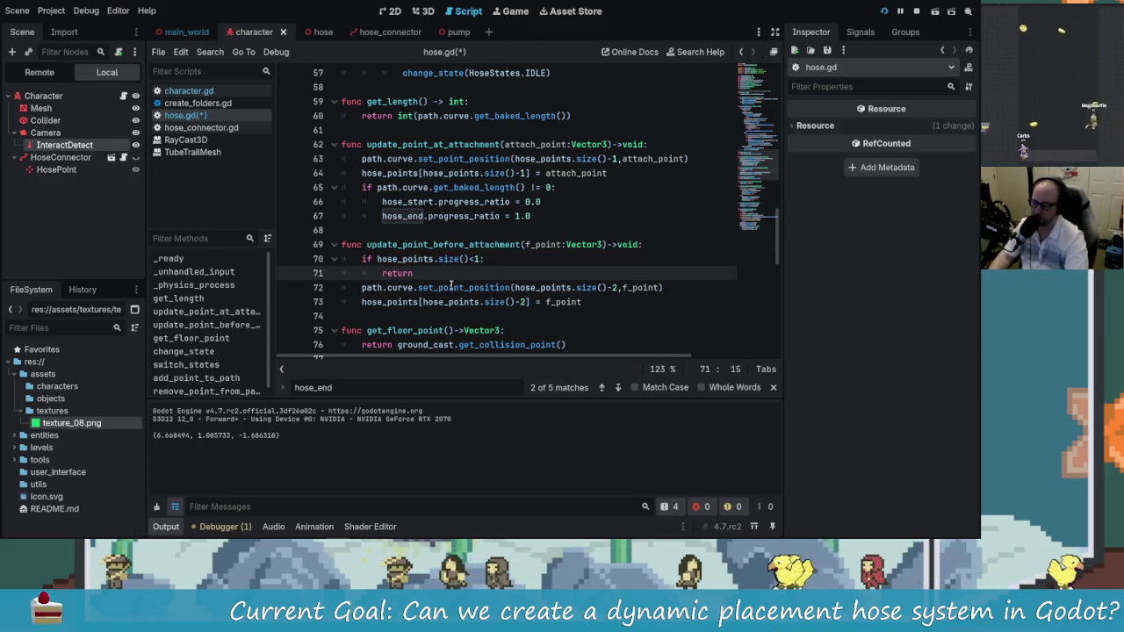
{"action": "scroll", "coordinate": [452, 287], "scroll_direction": "down", "scroll_amount": 1}
{"action": "scroll", "coordinate": [461, 227], "scroll_direction": "up", "scroll_amount": 1}
{"action": "left_click", "coordinate": [491, 245]}
{"action": "scroll", "coordinate": [479, 253], "scroll_direction": "down", "scroll_amount": 1}
{"action": "key", "text": "Home"}
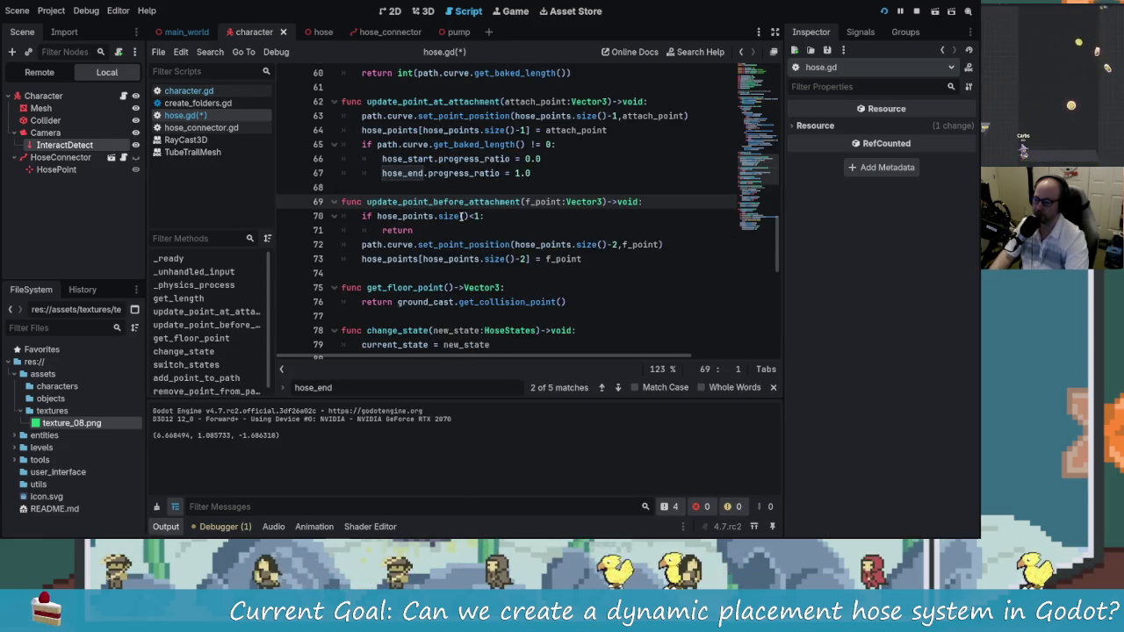
{"action": "scroll", "coordinate": [501, 252], "scroll_direction": "up", "scroll_amount": 1}
{"action": "scroll", "coordinate": [542, 295], "scroll_direction": "up", "scroll_amount": 5}
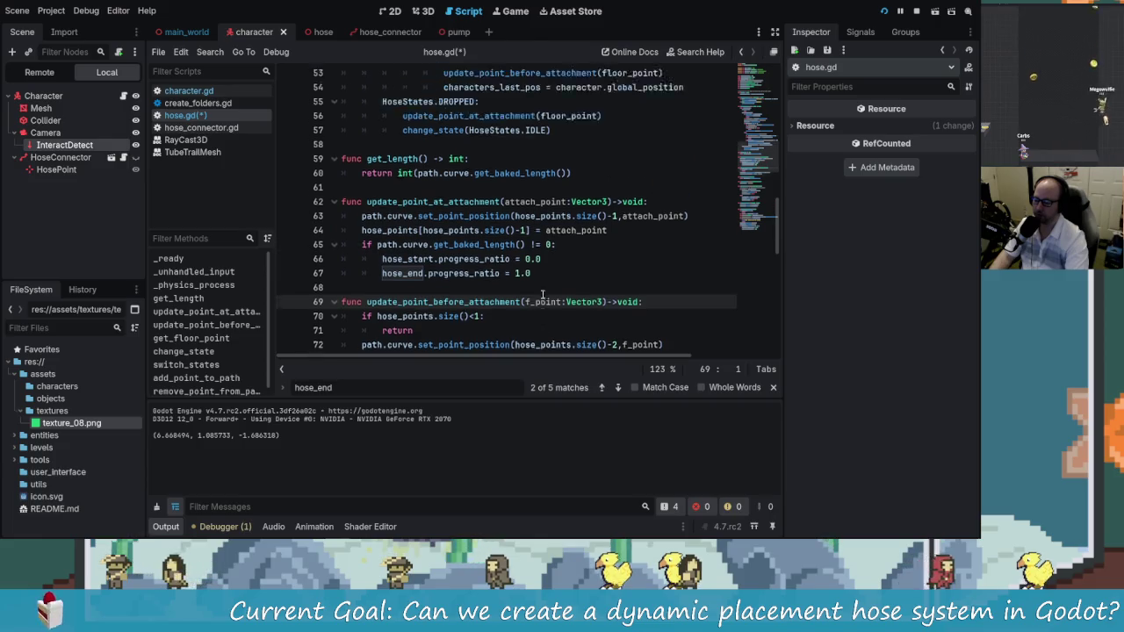
{"action": "key", "text": "ctrl+s"}
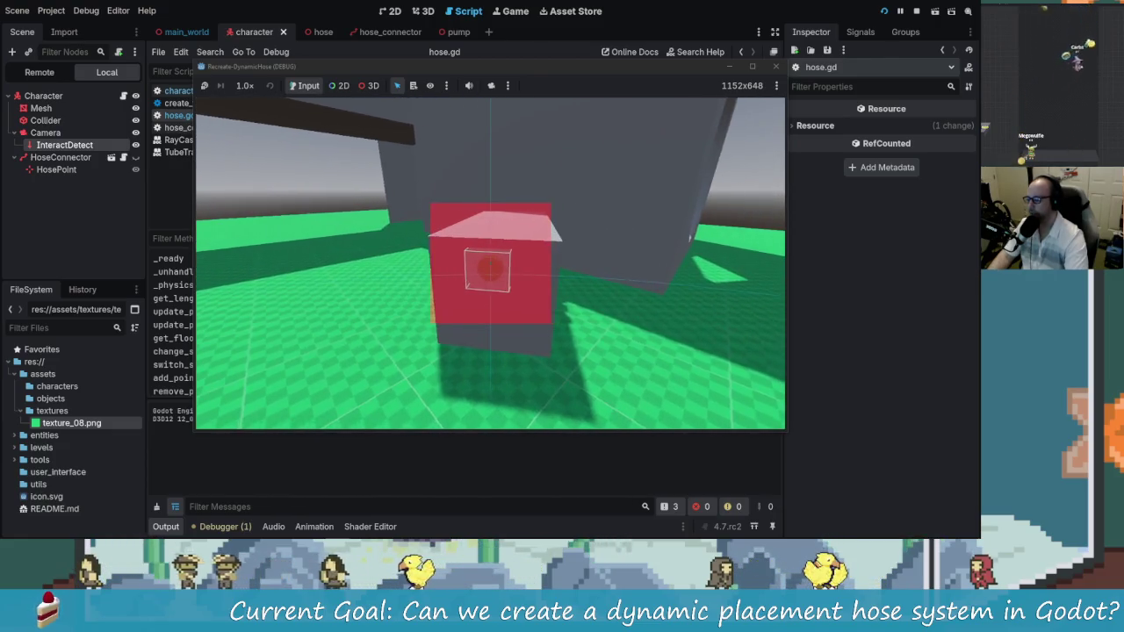
{"action": "left_click", "coordinate": [490, 263]}
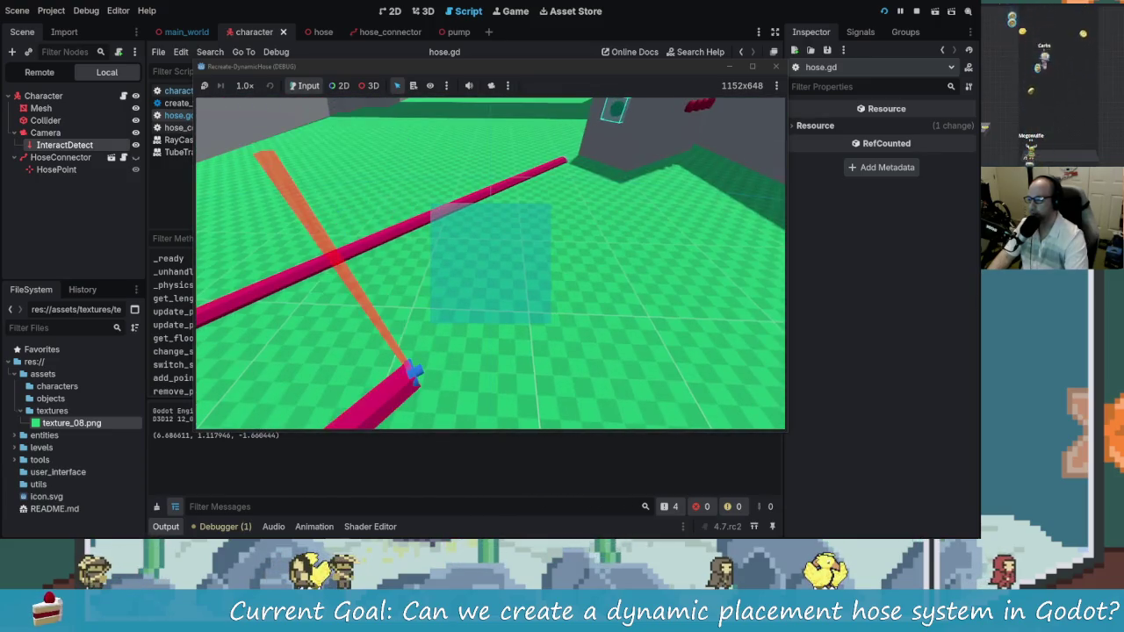
{"action": "key", "text": "alt+Tab"}
{"action": "scroll", "coordinate": [517, 273], "scroll_direction": "down", "scroll_amount": 2}
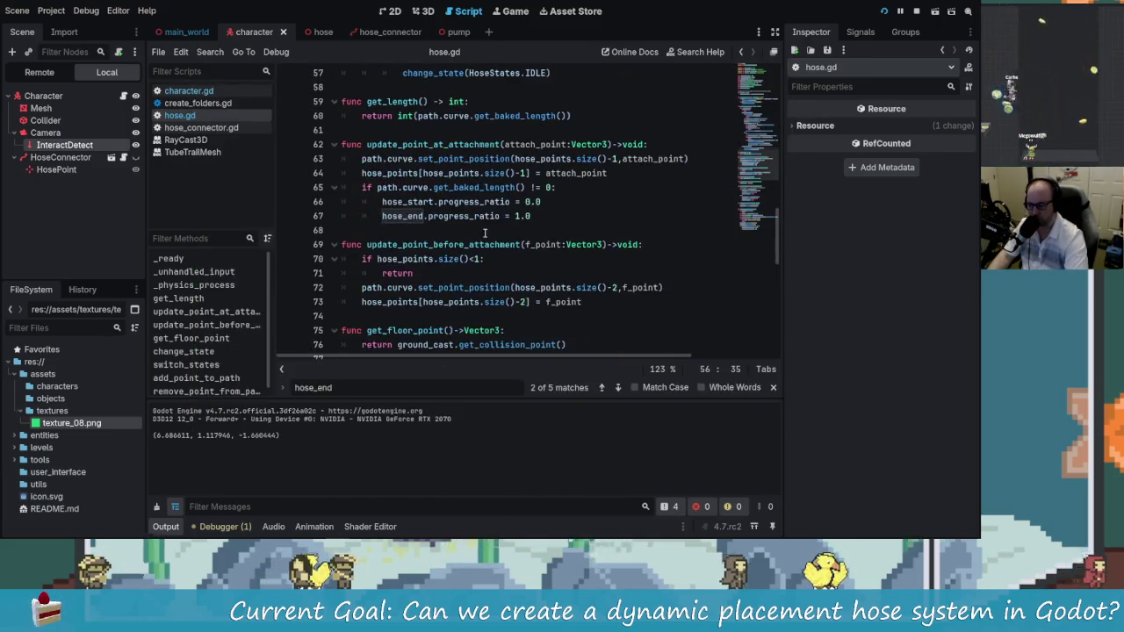
{"action": "scroll", "coordinate": [482, 237], "scroll_direction": "down", "scroll_amount": 1}
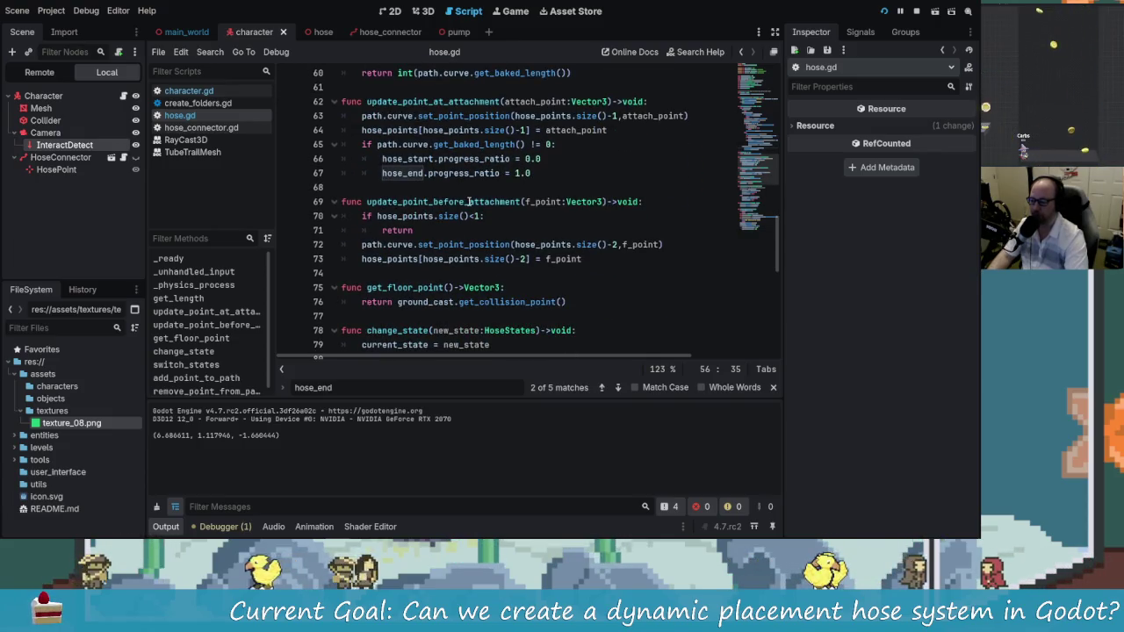
{"action": "left_click", "coordinate": [482, 216]}
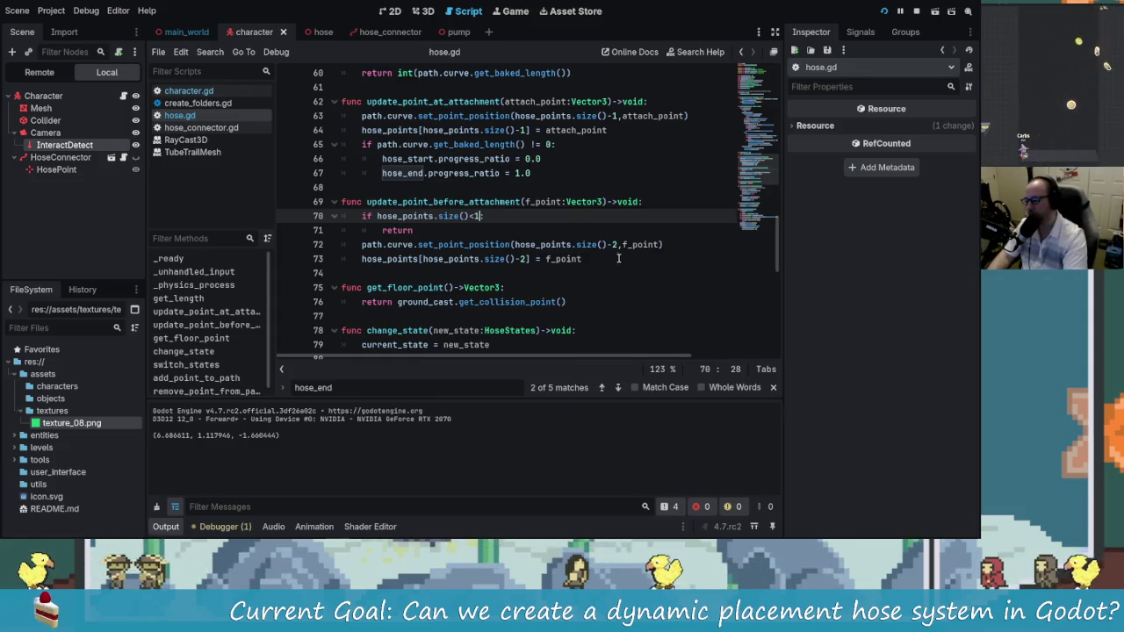
{"action": "left_click", "coordinate": [620, 244]}
Change the size guard to hose_points.size() below 2, save, and run the game
{"action": "left_click", "coordinate": [482, 215]}
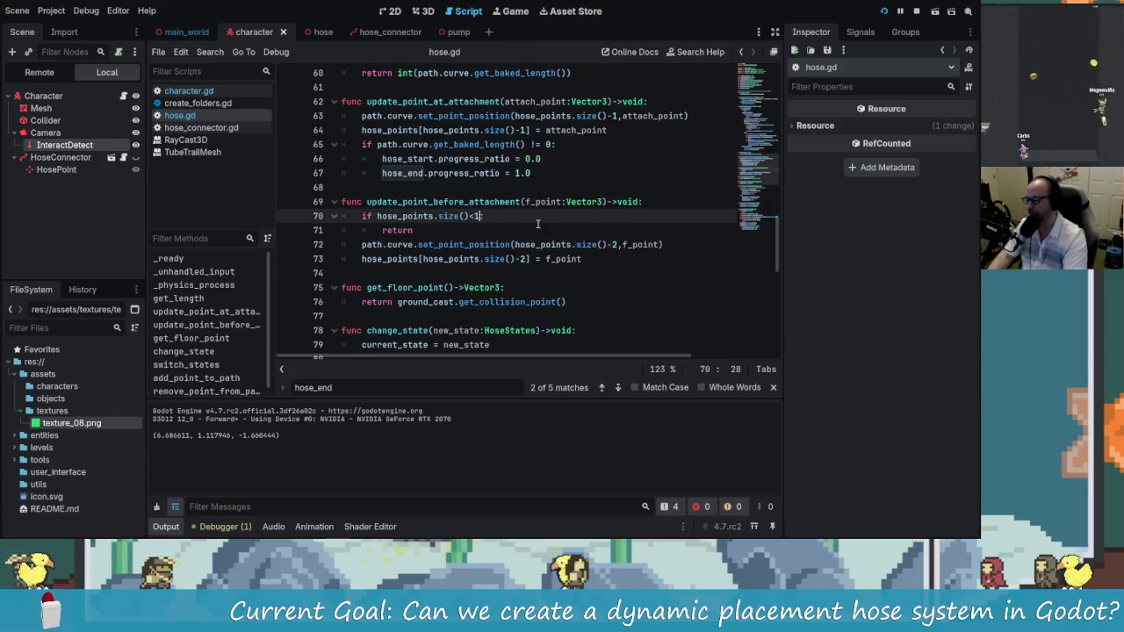
{"action": "type", "text": "3:"}
{"action": "key", "text": "ctrl+s"}
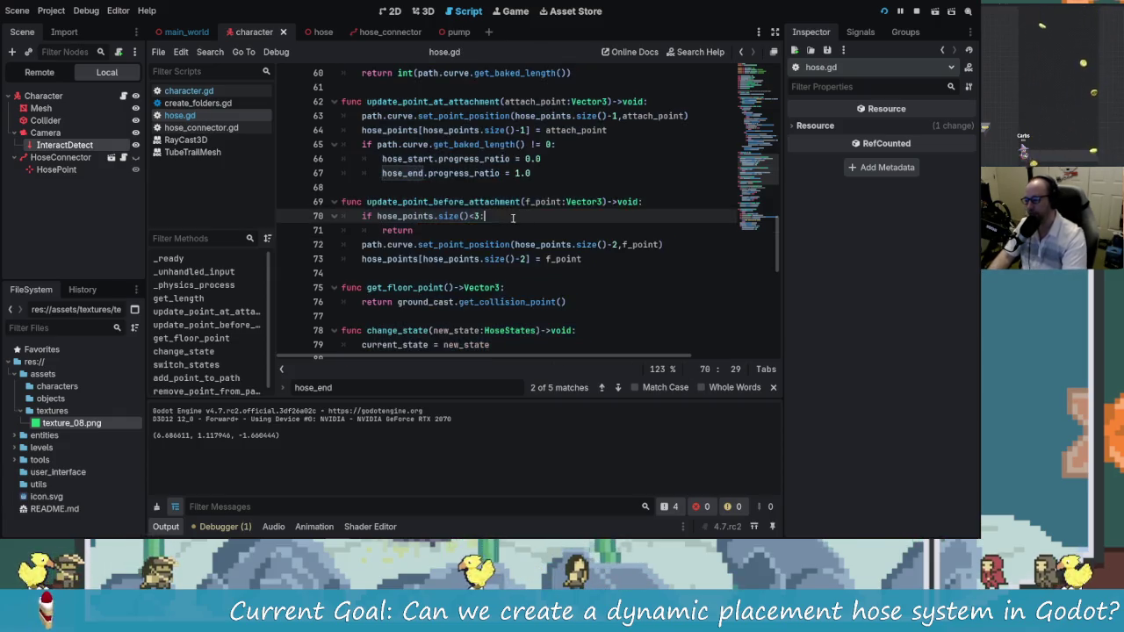
{"action": "type", "text": ":"}
{"action": "left_click", "coordinate": [886, 11]}
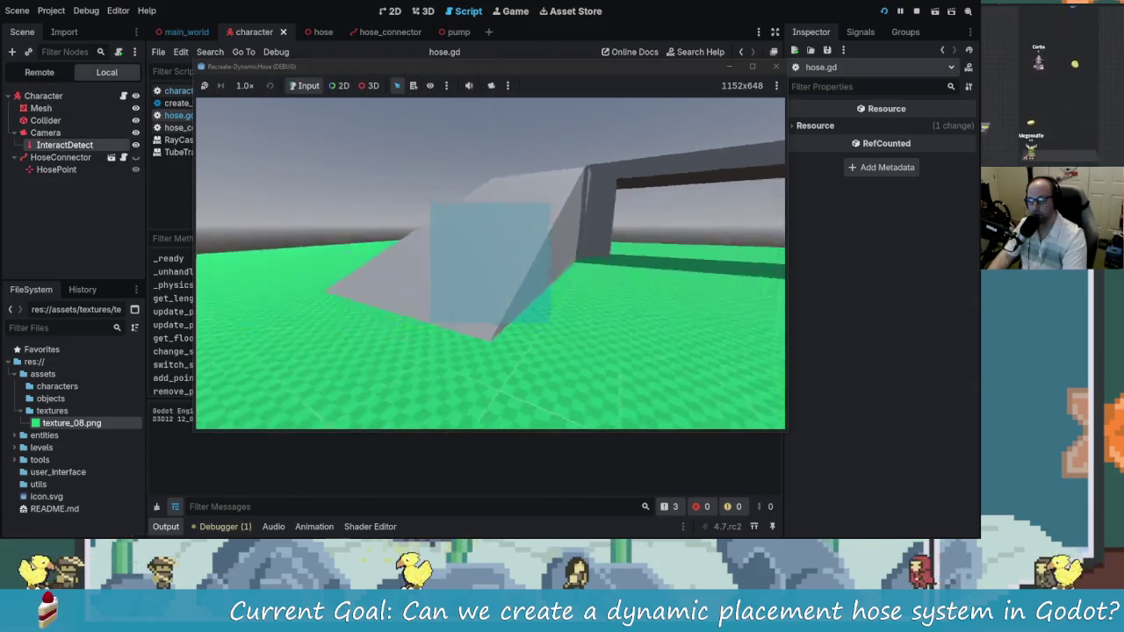
Attach the hose connector at the grey wall and walk around trailing the hose
{"action": "key", "text": "w"}
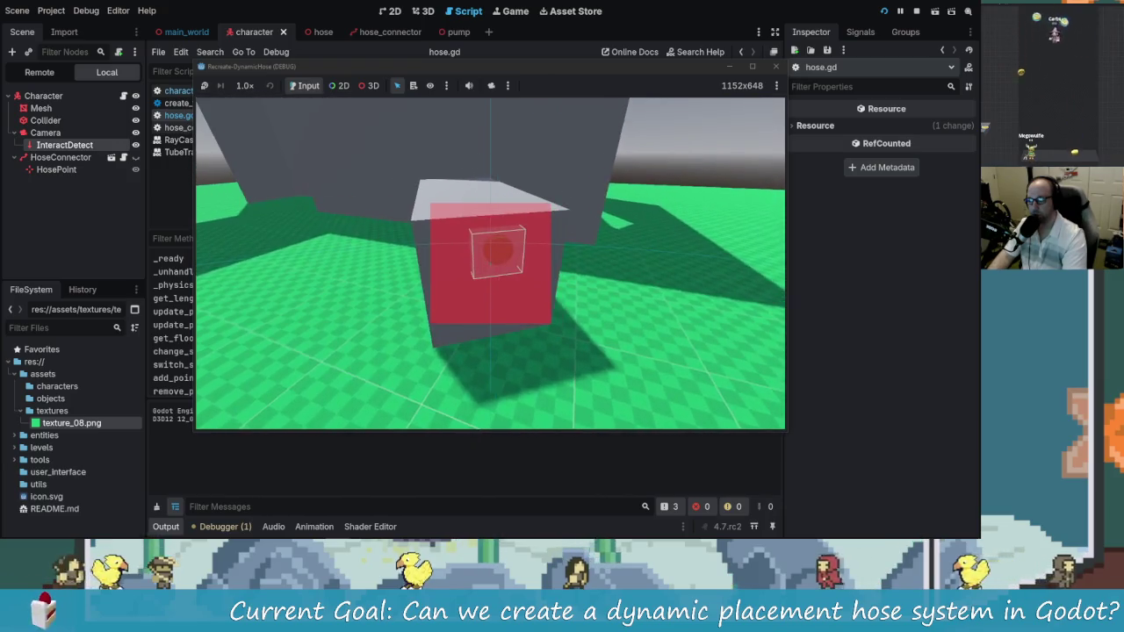
{"action": "key", "text": "e"}
{"action": "key", "text": "w"}
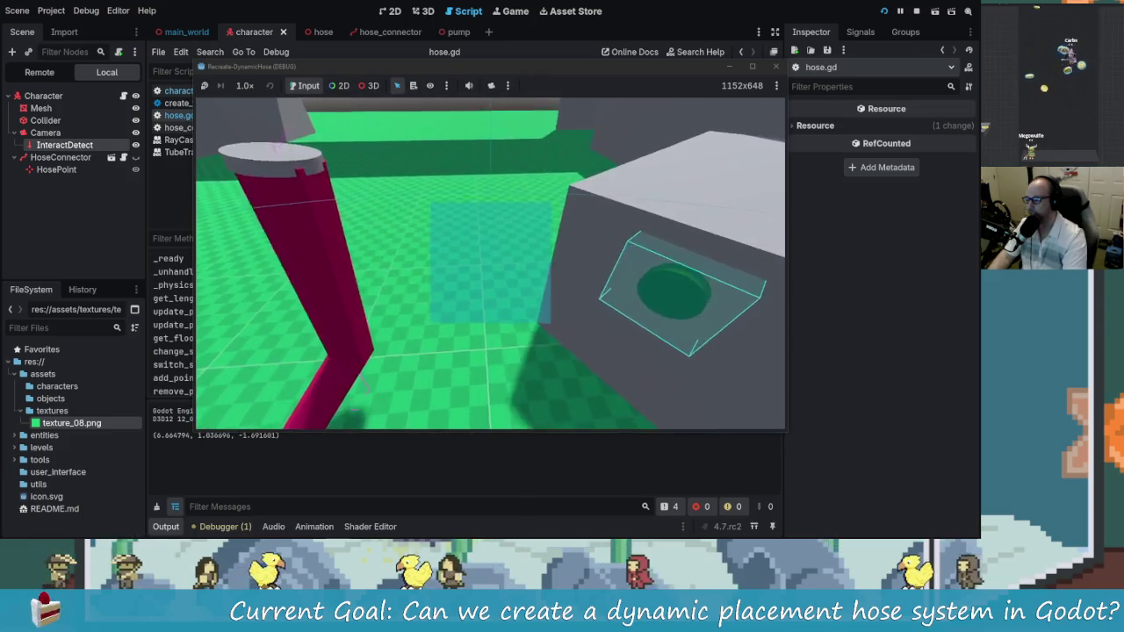
{"action": "key", "text": "s"}
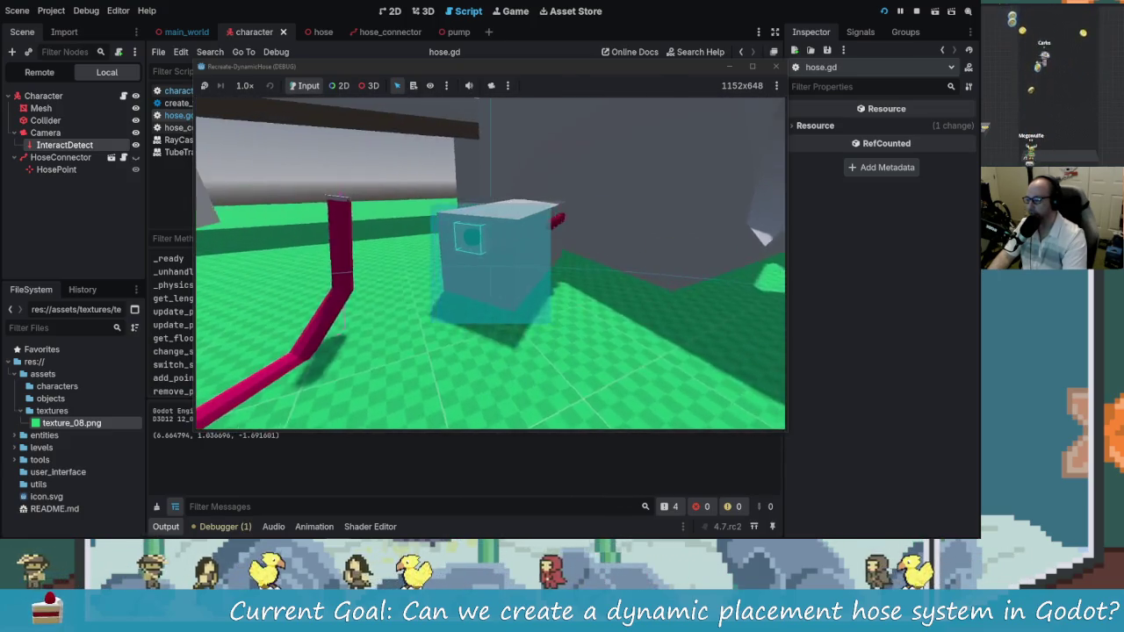
{"action": "key", "text": "a"}
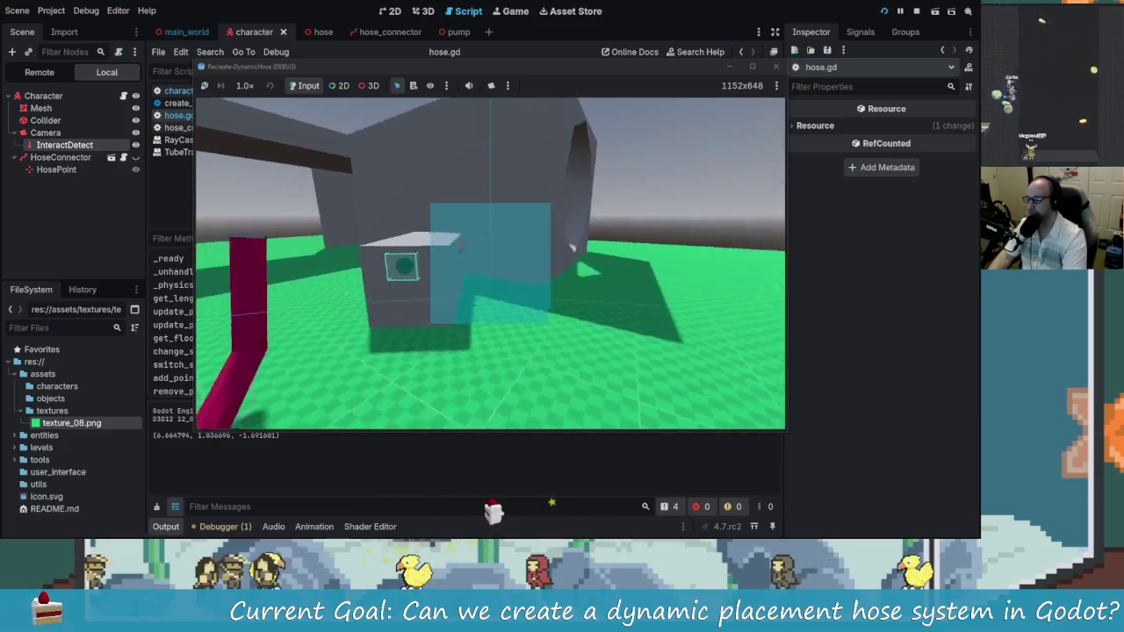
{"action": "key", "text": "w"}
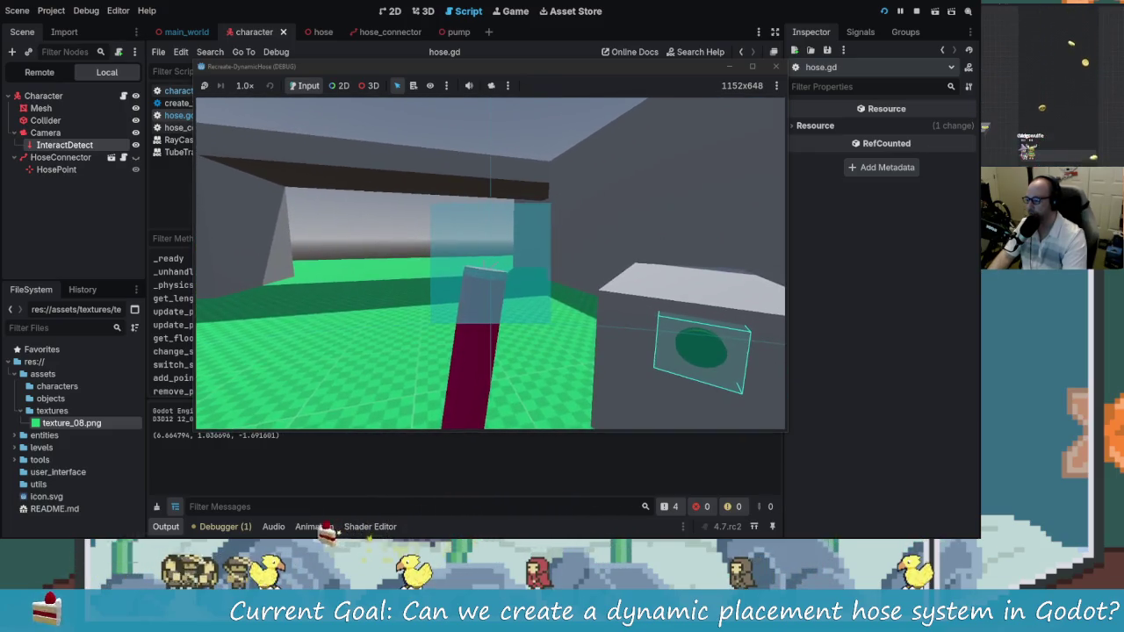
{"action": "key", "text": "s"}
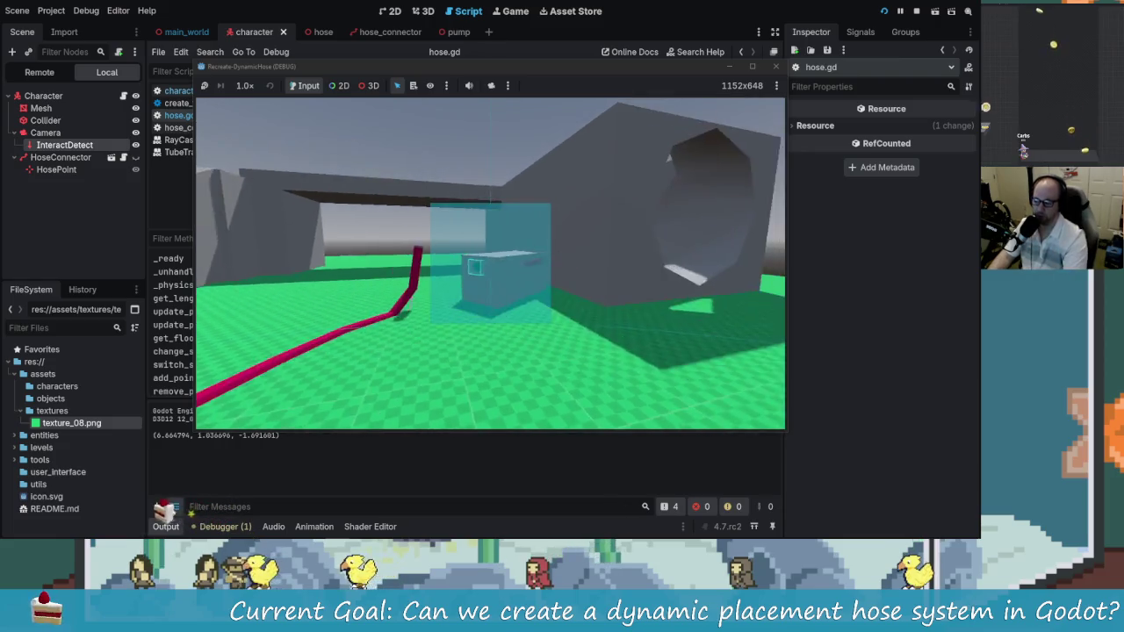
{"action": "key", "text": "w"}
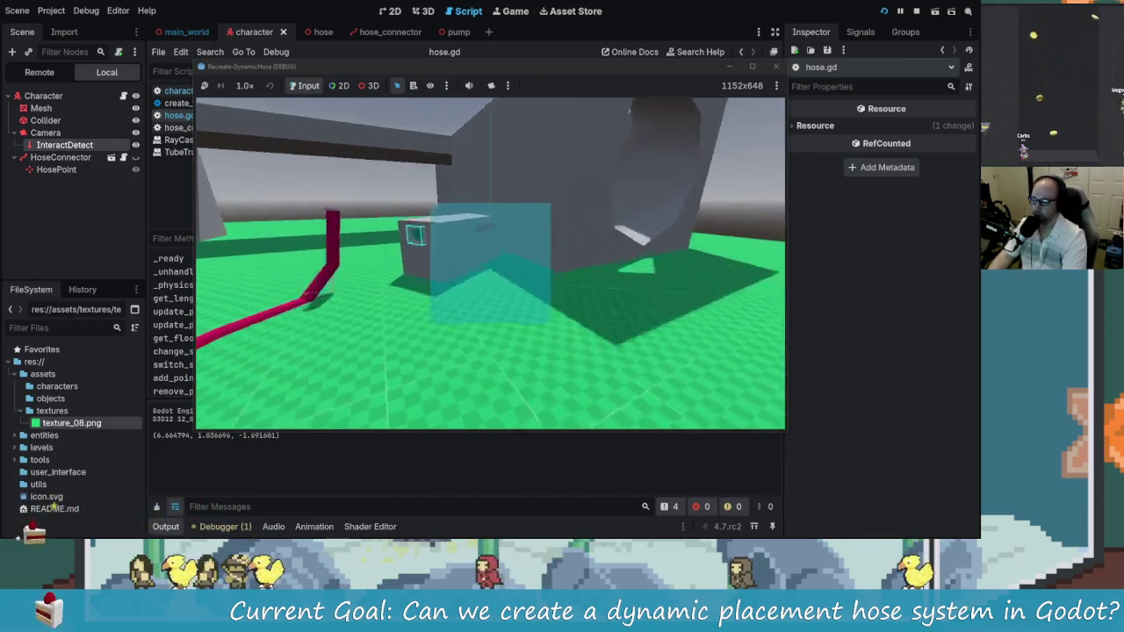
{"action": "key", "text": "alt+Tab"}
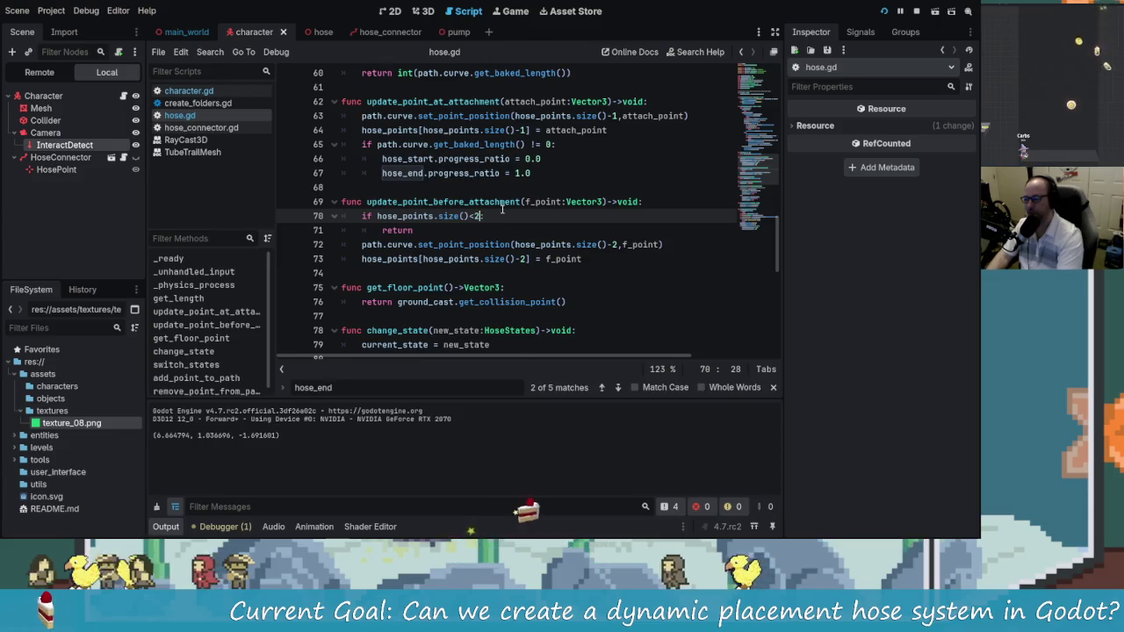
Rerun the game, pick up the hose nozzle at the box, and close the game
{"action": "key", "text": "F5"}
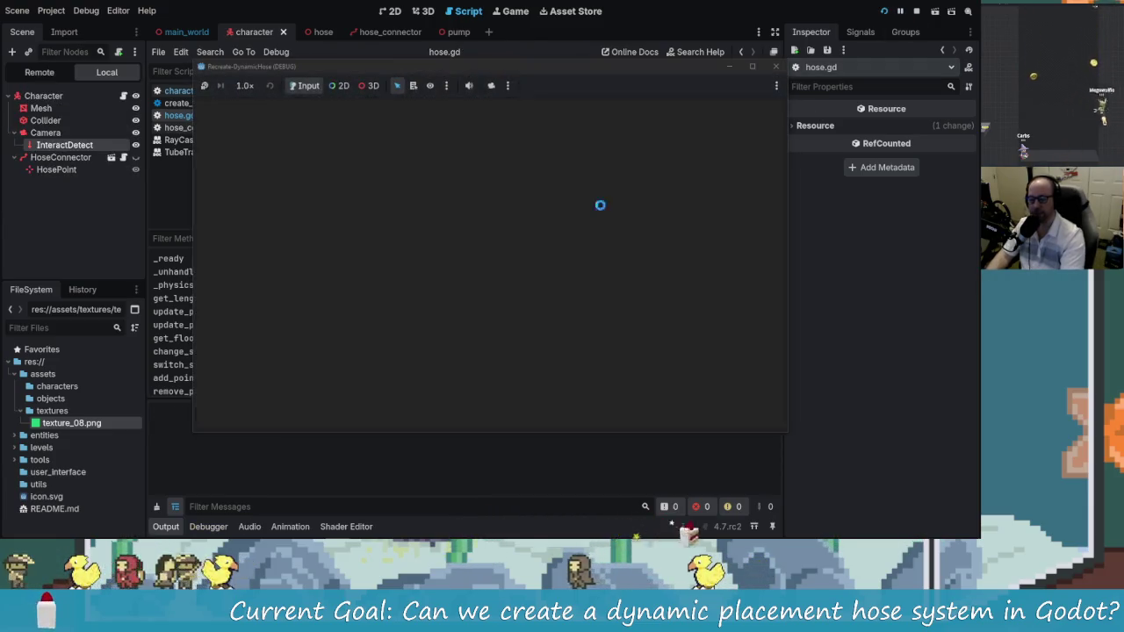
{"action": "key", "text": "w"}
{"action": "key", "text": "e"}
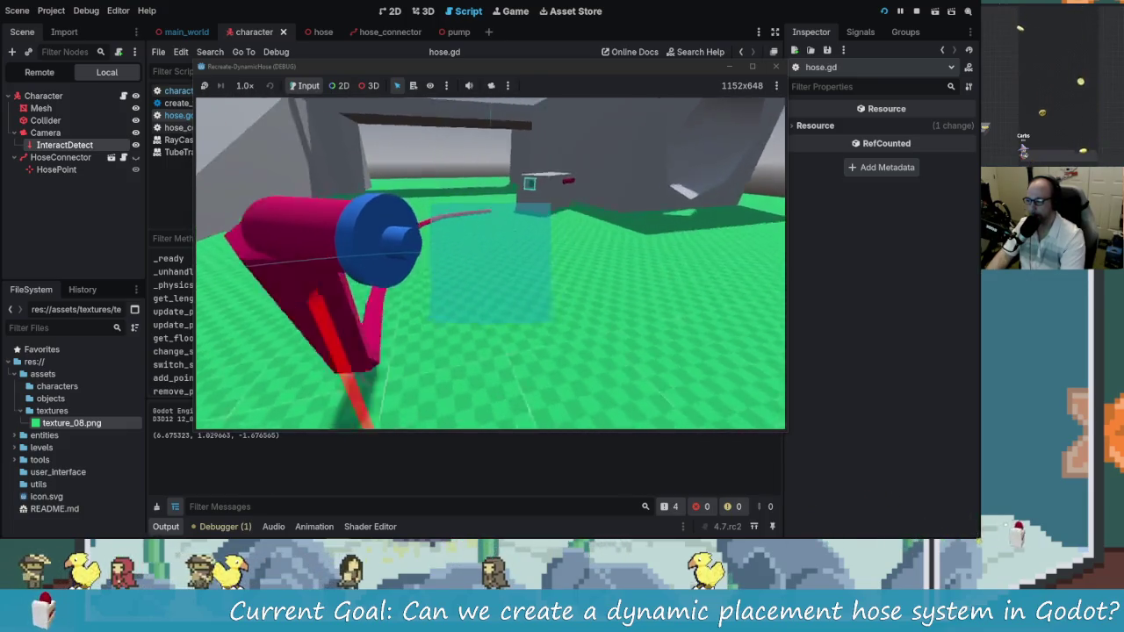
{"action": "key", "text": "F8"}
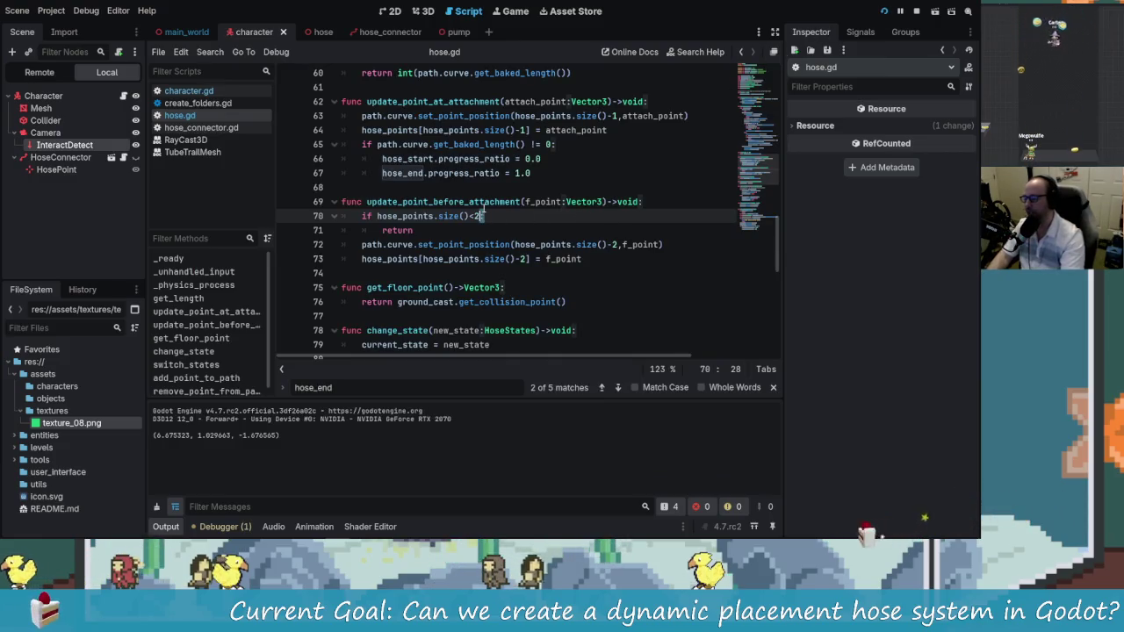
Review the hose_points.size()<3 condition on line 70 of hose.gd
{"action": "left_click", "coordinate": [640, 257]}
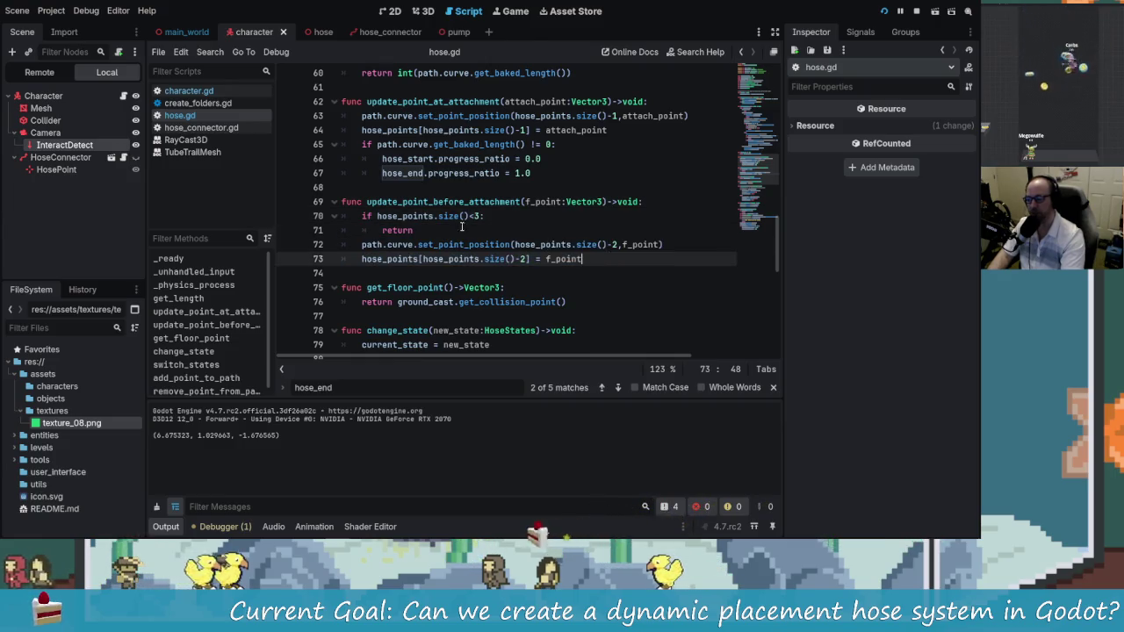
{"action": "mouse_move", "coordinate": [438, 216]}
{"action": "left_mouse_down"}
{"action": "mouse_move", "coordinate": [486, 215]}
{"action": "mouse_move", "coordinate": [343, 202]}
{"action": "left_mouse_up"}
{"action": "left_click", "coordinate": [404, 216]}
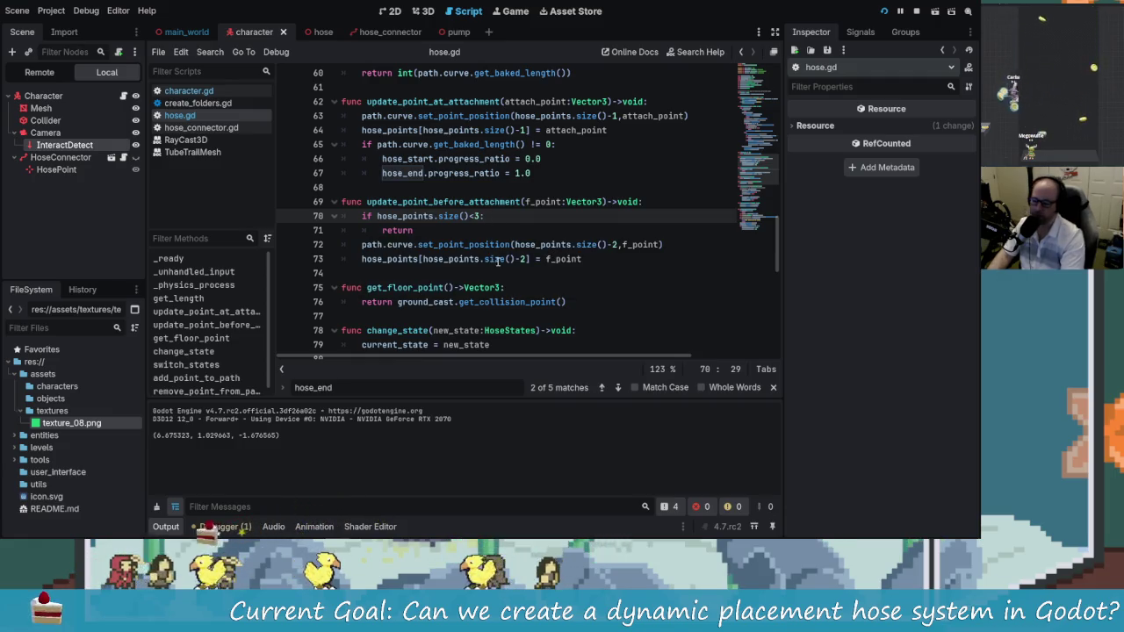
{"action": "scroll", "coordinate": [496, 261], "scroll_direction": "up", "scroll_amount": 2}
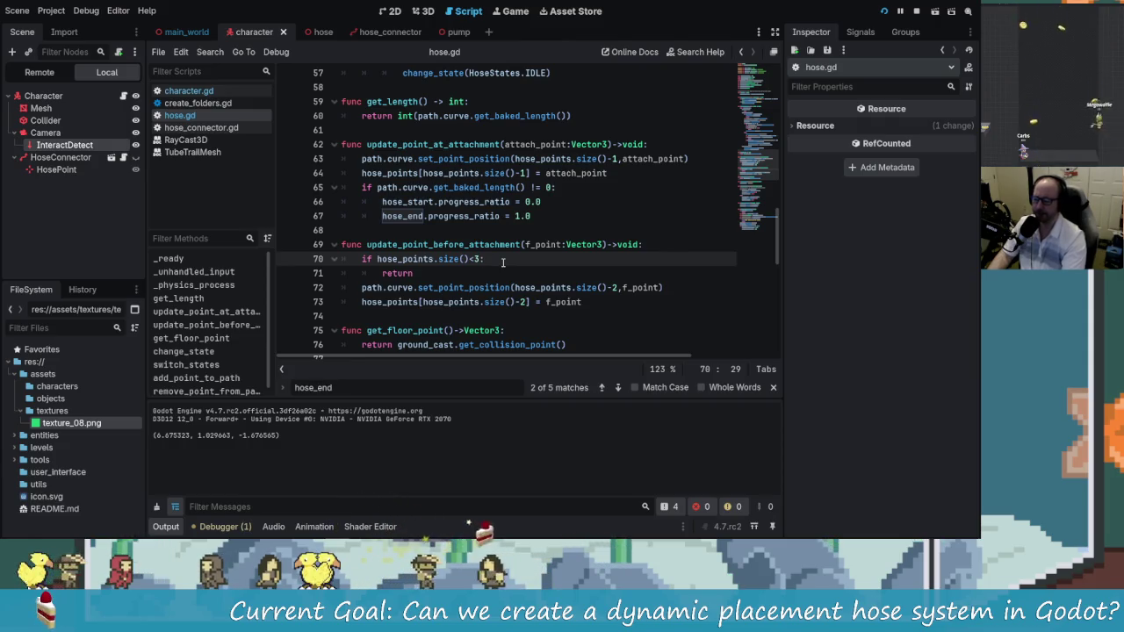
Review the add_point_to_path and update_point_at_attachment calls in hose.gd's DEPLOYING branch
{"action": "left_click", "coordinate": [425, 148]}
{"action": "scroll", "coordinate": [425, 149], "scroll_direction": "up", "scroll_amount": 5}
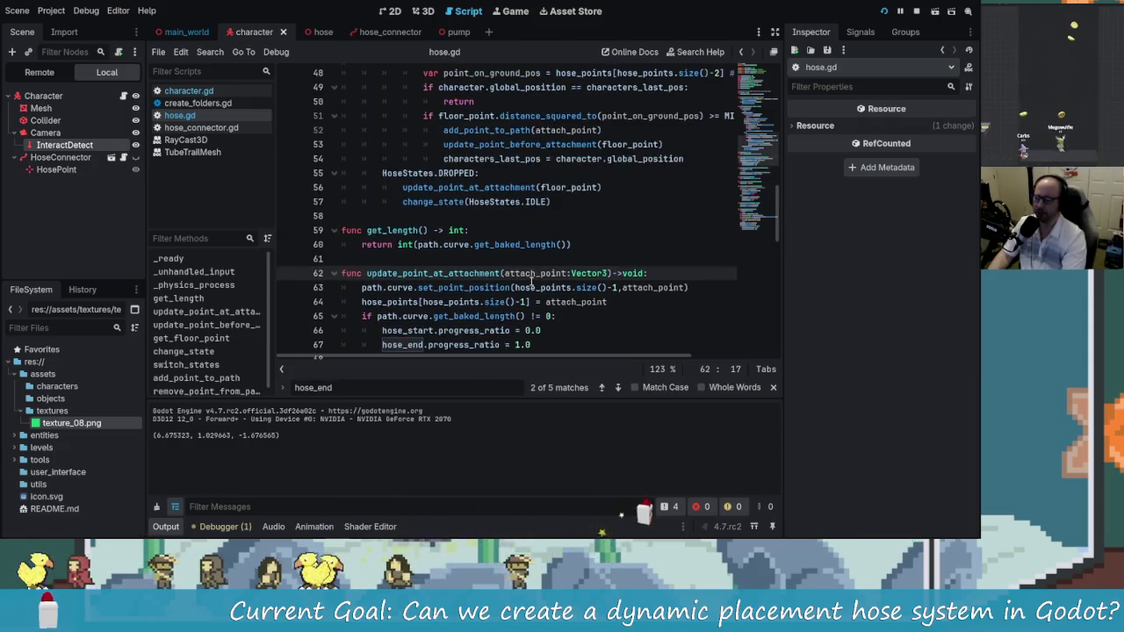
{"action": "scroll", "coordinate": [480, 151], "scroll_direction": "up", "scroll_amount": 1}
{"action": "left_click", "coordinate": [475, 159]}
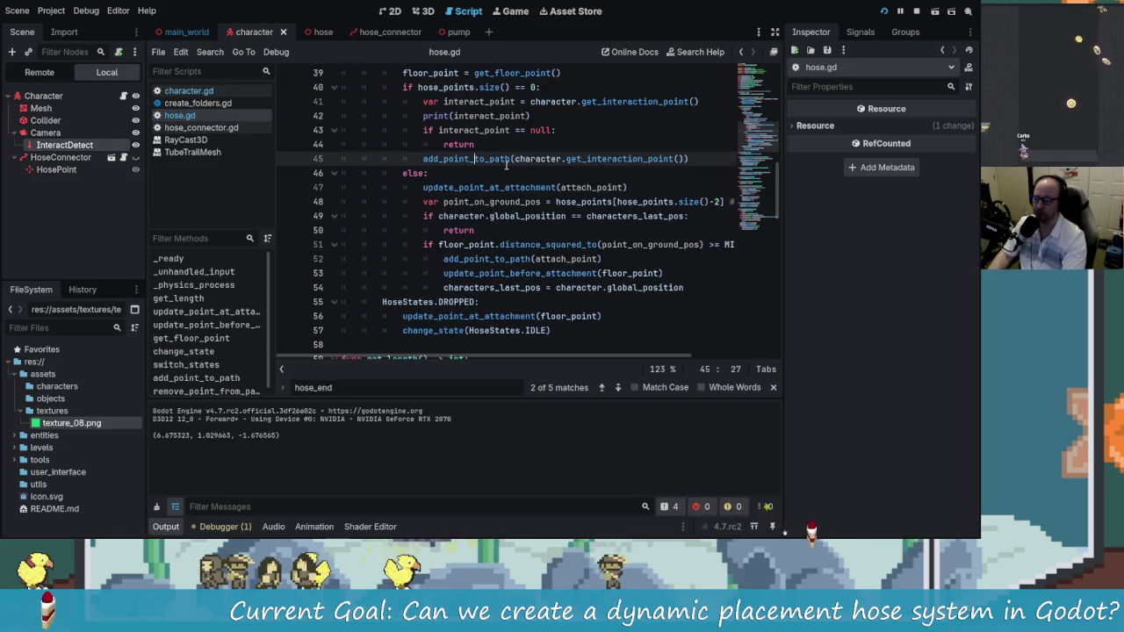
{"action": "scroll", "coordinate": [470, 185], "scroll_direction": "up", "scroll_amount": 1}
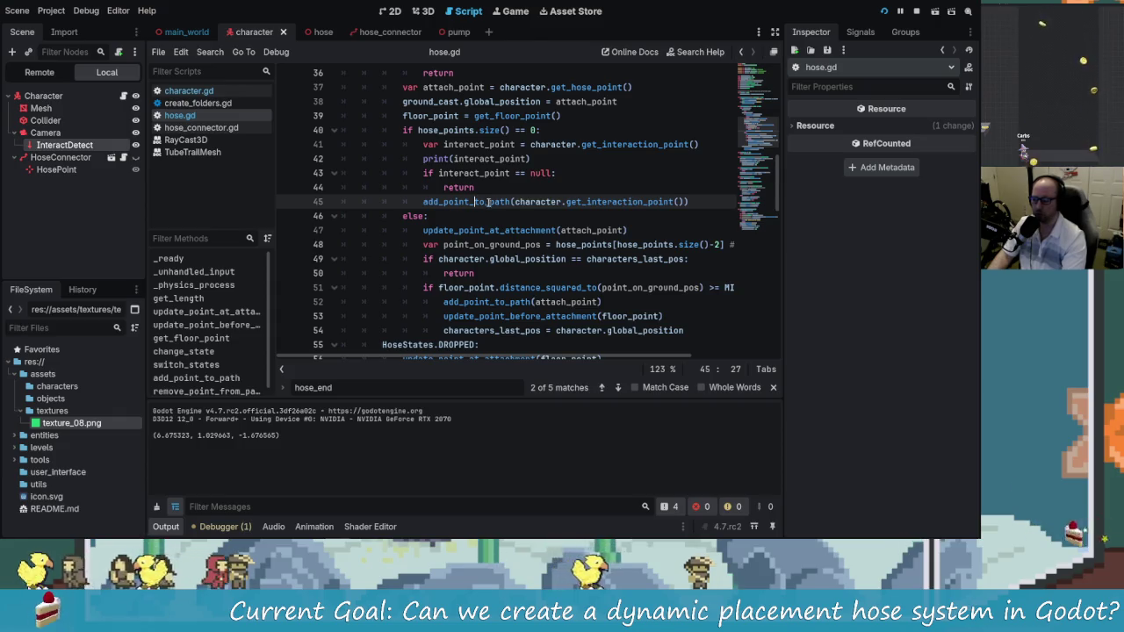
{"action": "scroll", "coordinate": [488, 203], "scroll_direction": "down", "scroll_amount": 1}
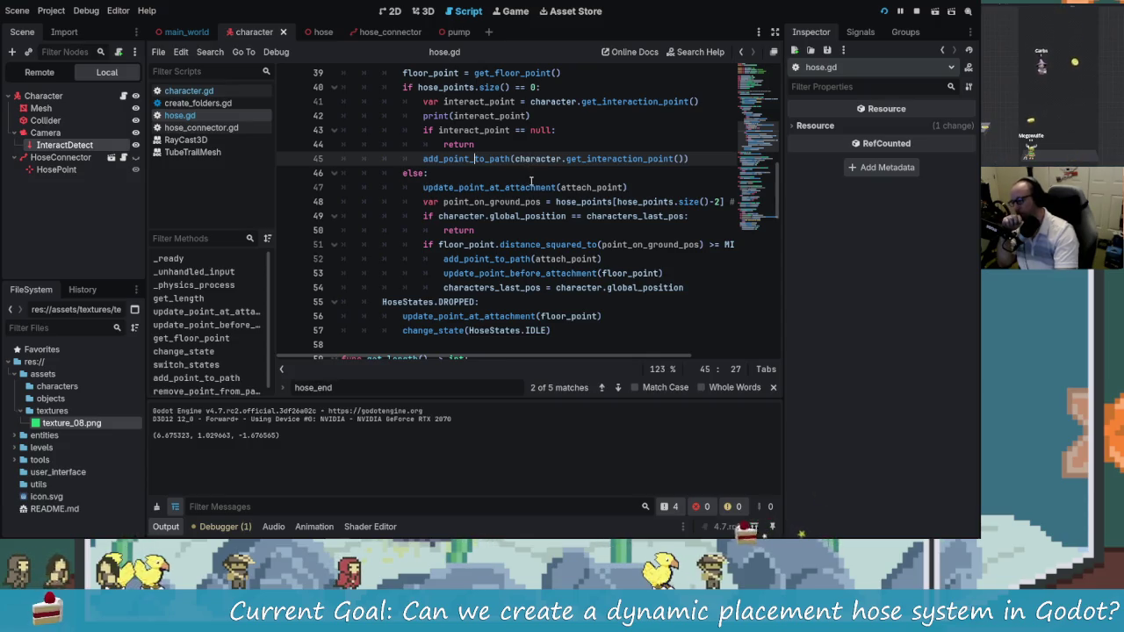
{"action": "left_click", "coordinate": [531, 186]}
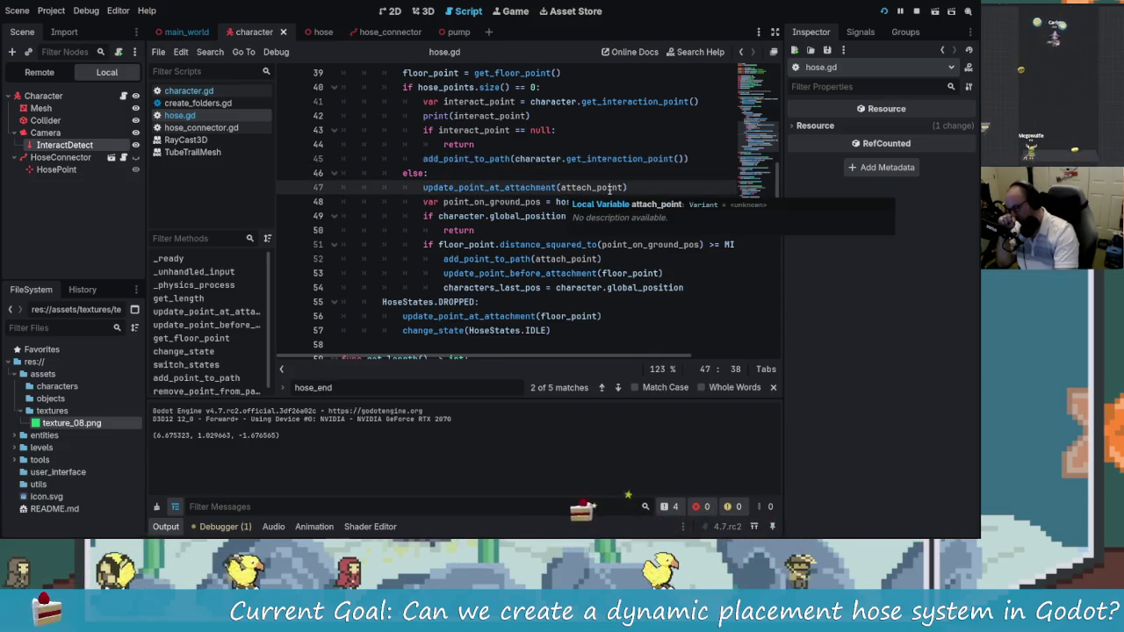
{"action": "left_click", "coordinate": [610, 188]}
Switch to the character scene's 3D view and orbit around the capsule
{"action": "scroll", "coordinate": [554, 201], "scroll_direction": "up", "scroll_amount": 1}
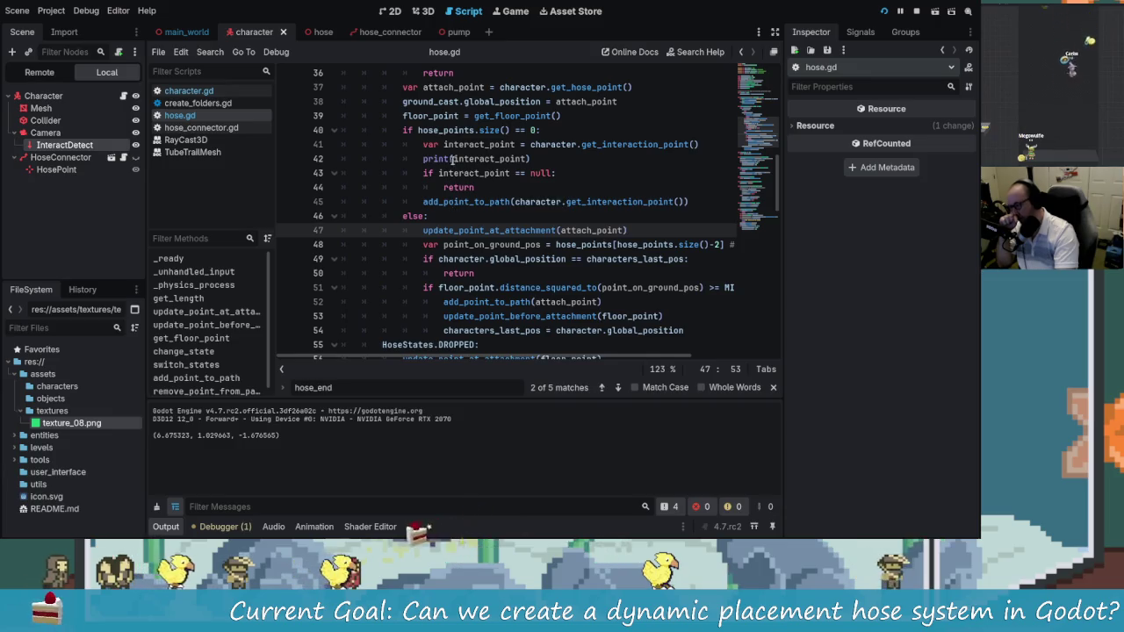
{"action": "left_click", "coordinate": [620, 201]}
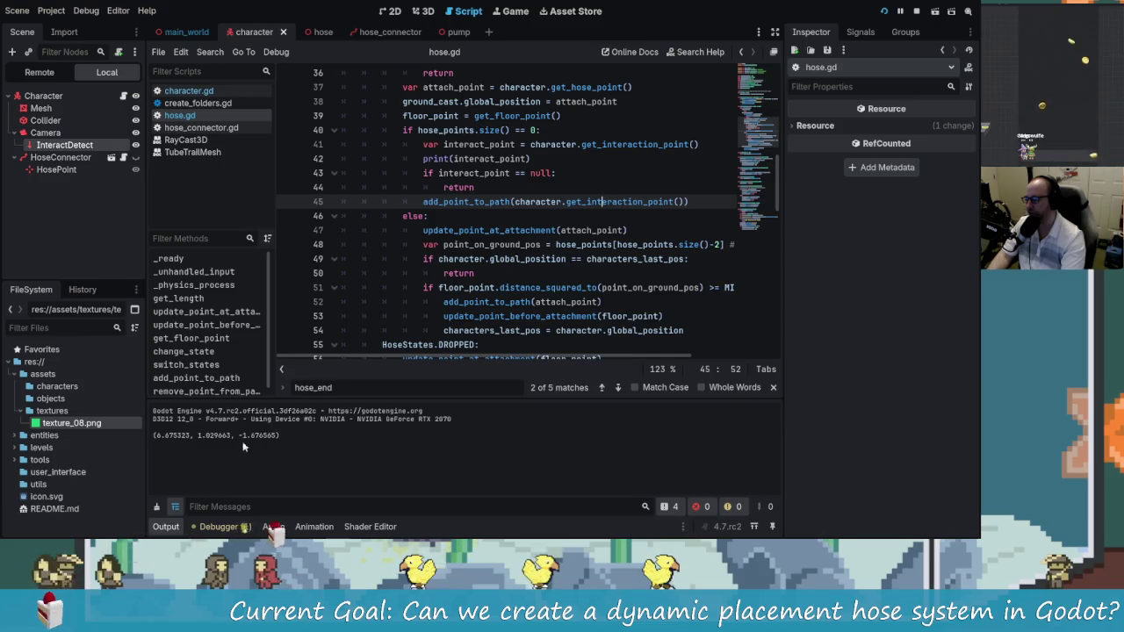
{"action": "left_click", "coordinate": [420, 10]}
{"action": "mouse_move", "coordinate": [336, 269]}
{"action": "left_mouse_down"}
{"action": "mouse_move", "coordinate": [627, 236]}
{"action": "mouse_move", "coordinate": [454, 253]}
{"action": "mouse_move", "coordinate": [363, 306]}
{"action": "mouse_move", "coordinate": [395, 290]}
{"action": "mouse_move", "coordinate": [378, 281]}
{"action": "left_mouse_up"}
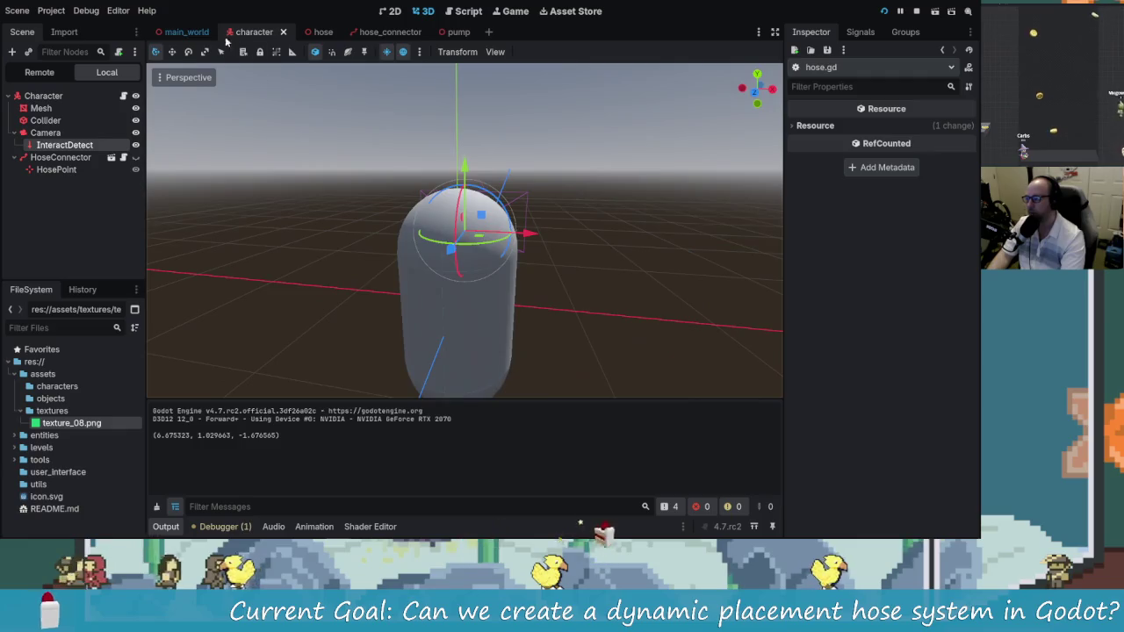
Switch to the main_world scene, close the running game, and return to the editor
{"action": "left_click", "coordinate": [187, 31]}
{"action": "mouse_move", "coordinate": [349, 216]}
{"action": "left_mouse_down"}
{"action": "mouse_move", "coordinate": [374, 283]}
{"action": "mouse_move", "coordinate": [376, 274]}
{"action": "mouse_move", "coordinate": [406, 315]}
{"action": "mouse_move", "coordinate": [248, 331]}
{"action": "mouse_move", "coordinate": [340, 288]}
{"action": "left_mouse_up"}
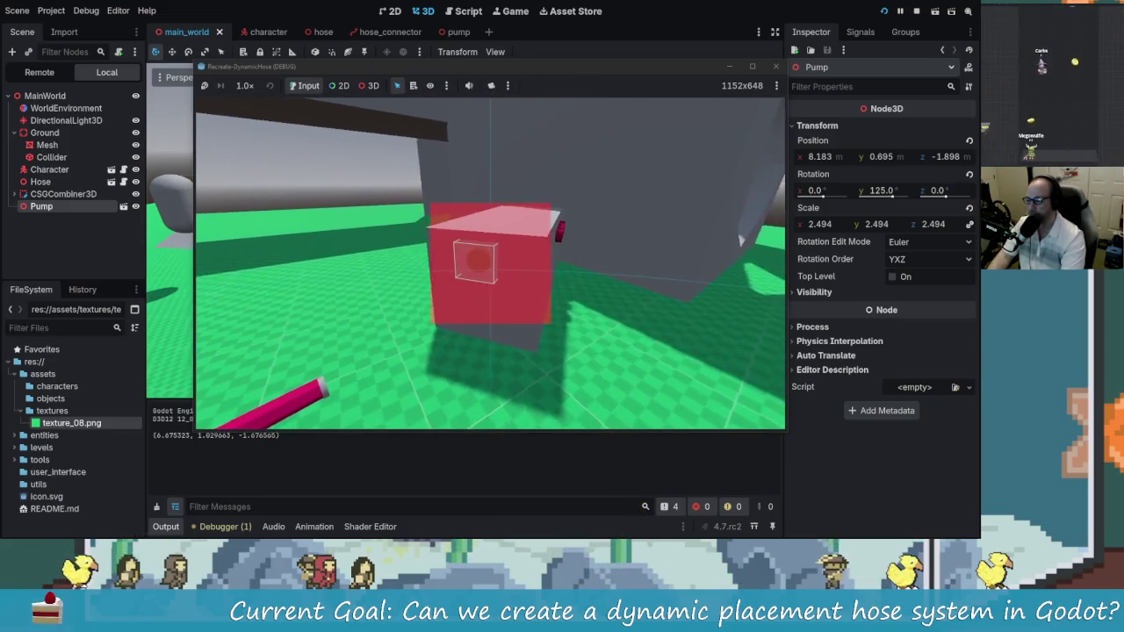
{"action": "key", "text": "Escape"}
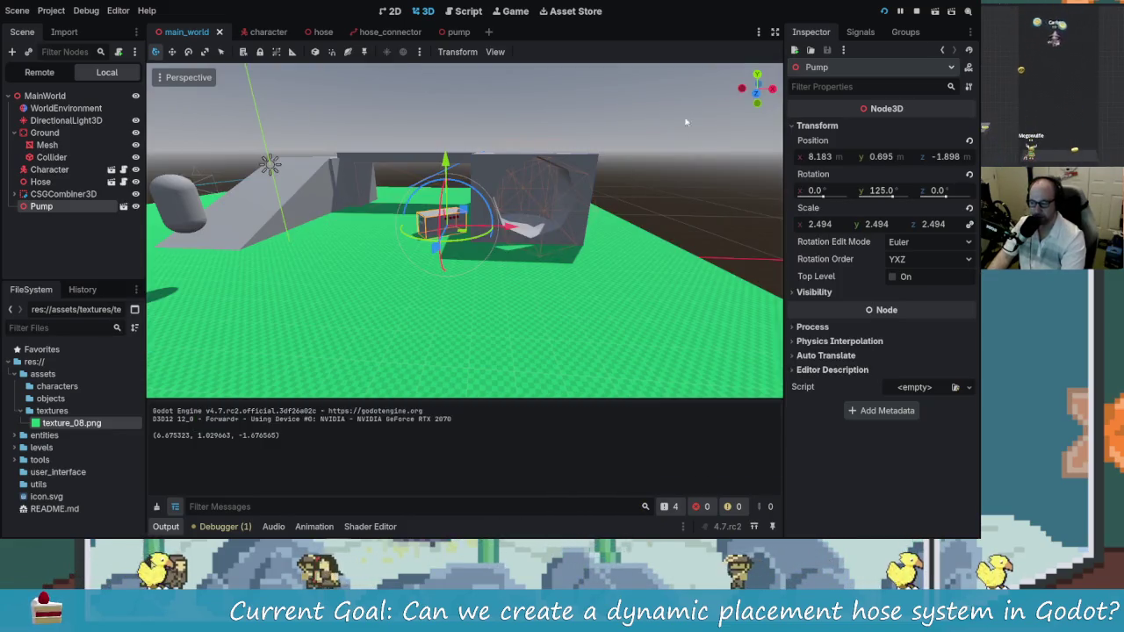
{"action": "key", "text": "alt+Tab"}
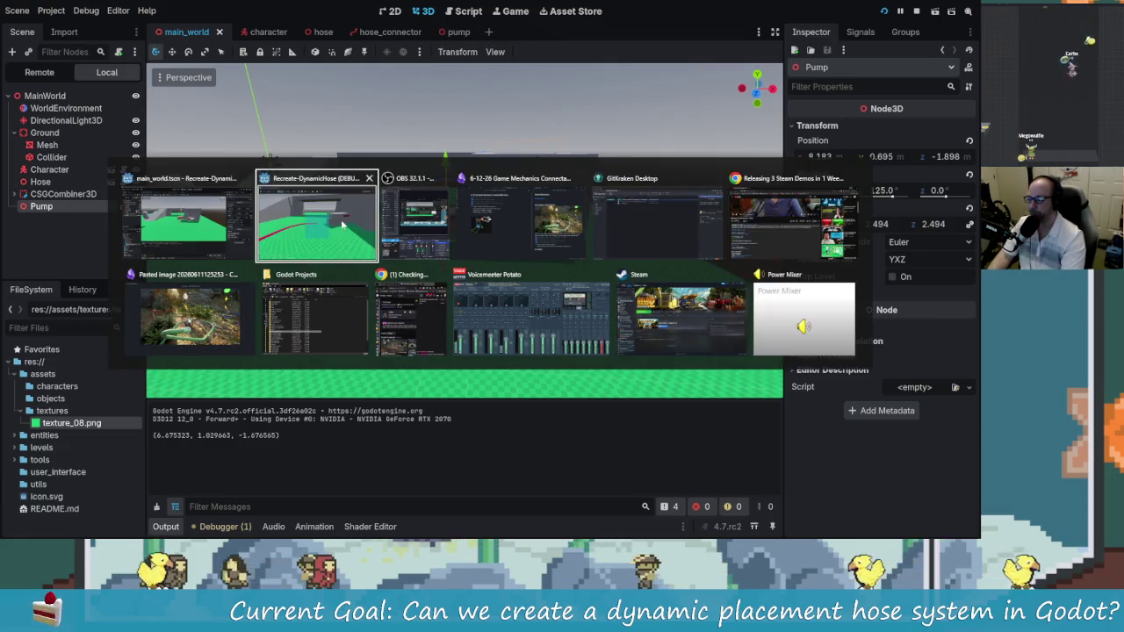
{"action": "left_click", "coordinate": [225, 213]}
Select character.get_interaction_point() on line 45 of hose.gd and jump to its definition in character.gd
{"action": "left_click", "coordinate": [465, 11]}
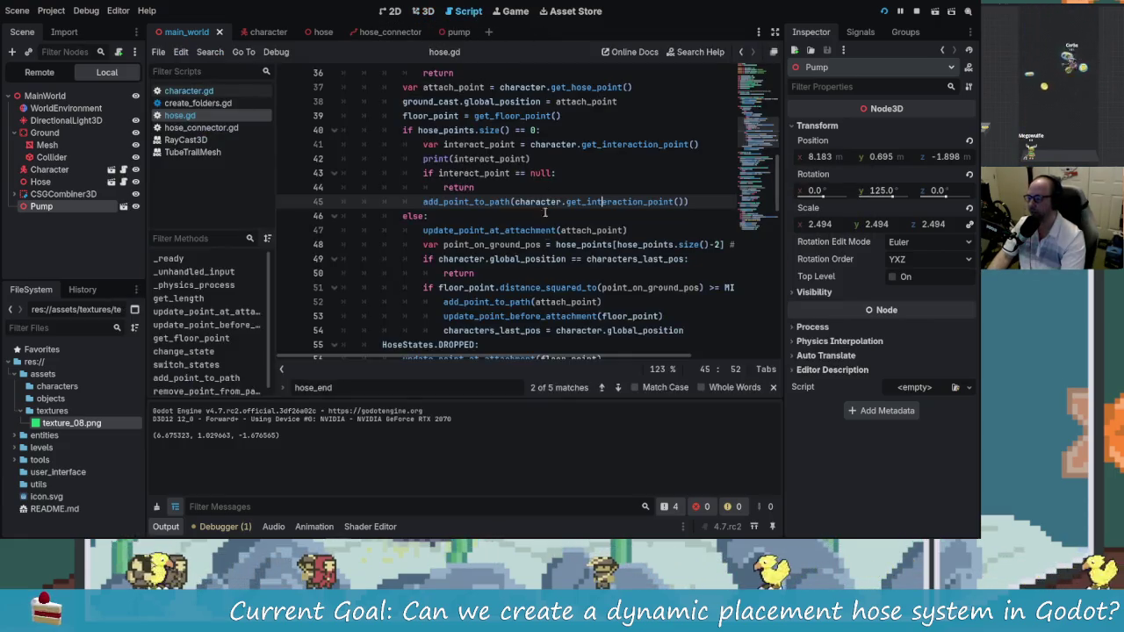
{"action": "scroll", "coordinate": [554, 266], "scroll_direction": "up", "scroll_amount": 1}
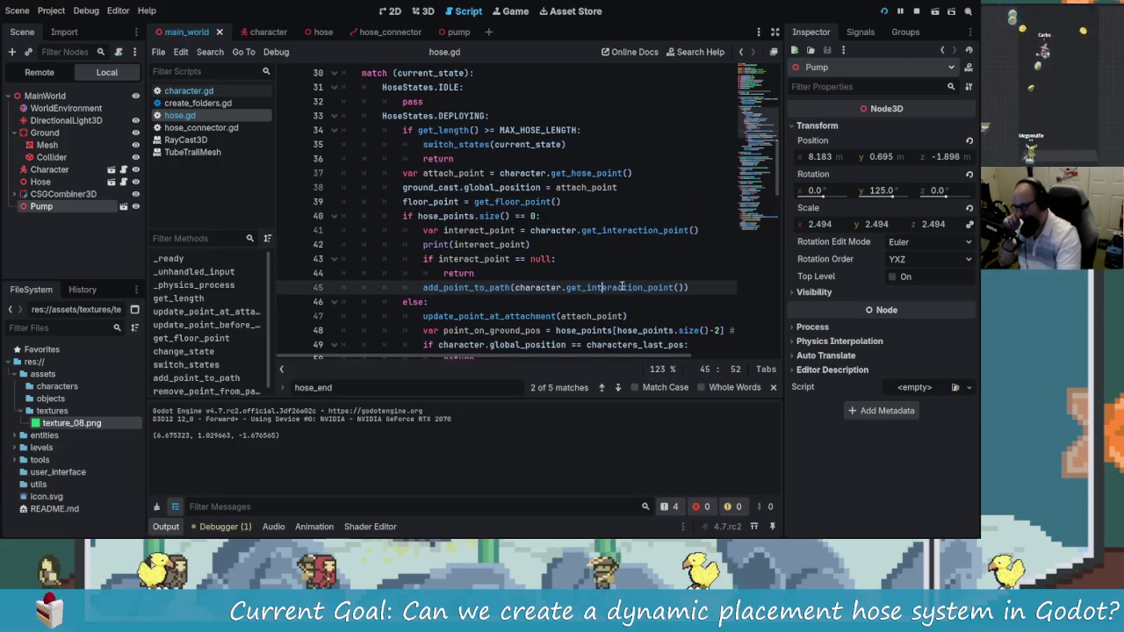
{"action": "left_click_drag", "start_coordinate": [683, 287], "coordinate": [515, 287]}
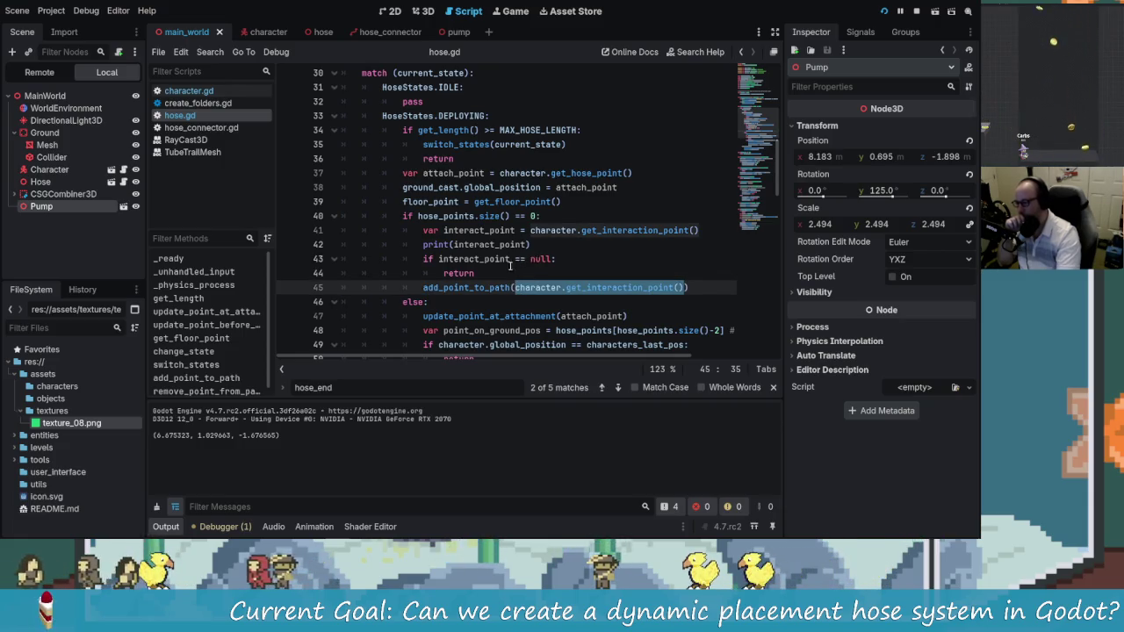
{"action": "left_click", "coordinate": [193, 91]}
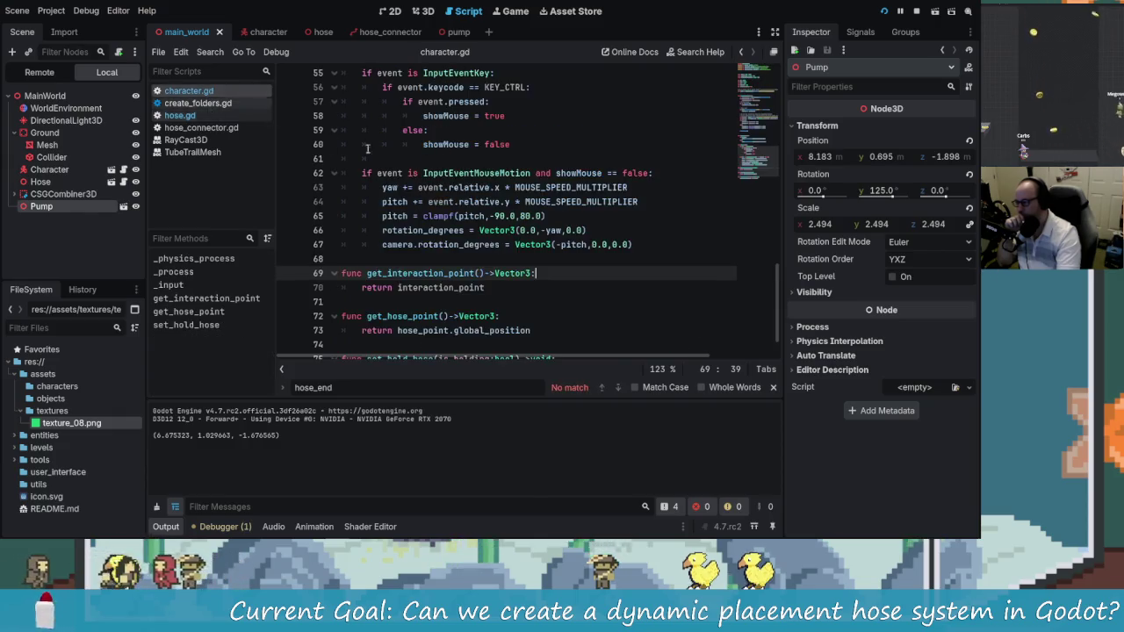
Insert 'if Input.is_action_just_pressed("interact"):' above the collision check on line 23
{"action": "scroll", "coordinate": [474, 273], "scroll_direction": "up", "scroll_amount": 7}
{"action": "scroll", "coordinate": [491, 281], "scroll_direction": "up", "scroll_amount": 6}
{"action": "scroll", "coordinate": [475, 268], "scroll_direction": "up", "scroll_amount": 3}
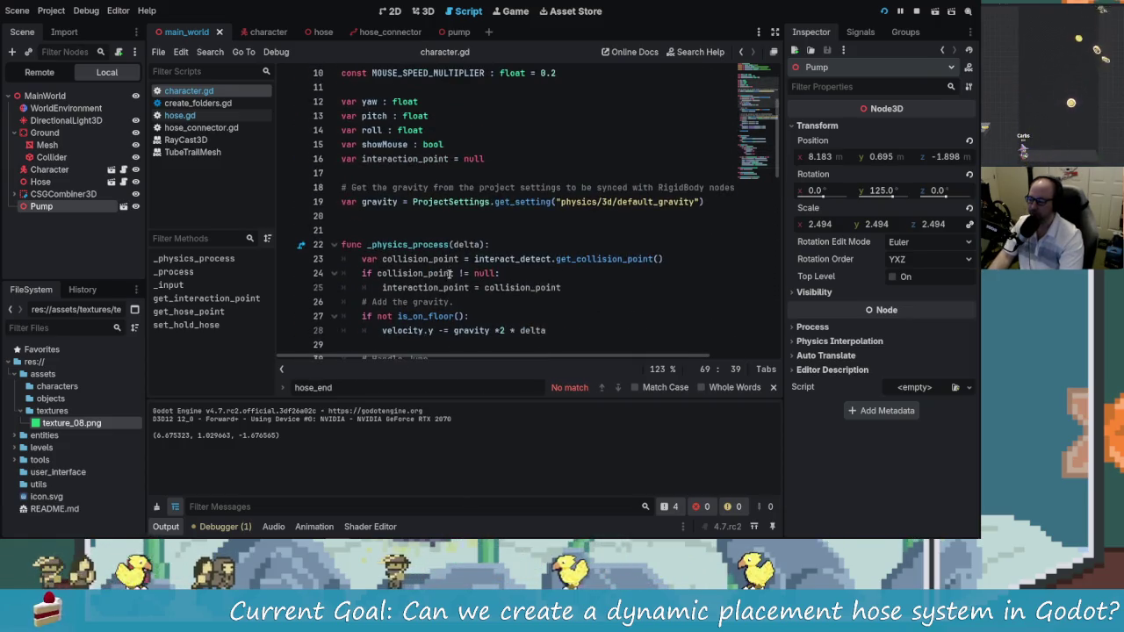
{"action": "left_click_drag", "start_coordinate": [380, 259], "coordinate": [426, 259]}
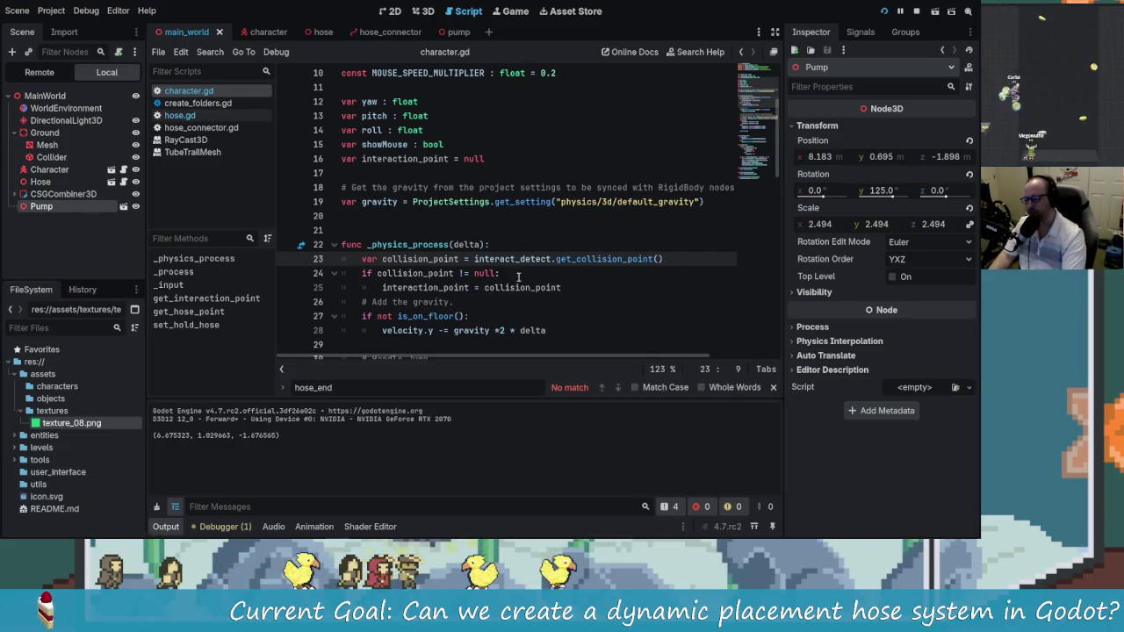
{"action": "scroll", "coordinate": [481, 249], "scroll_direction": "down", "scroll_amount": 3}
{"action": "scroll", "coordinate": [575, 204], "scroll_direction": "up", "scroll_amount": 2}
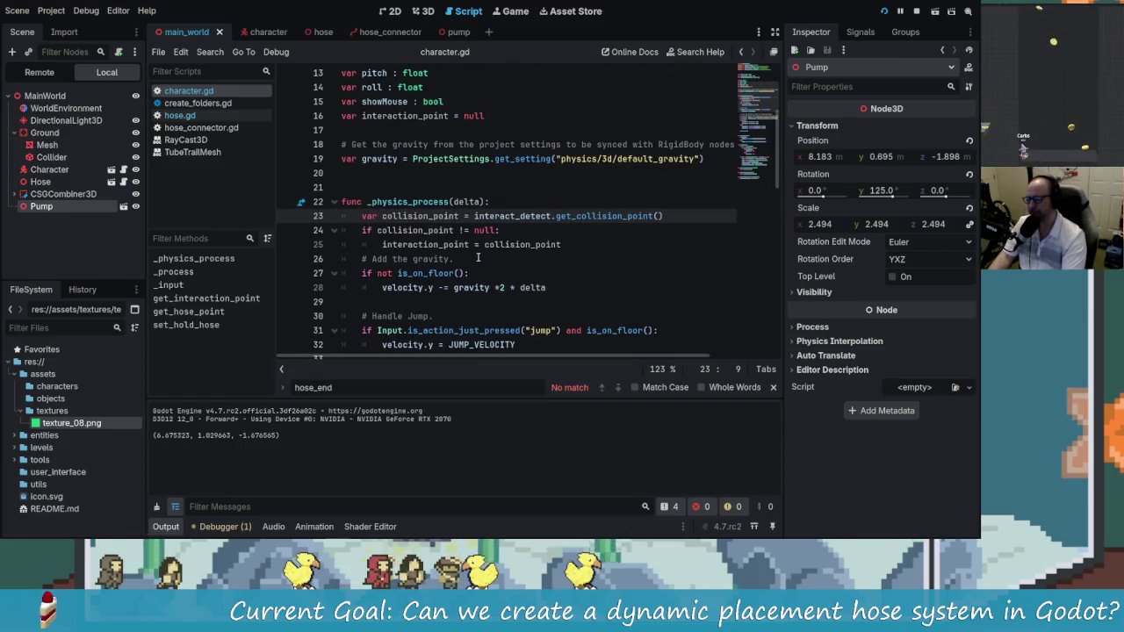
{"action": "key", "text": "ctrl+shift+Return"}
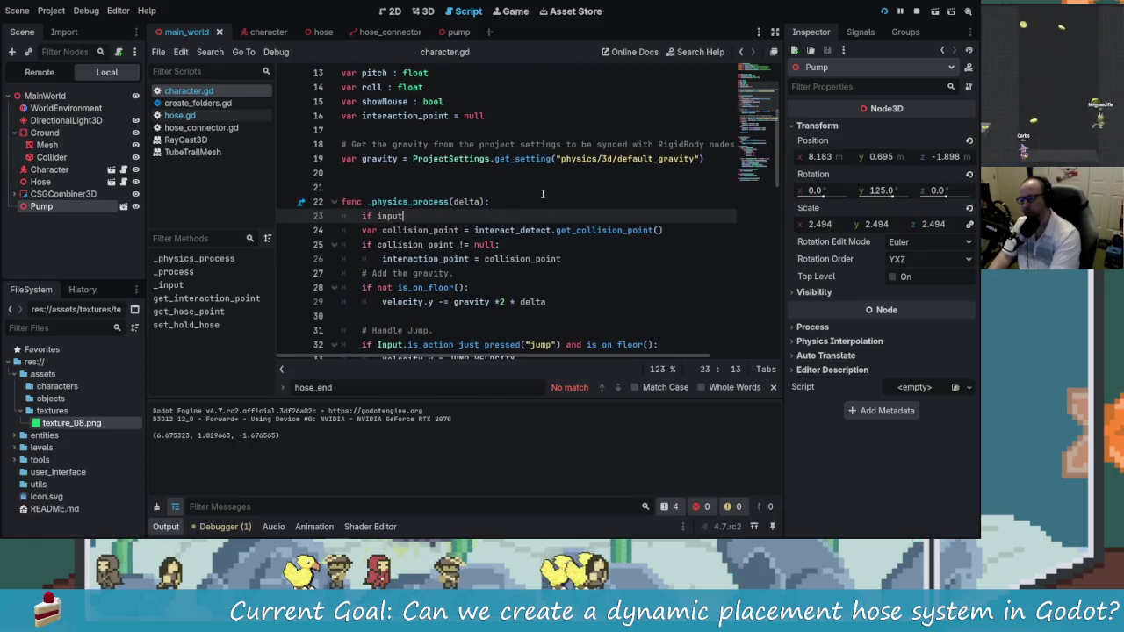
{"action": "key", "text": "BackSpace"}
{"action": "key", "text": "BackSpace"}
{"action": "key", "text": "BackSpace"}
{"action": "type", "text": "Input.isaaction"}
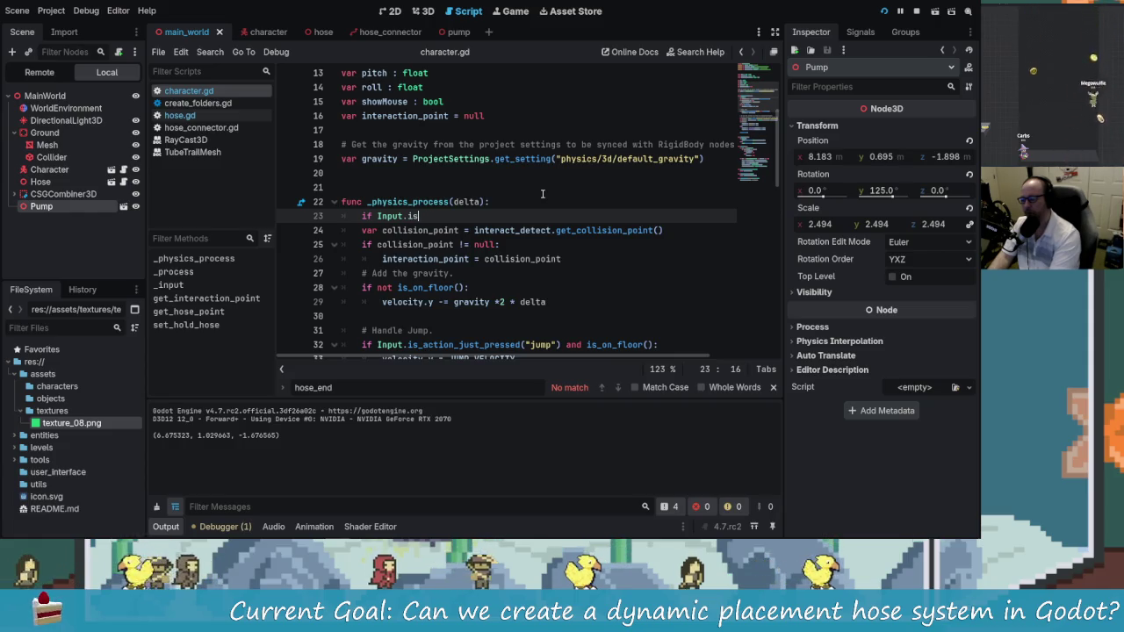
{"action": "key", "text": "Return"}
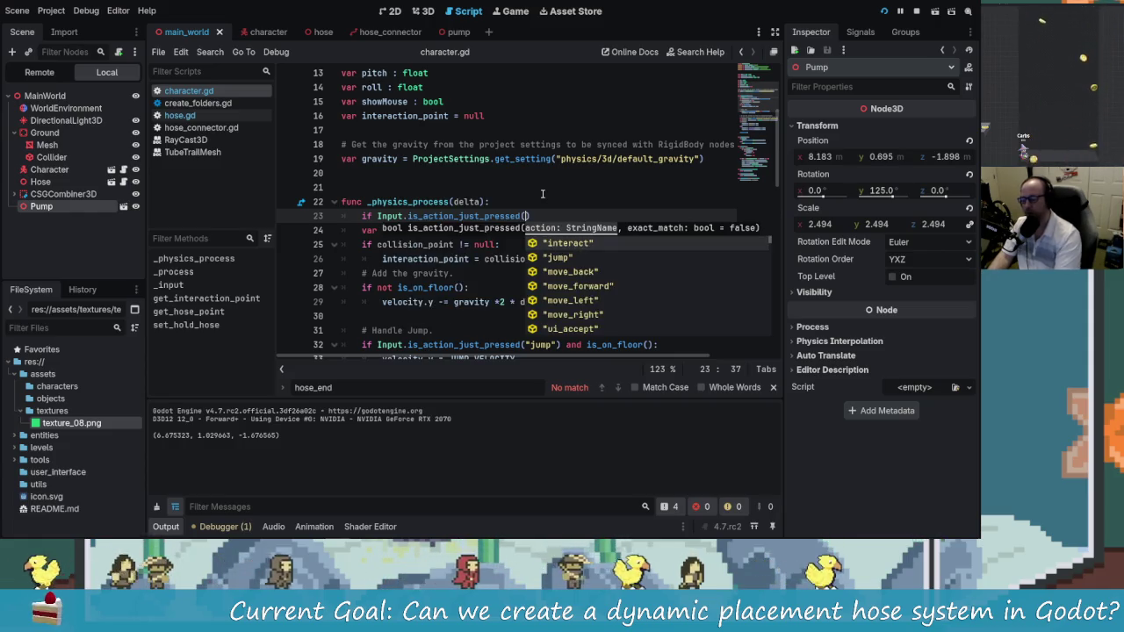
{"action": "key", "text": "Return"}
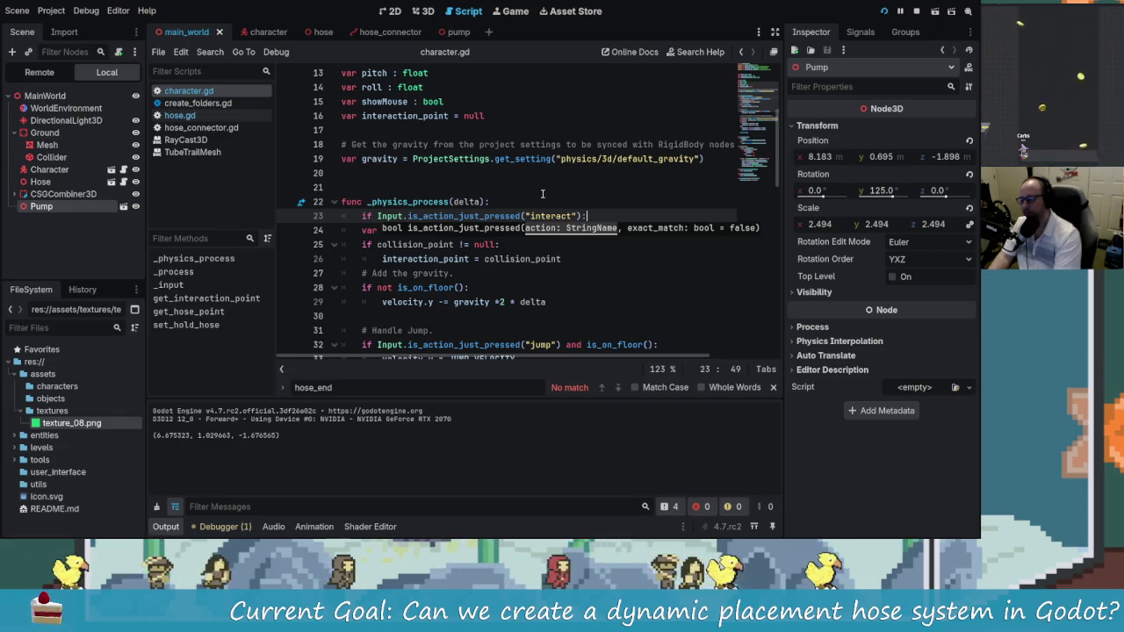
Indent the collision-point and null-check lines under the interact check, save, and run
{"action": "key", "text": "Down"}
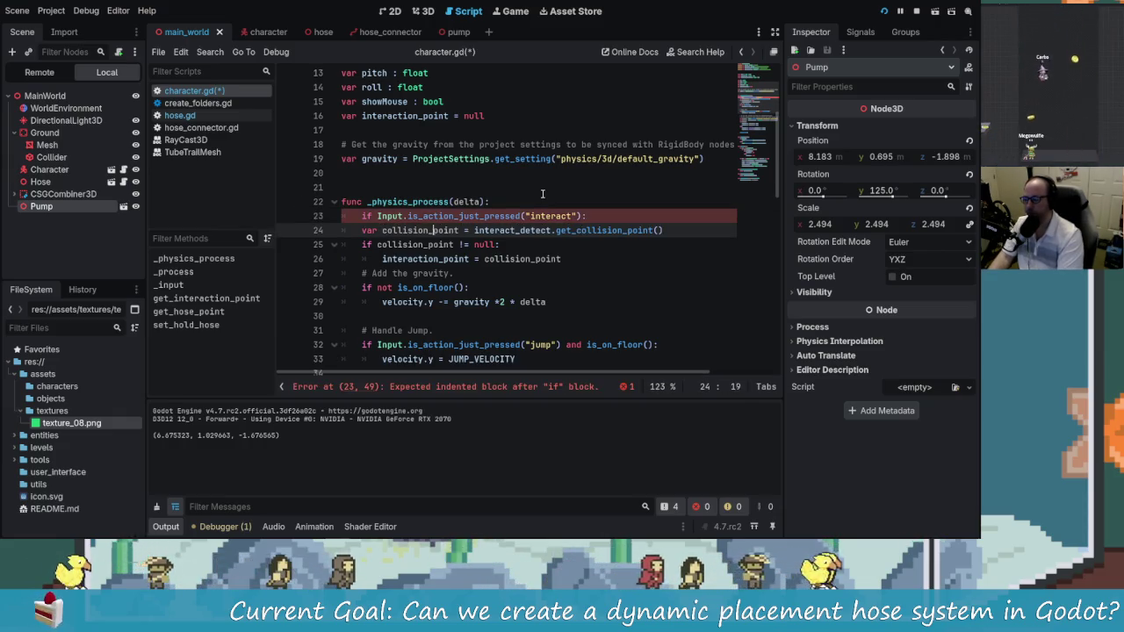
{"action": "key", "text": "Tab"}
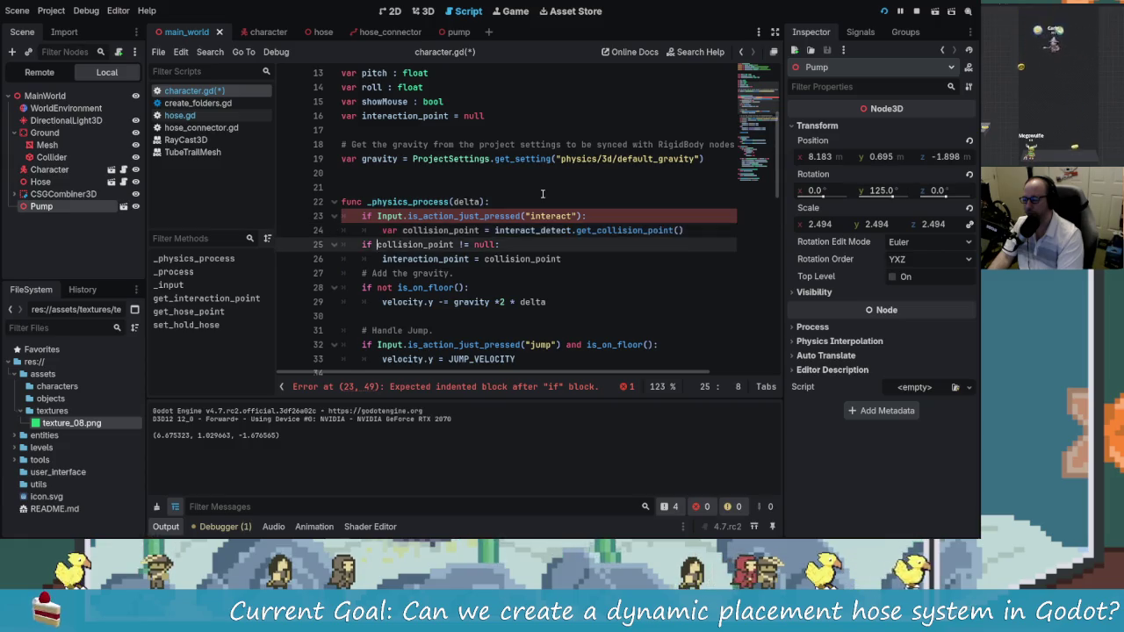
{"action": "key", "text": "Down"}
{"action": "key", "text": "Tab"}
{"action": "key", "text": "Down"}
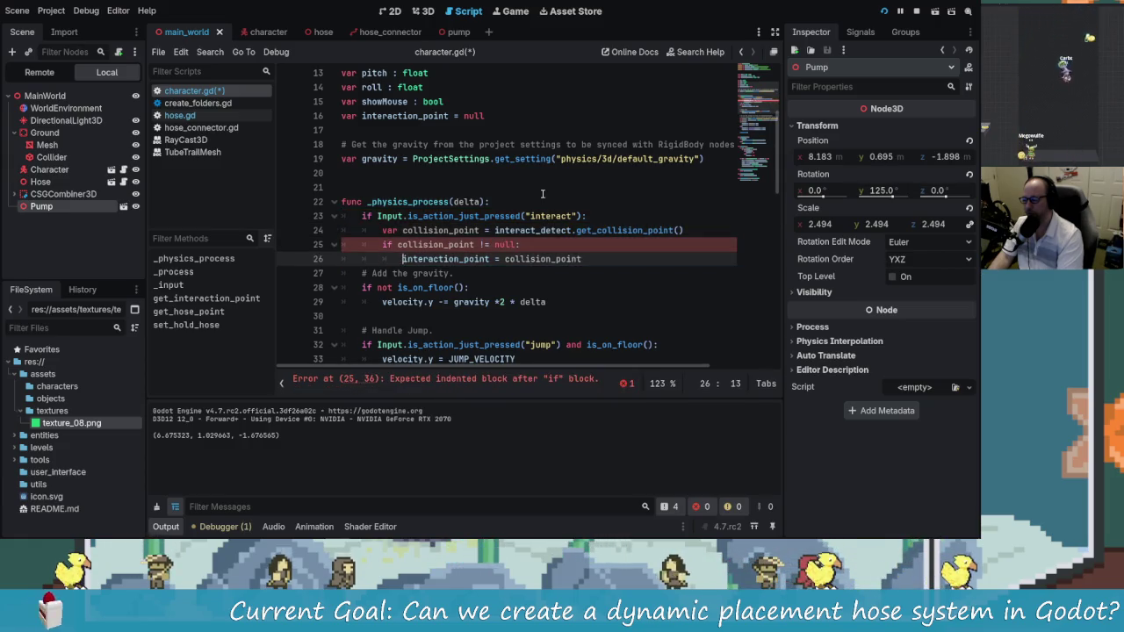
{"action": "key", "text": "Tab"}
{"action": "key", "text": "ctrl+s"}
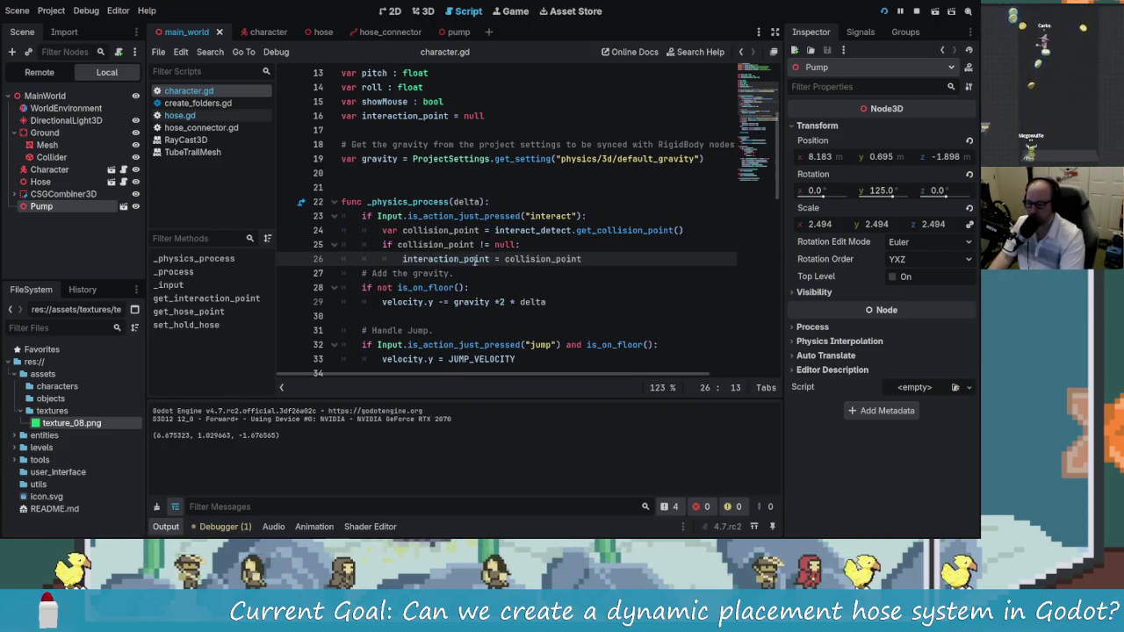
{"action": "left_click", "coordinate": [524, 244]}
{"action": "left_click", "coordinate": [883, 13]}
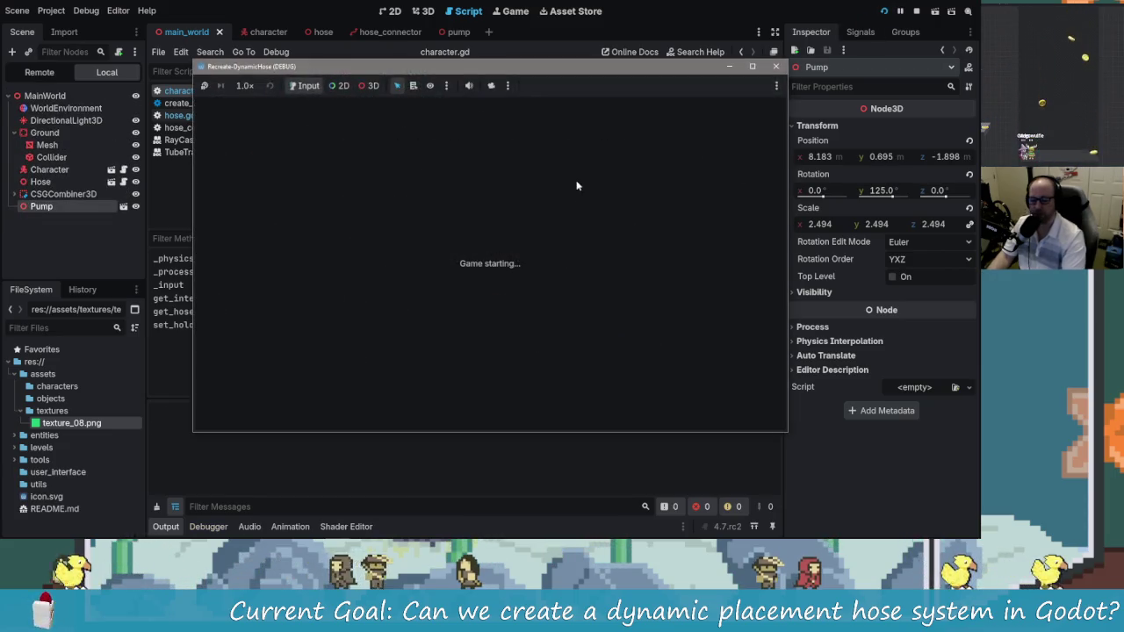
{"action": "key", "text": "w"}
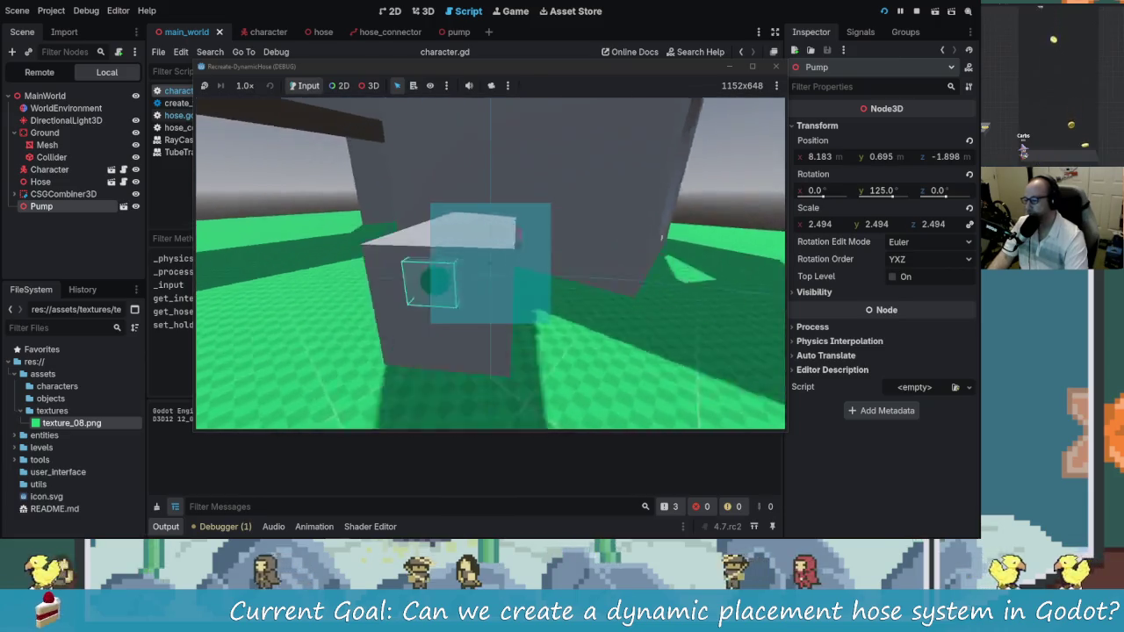
{"action": "key", "text": "e"}
{"action": "key", "text": "s"}
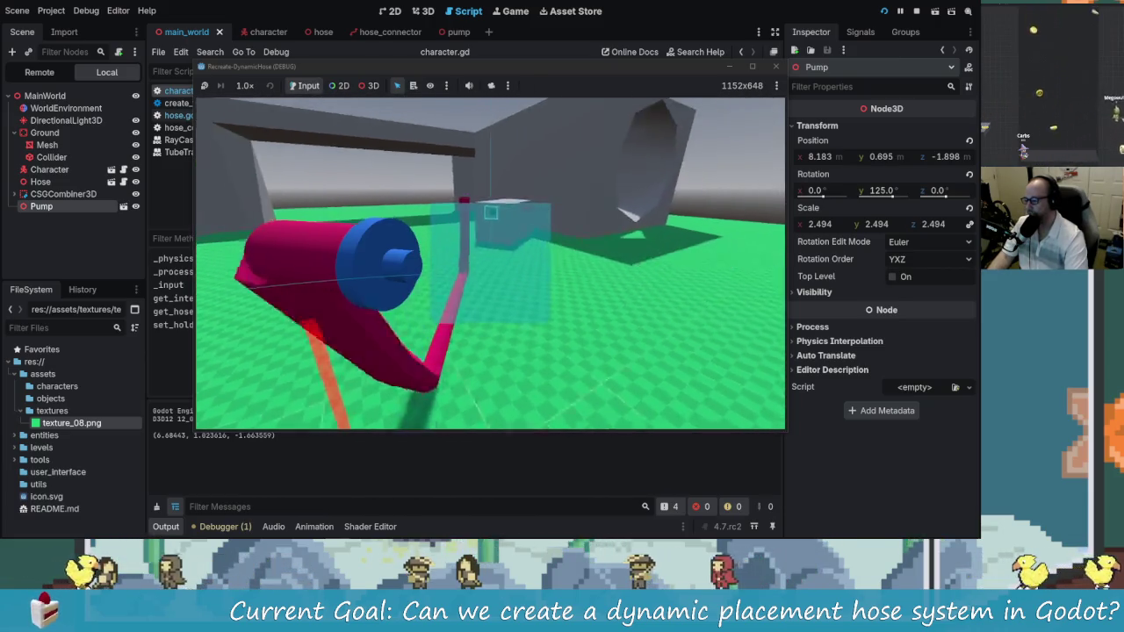
{"action": "key", "text": "w"}
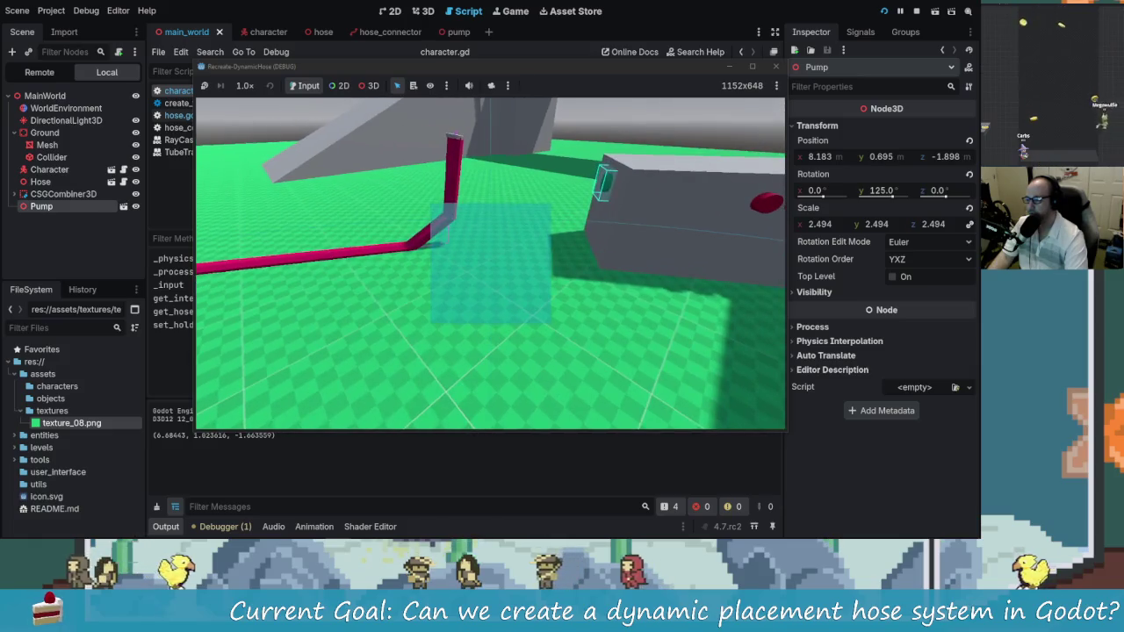
{"action": "key", "text": "w"}
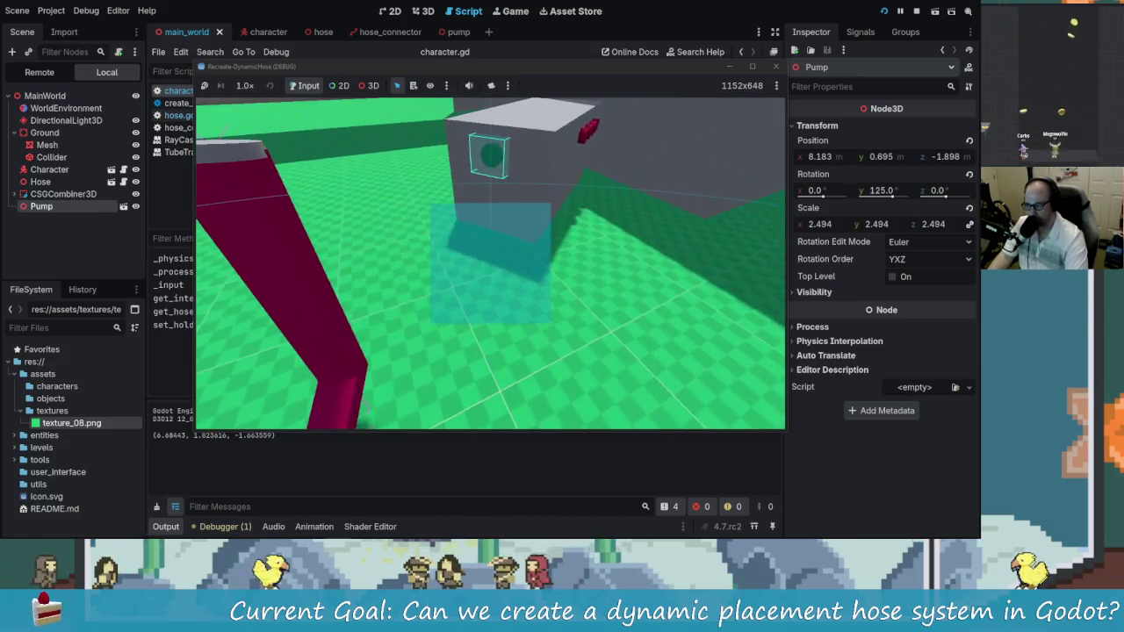
{"action": "key", "text": "s"}
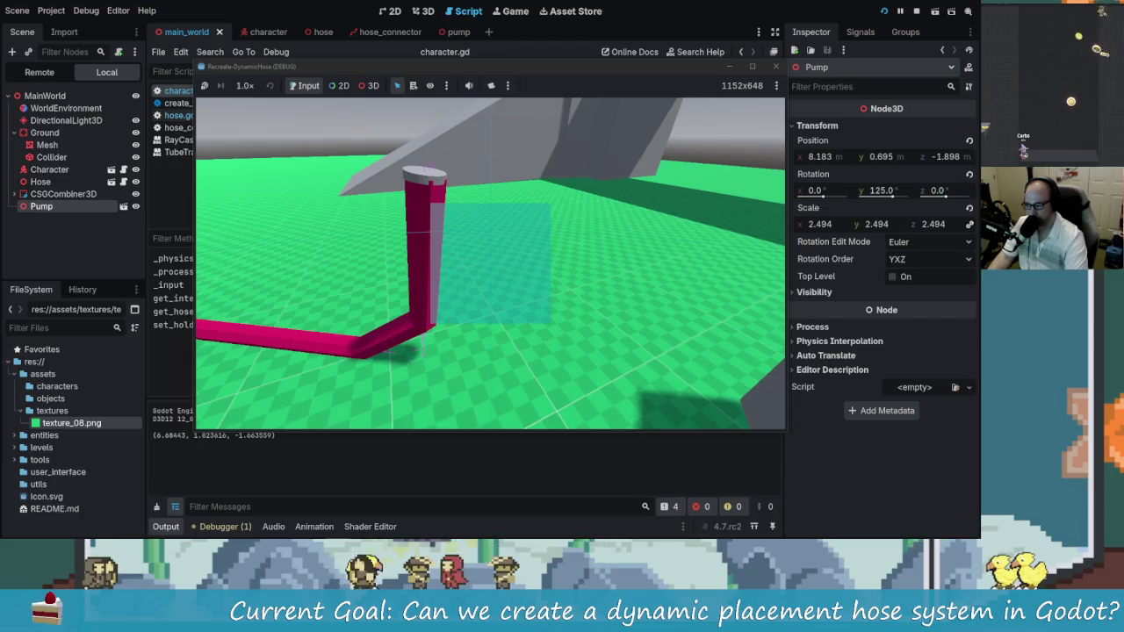
{"action": "key", "text": "w"}
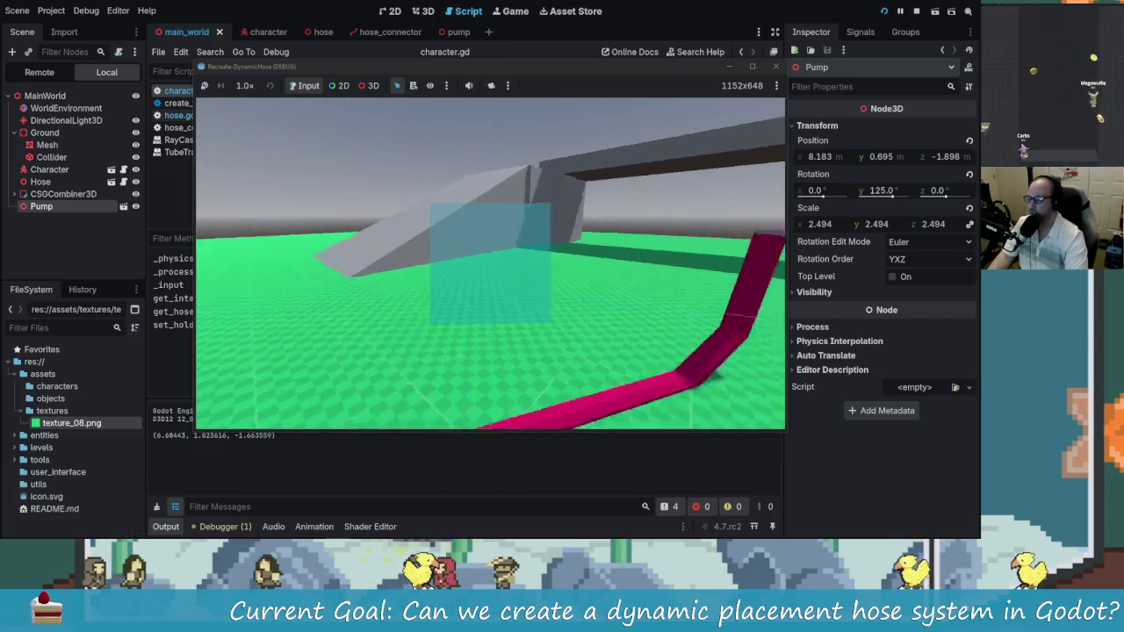
{"action": "key", "text": "s"}
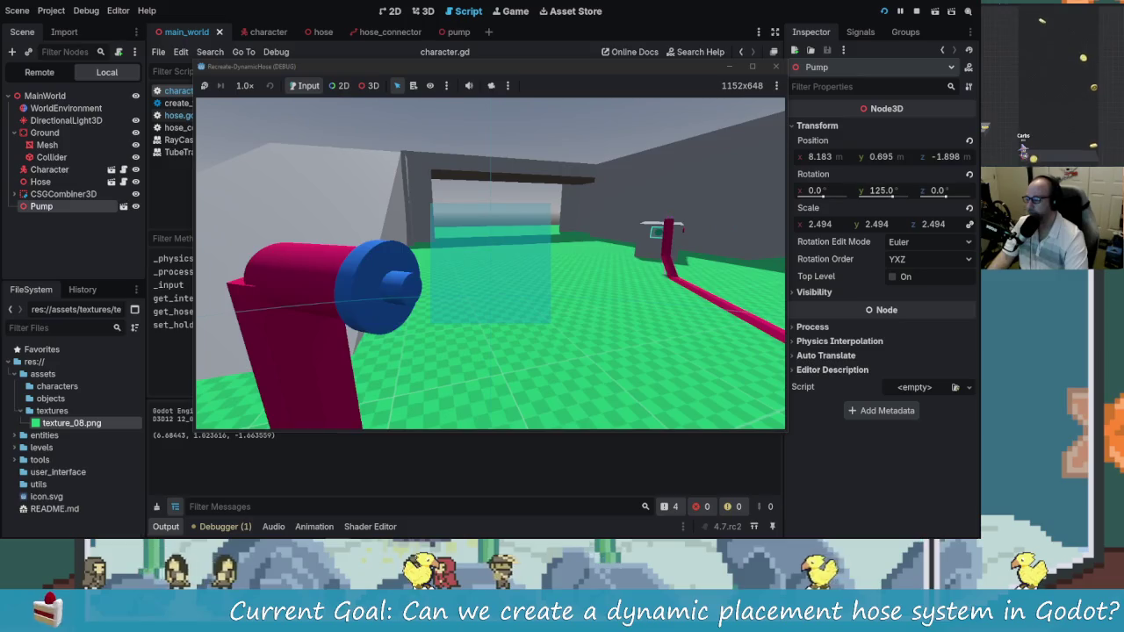
{"action": "key", "text": "s"}
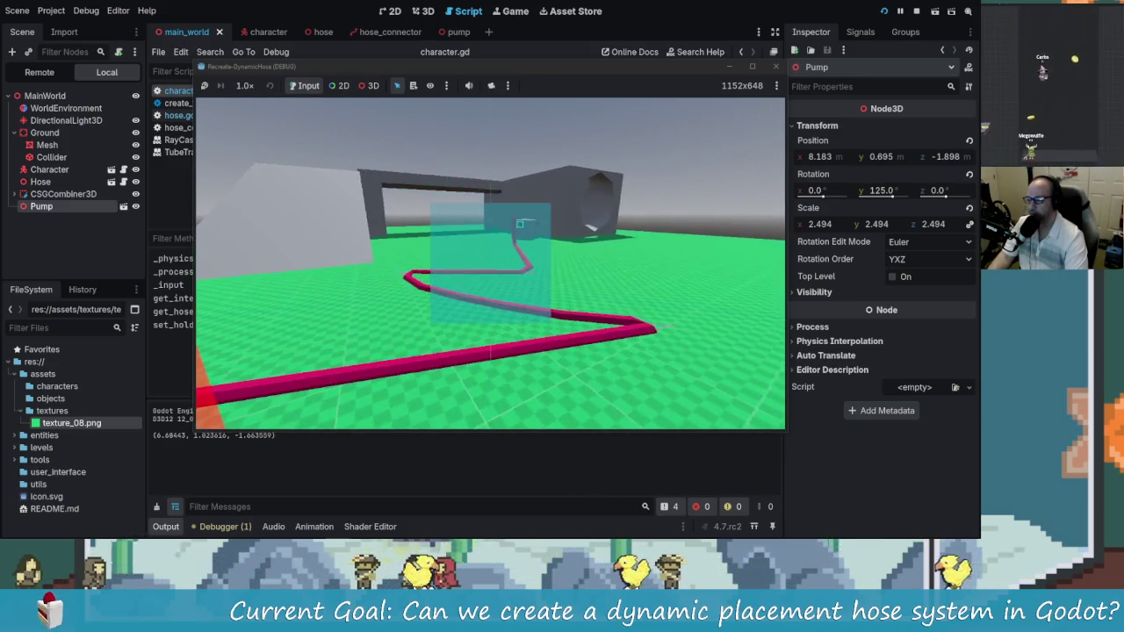
{"action": "key", "text": "alt+Tab"}
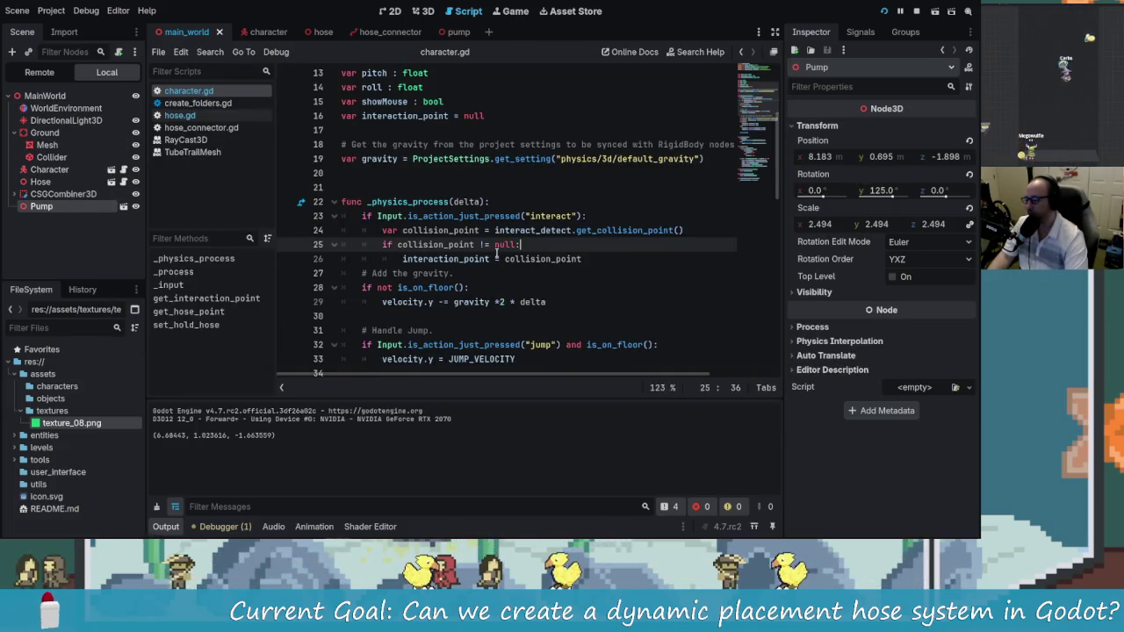
Add print(interact_detect.get_collider()) on line 25, save, and test by interacting with the pump
{"action": "left_click", "coordinate": [705, 230]}
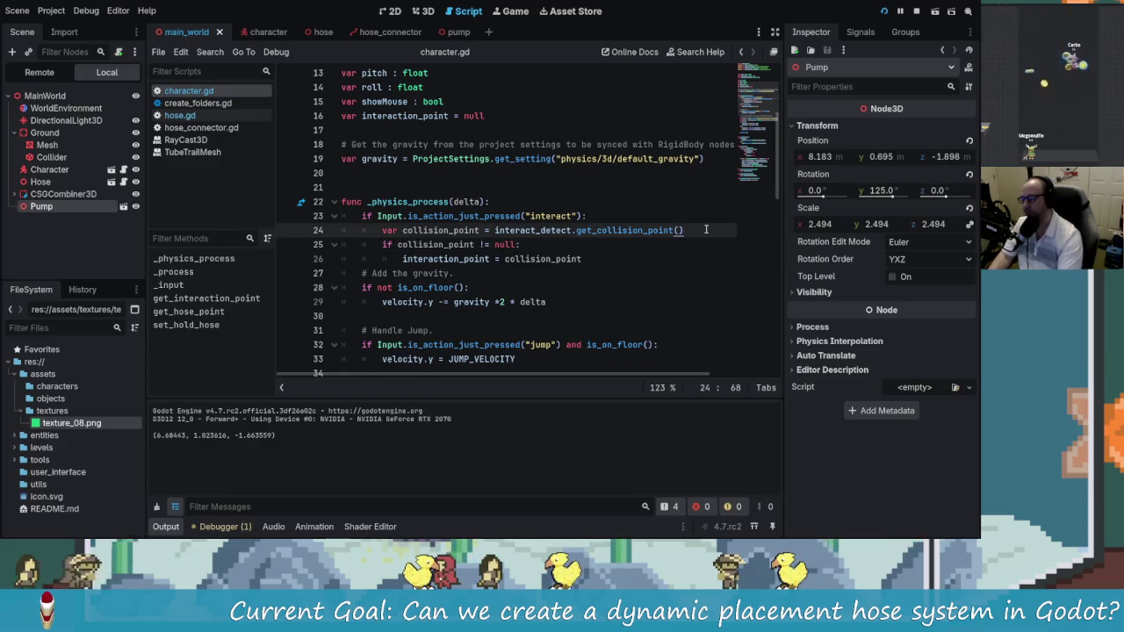
{"action": "key", "text": "Return"}
{"action": "type", "text": "print("}
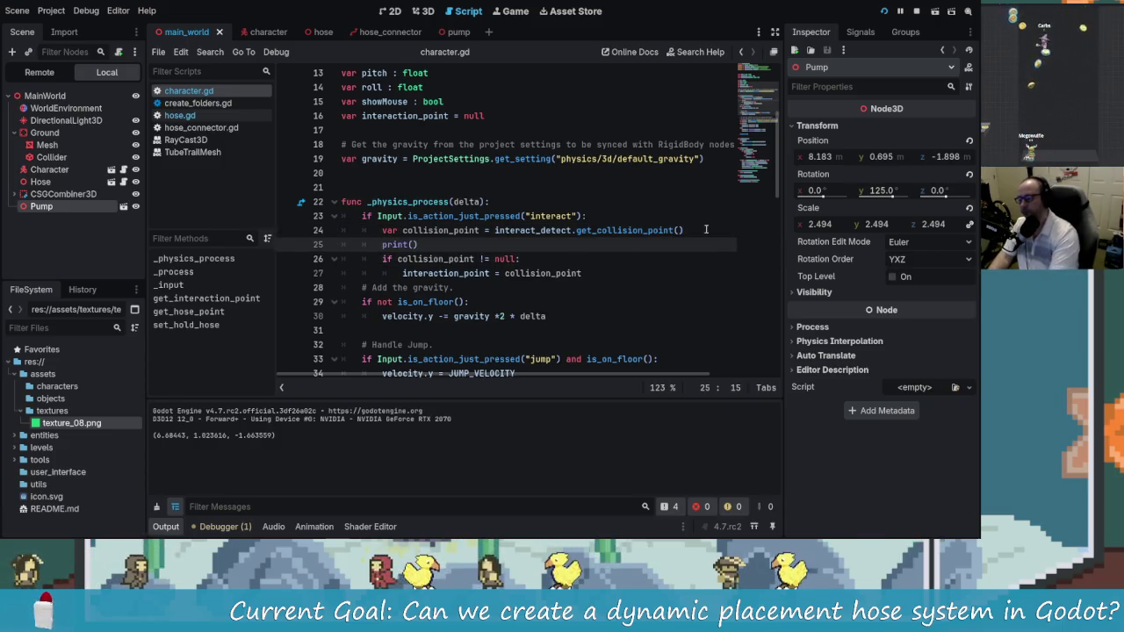
{"action": "type", "text": "t"}
{"action": "type", "text": "c"}
{"action": "key", "text": "Return"}
{"action": "key", "text": "BackSpace"}
{"action": "key", "text": "BackSpace"}
{"action": "key", "text": "BackSpace"}
{"action": "type", "text": "d"}
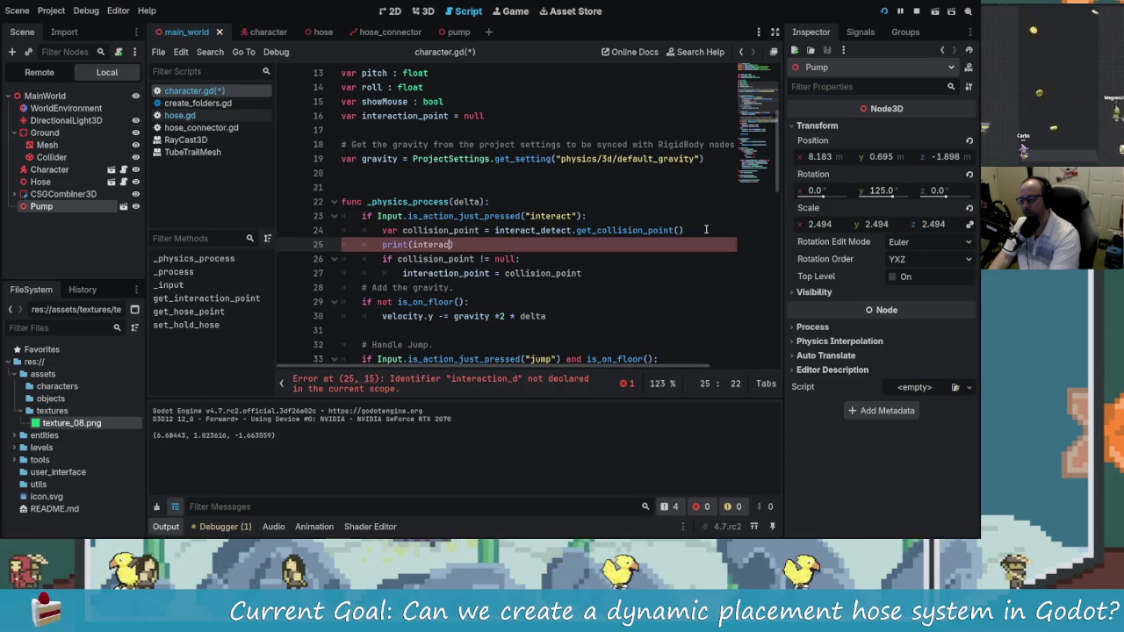
{"action": "type", "text": "_detect.g"}
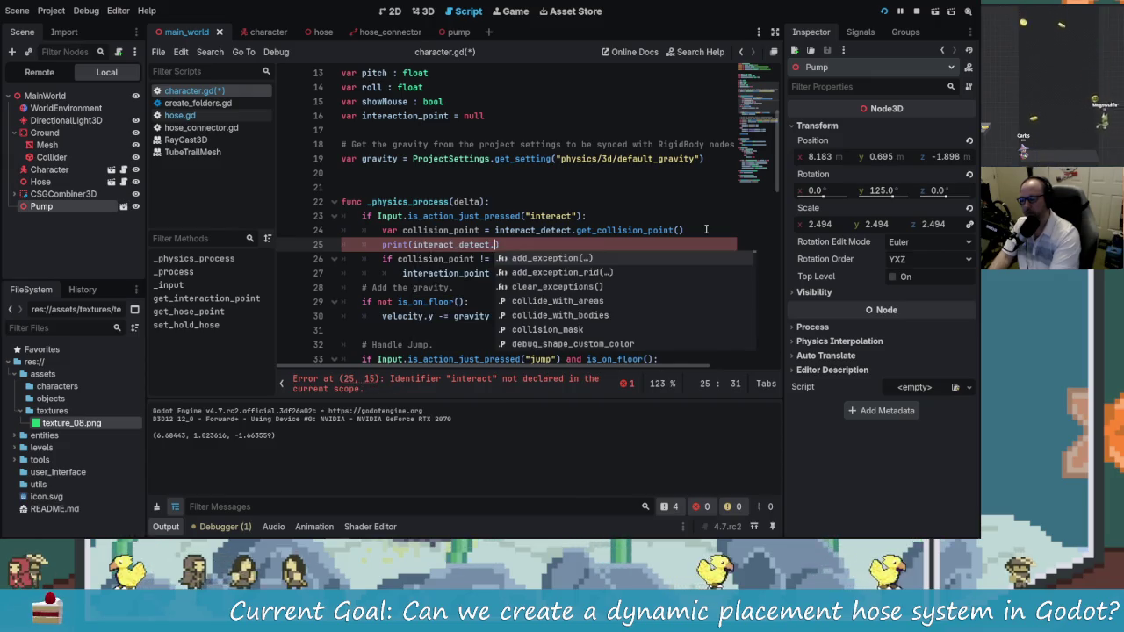
{"action": "type", "text": "etc"}
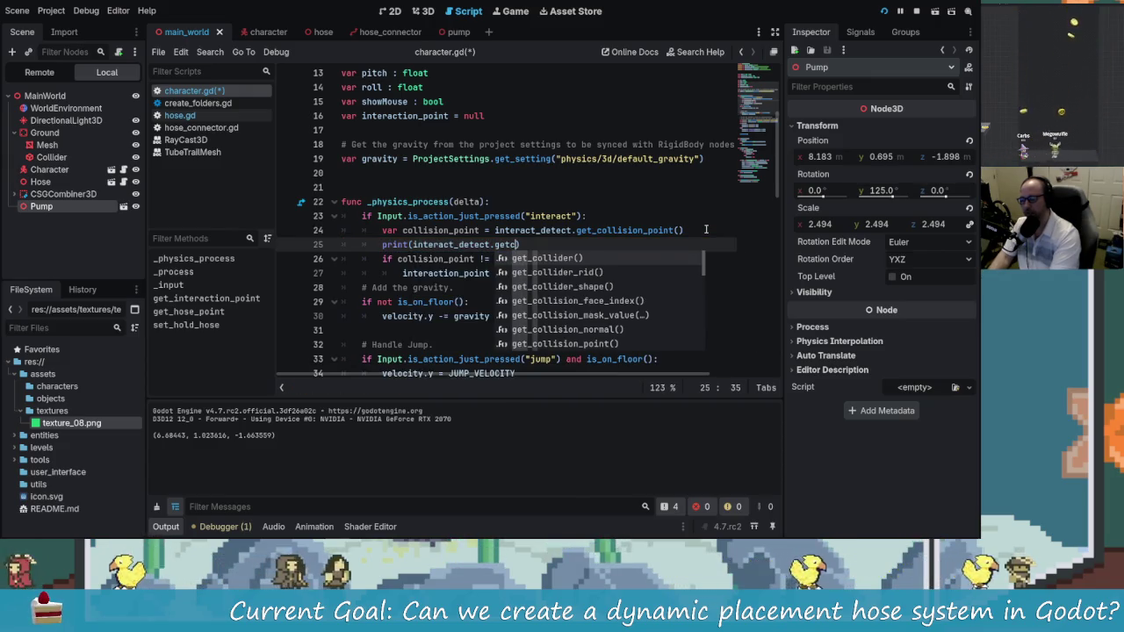
{"action": "key", "text": "Return"}
{"action": "key", "text": "ctrl+s"}
{"action": "key", "text": "F5"}
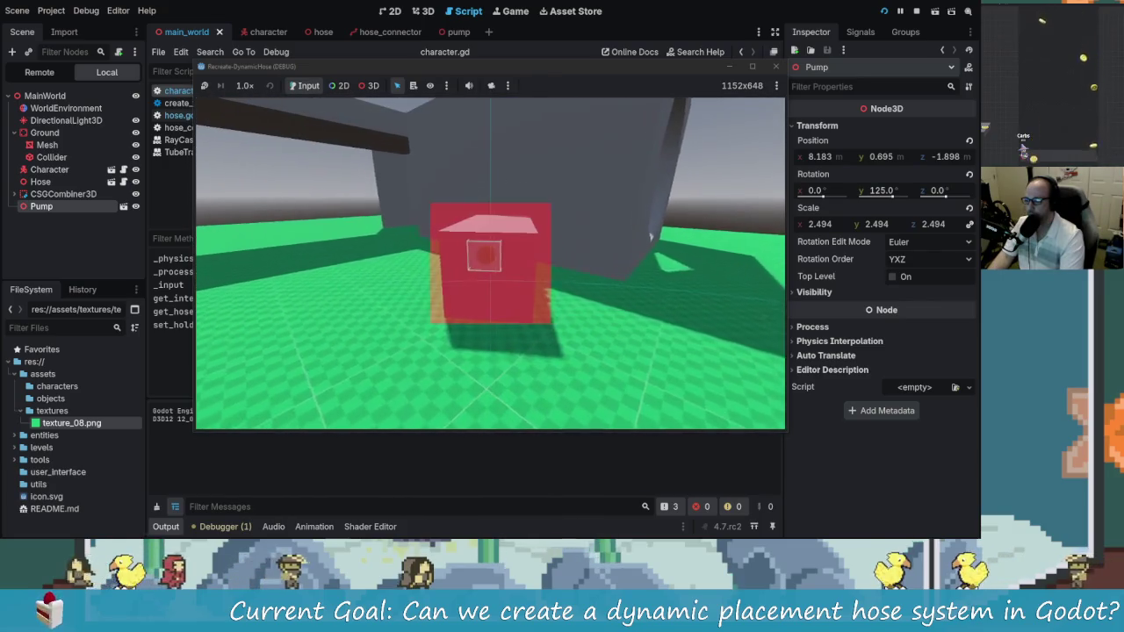
{"action": "key", "text": "e"}
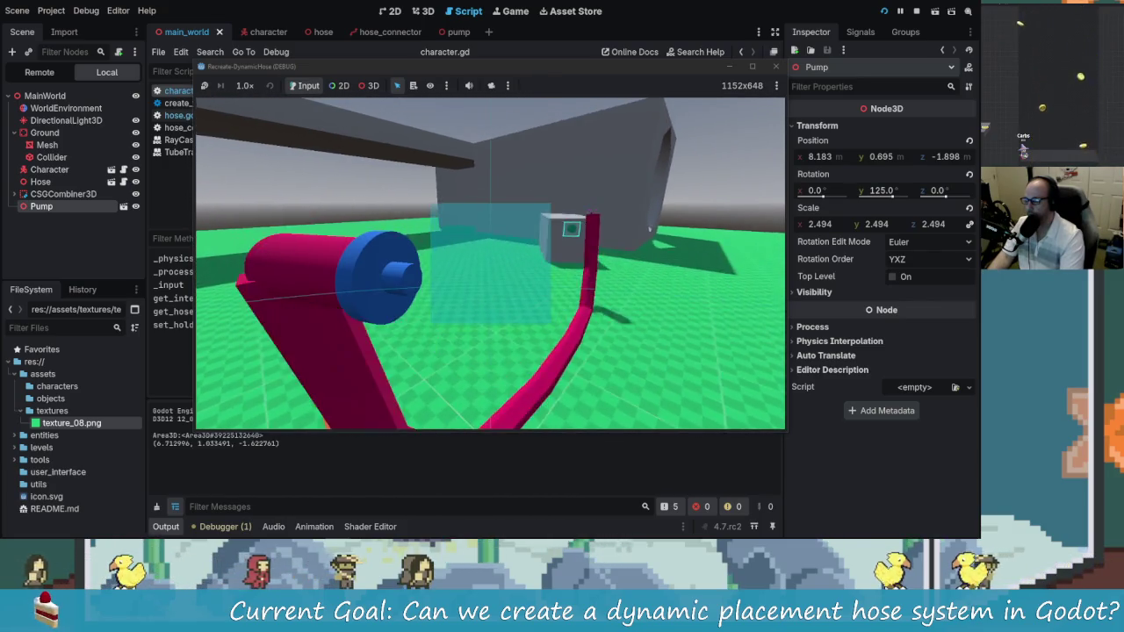
{"action": "key", "text": "F8"}
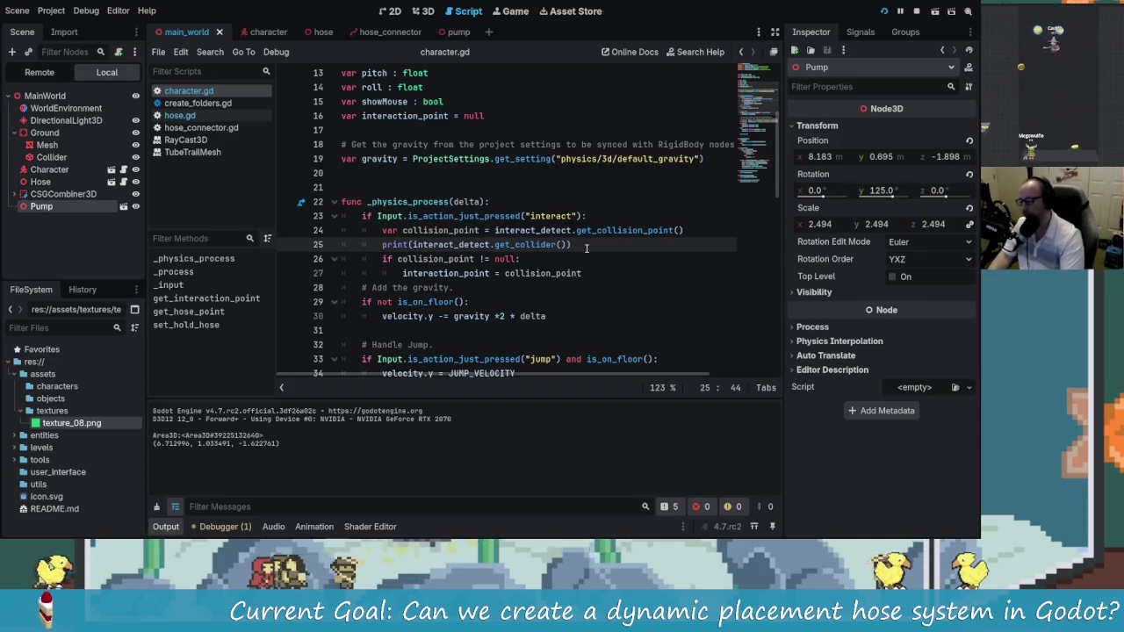
Print the collider's name instead and rerun; interacting with the pump prints Area3D
{"action": "type", "text": ".name"}
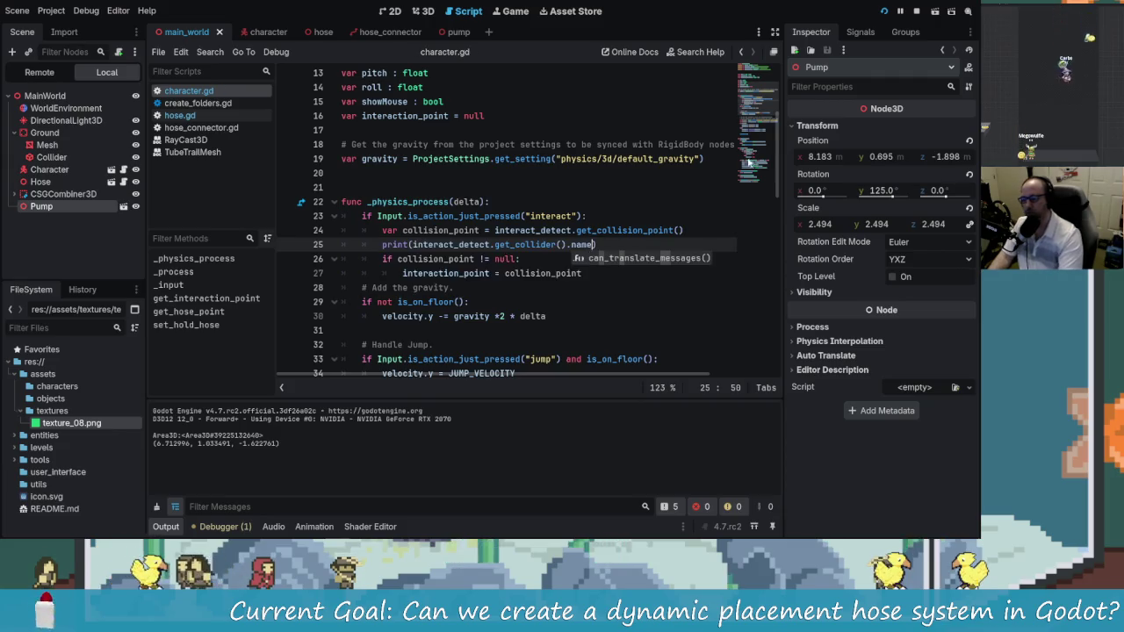
{"action": "key", "text": "F5"}
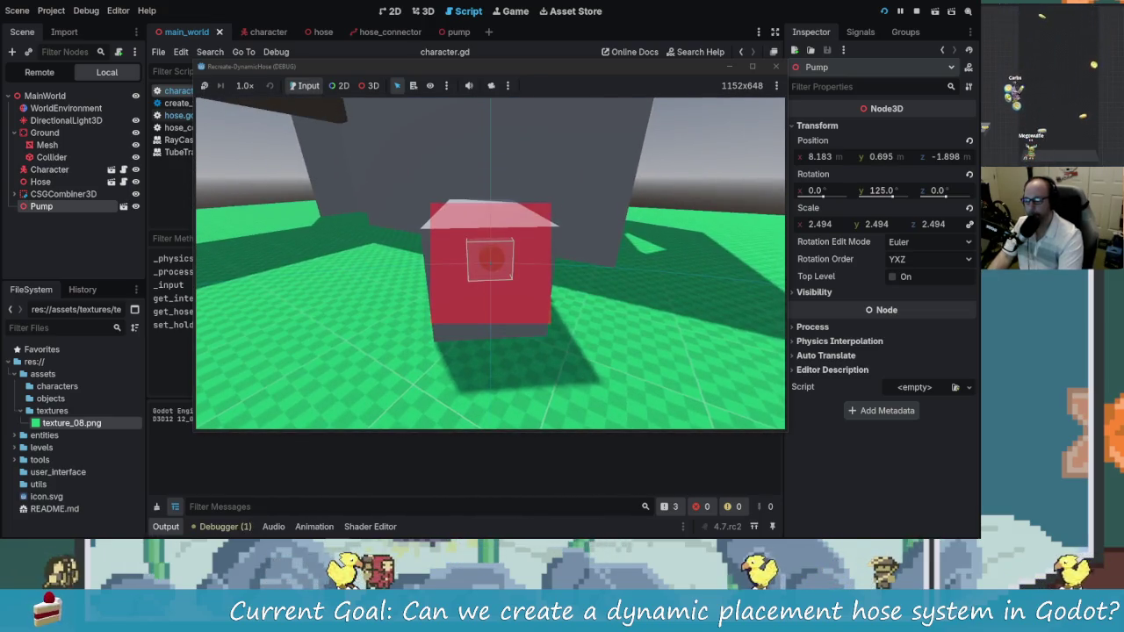
{"action": "key", "text": "e"}
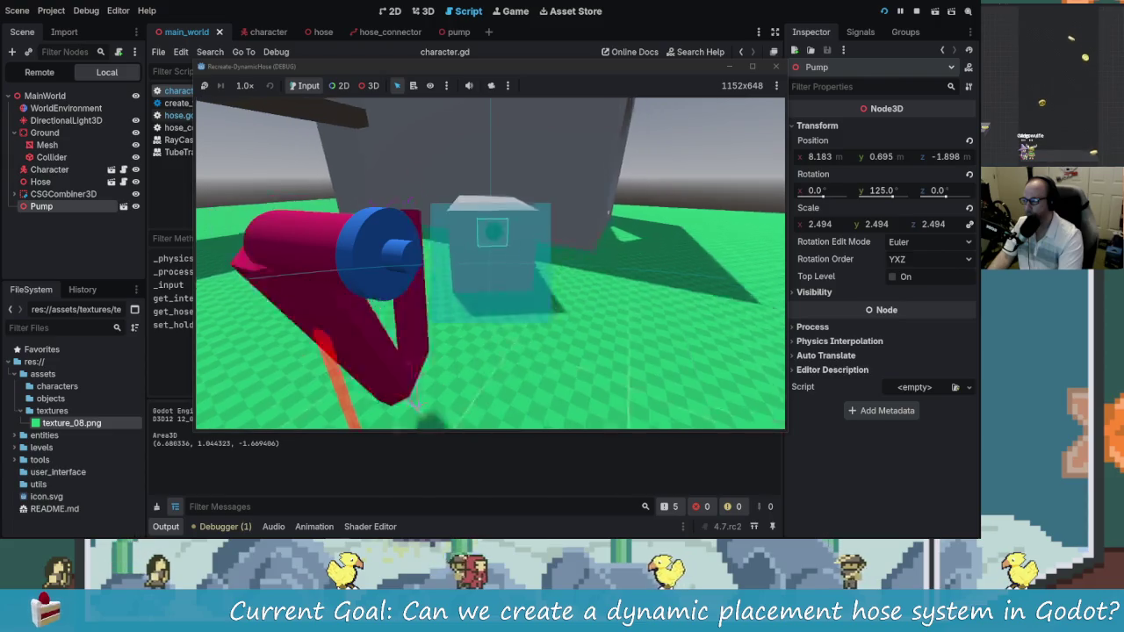
{"action": "key", "text": "alt+Tab"}
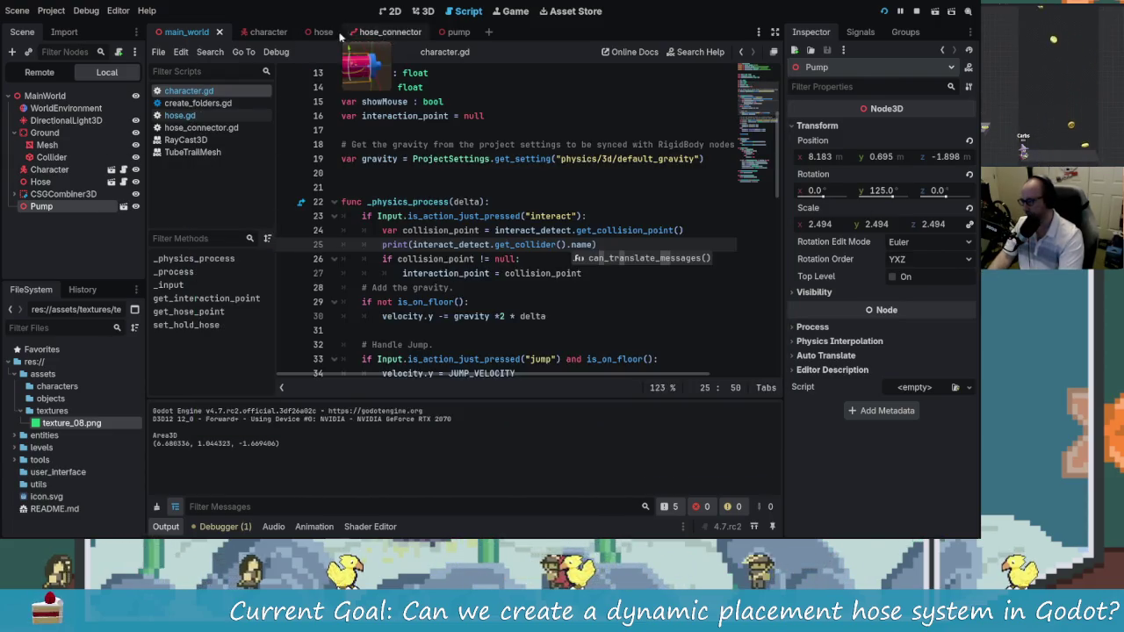
{"action": "left_click", "coordinate": [389, 32]}
In the pump scene, rename the Area3D node to OutputConnector and run the project
{"action": "left_click", "coordinate": [447, 32]}
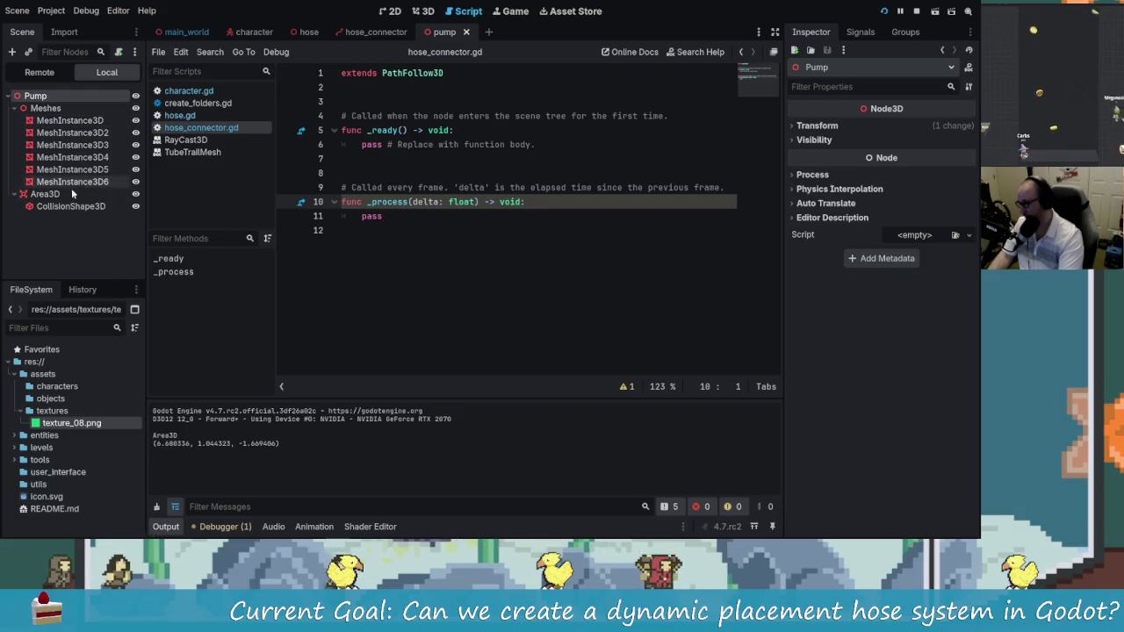
{"action": "left_click", "coordinate": [48, 194]}
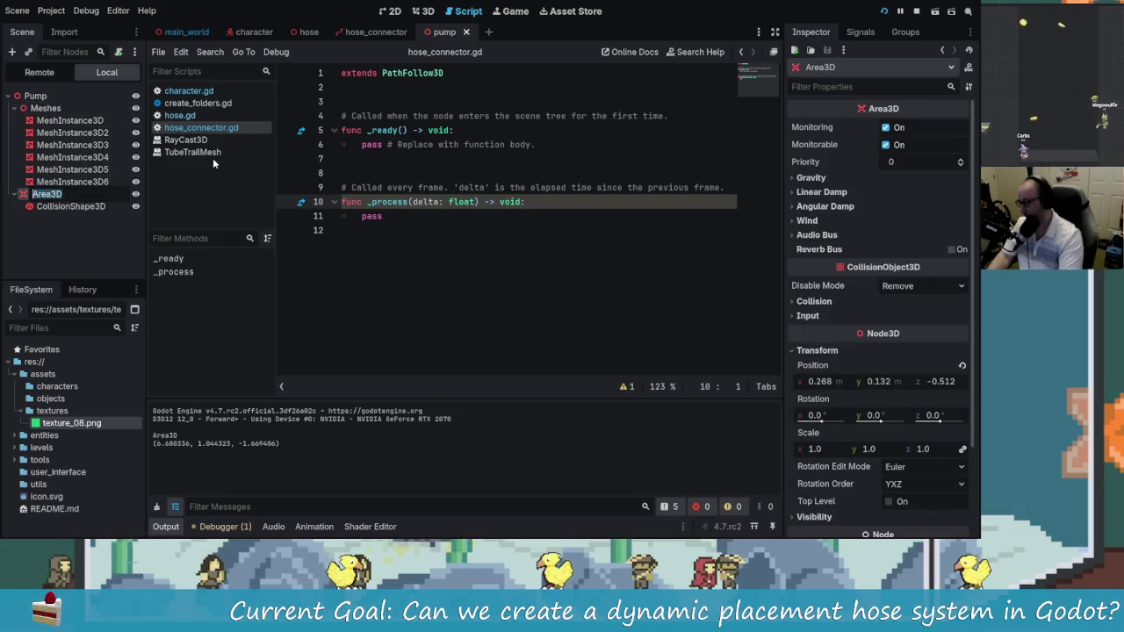
{"action": "type", "text": "Connecti"}
{"action": "key", "text": "BackSpace"}
{"action": "key", "text": "BackSpace"}
{"action": "key", "text": "BackSpace"}
{"action": "type", "text": "Inp"}
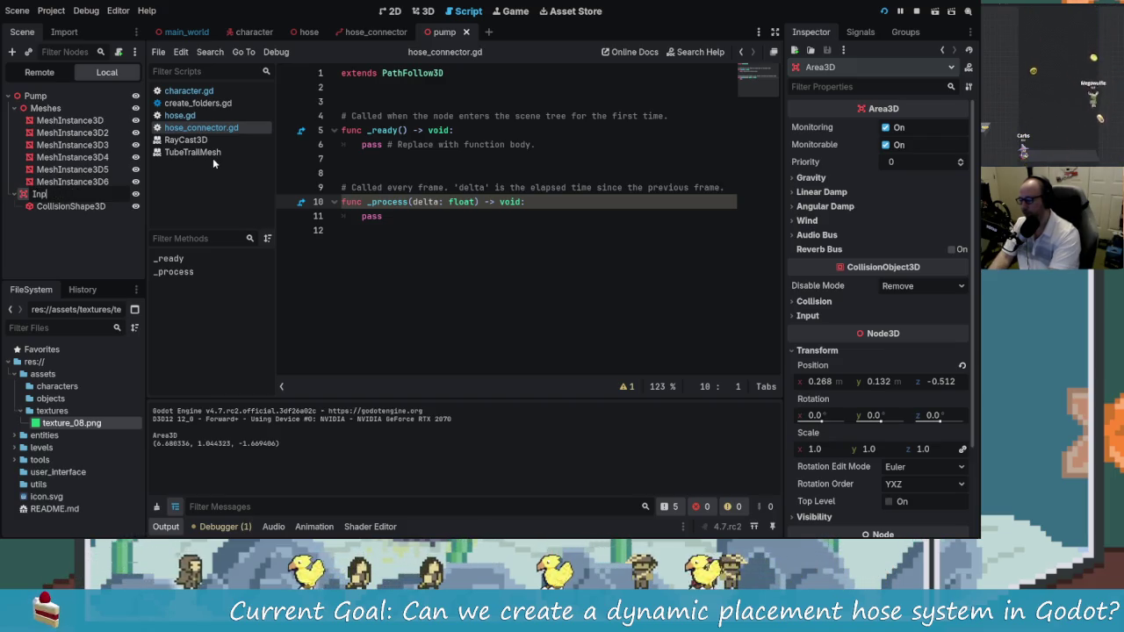
{"action": "key", "text": "BackSpace"}
{"action": "key", "text": "BackSpace"}
{"action": "key", "text": "BackSpace"}
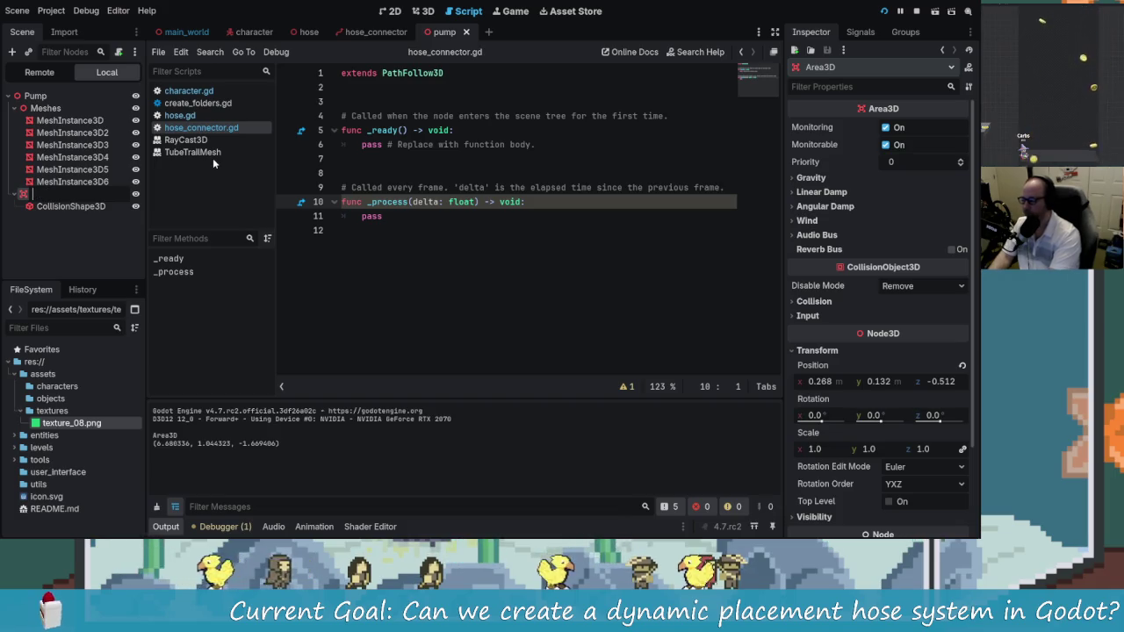
{"action": "type", "text": "InI"}
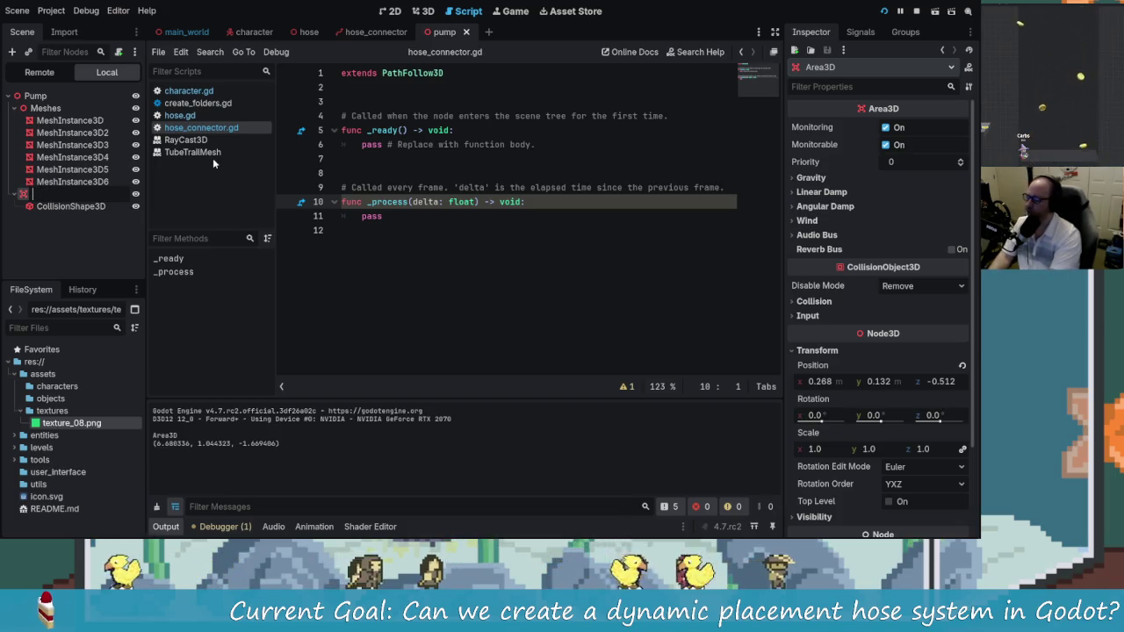
{"action": "type", "text": "Output"}
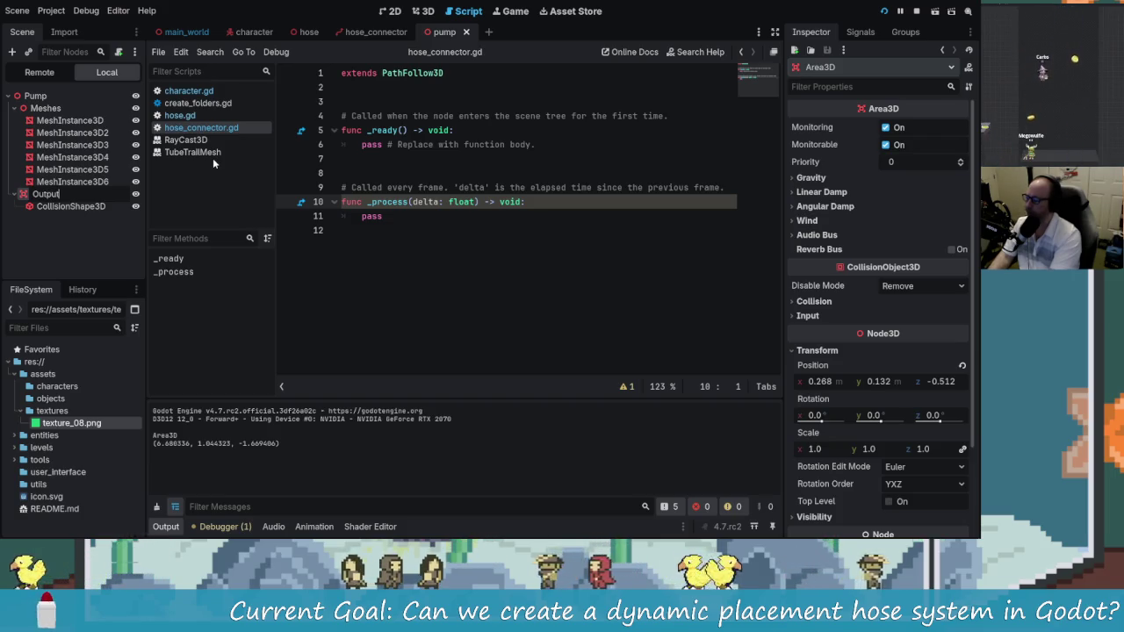
{"action": "type", "text": "Connector"}
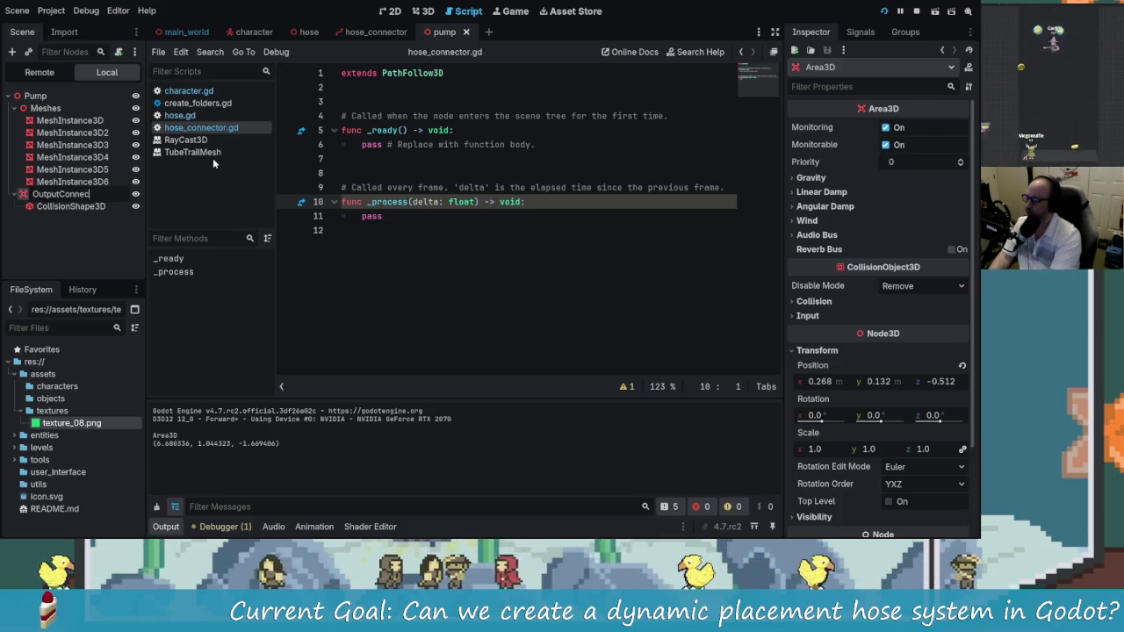
{"action": "key", "text": "Return"}
{"action": "left_click", "coordinate": [885, 11]}
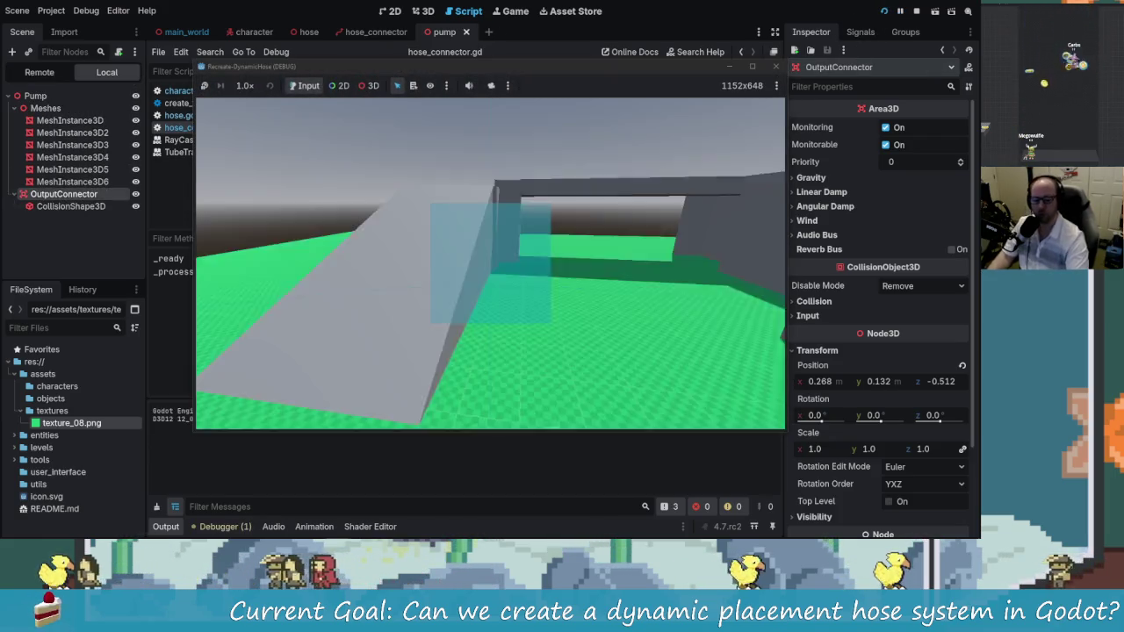
Move the collider-name print inside the 'if collision_point != null' block in character.gd and save
{"action": "key", "text": "w"}
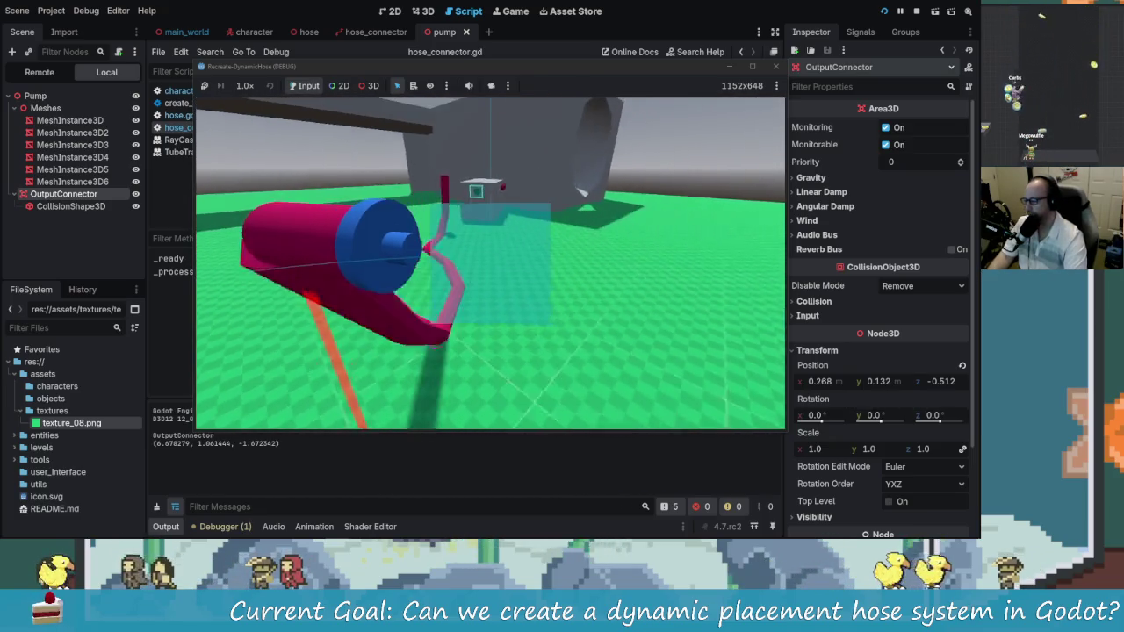
{"action": "type", "text": "ed"}
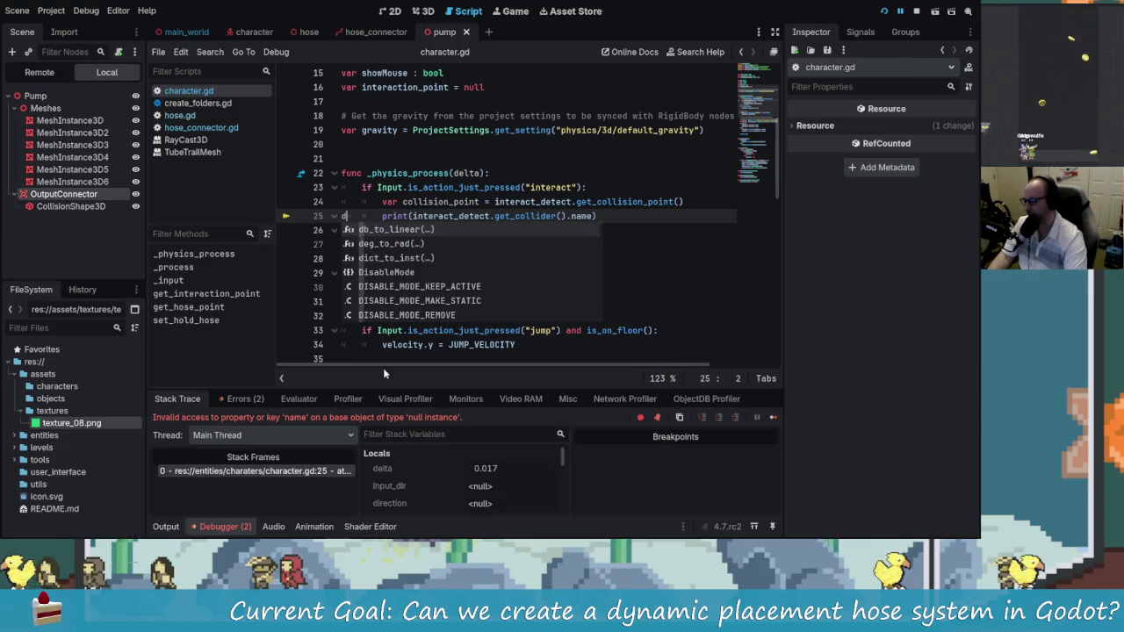
{"action": "key", "text": "BackSpace"}
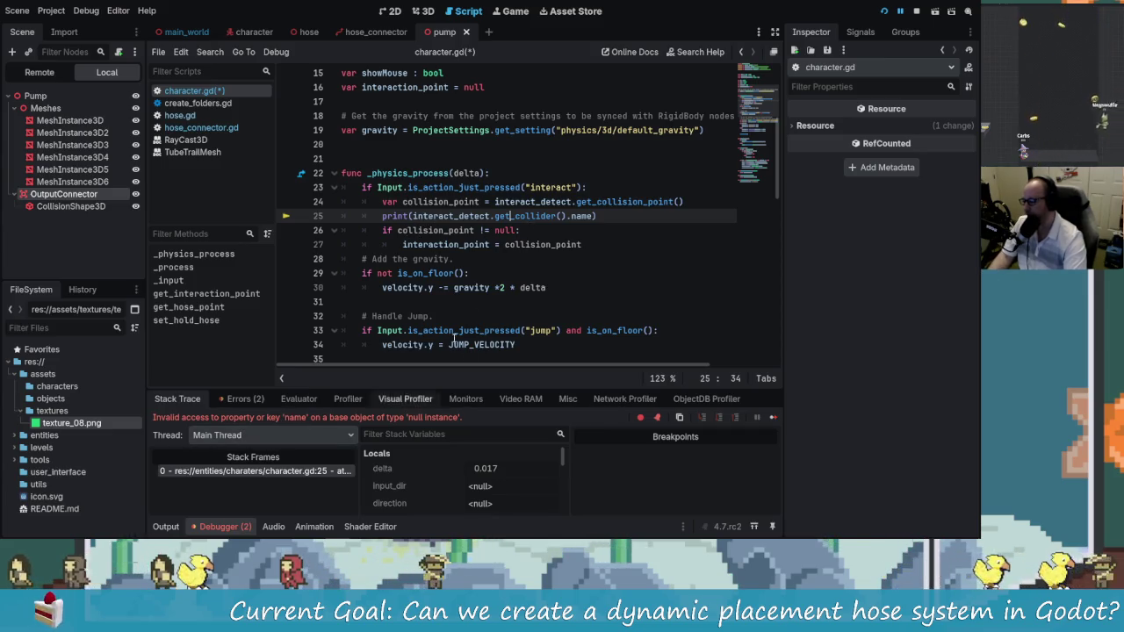
{"action": "type", "text": ")"}
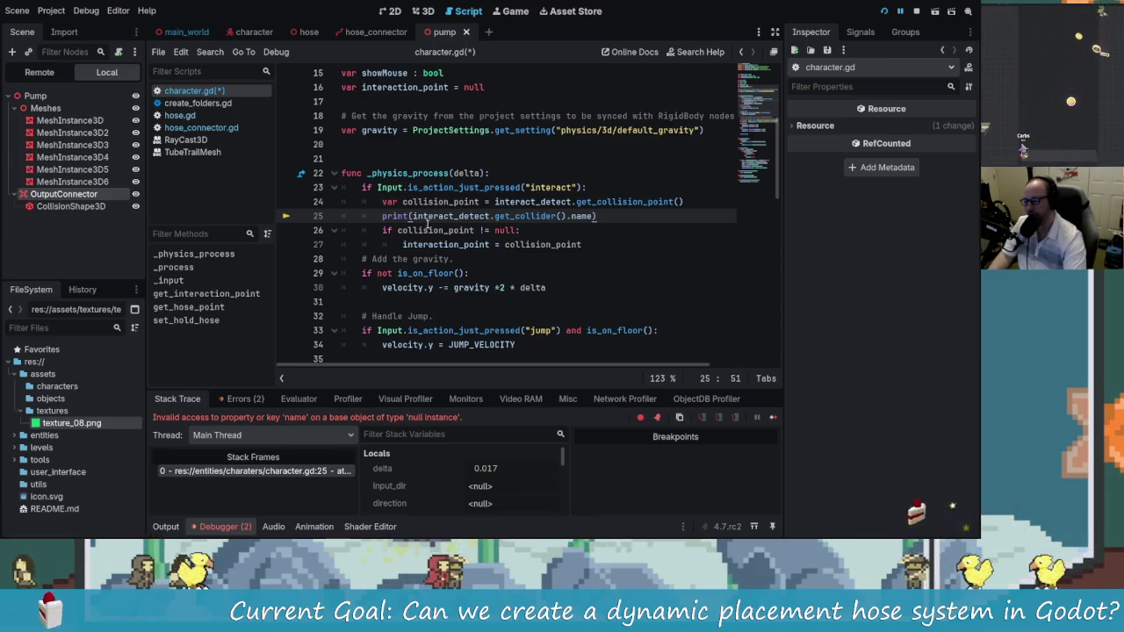
{"action": "key", "text": "alt+Down"}
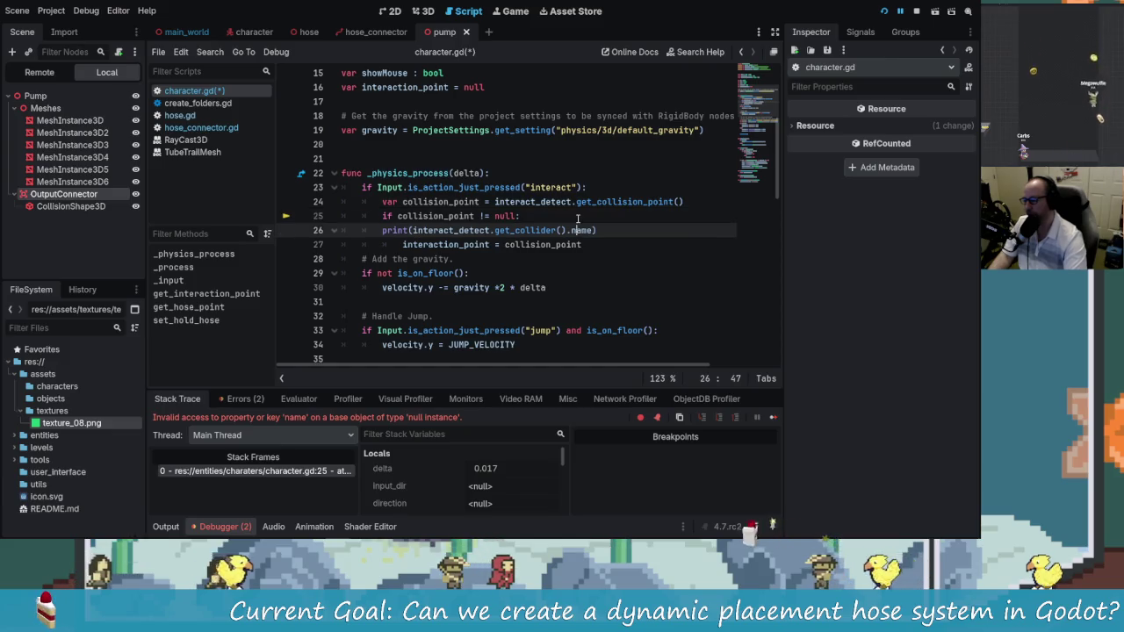
{"action": "key", "text": "Home"}
{"action": "key", "text": "Home"}
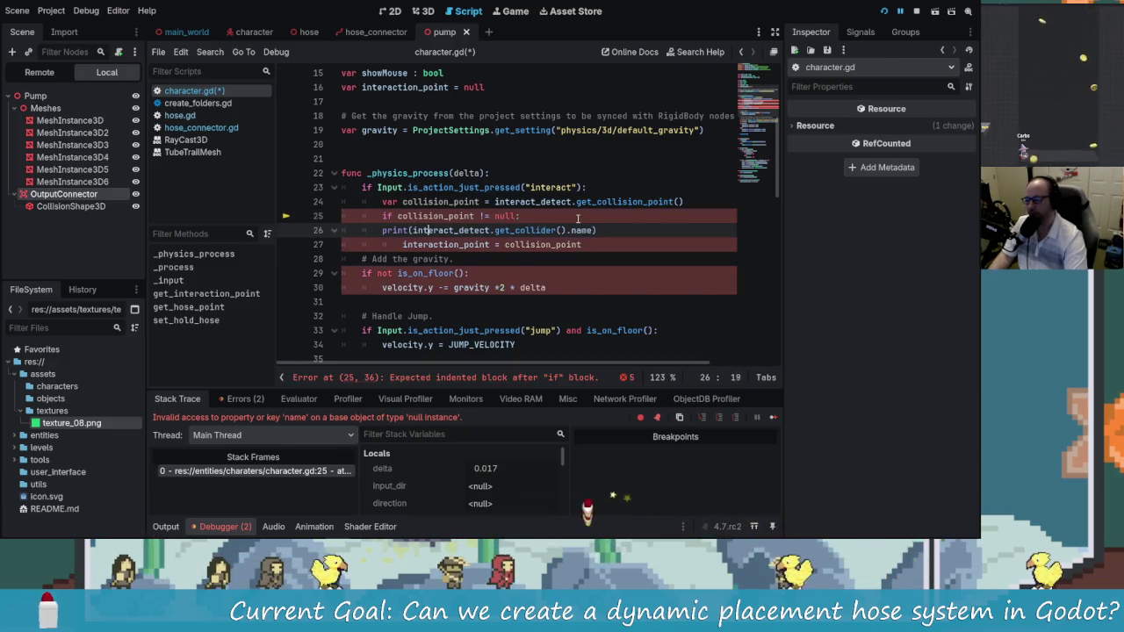
{"action": "key", "text": "ctrl+s"}
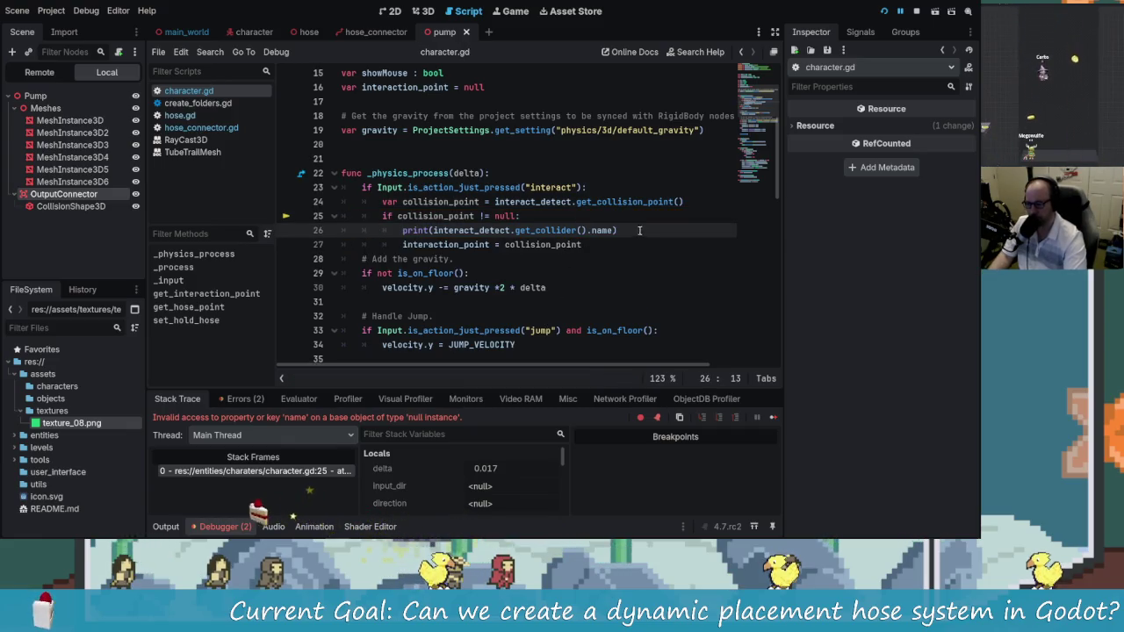
{"action": "left_click", "coordinate": [606, 248]}
{"action": "key", "text": "ctrl+s"}
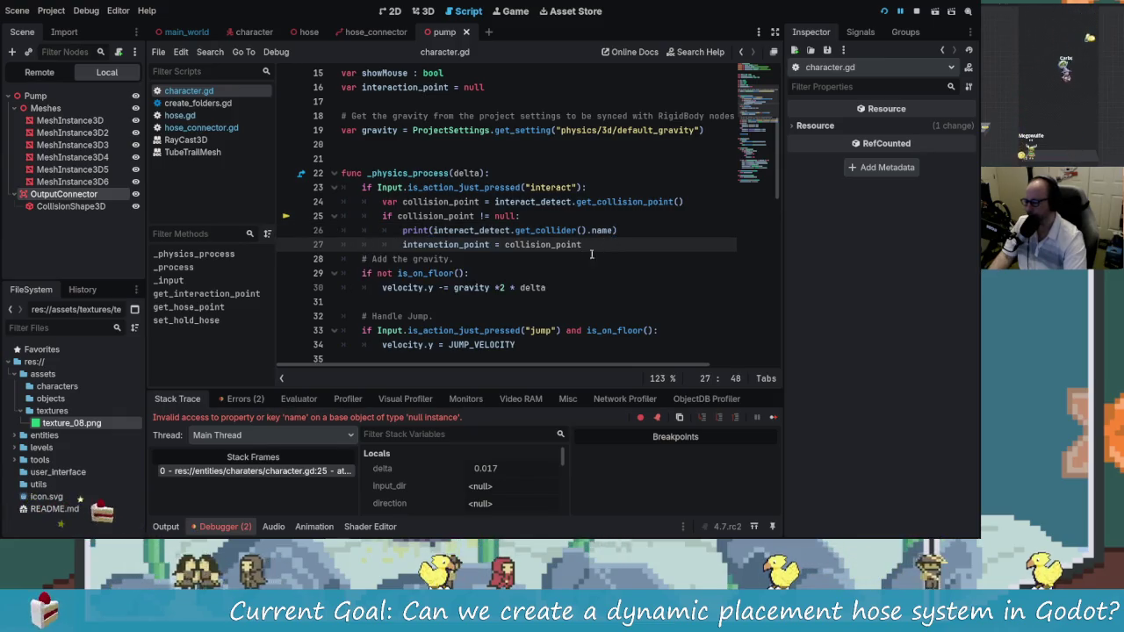
Stop the running game and clear the debugger's error list
{"action": "key", "text": "F8"}
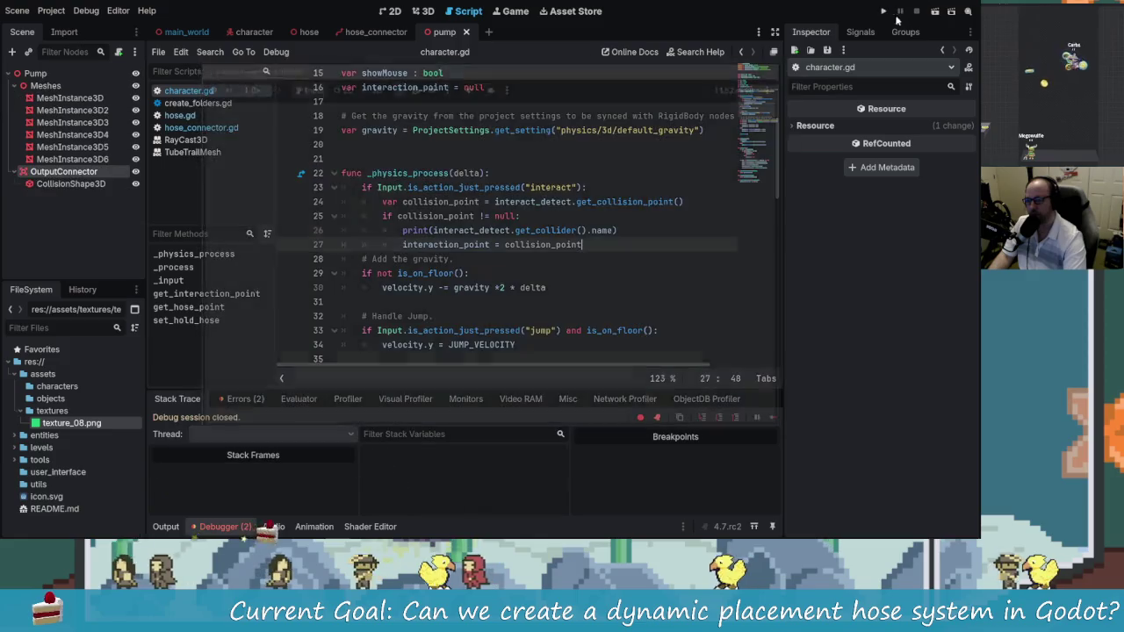
{"action": "left_click", "coordinate": [246, 399]}
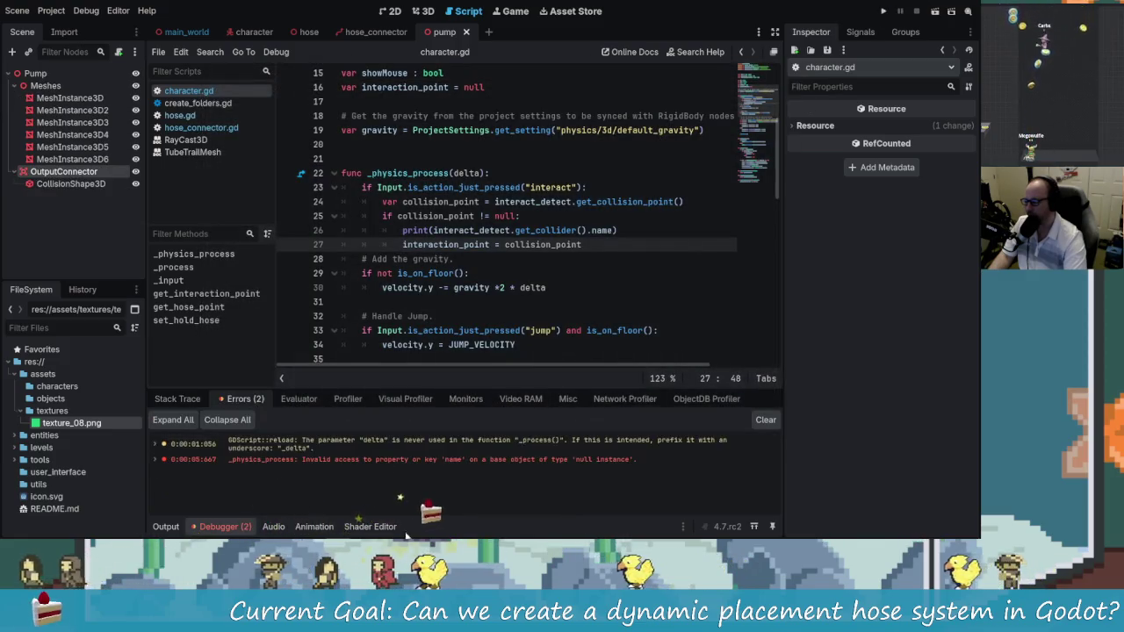
{"action": "left_click", "coordinate": [764, 420]}
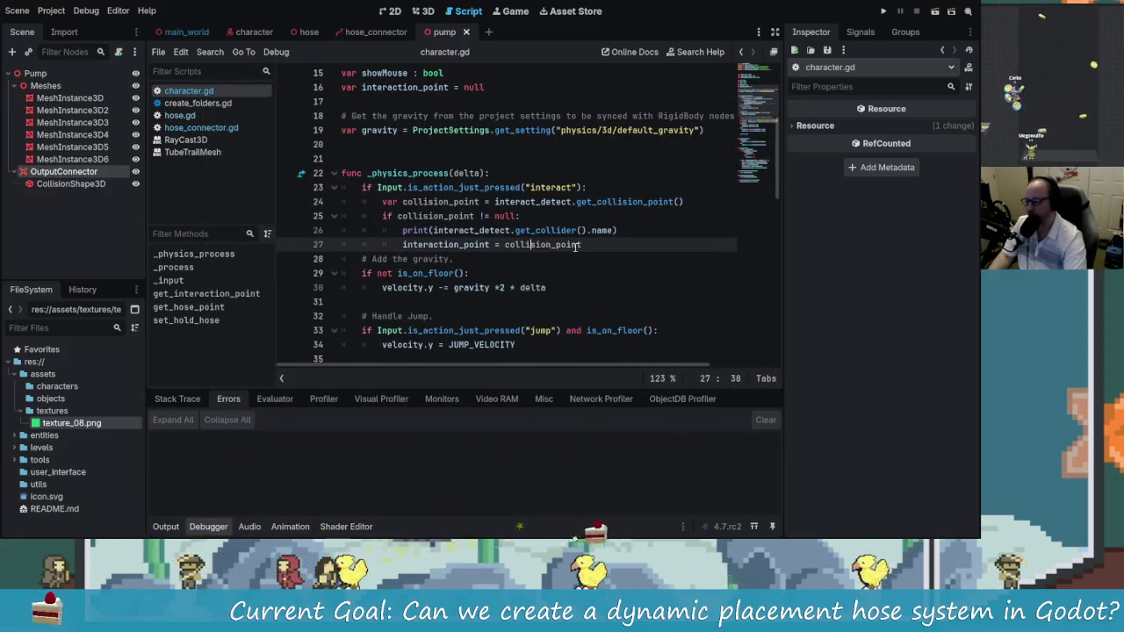
{"action": "scroll", "coordinate": [614, 302], "scroll_direction": "up", "scroll_amount": 1}
{"action": "key", "text": "ctrl+s"}
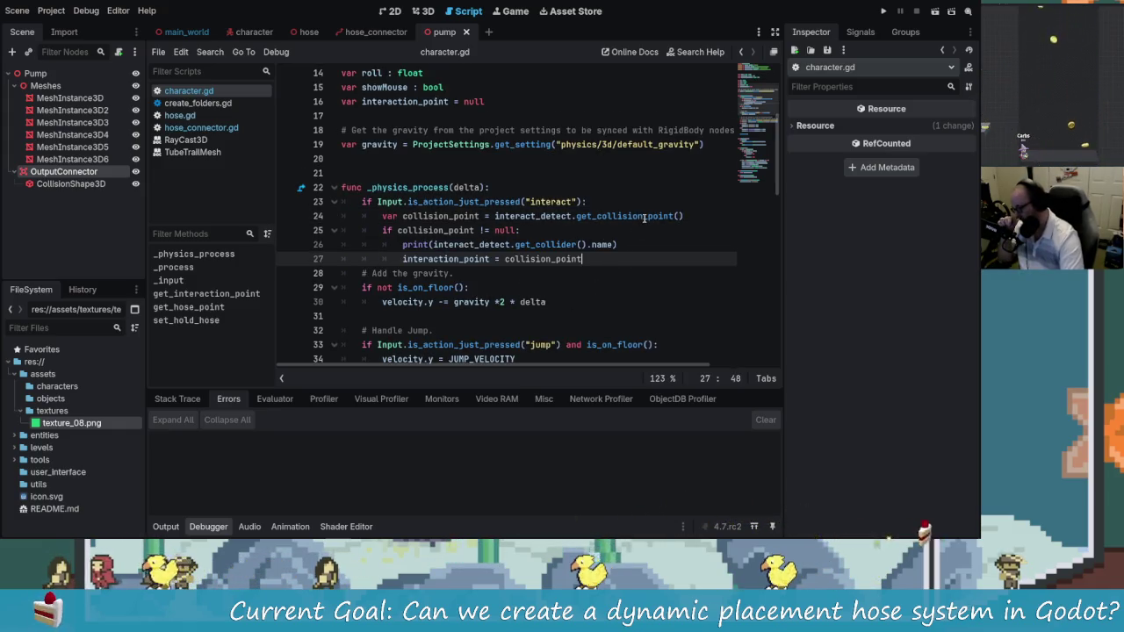
{"action": "mouse_move", "coordinate": [644, 218]}
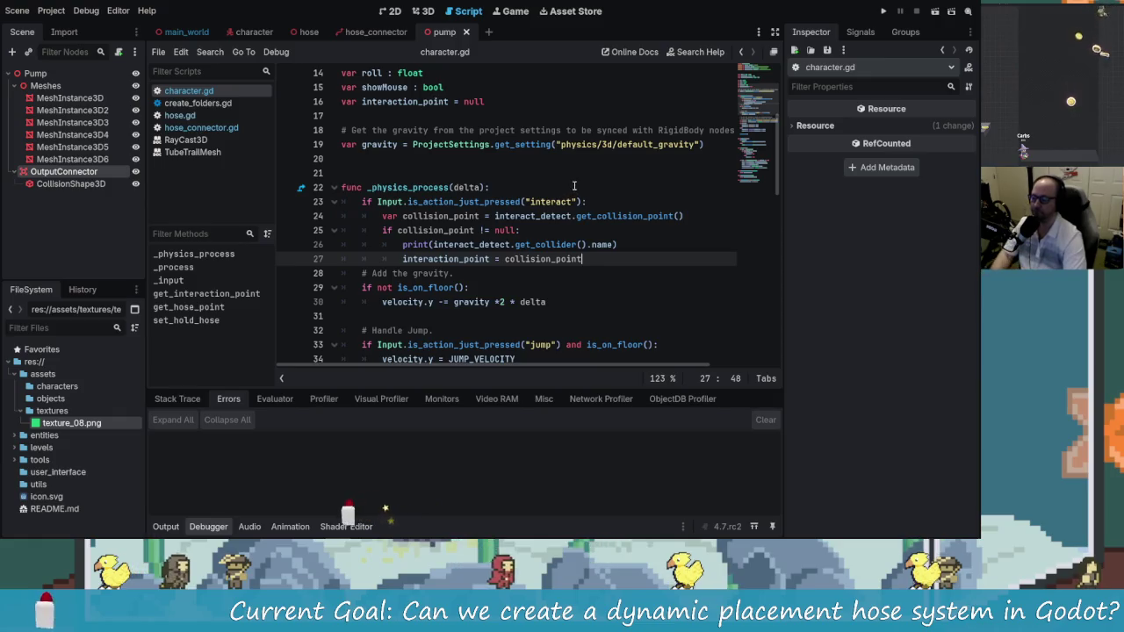
Append 'and interact_detect.is_colliding()' to the interact condition on line 23
{"action": "left_click", "coordinate": [612, 200]}
{"action": "type", "text": "and inter"}
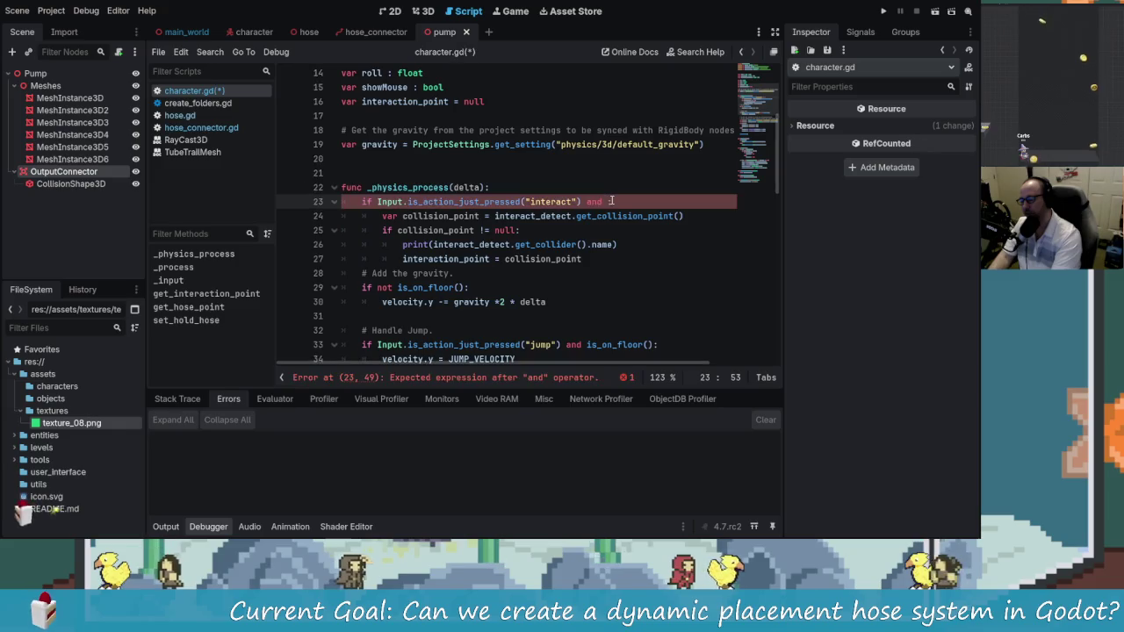
{"action": "type", "text": "a:"}
{"action": "key", "text": "Return"}
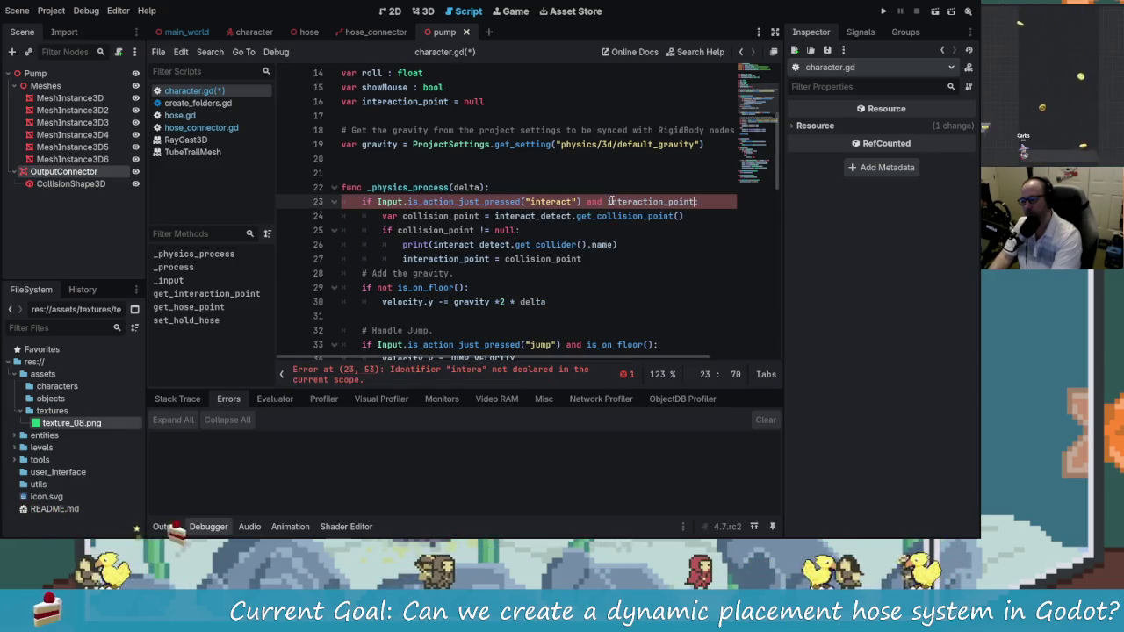
{"action": "key", "text": "BackSpace"}
{"action": "key", "text": "BackSpace"}
{"action": "key", "text": "BackSpace"}
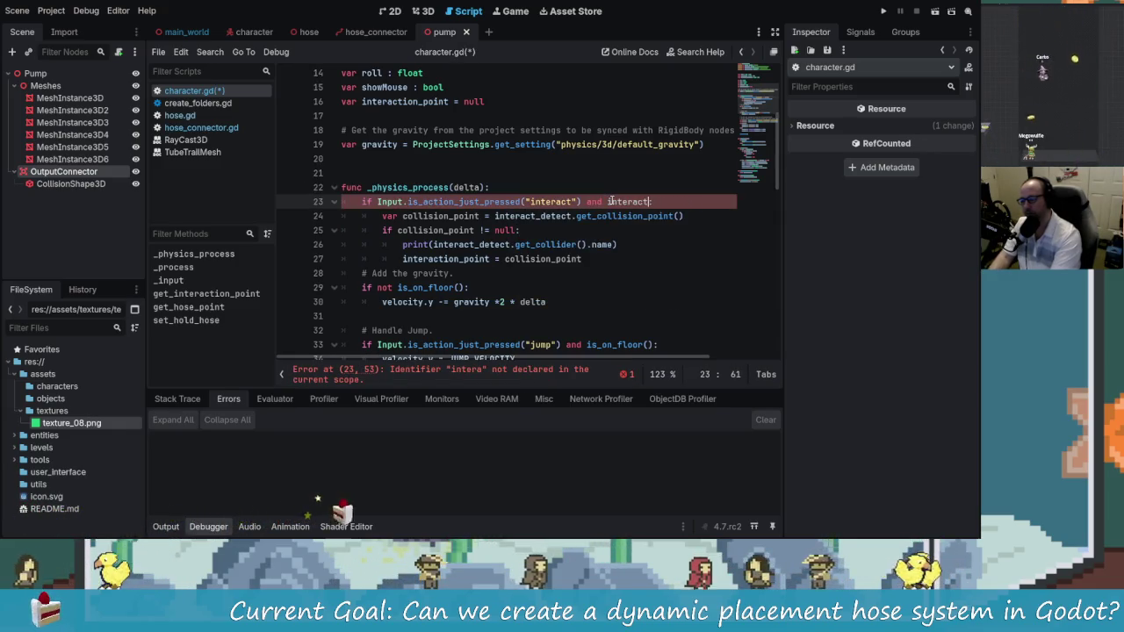
{"action": "type", "text": "_"}
{"action": "key", "text": "Return"}
{"action": "type", "text": ".isco"}
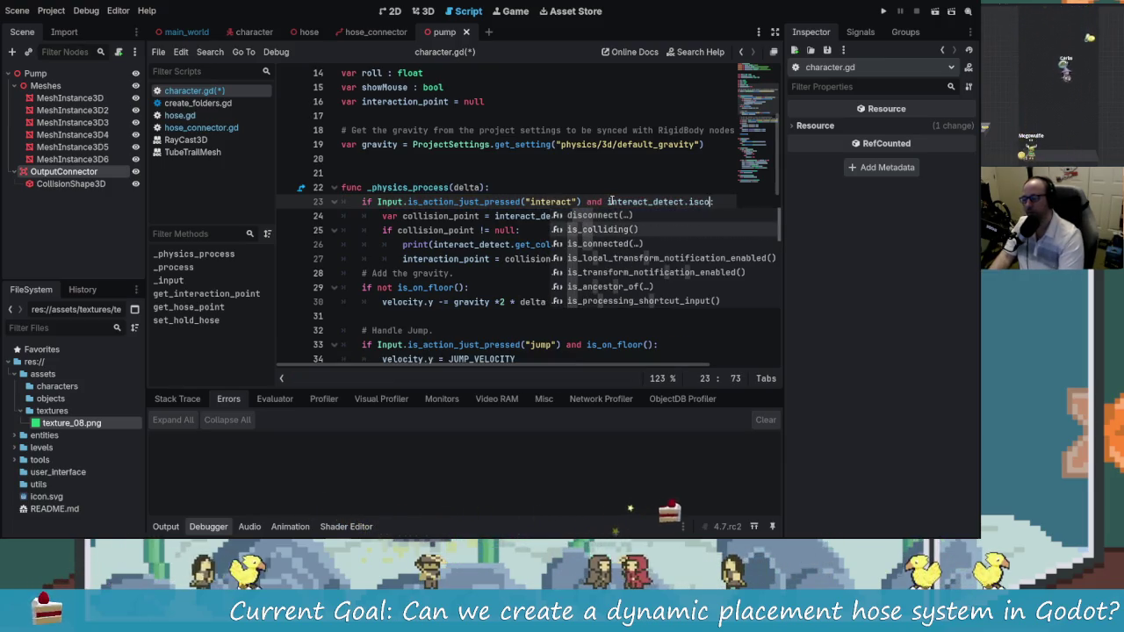
{"action": "key", "text": "Return"}
Save character.gd and run the game again with F5
{"action": "key", "text": "Down"}
{"action": "key", "text": "Down"}
{"action": "key", "text": "Down"}
{"action": "left_click", "coordinate": [524, 244]}
{"action": "key", "text": "Up"}
{"action": "key", "text": "ctrl+s"}
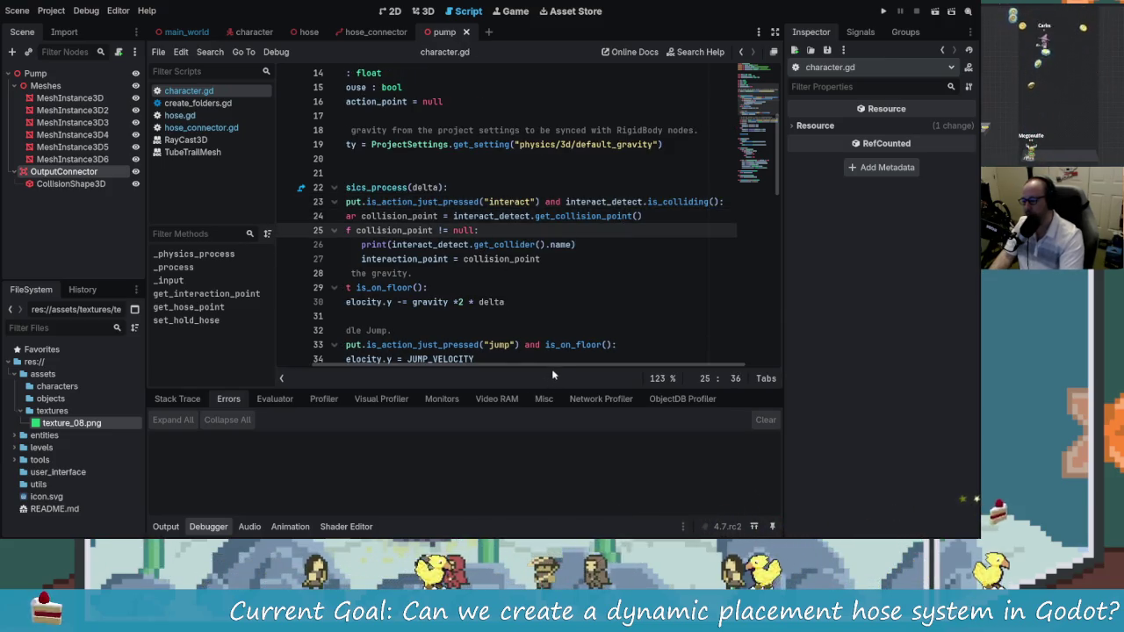
{"action": "scroll", "coordinate": [552, 368], "scroll_direction": "left", "scroll_amount": 3}
{"action": "left_click", "coordinate": [613, 258]}
{"action": "key", "text": "ctrl+s"}
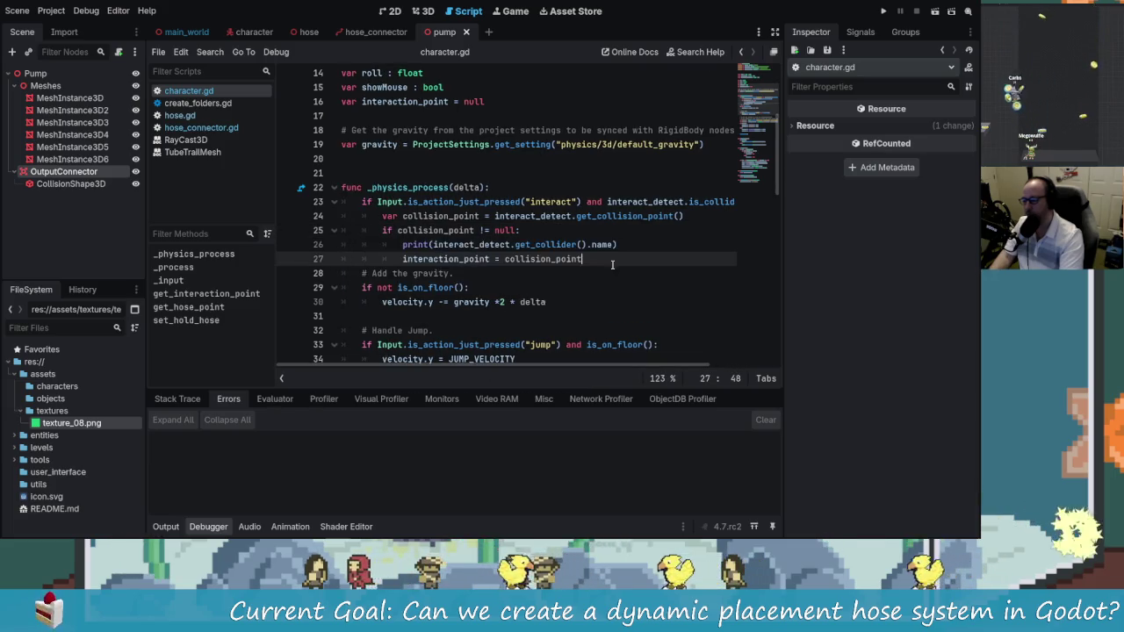
{"action": "key", "text": "F5"}
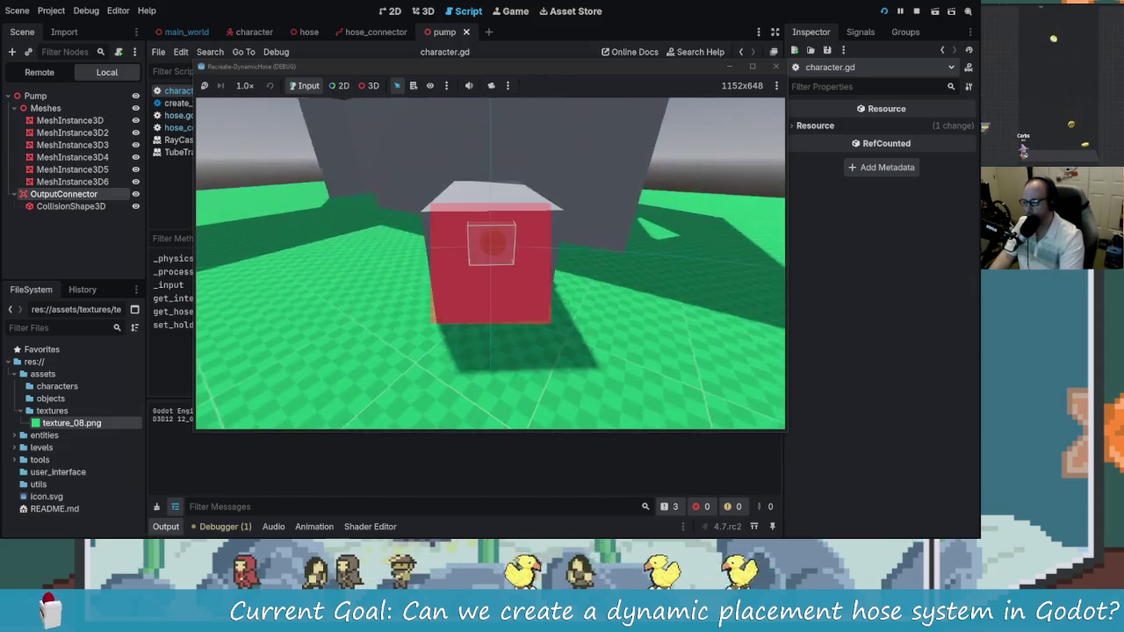
Interact with the pump's output connector and walk around to test the trailing hose
{"action": "left_click", "coordinate": [490, 263]}
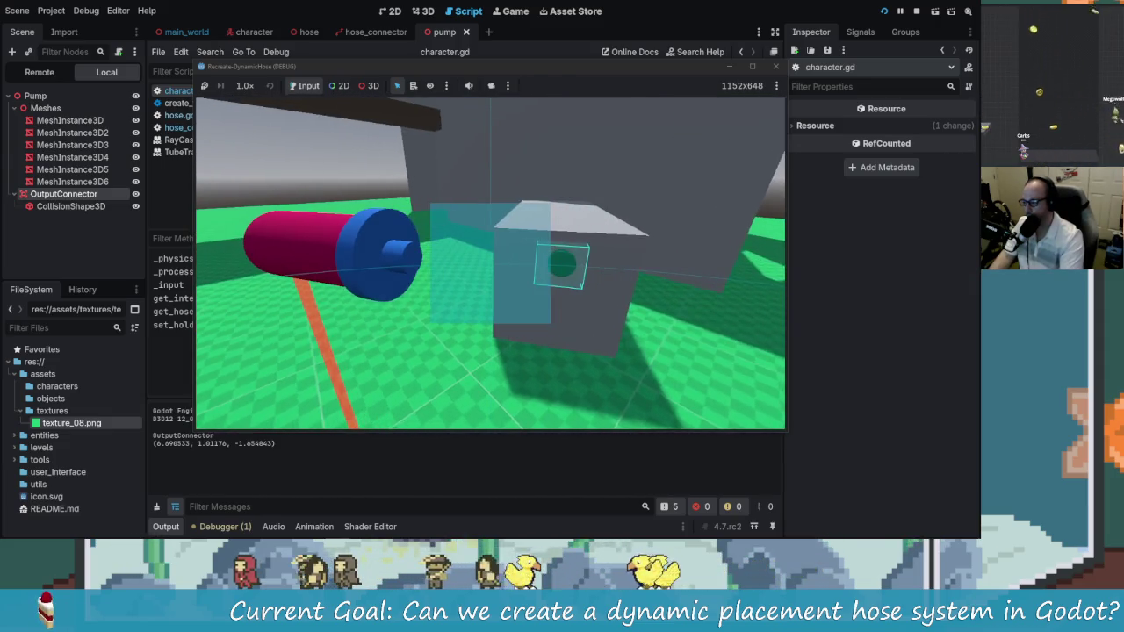
{"action": "key", "text": "s"}
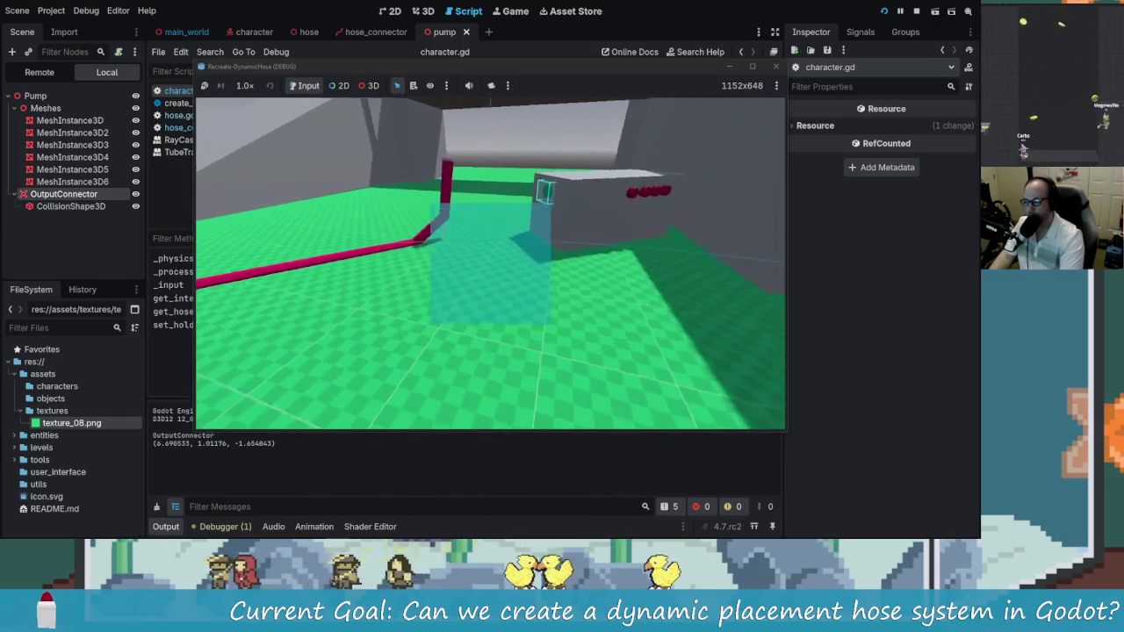
{"action": "key", "text": "w"}
{"action": "key", "text": "d"}
{"action": "key", "text": "a"}
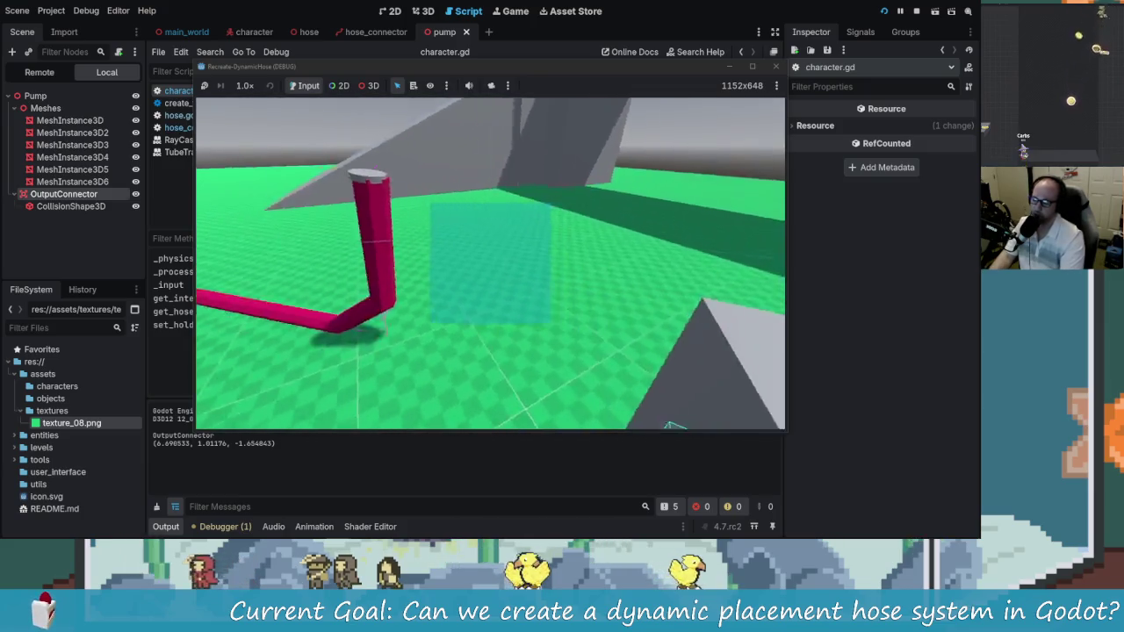
{"action": "key", "text": "a"}
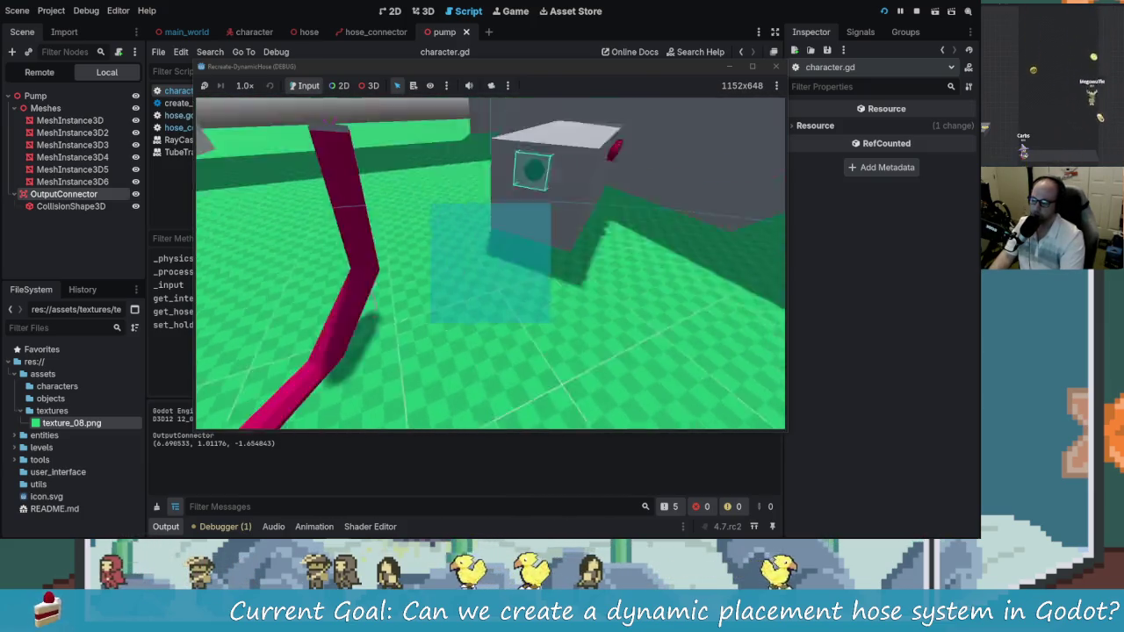
{"action": "key", "text": "w"}
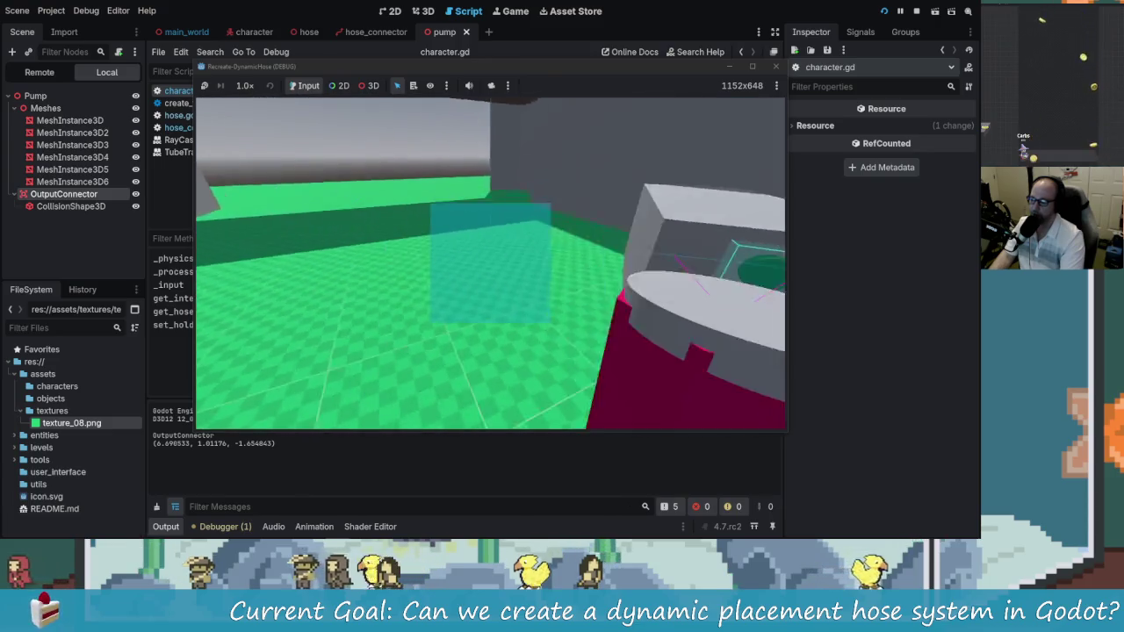
{"action": "key", "text": "s"}
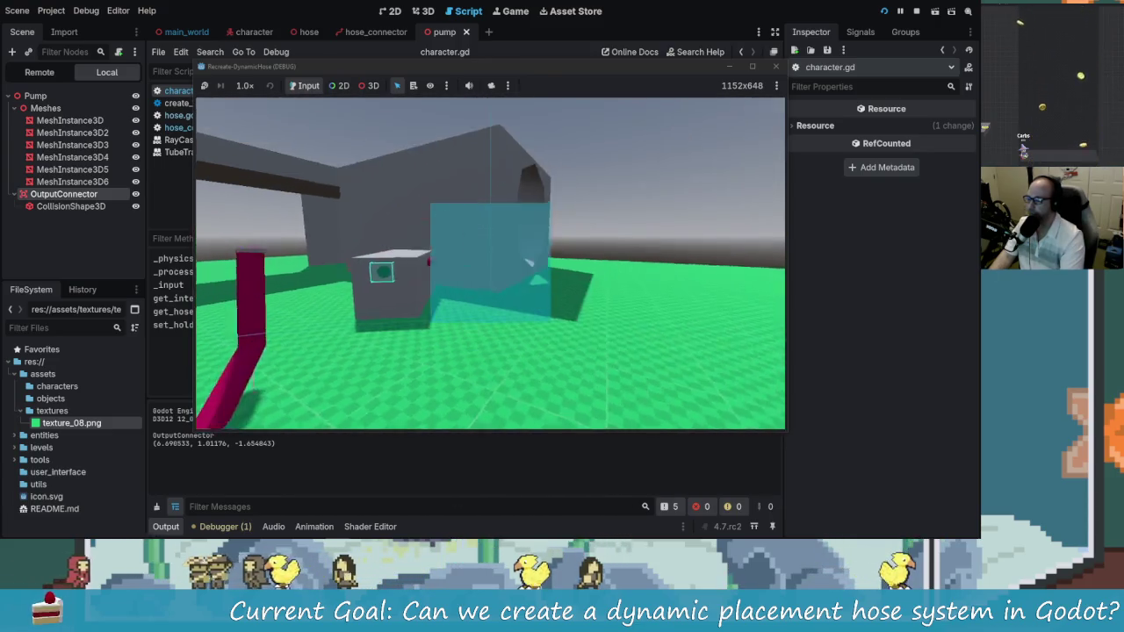
Relaunch the game, walk to the connector and spawn a hose with E
{"action": "left_click", "coordinate": [775, 68]}
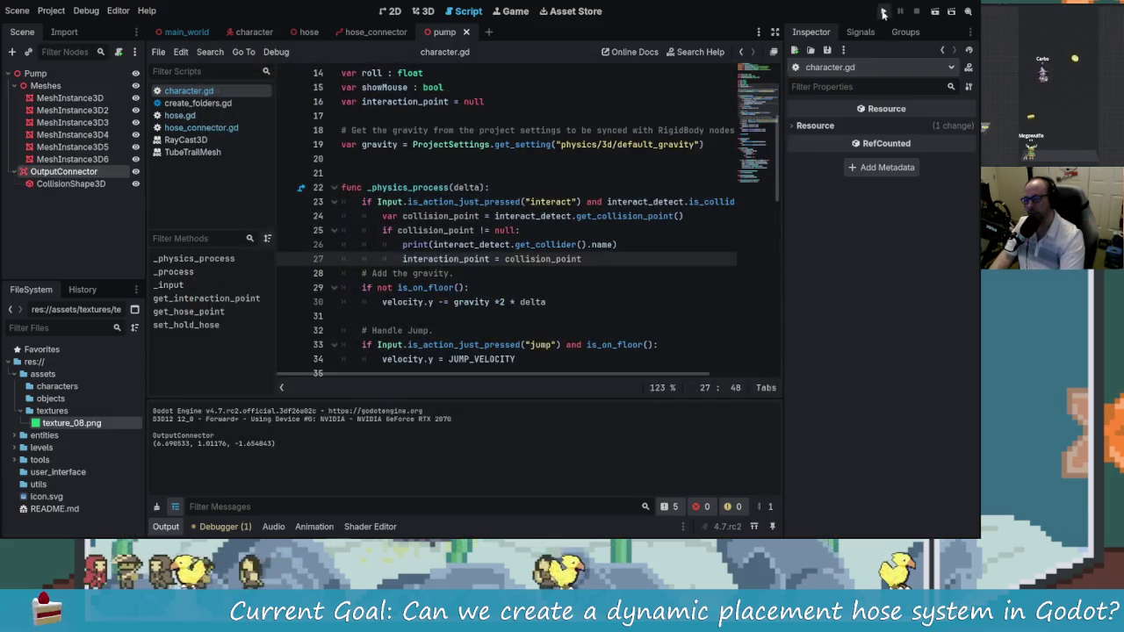
{"action": "key", "text": "F5"}
{"action": "key", "text": "w"}
{"action": "key", "text": "w"}
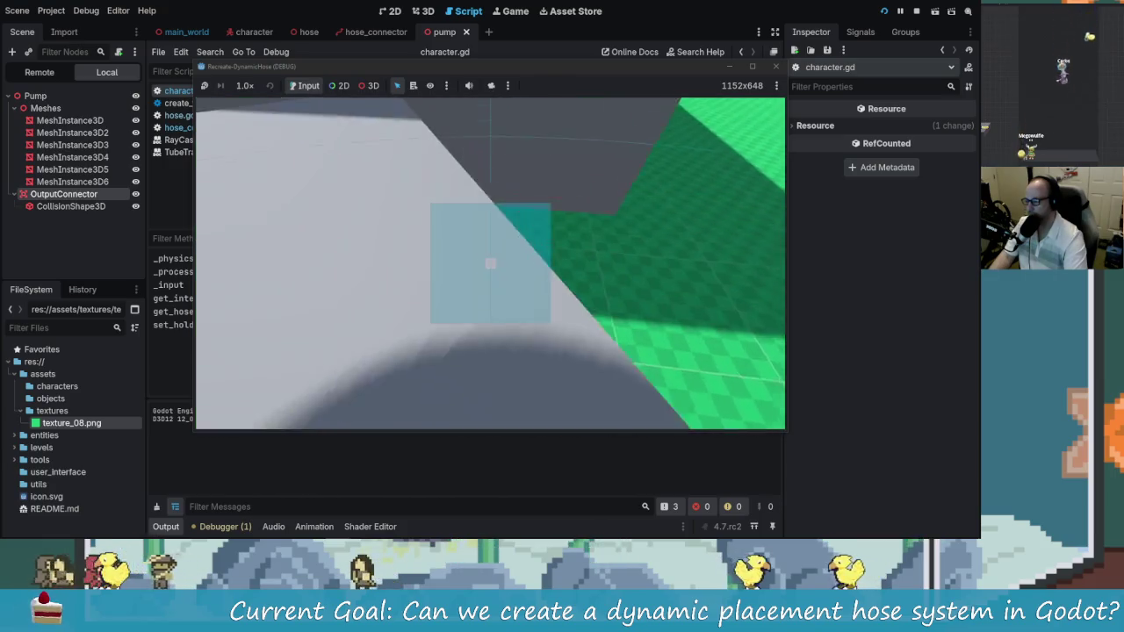
{"action": "key", "text": "e"}
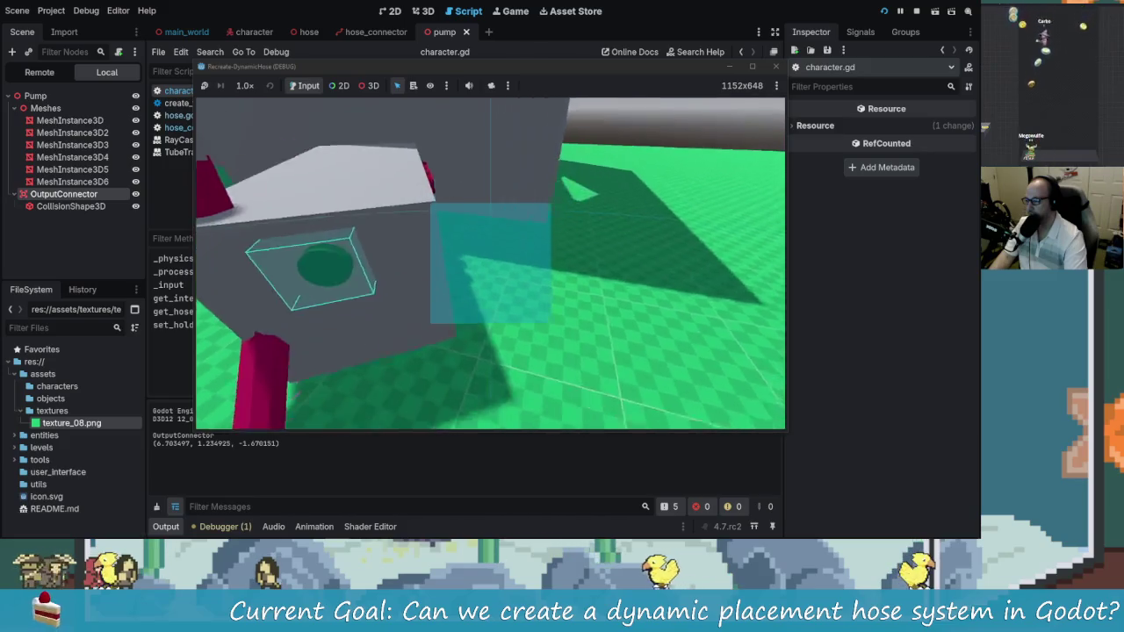
{"action": "key", "text": "e"}
{"action": "key", "text": "s"}
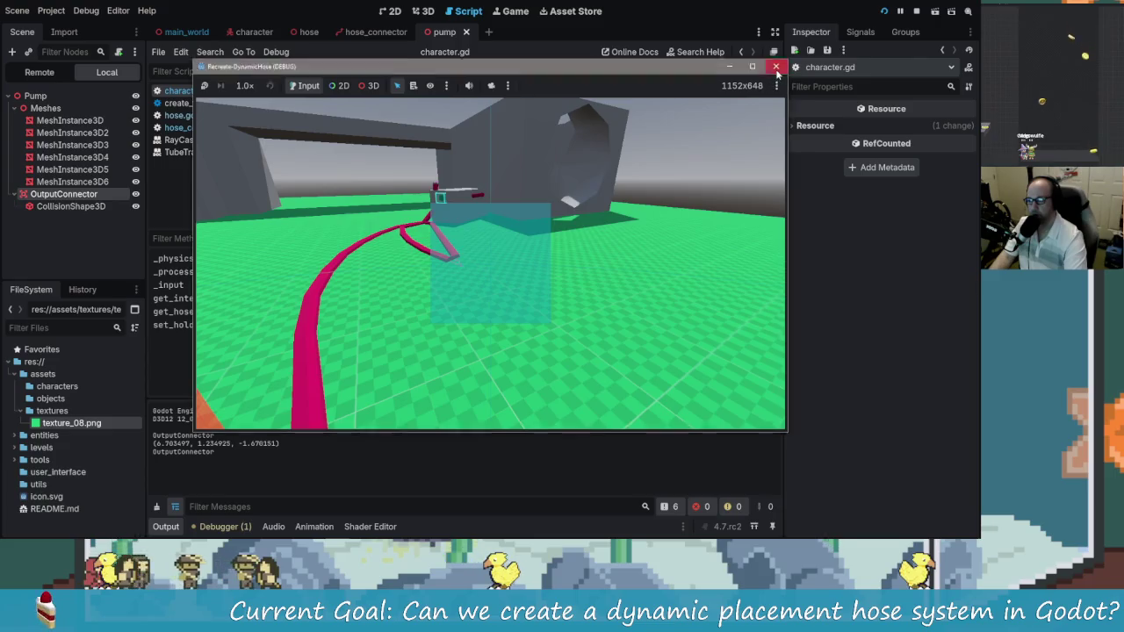
Restart, grab a hose from the connector, walk away with it, then stop the game
{"action": "key", "text": "F5"}
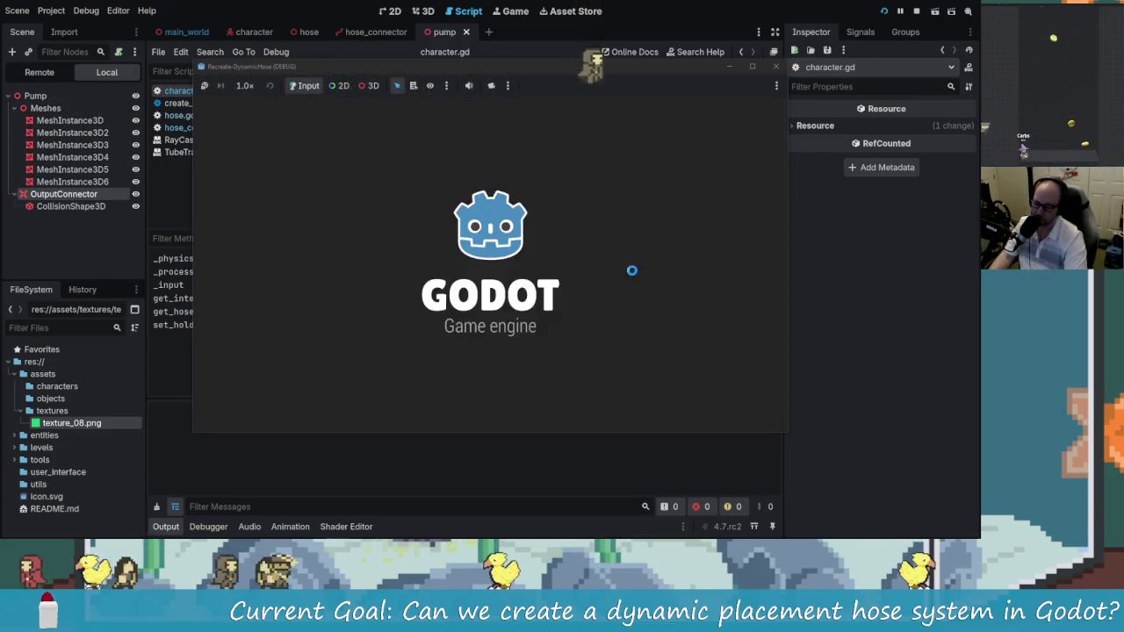
{"action": "key", "text": "w"}
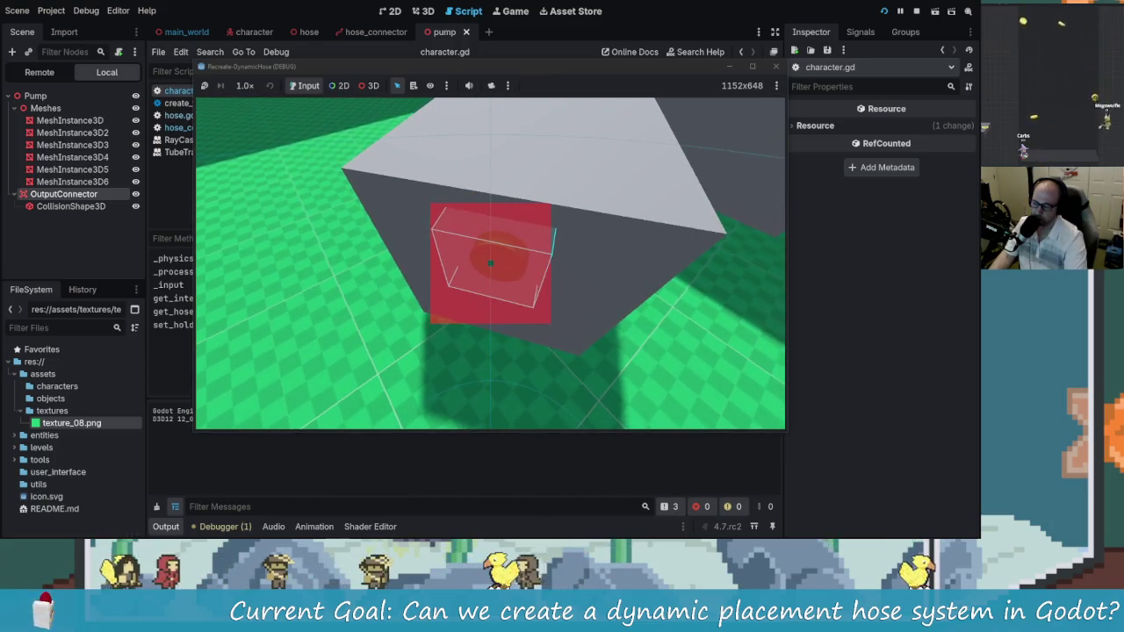
{"action": "key", "text": "e"}
{"action": "key", "text": "s"}
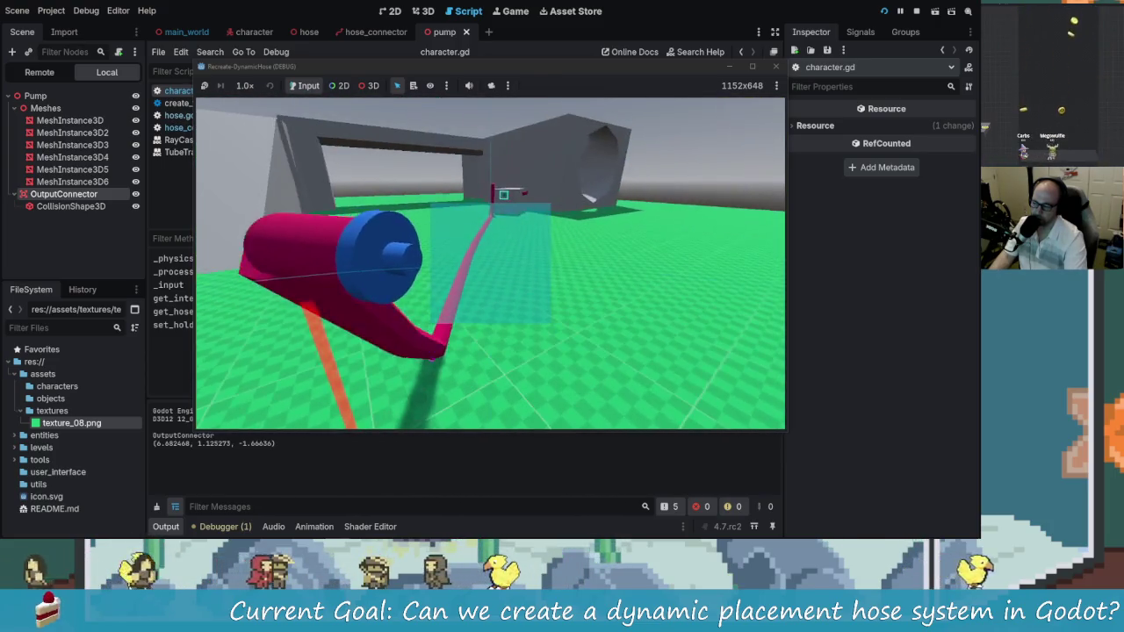
{"action": "key", "text": "F8"}
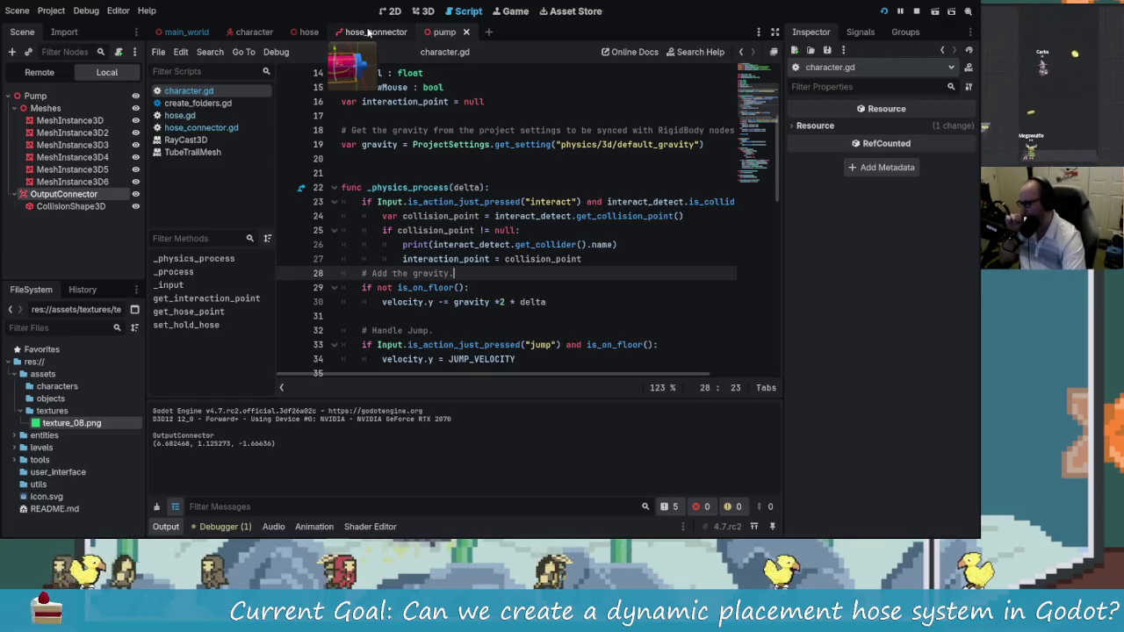
In hose.gd, inspect the add_point_to_path definition and where hose_offset is defined
{"action": "left_click", "coordinate": [309, 31]}
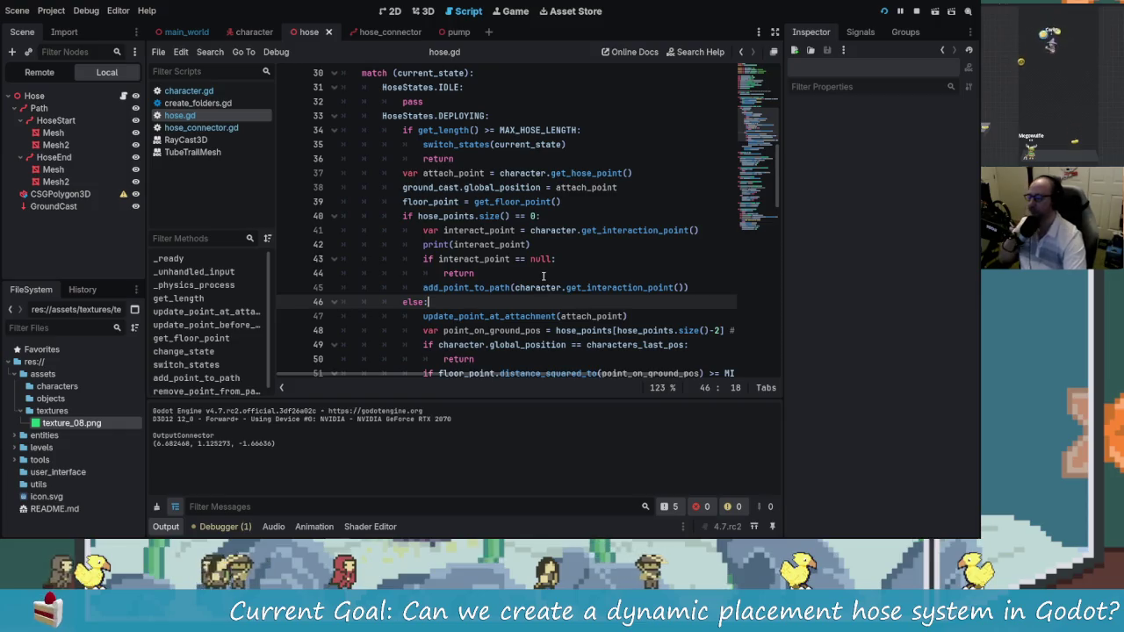
{"action": "left_click", "coordinate": [551, 287]}
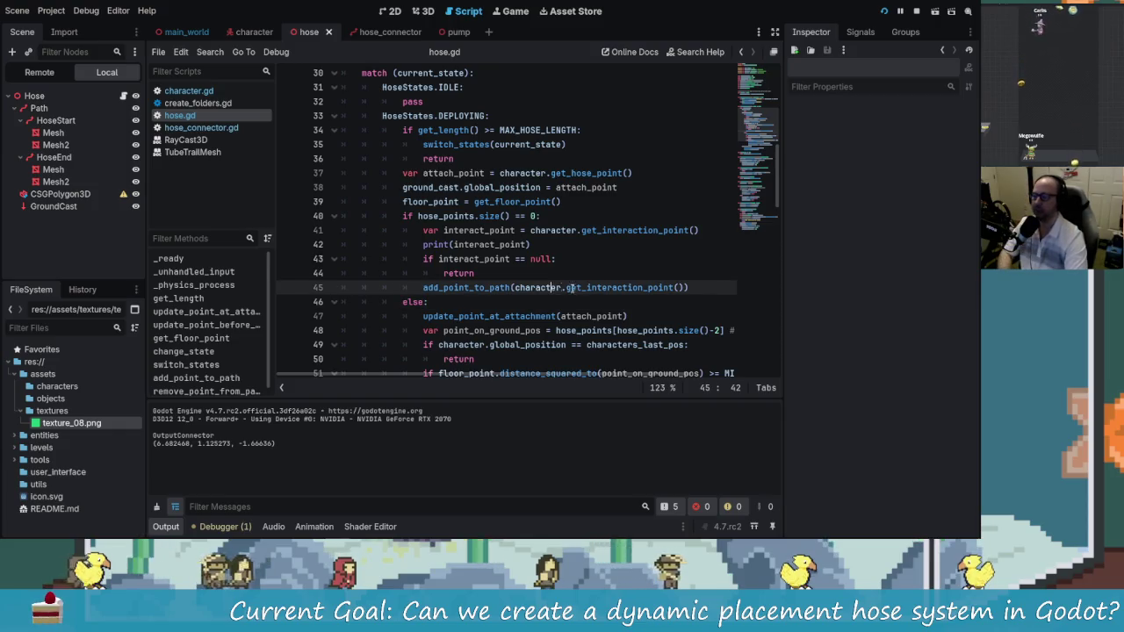
{"action": "left_click", "coordinate": [471, 292], "text": "ctrl"}
{"action": "left_click_drag", "start_coordinate": [479, 230], "coordinate": [561, 232]}
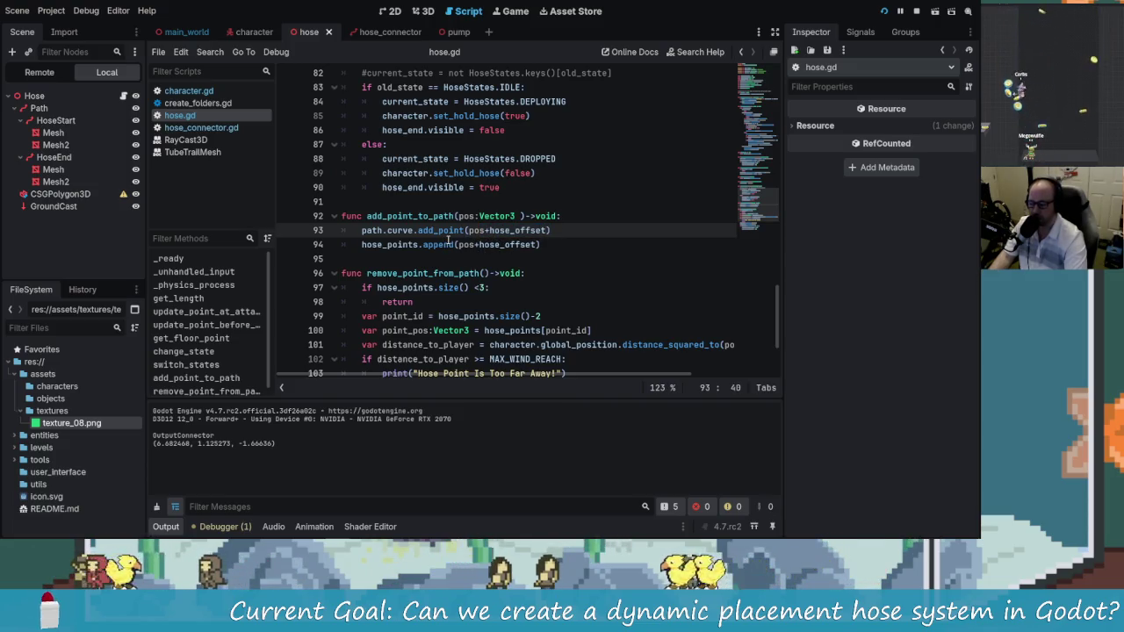
{"action": "left_click", "coordinate": [502, 231], "text": "ctrl"}
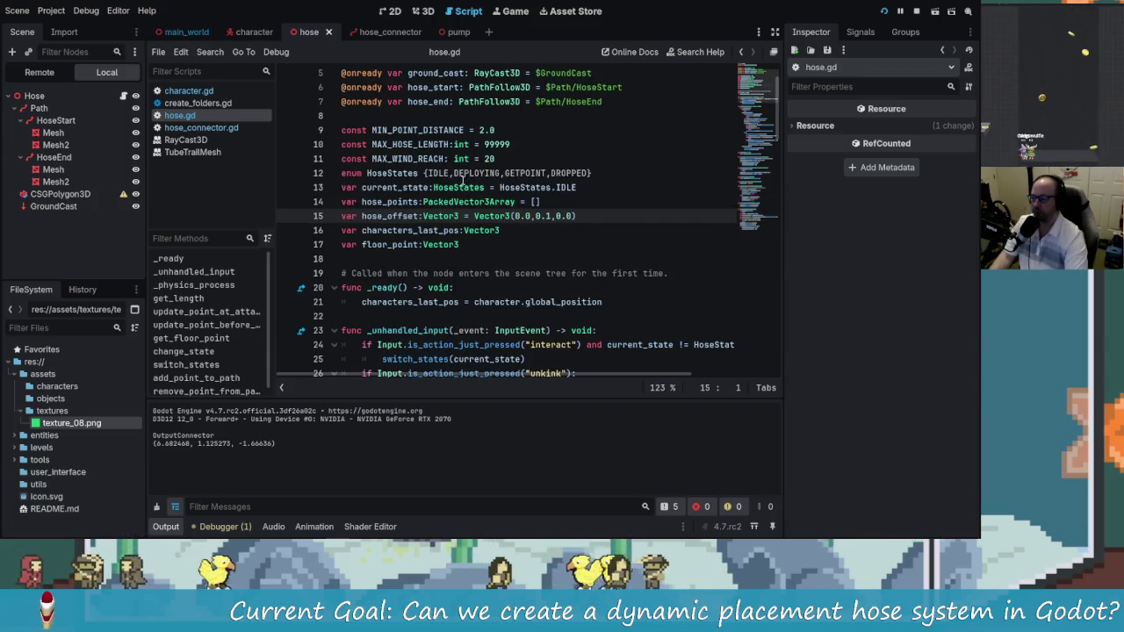
{"action": "left_click", "coordinate": [540, 232]}
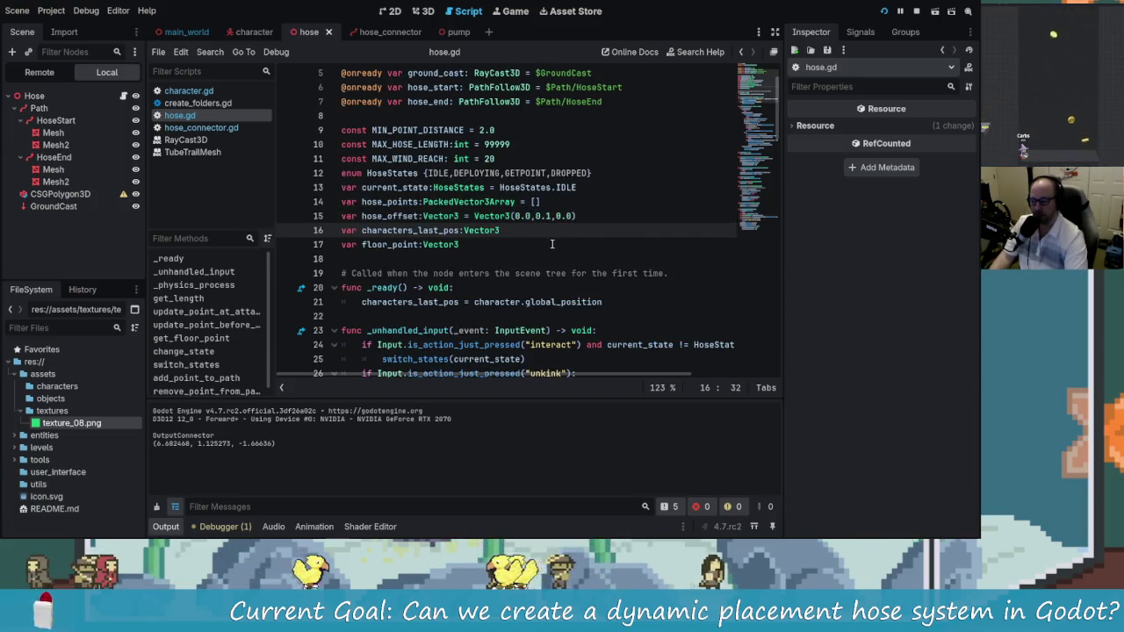
{"action": "left_click", "coordinate": [410, 182], "text": "ctrl"}
{"action": "left_click", "coordinate": [543, 238]}
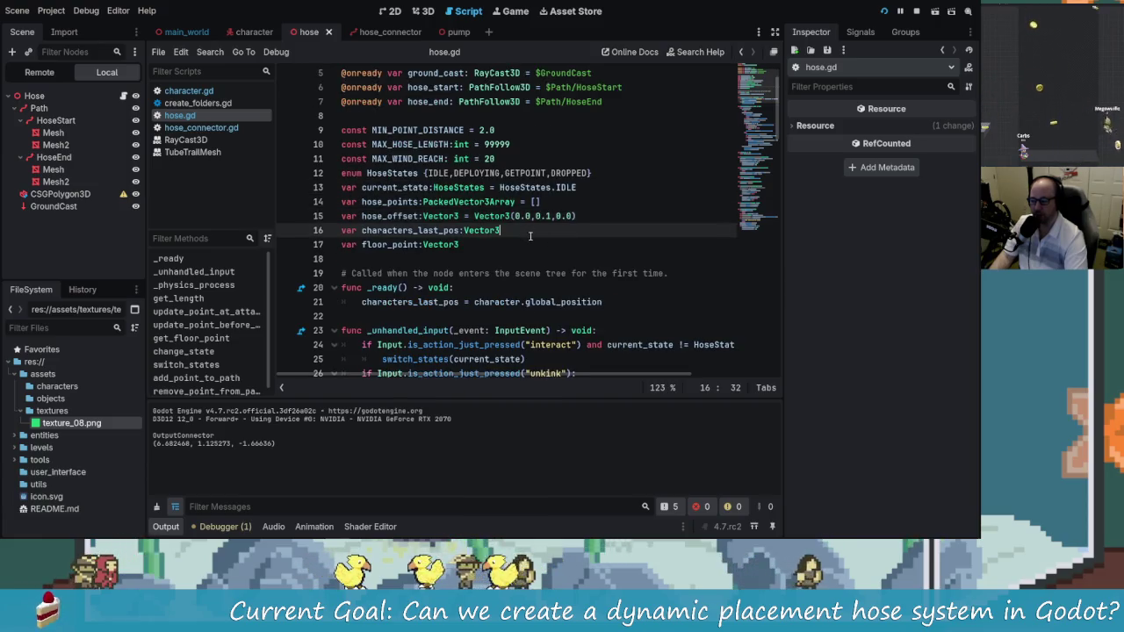
Return to _physics_process and examine the hose_points size check and get_interaction_point call on lines 40–41
{"action": "scroll", "coordinate": [538, 233], "scroll_direction": "down", "scroll_amount": 20}
{"action": "scroll", "coordinate": [535, 230], "scroll_direction": "down", "scroll_amount": 9}
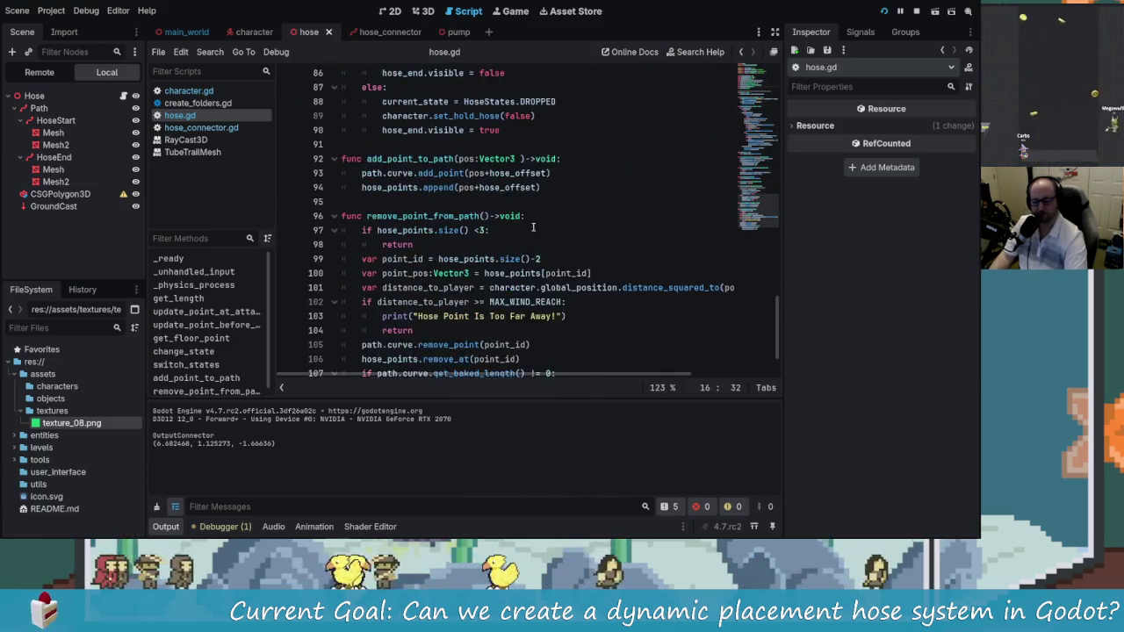
{"action": "scroll", "coordinate": [527, 232], "scroll_direction": "up", "scroll_amount": 16}
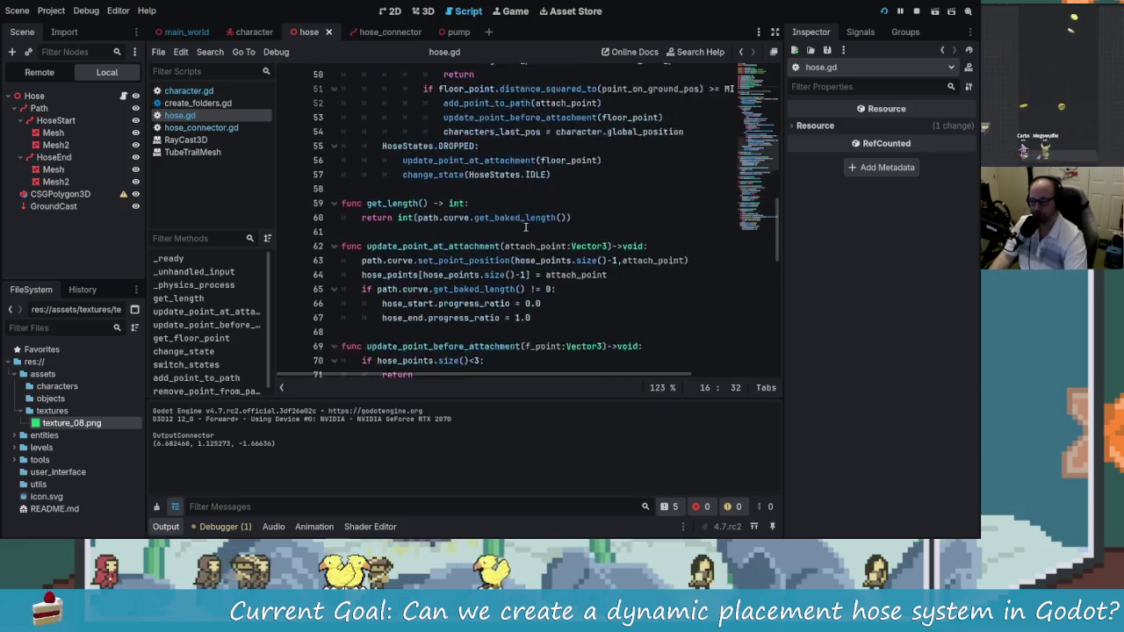
{"action": "scroll", "coordinate": [527, 237], "scroll_direction": "up", "scroll_amount": 1}
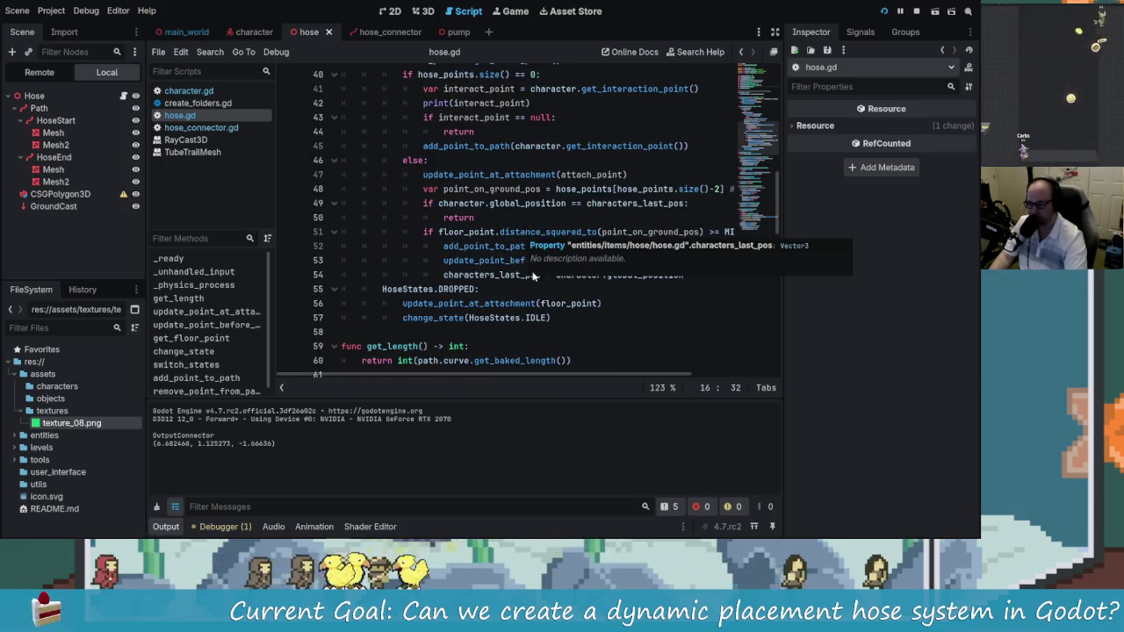
{"action": "scroll", "coordinate": [526, 268], "scroll_direction": "up", "scroll_amount": 4}
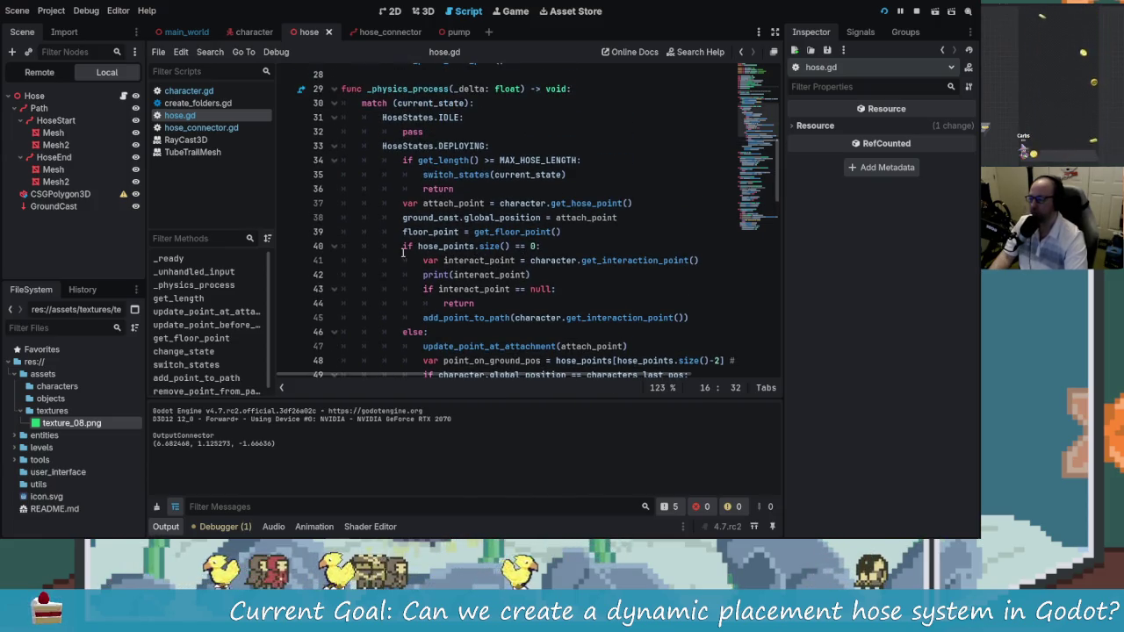
{"action": "left_click", "coordinate": [432, 247]}
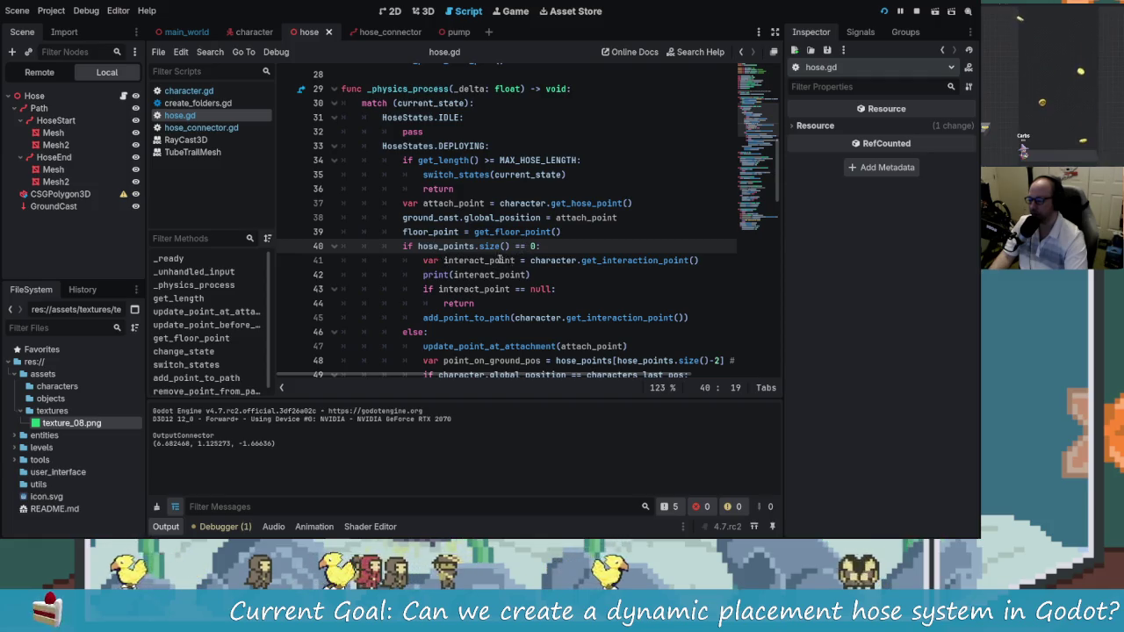
{"action": "left_click_drag", "start_coordinate": [530, 260], "coordinate": [700, 260]}
{"action": "left_click", "coordinate": [700, 260]}
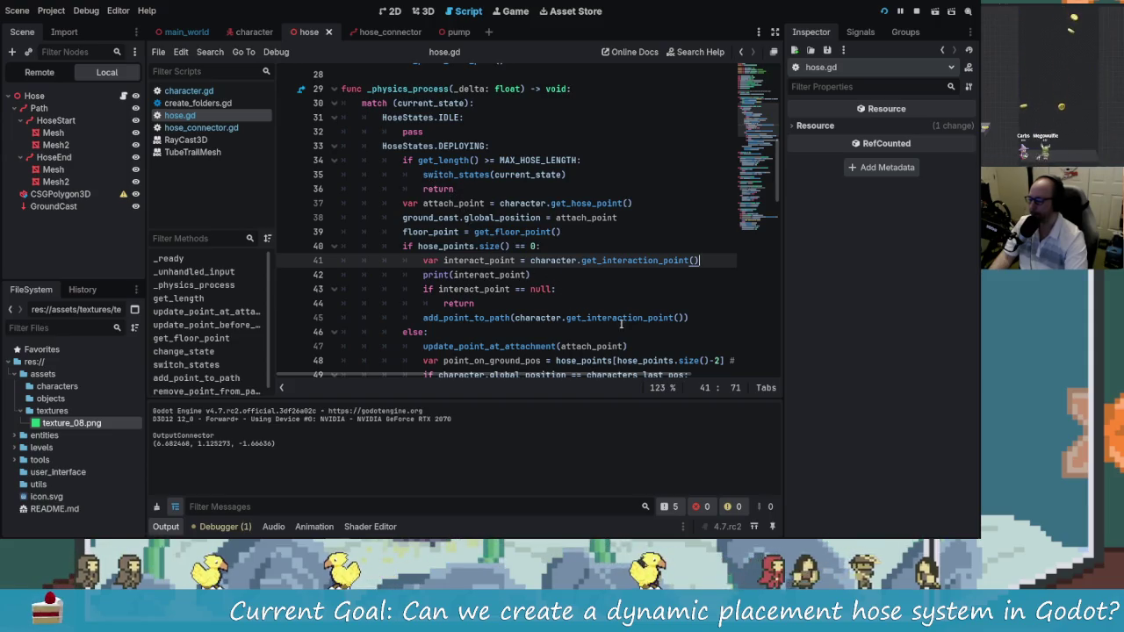
{"action": "scroll", "coordinate": [620, 320], "scroll_direction": "down", "scroll_amount": 1}
Review the update_point_at_attachment call on line 47 and its other uses in hose.gd
{"action": "left_click", "coordinate": [507, 275]}
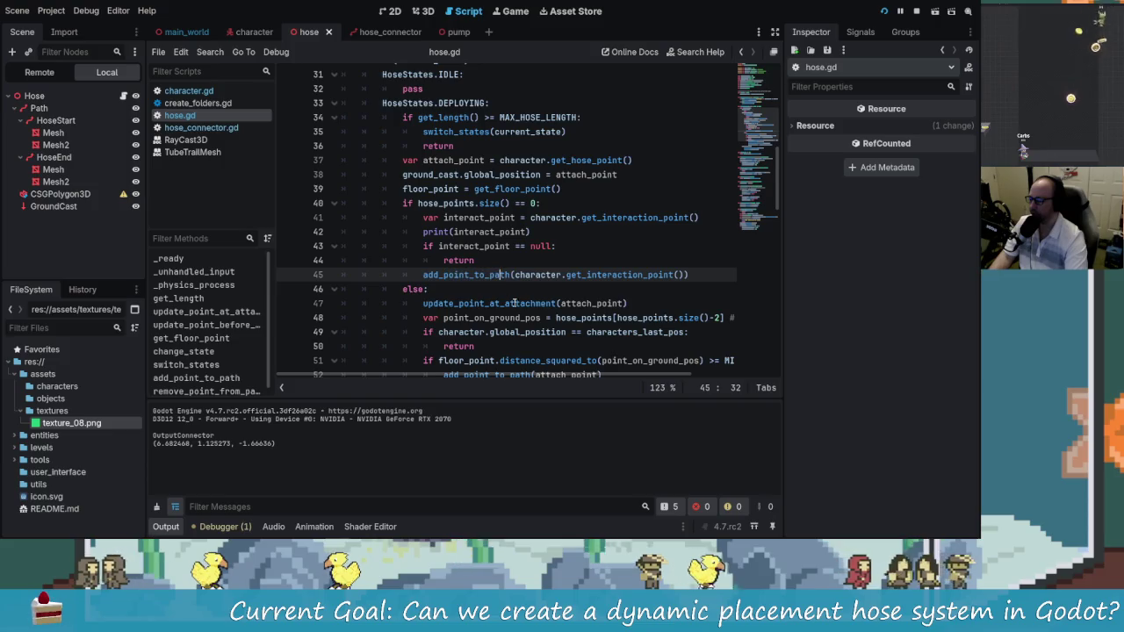
{"action": "scroll", "coordinate": [479, 262], "scroll_direction": "down", "scroll_amount": 1}
{"action": "scroll", "coordinate": [471, 277], "scroll_direction": "down", "scroll_amount": 1}
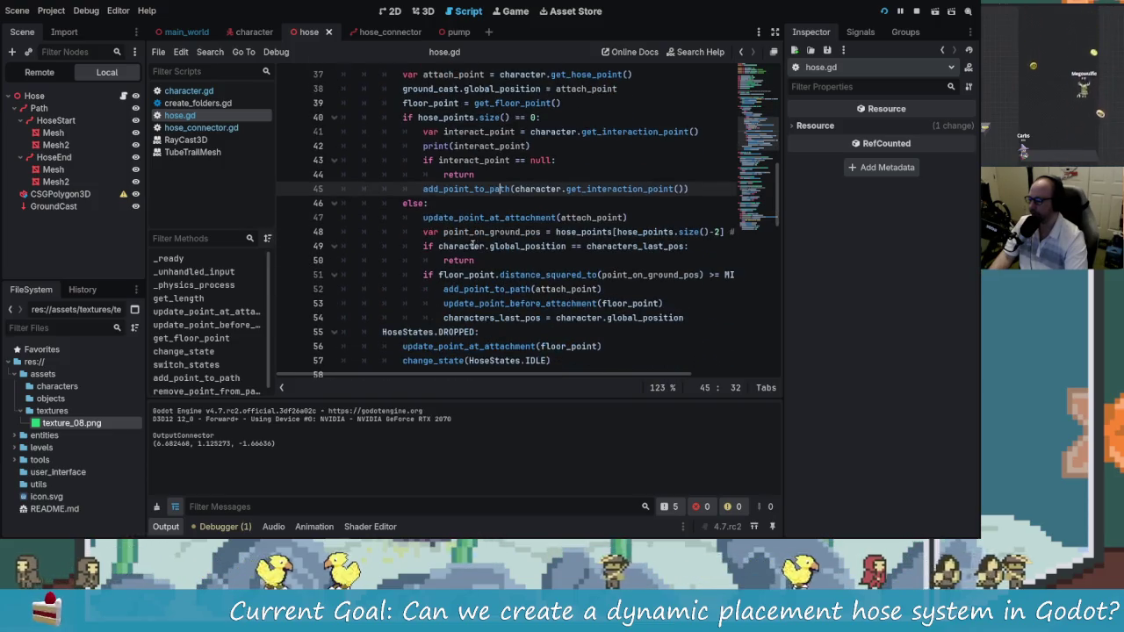
{"action": "left_click", "coordinate": [431, 217]}
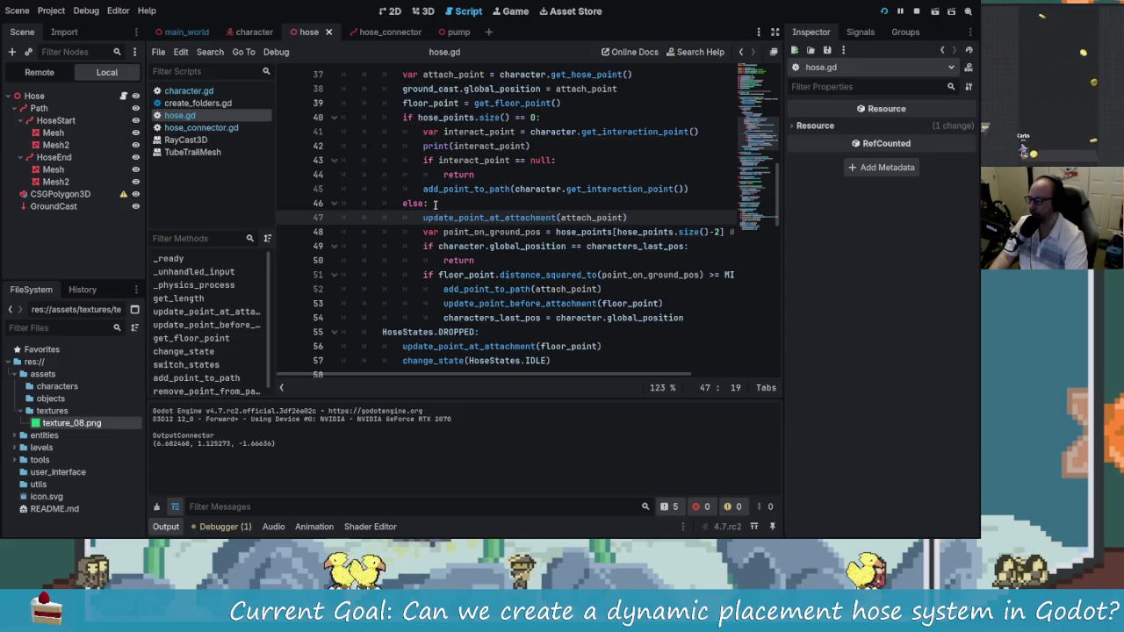
{"action": "scroll", "coordinate": [432, 204], "scroll_direction": "up", "scroll_amount": 1}
{"action": "scroll", "coordinate": [457, 194], "scroll_direction": "down", "scroll_amount": 1}
{"action": "scroll", "coordinate": [511, 219], "scroll_direction": "down", "scroll_amount": 1}
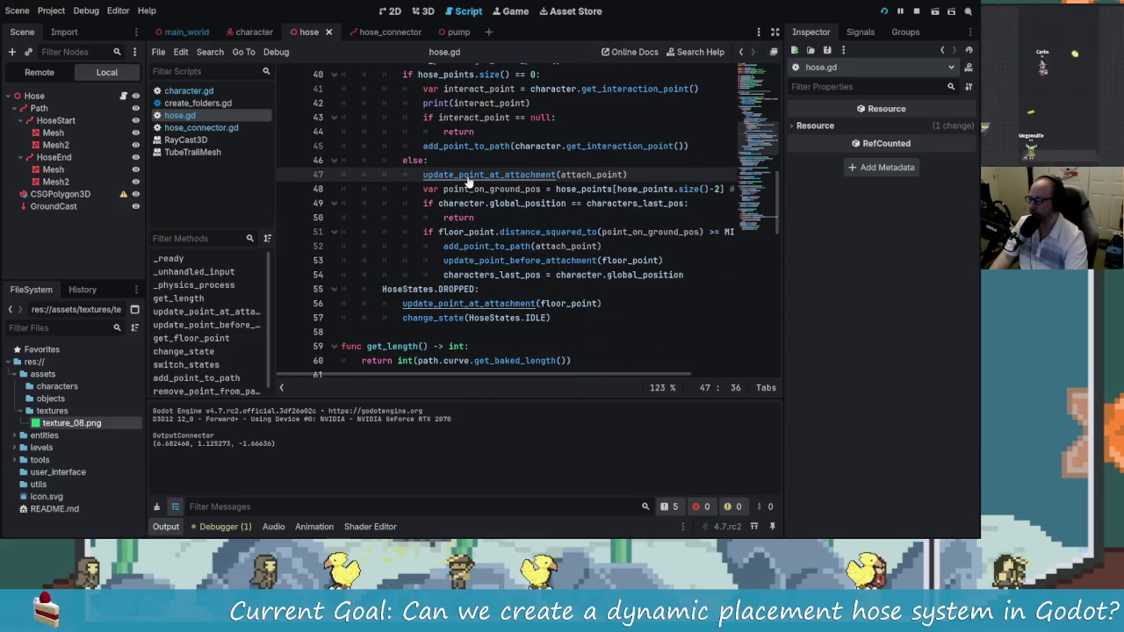
{"action": "scroll", "coordinate": [571, 233], "scroll_direction": "down", "scroll_amount": 2}
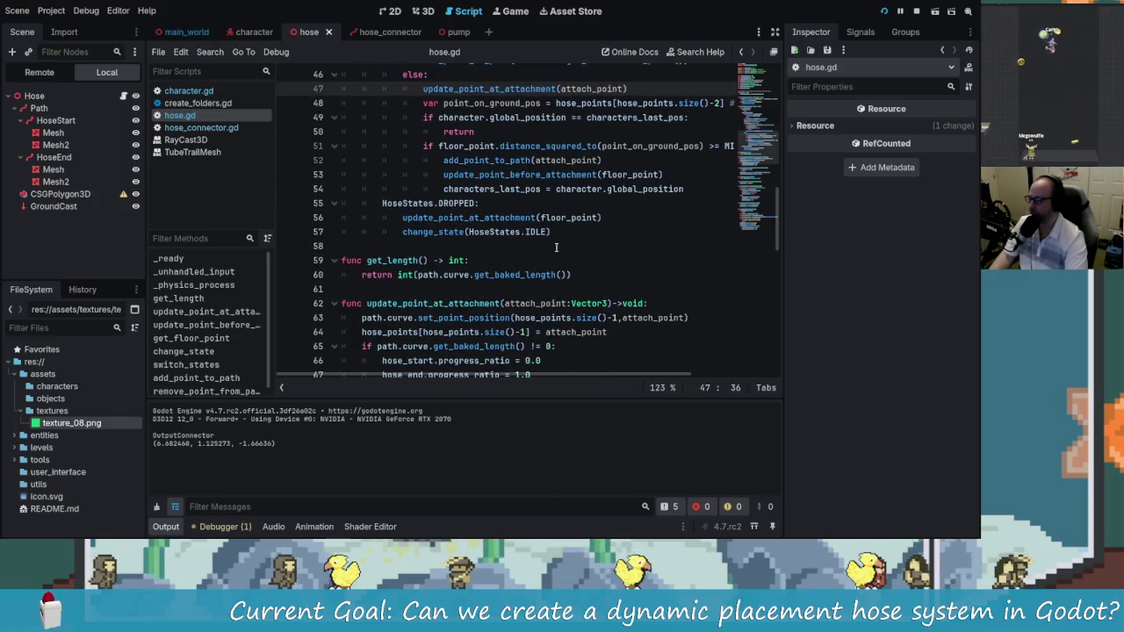
{"action": "scroll", "coordinate": [491, 173], "scroll_direction": "up", "scroll_amount": 2}
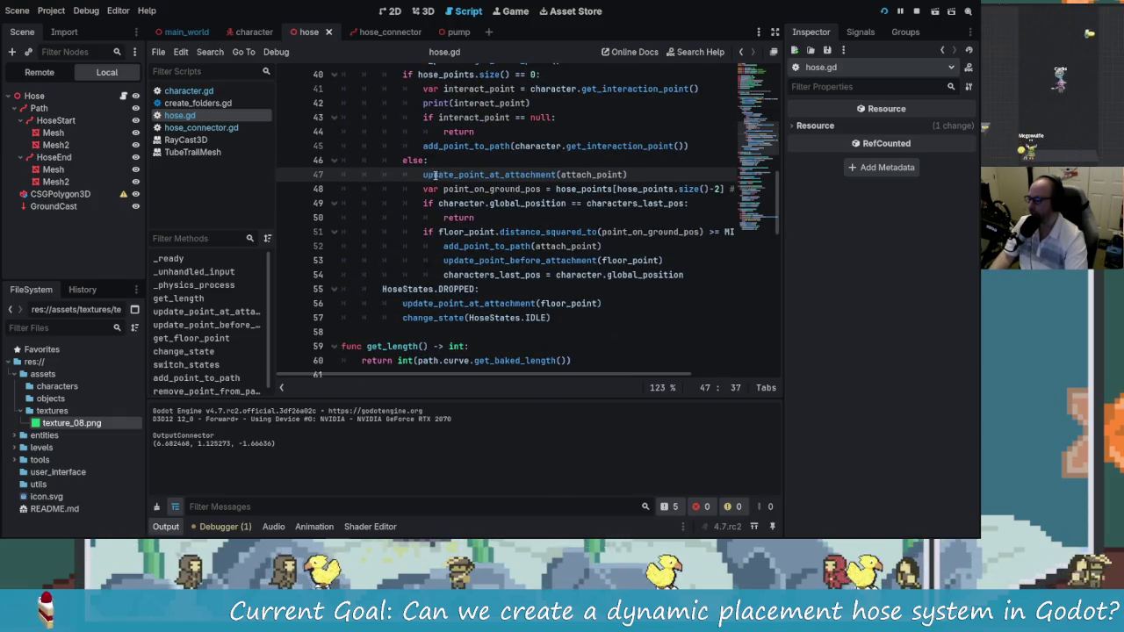
{"action": "double_click", "coordinate": [526, 174]}
{"action": "left_click", "coordinate": [551, 174]}
{"action": "scroll", "coordinate": [567, 256], "scroll_direction": "down", "scroll_amount": 1}
{"action": "scroll", "coordinate": [562, 255], "scroll_direction": "down", "scroll_amount": 1}
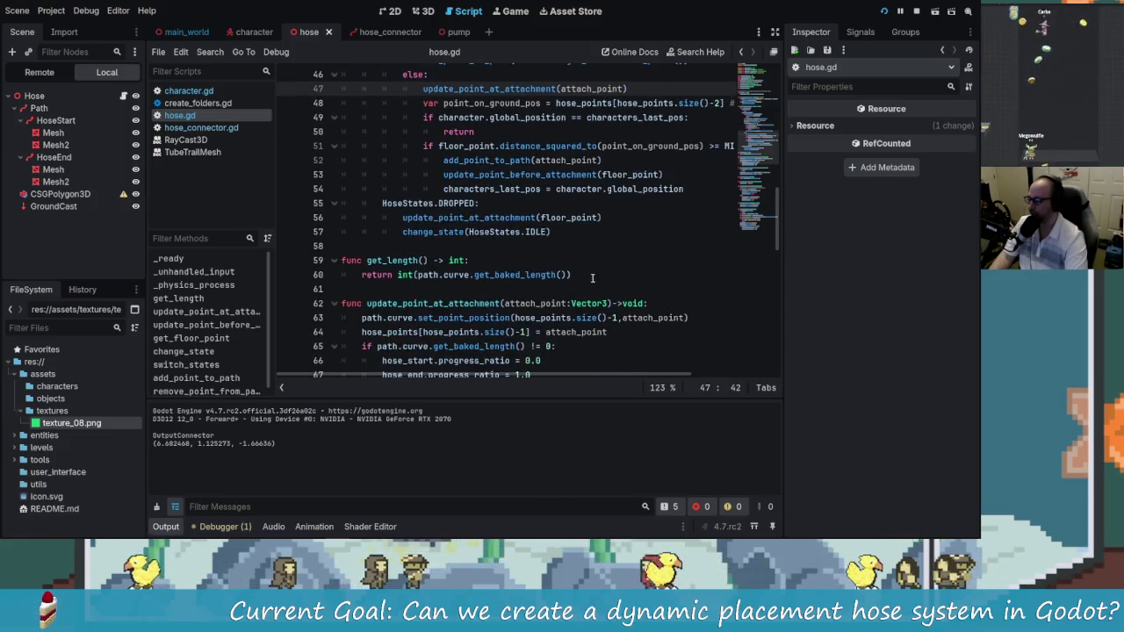
{"action": "scroll", "coordinate": [512, 208], "scroll_direction": "down", "scroll_amount": 1}
{"action": "scroll", "coordinate": [492, 198], "scroll_direction": "up", "scroll_amount": 4}
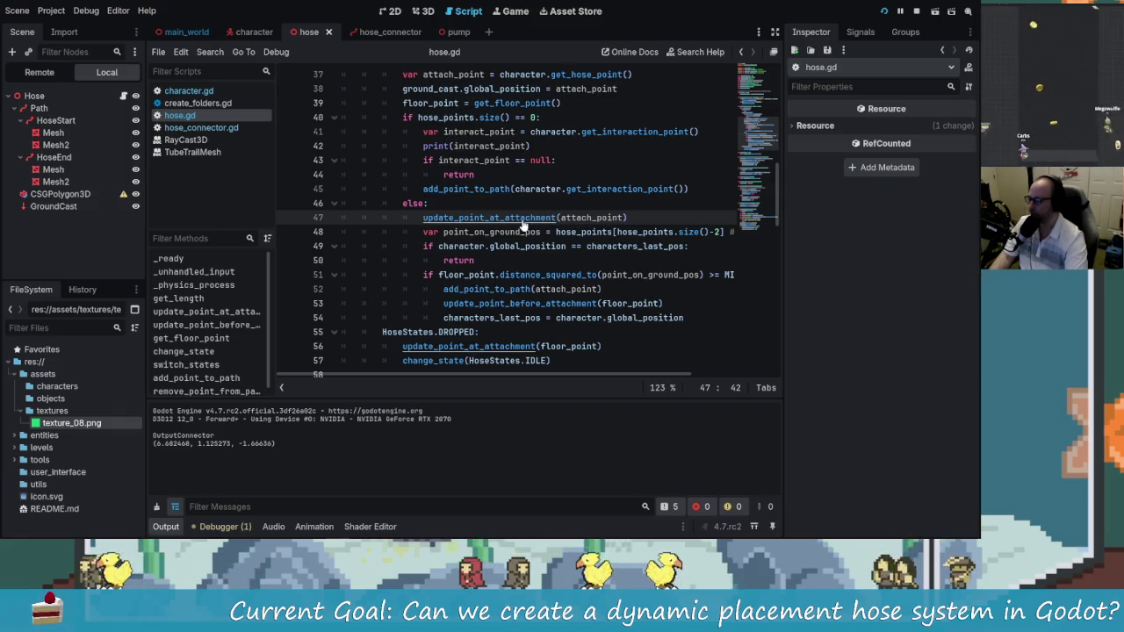
{"action": "scroll", "coordinate": [518, 224], "scroll_direction": "down", "scroll_amount": 4}
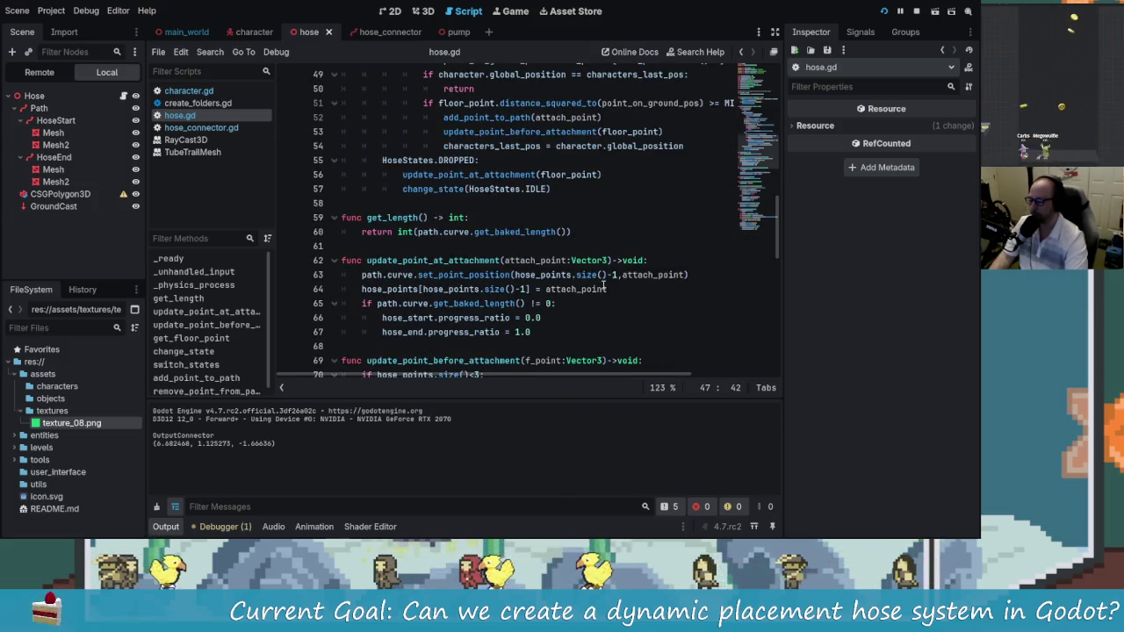
{"action": "scroll", "coordinate": [584, 285], "scroll_direction": "down", "scroll_amount": 1}
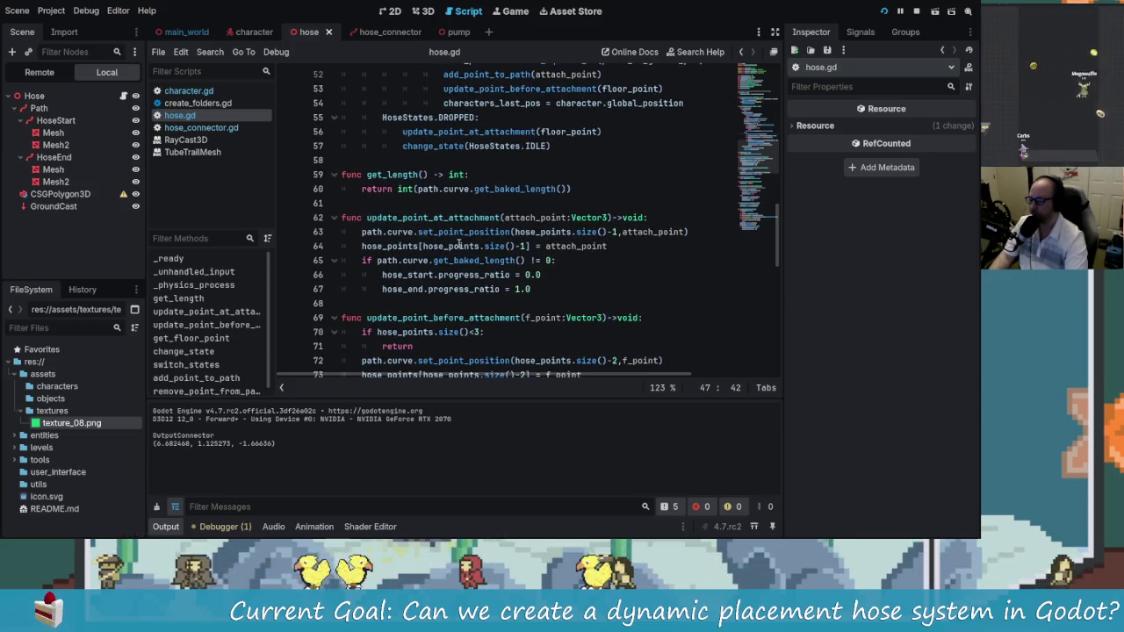
Comment out update_point_at_attachment(attach_point) on line 47 and run the project
{"action": "left_click_drag", "start_coordinate": [361, 232], "coordinate": [513, 233]}
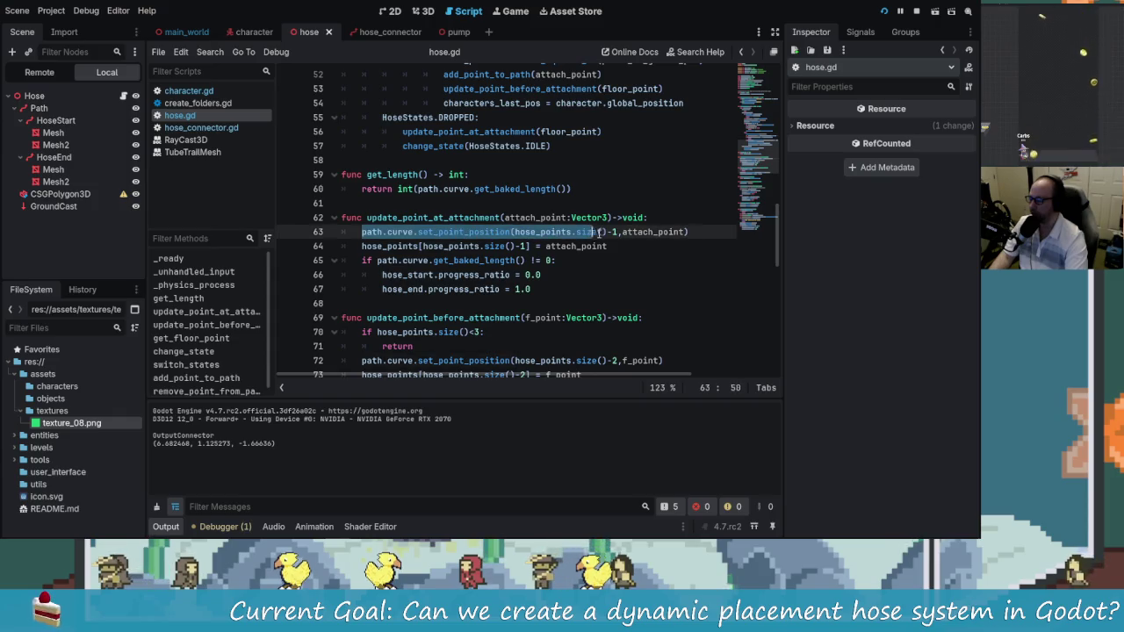
{"action": "left_click_drag", "start_coordinate": [599, 232], "coordinate": [618, 232]}
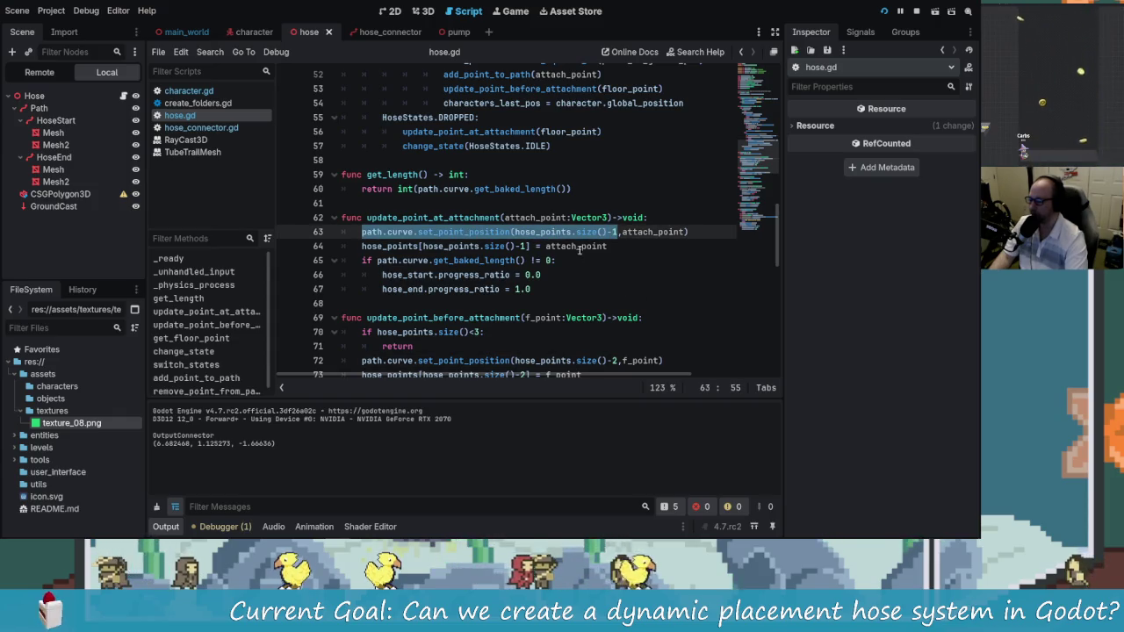
{"action": "left_click", "coordinate": [578, 248]}
{"action": "scroll", "coordinate": [560, 267], "scroll_direction": "up", "scroll_amount": 5}
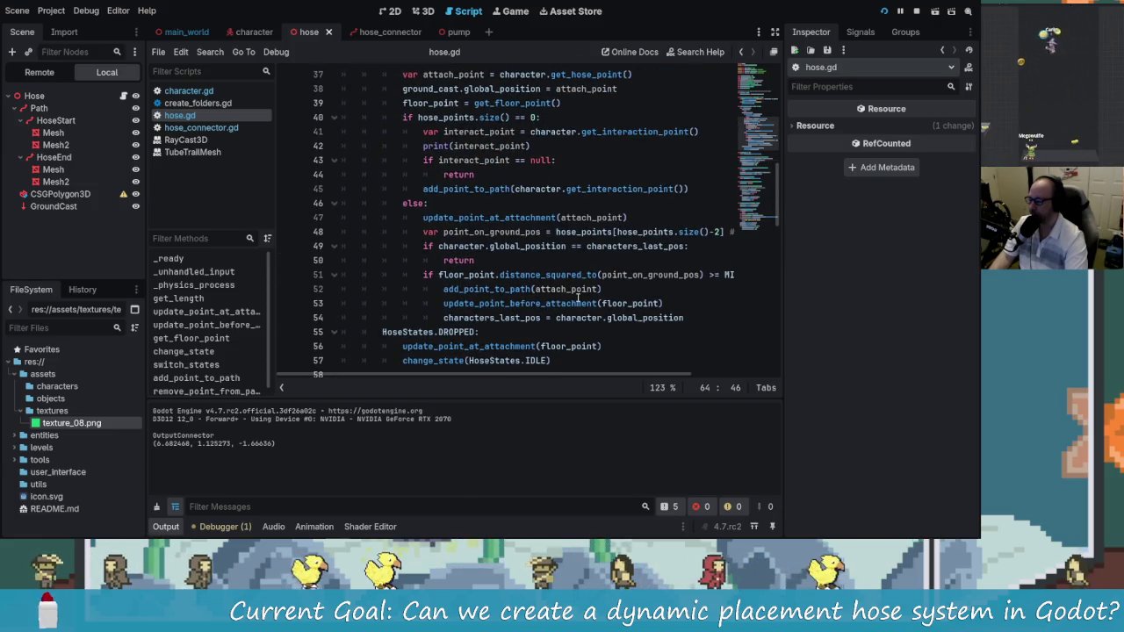
{"action": "scroll", "coordinate": [531, 275], "scroll_direction": "up", "scroll_amount": 1}
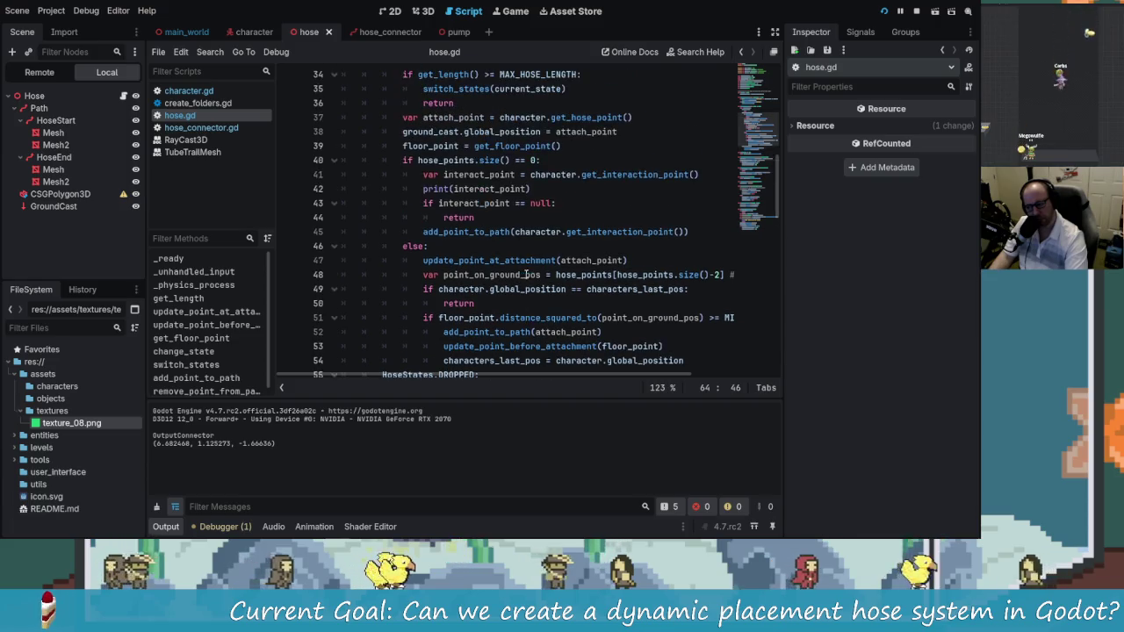
{"action": "left_click", "coordinate": [504, 260]}
{"action": "scroll", "coordinate": [542, 275], "scroll_direction": "down", "scroll_amount": 2}
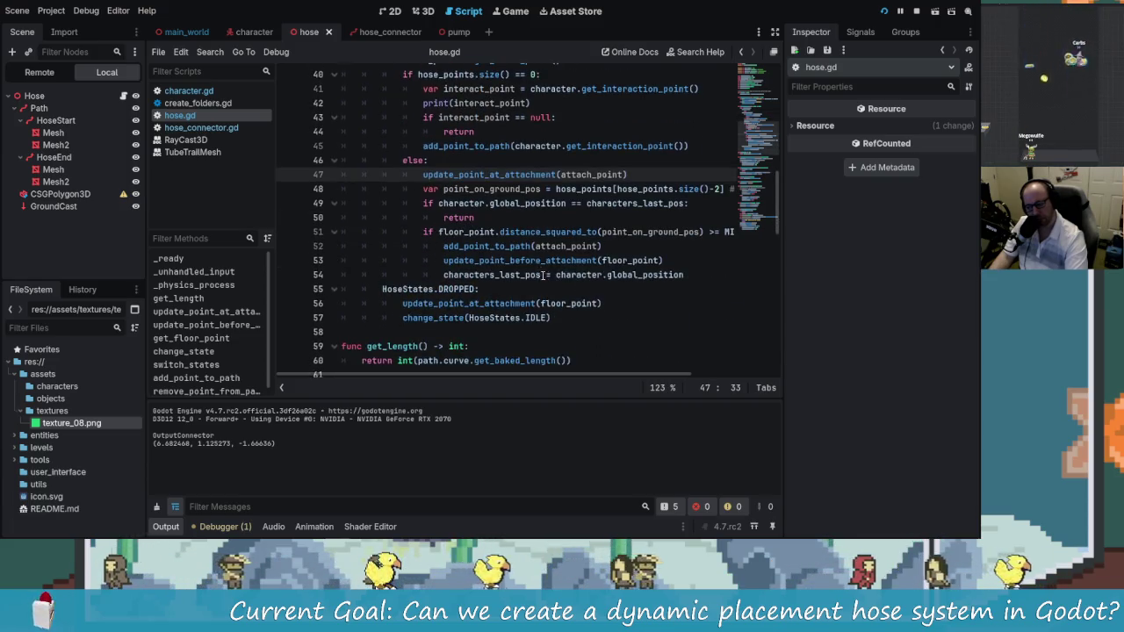
{"action": "scroll", "coordinate": [603, 291], "scroll_direction": "up", "scroll_amount": 2}
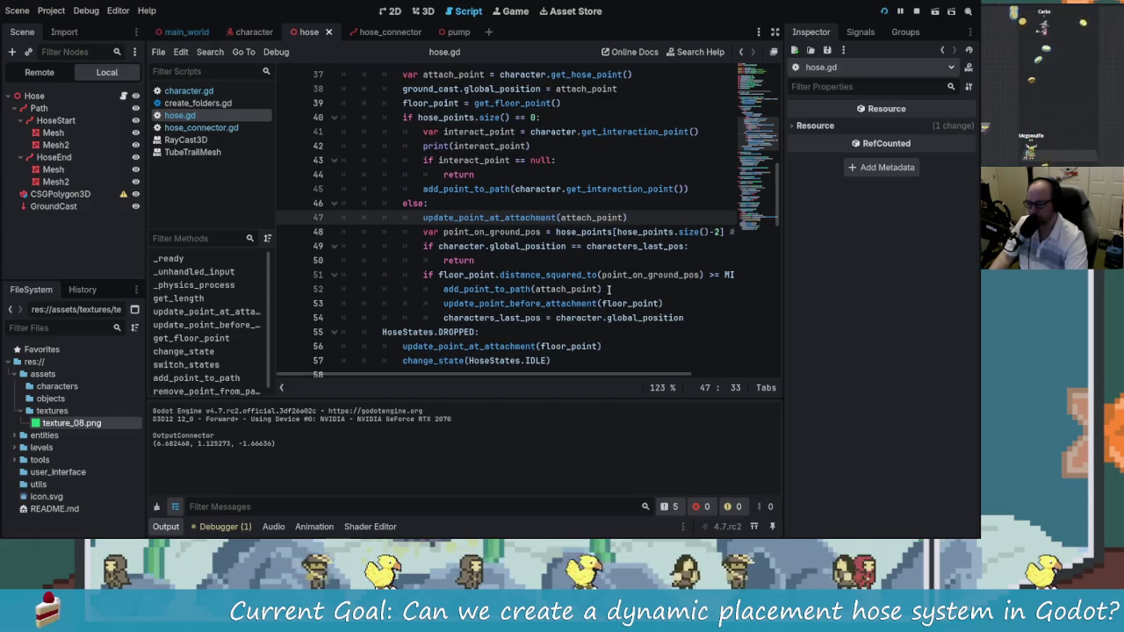
{"action": "left_click_drag", "start_coordinate": [423, 260], "coordinate": [558, 259]}
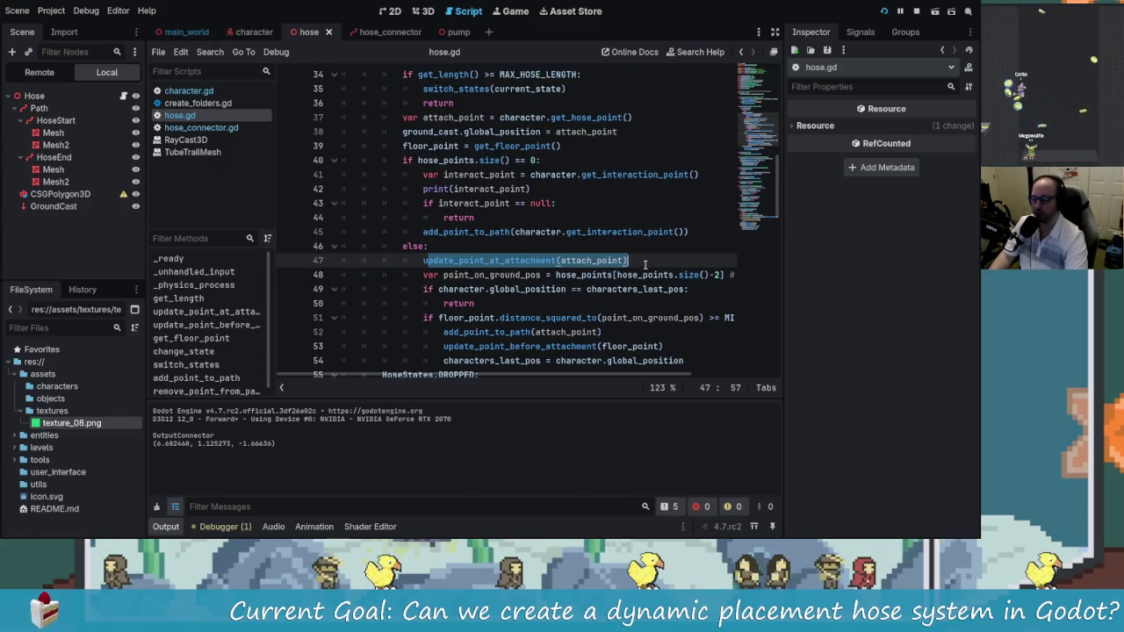
{"action": "left_click", "coordinate": [629, 261]}
{"action": "scroll", "coordinate": [551, 264], "scroll_direction": "down", "scroll_amount": 1}
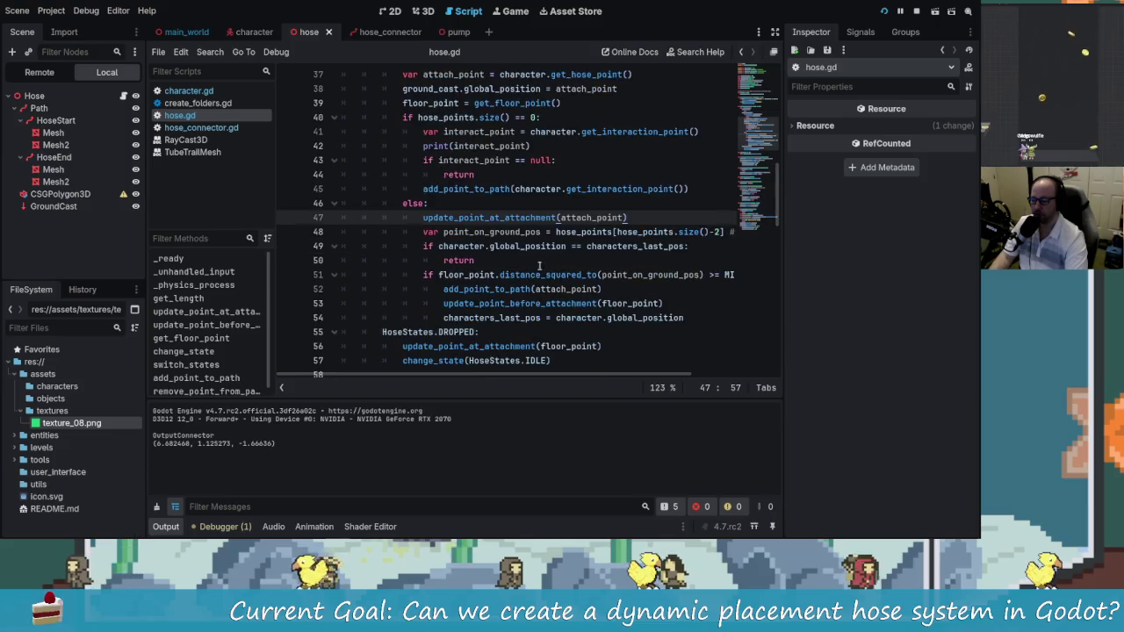
{"action": "type", "text": "#"}
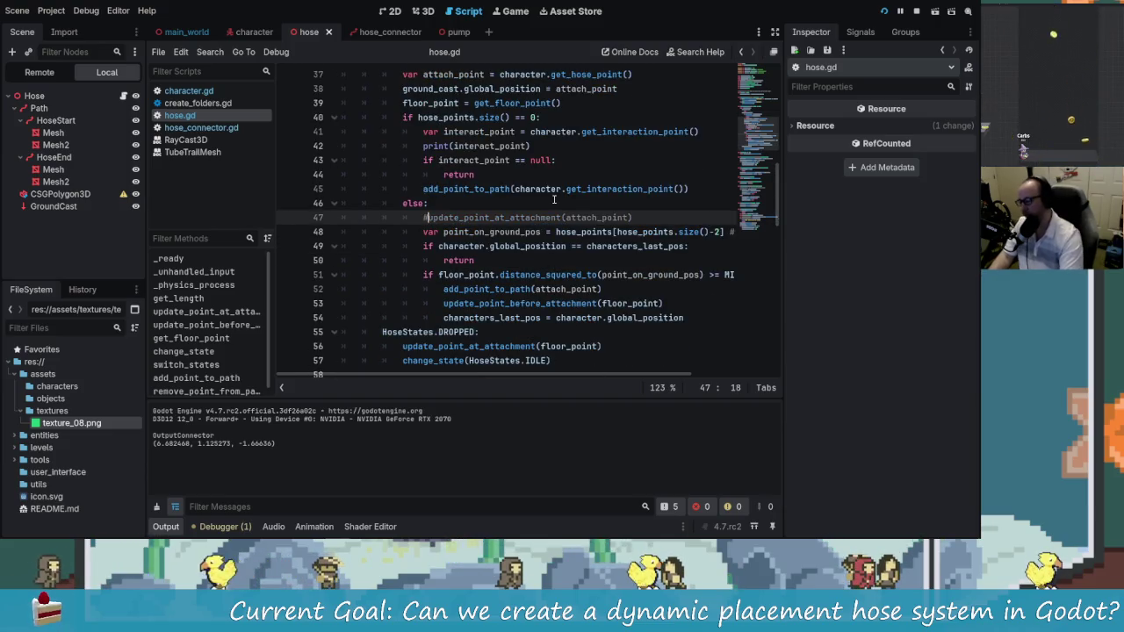
{"action": "left_click", "coordinate": [883, 12]}
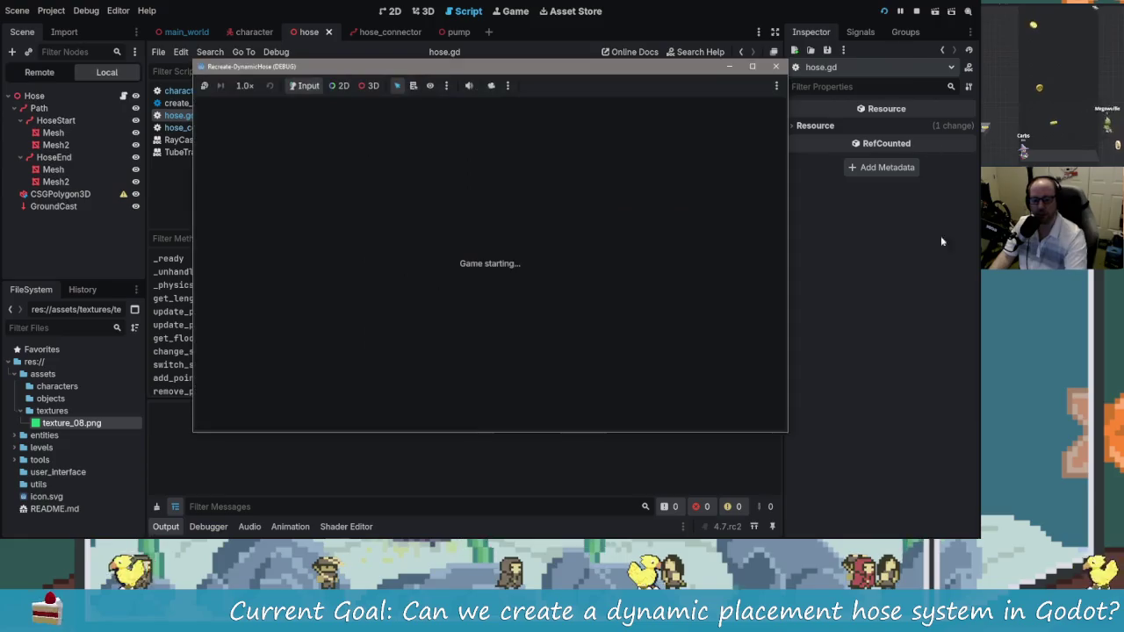
Place the hose connector at the pump and walk away to stretch the hose across the floor
{"action": "key", "text": "w"}
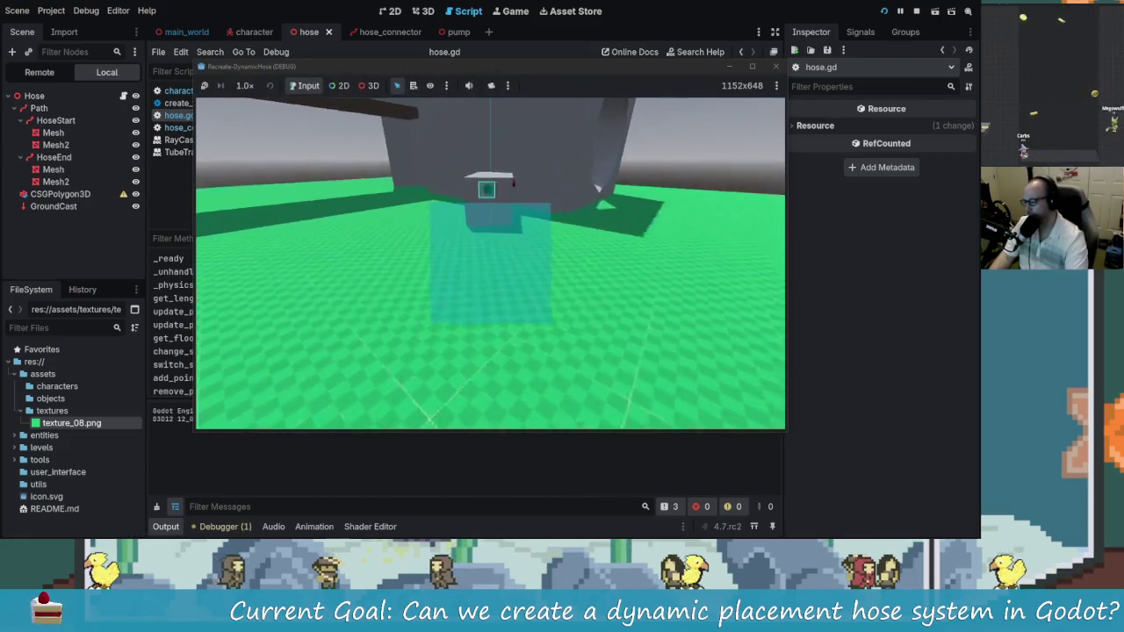
{"action": "key", "text": "s"}
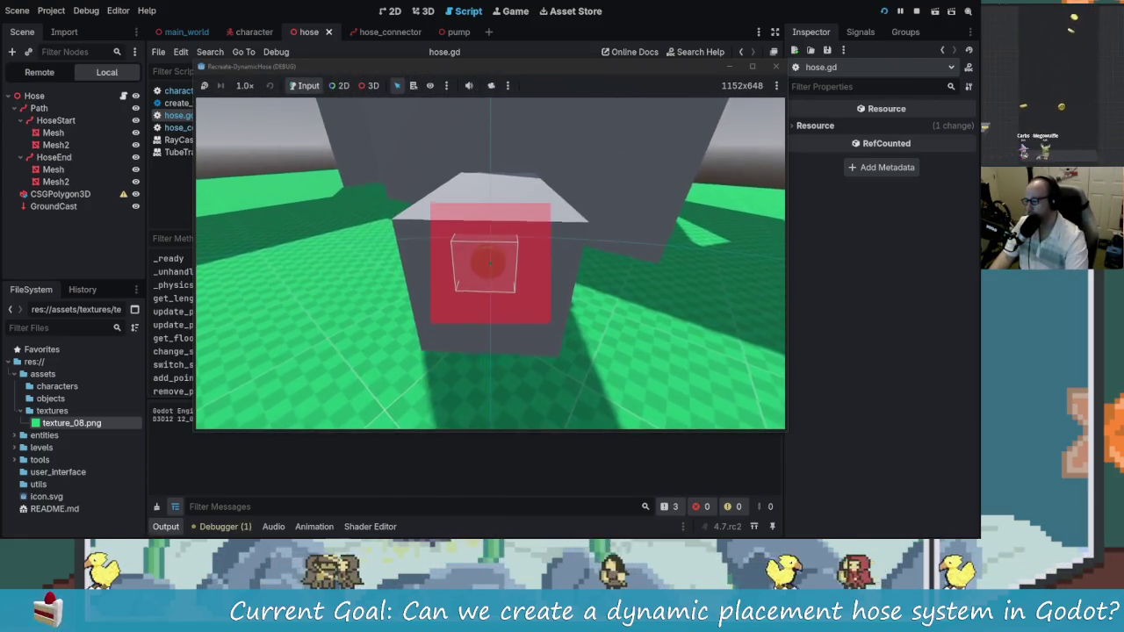
{"action": "left_click", "coordinate": [491, 262]}
{"action": "key", "text": "w"}
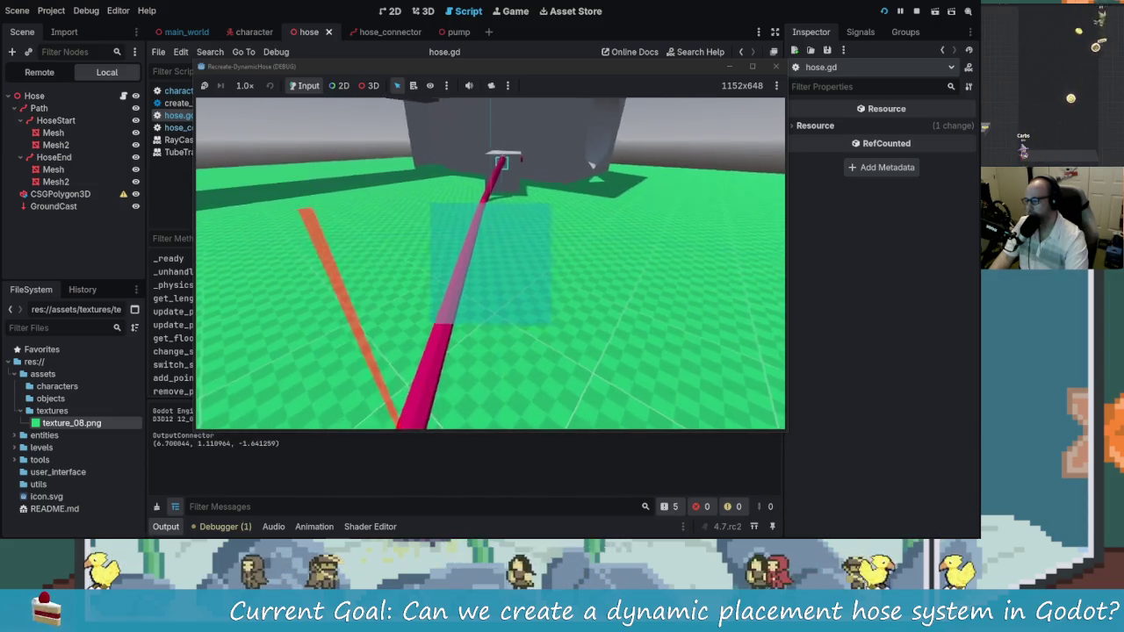
{"action": "key", "text": "s"}
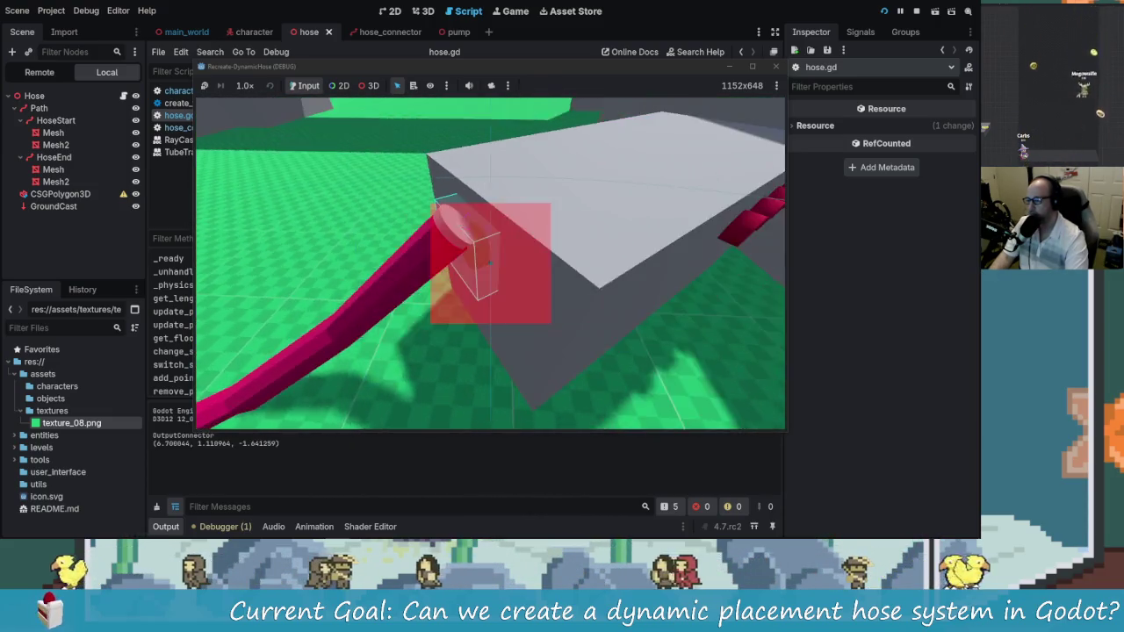
{"action": "key", "text": "s"}
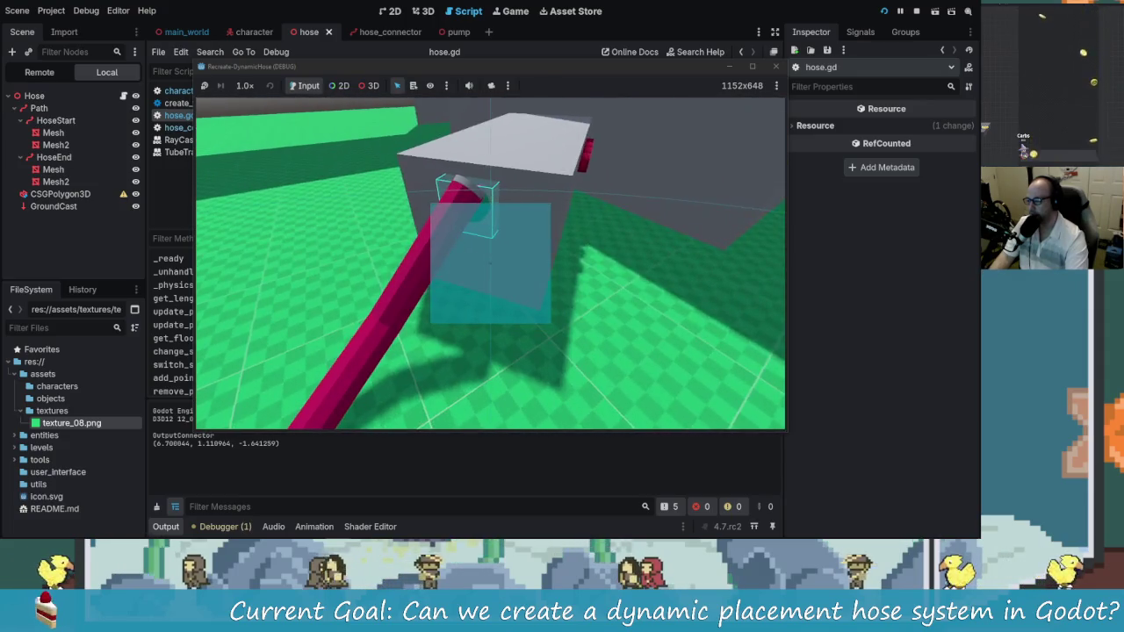
{"action": "key", "text": "w"}
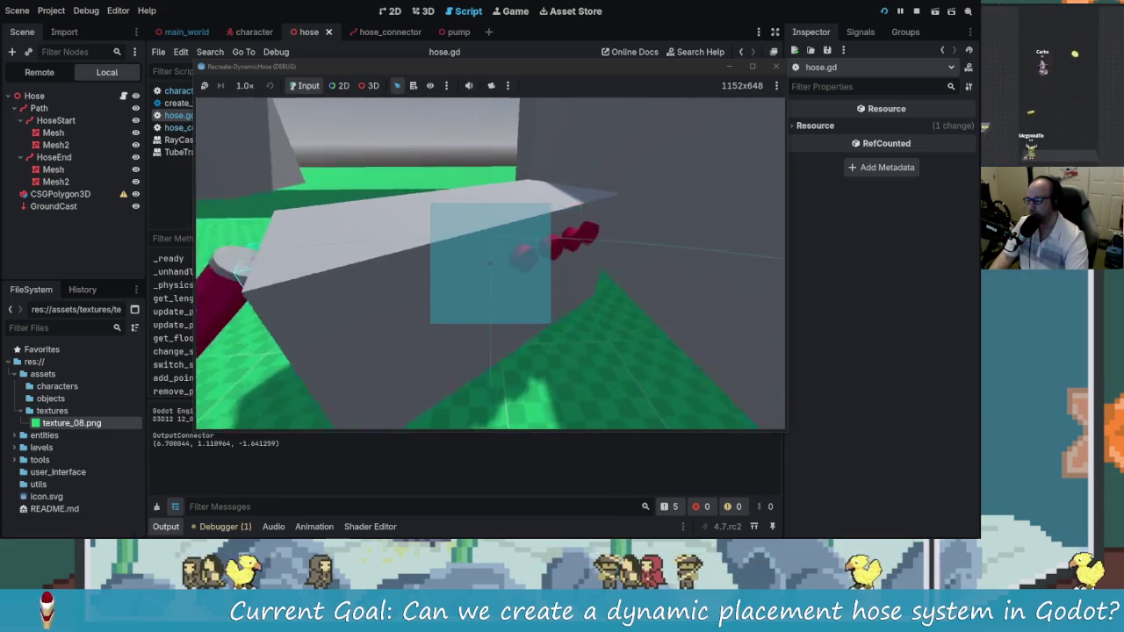
{"action": "key", "text": "s"}
{"action": "key", "text": "s"}
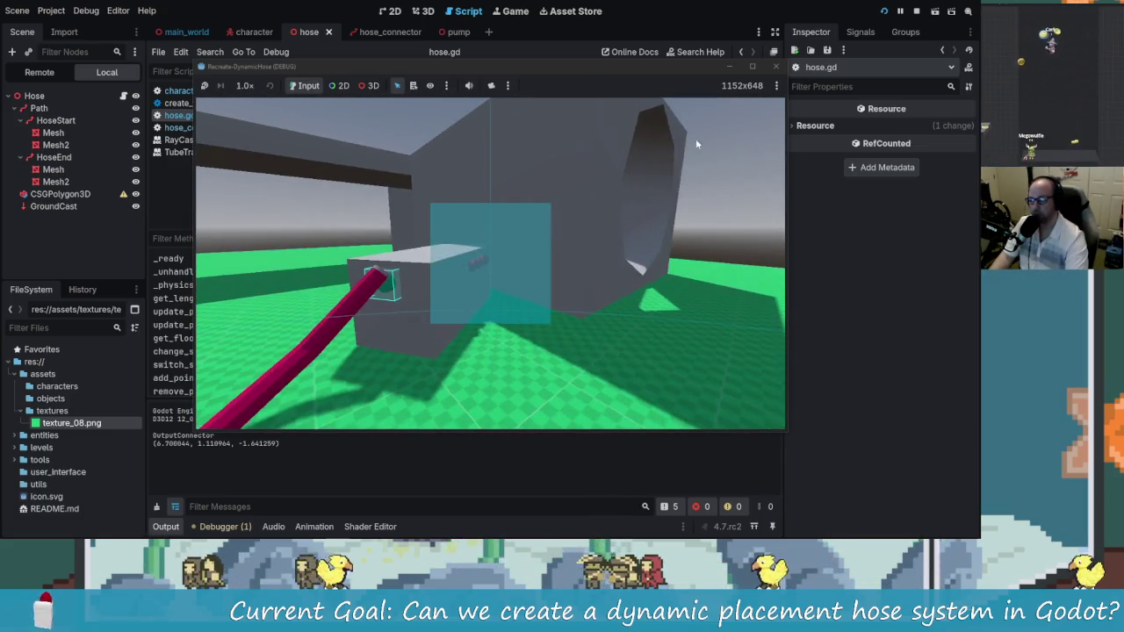
Restart the game, attach the hose on the pump box, lay it along the ground, then stop
{"action": "left_click", "coordinate": [776, 67]}
{"action": "key", "text": "F5"}
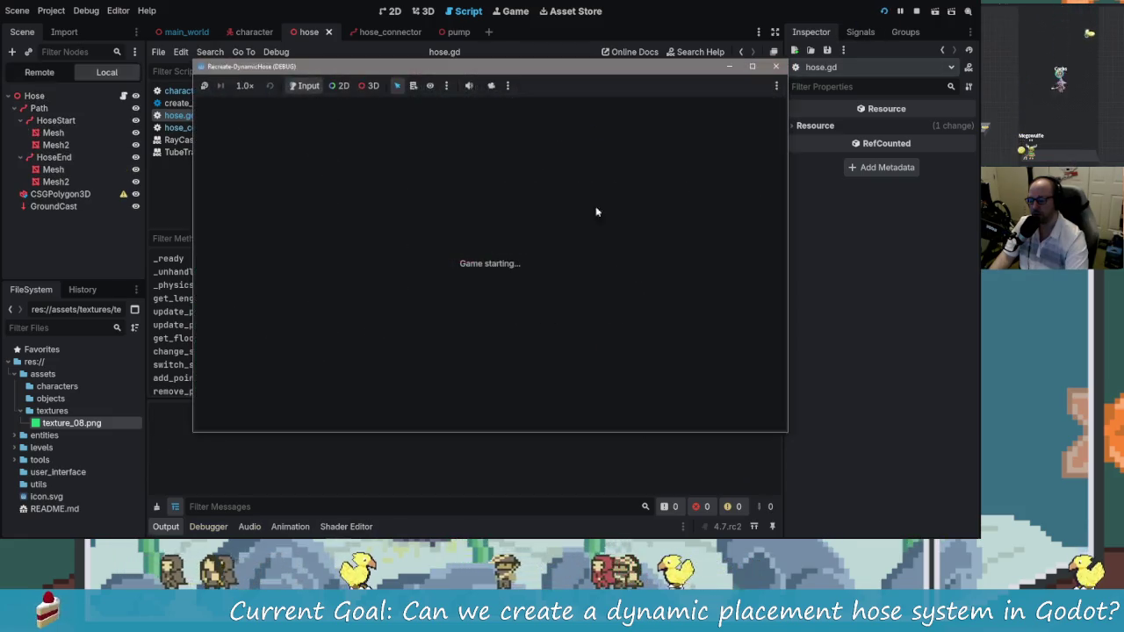
{"action": "key", "text": "w"}
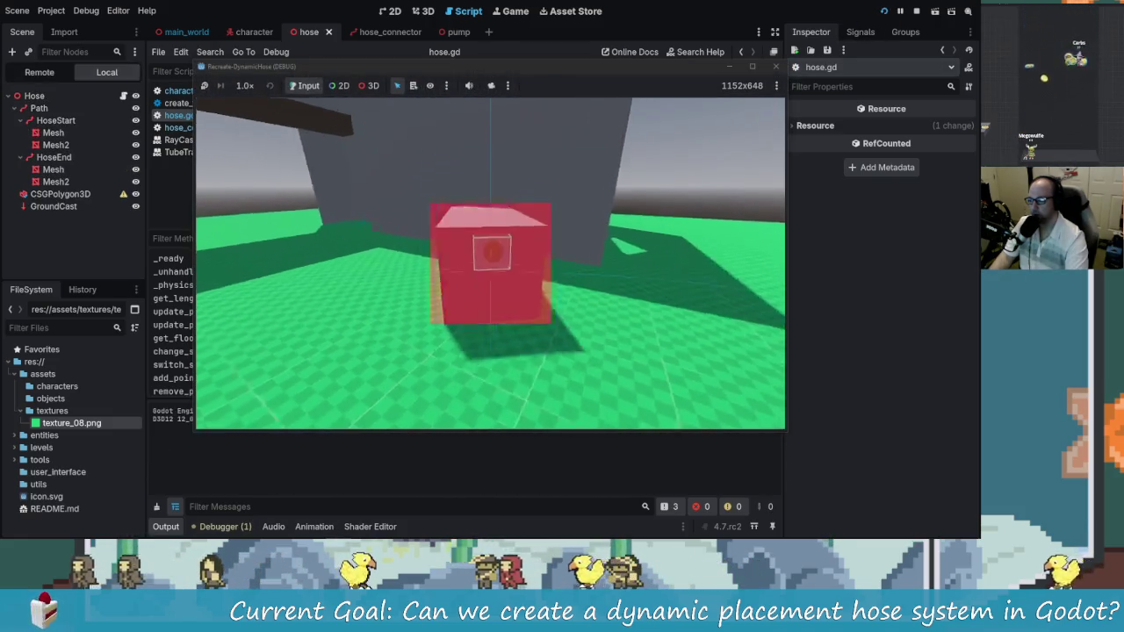
{"action": "key", "text": "space"}
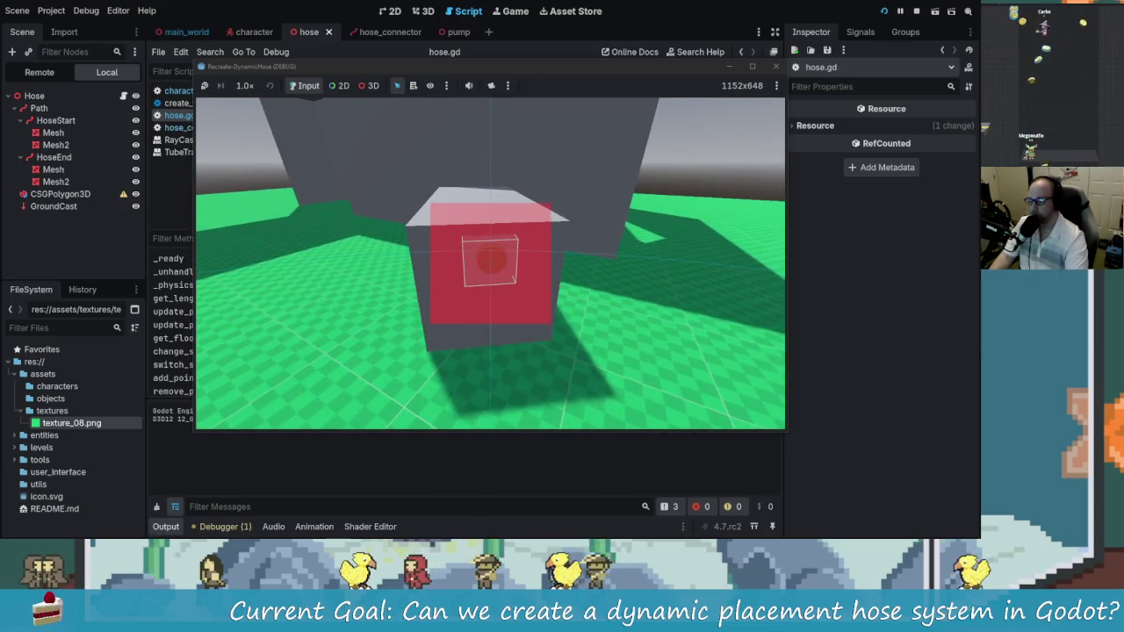
{"action": "left_click", "coordinate": [490, 259]}
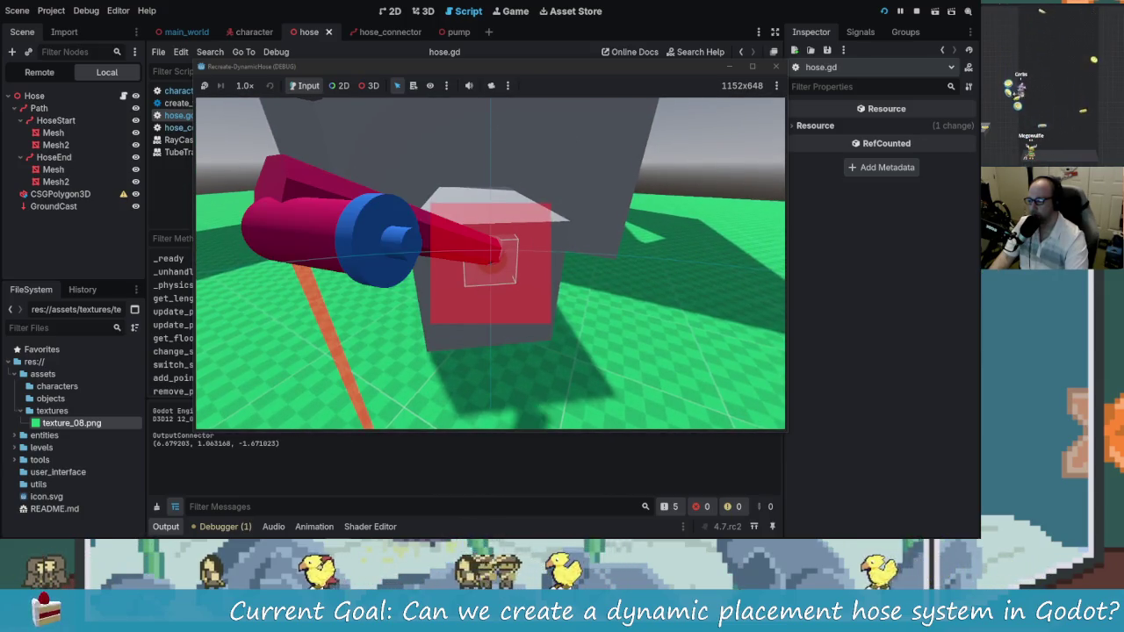
{"action": "key", "text": "s"}
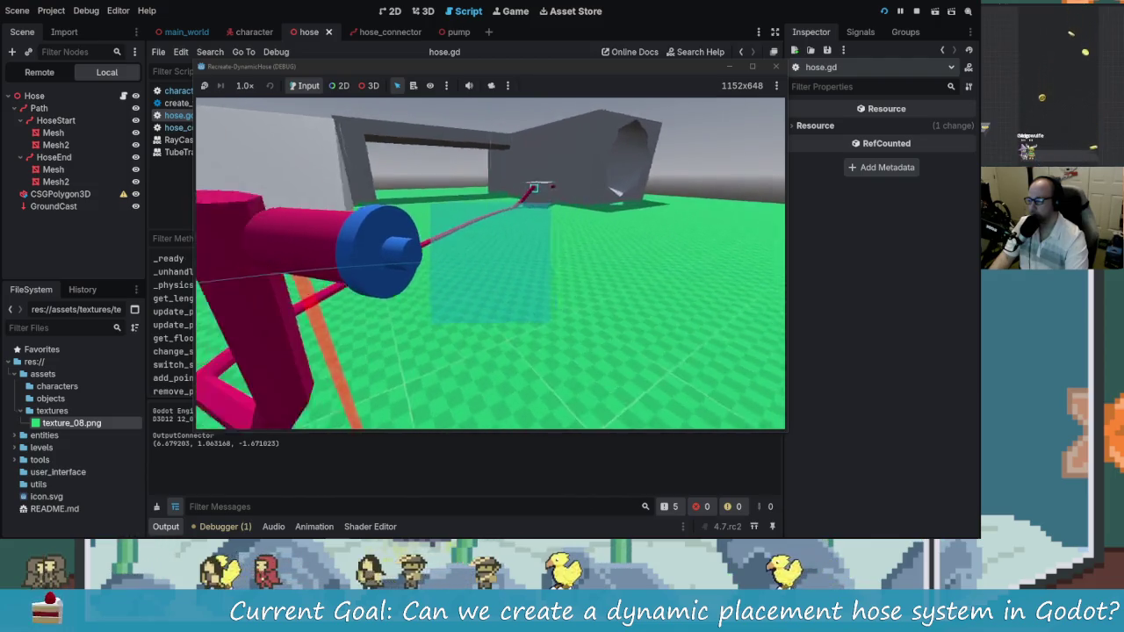
{"action": "key", "text": "s"}
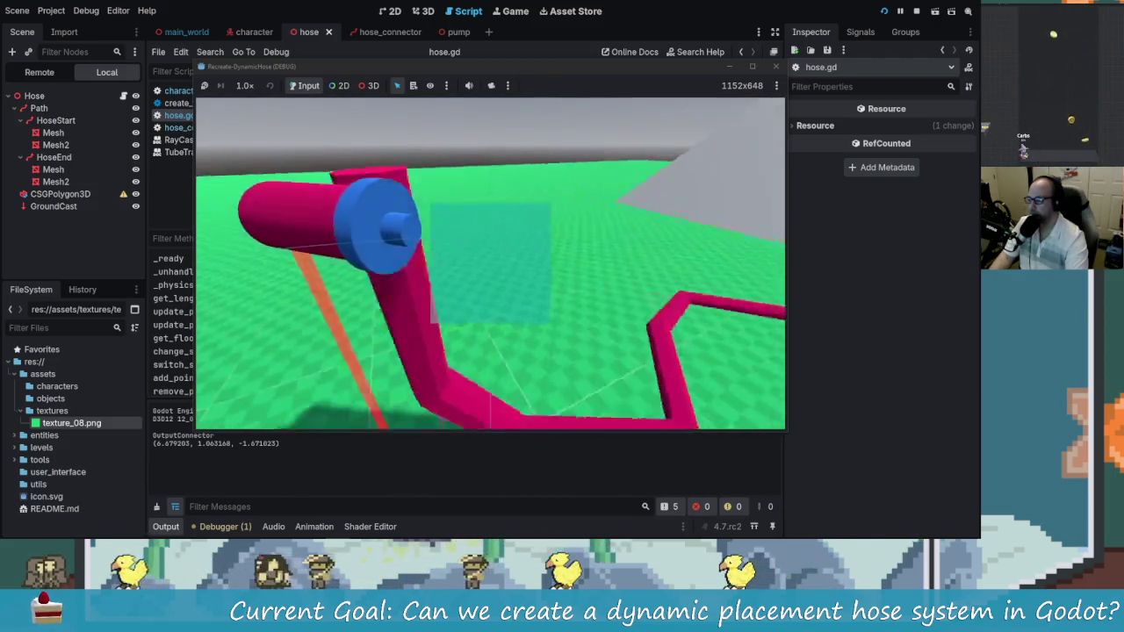
{"action": "key", "text": "s"}
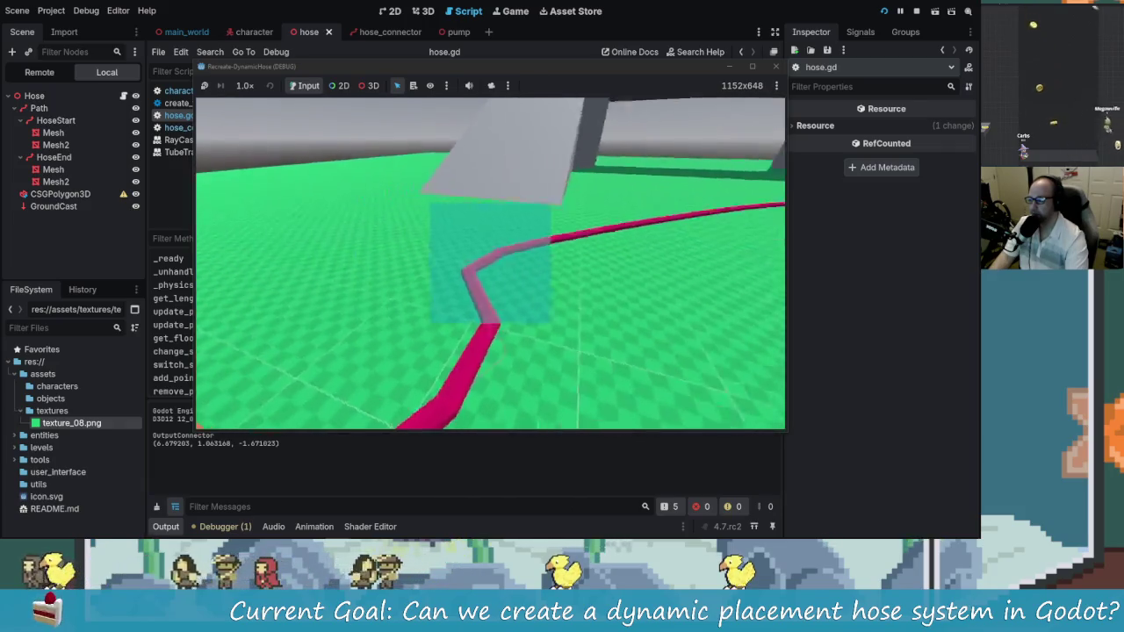
{"action": "key", "text": "F8"}
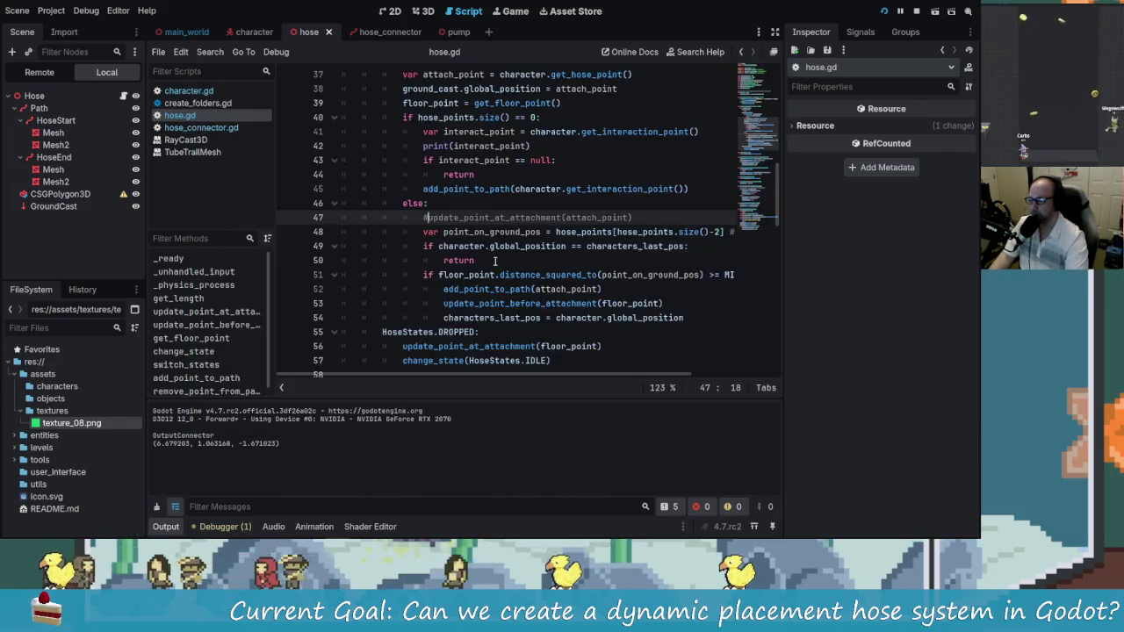
Uncomment update_point_at_attachment, nest it under 'if hose_points.size() >1:', and save hose.gd
{"action": "double_click", "coordinate": [431, 218]}
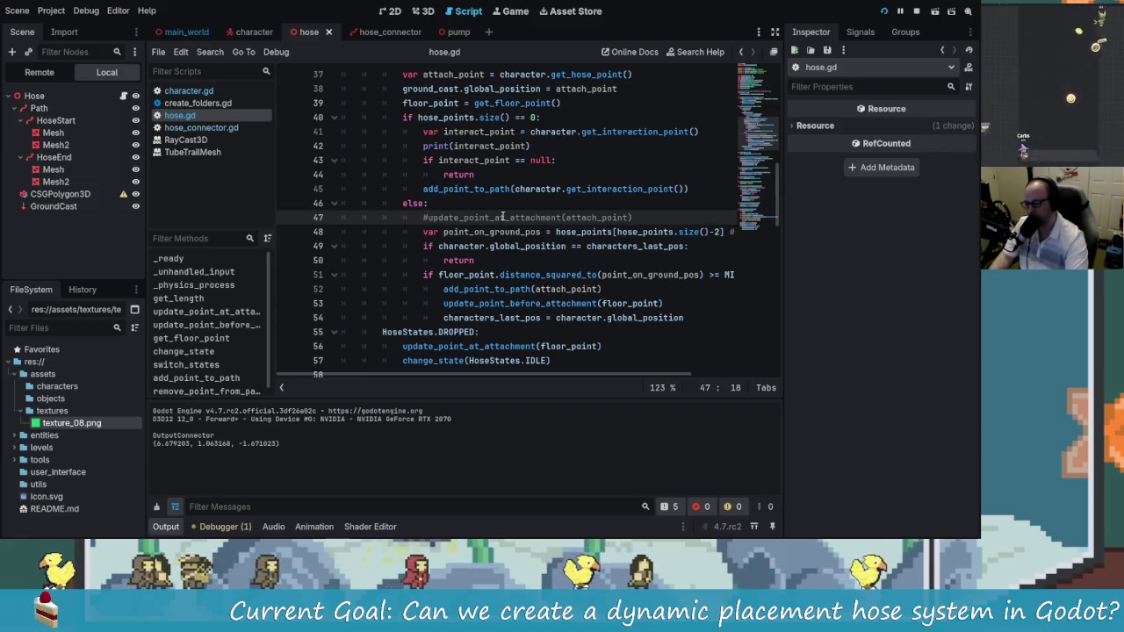
{"action": "key", "text": "BackSpace"}
{"action": "key", "text": "ctrl+shift+Return"}
{"action": "type", "text": "if"}
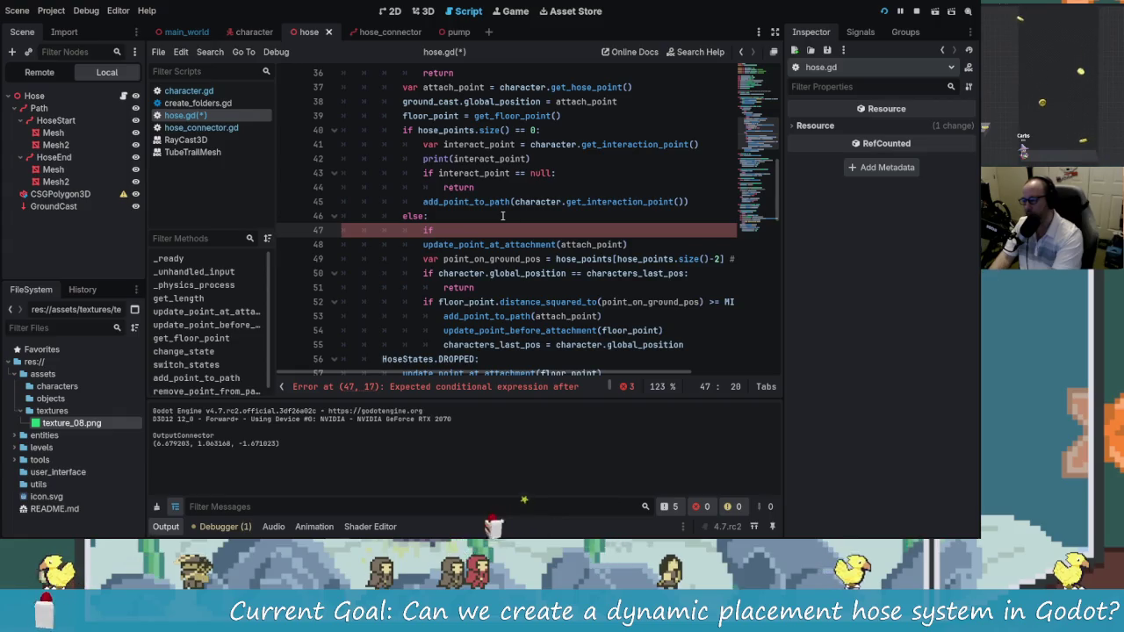
{"action": "type", "text": "h"}
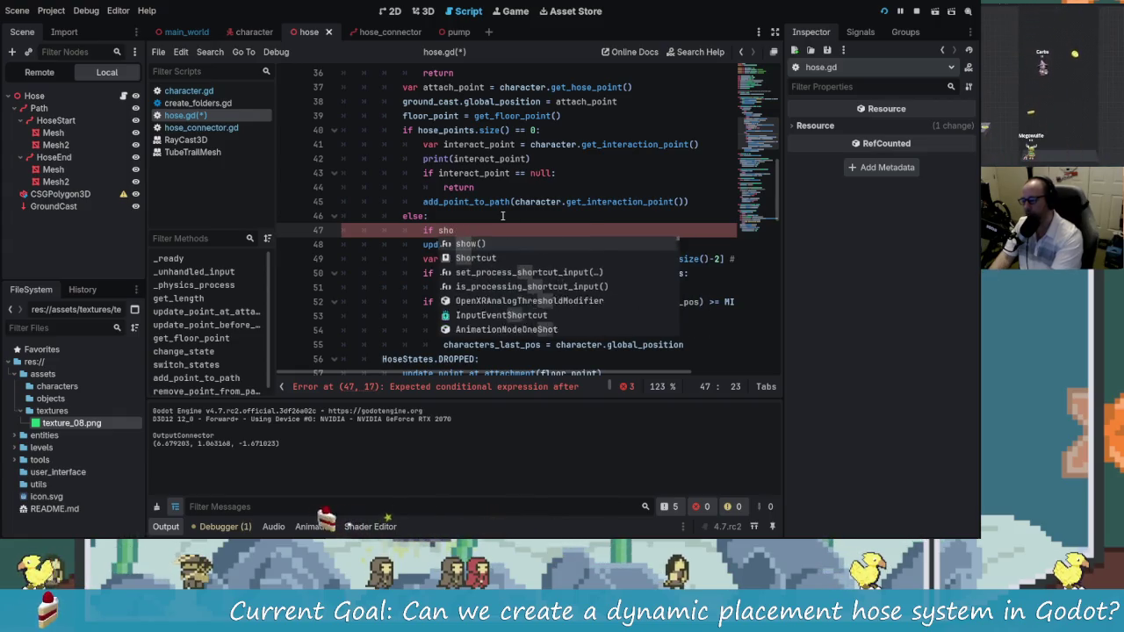
{"action": "type", "text": "o"}
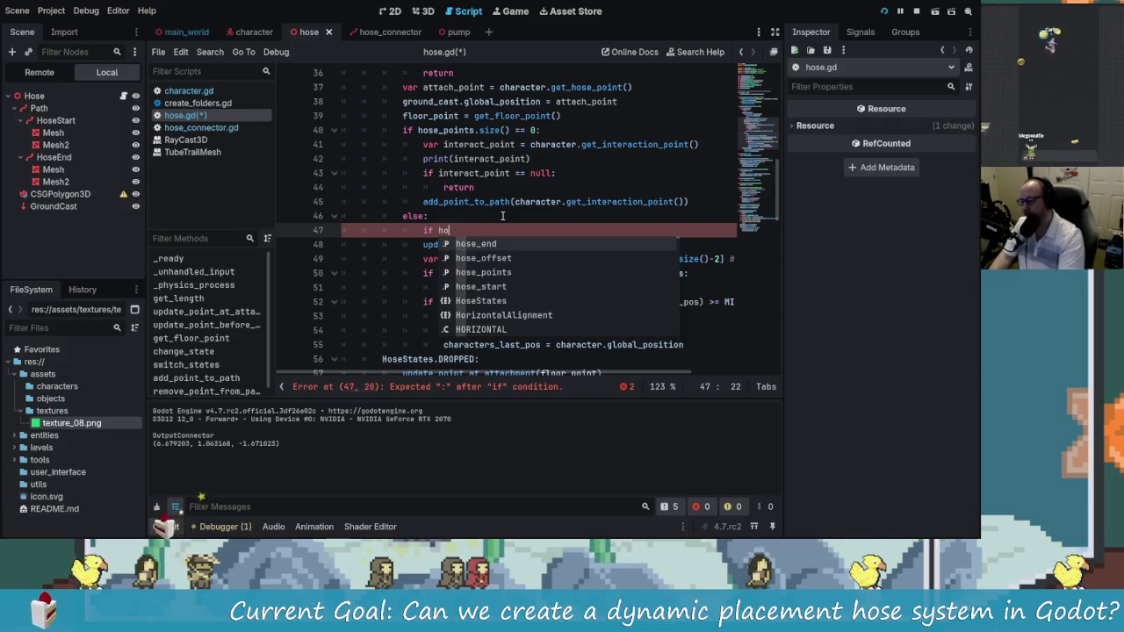
{"action": "key", "text": "Down"}
{"action": "key", "text": "Down"}
{"action": "key", "text": "Return"}
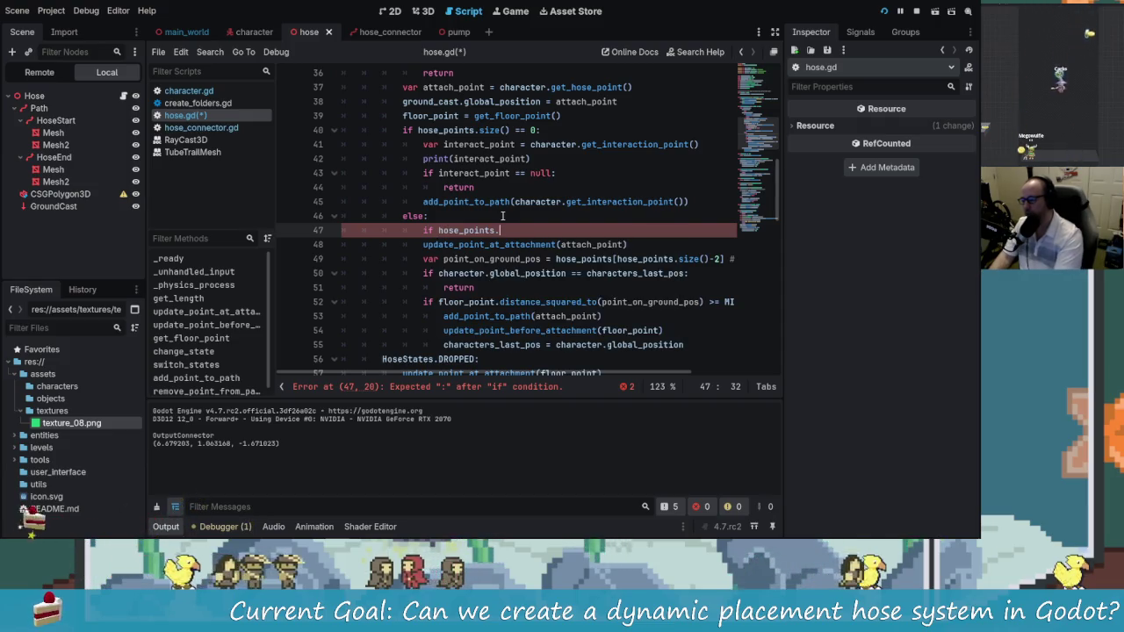
{"action": "type", "text": "size() >1"}
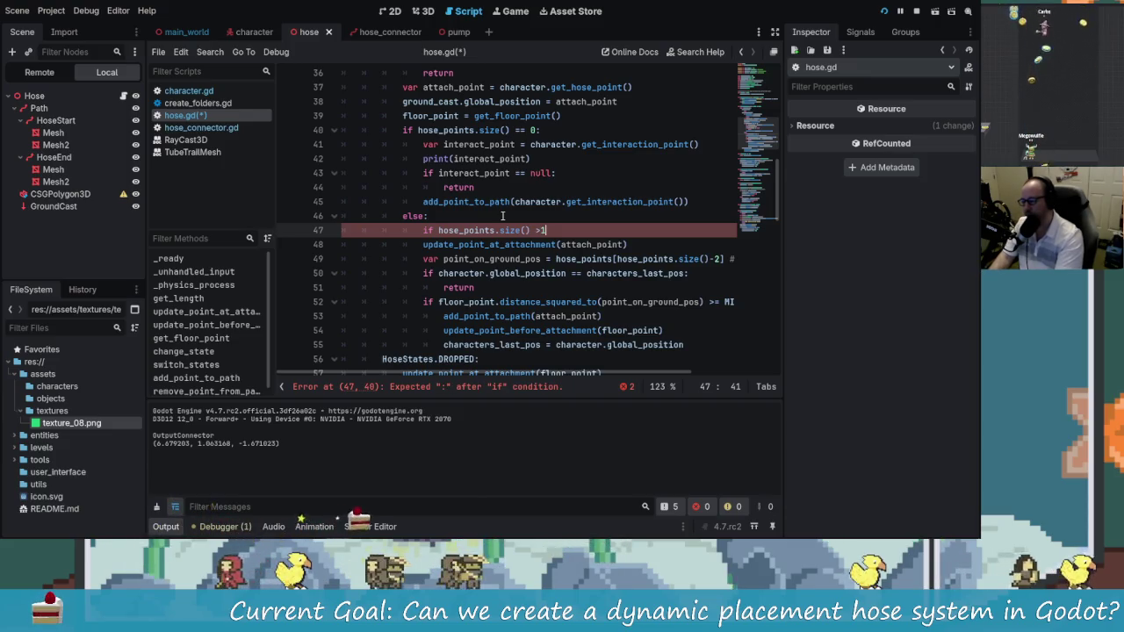
{"action": "type", "text": ":"}
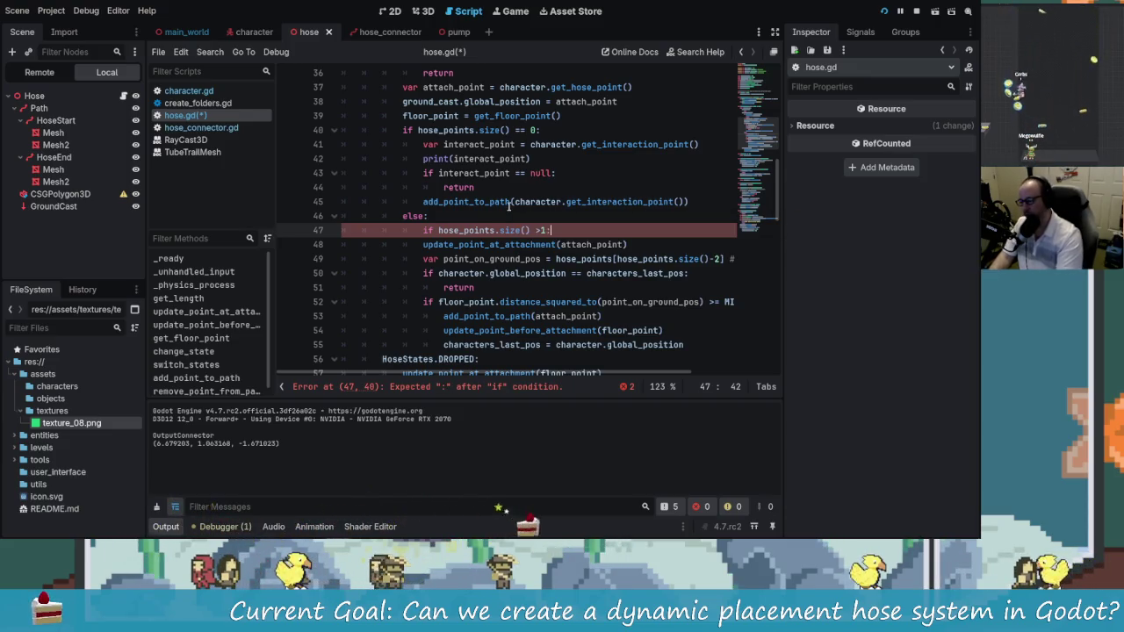
{"action": "key", "text": "Down"}
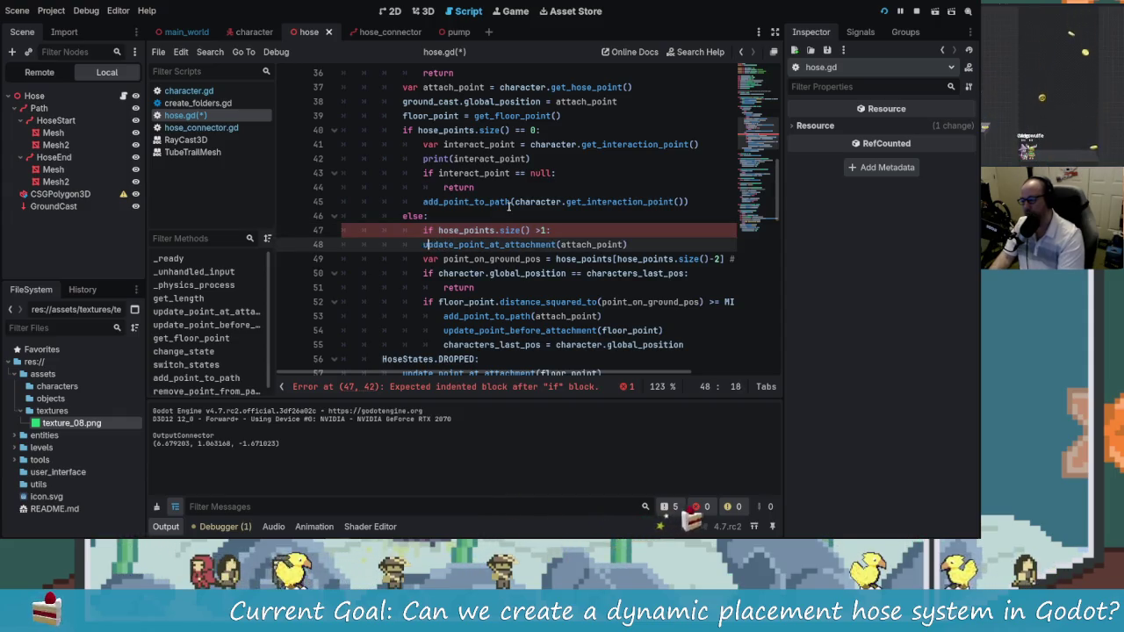
{"action": "key", "text": "Tab"}
{"action": "left_click", "coordinate": [651, 244]}
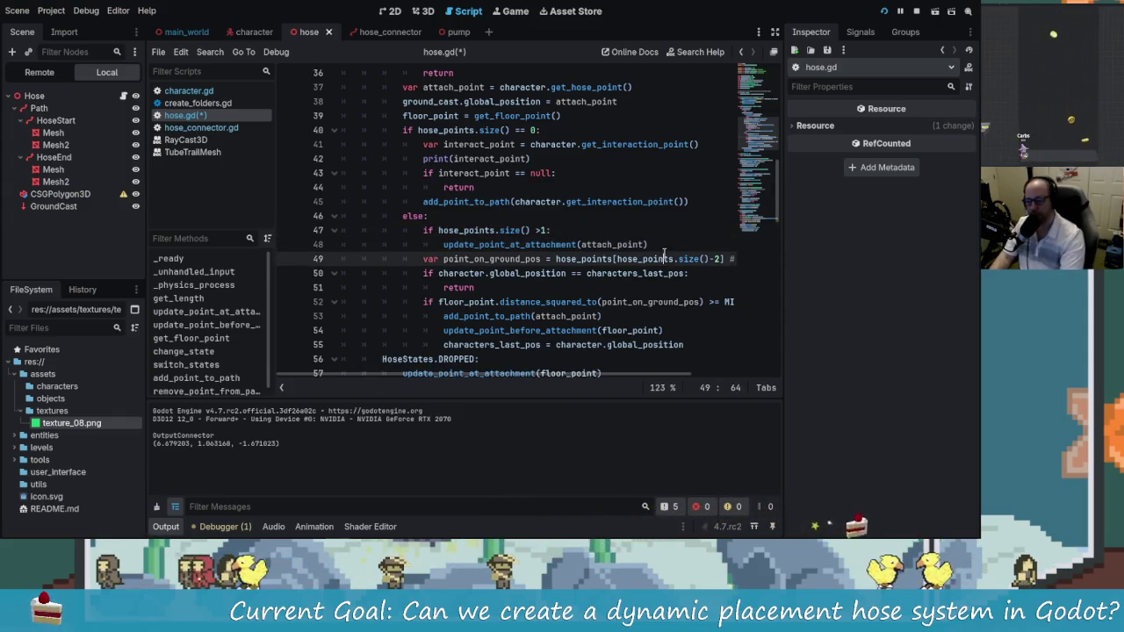
{"action": "key", "text": "ctrl+s"}
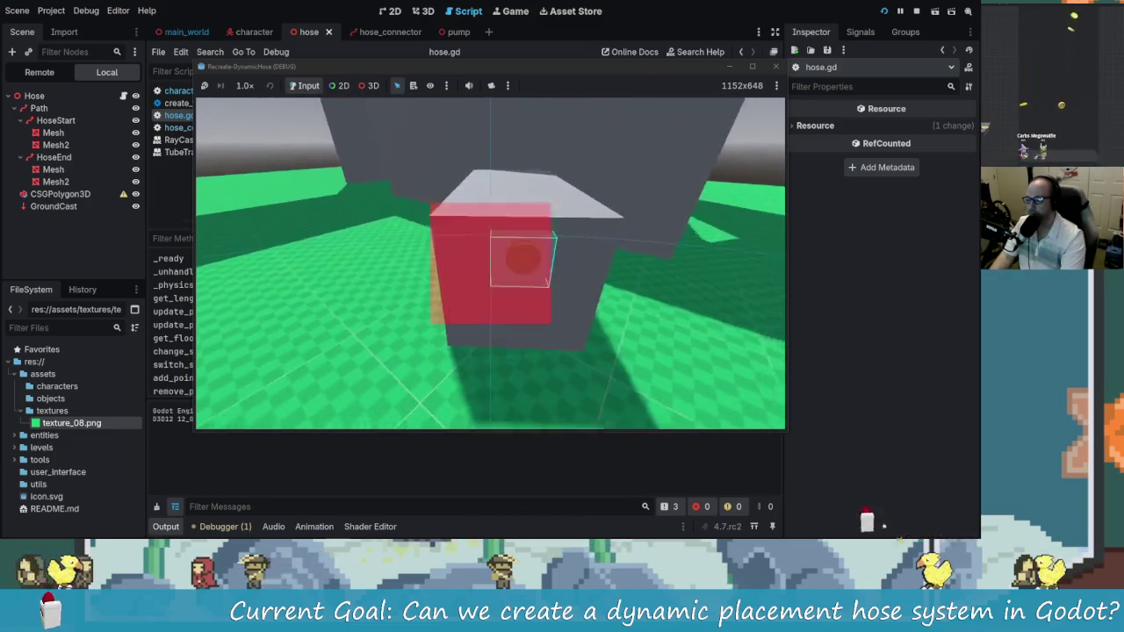
{"action": "left_click", "coordinate": [490, 250]}
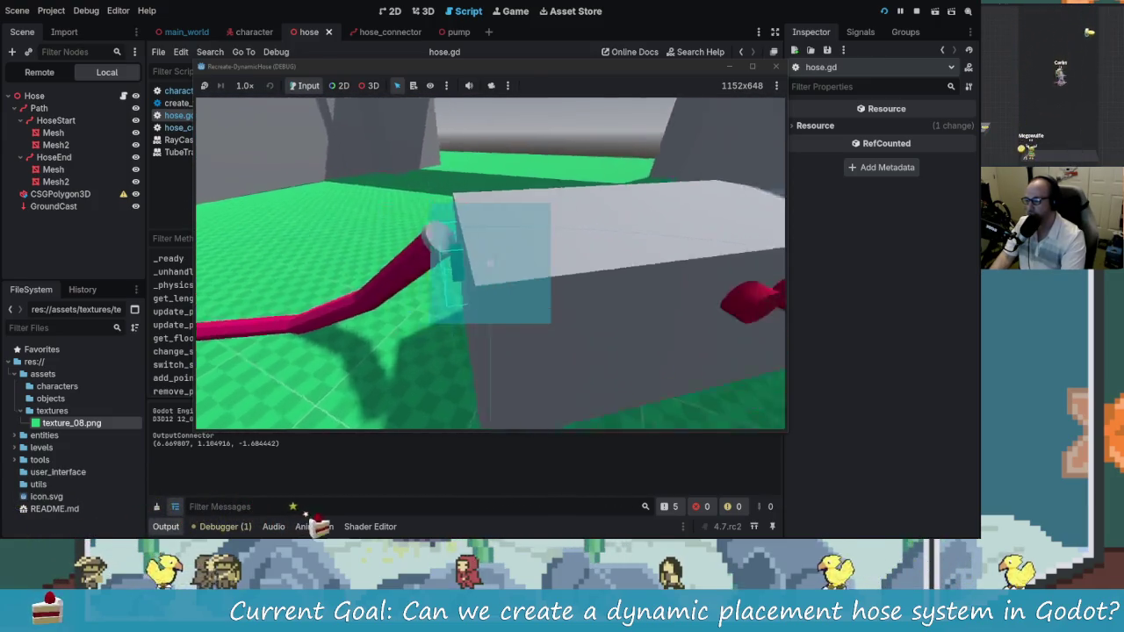
{"action": "key", "text": "w"}
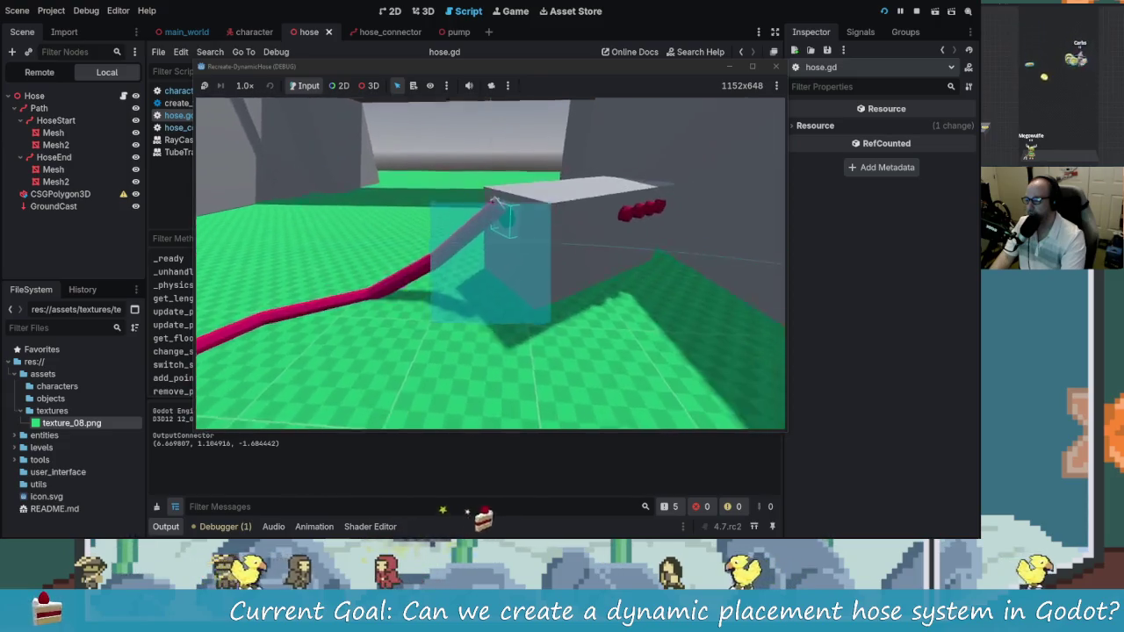
{"action": "key", "text": "s"}
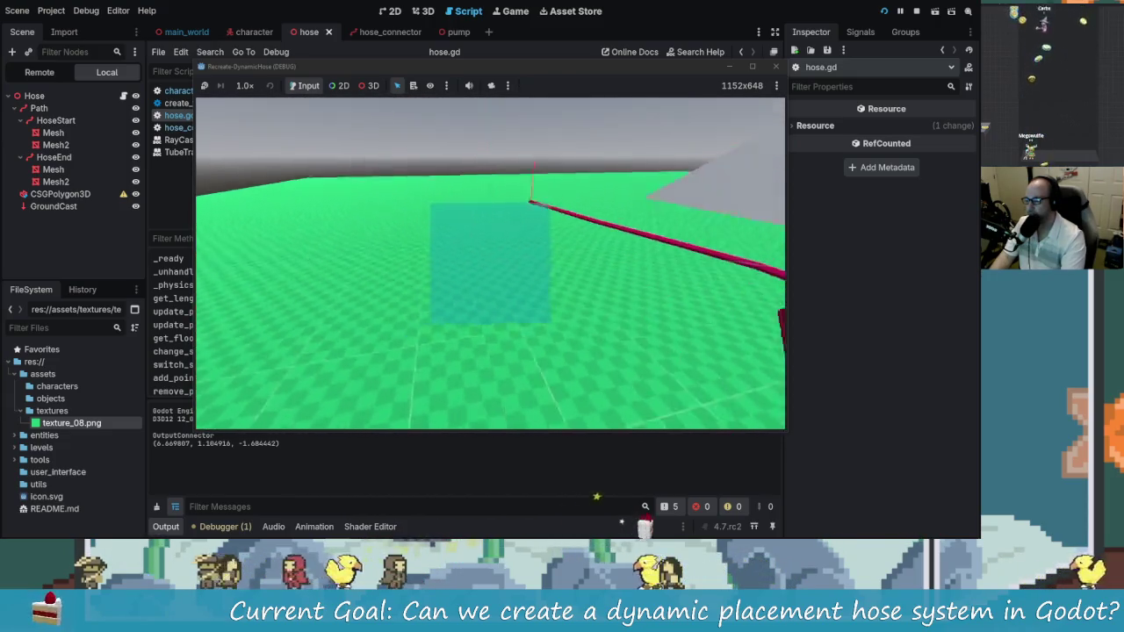
{"action": "key", "text": "w"}
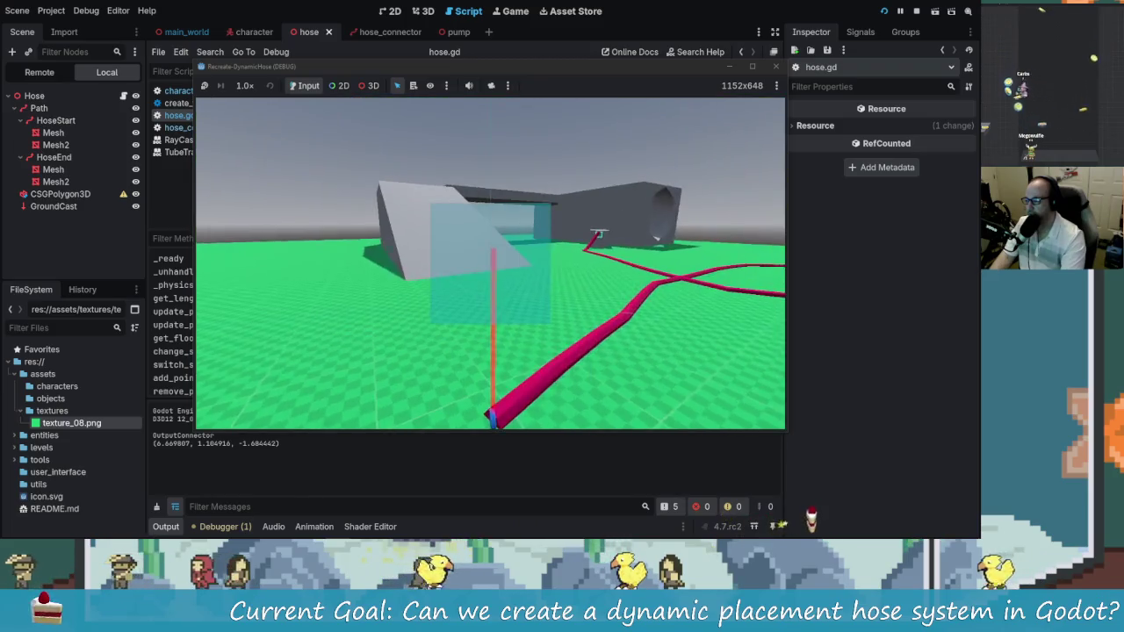
{"action": "key", "text": "w"}
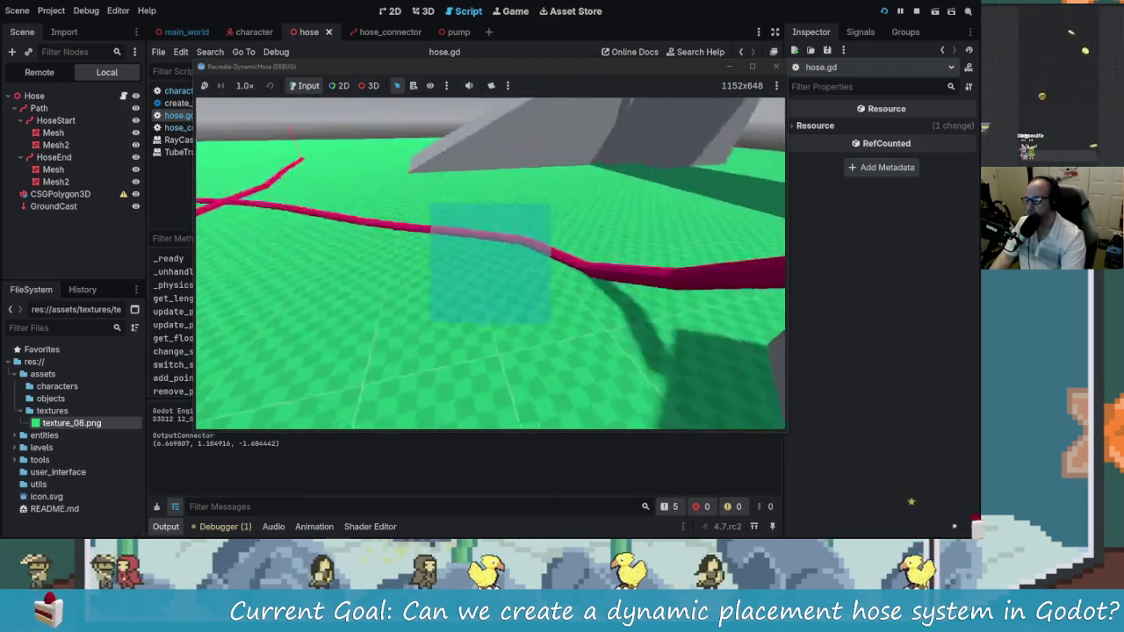
{"action": "key", "text": "w"}
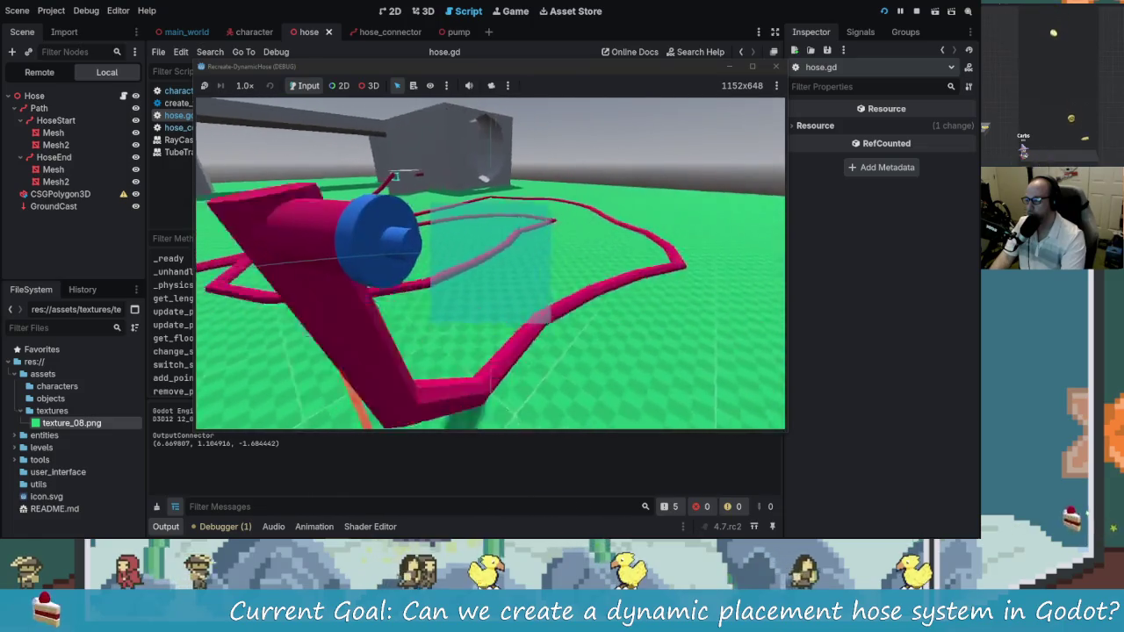
{"action": "key", "text": "w"}
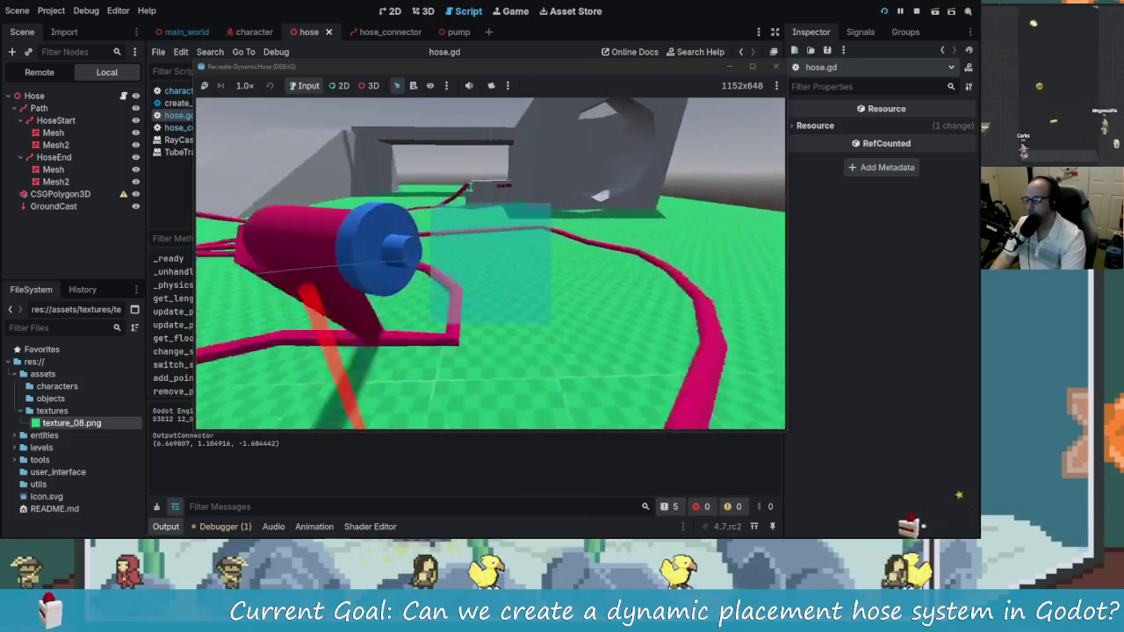
{"action": "key", "text": "w"}
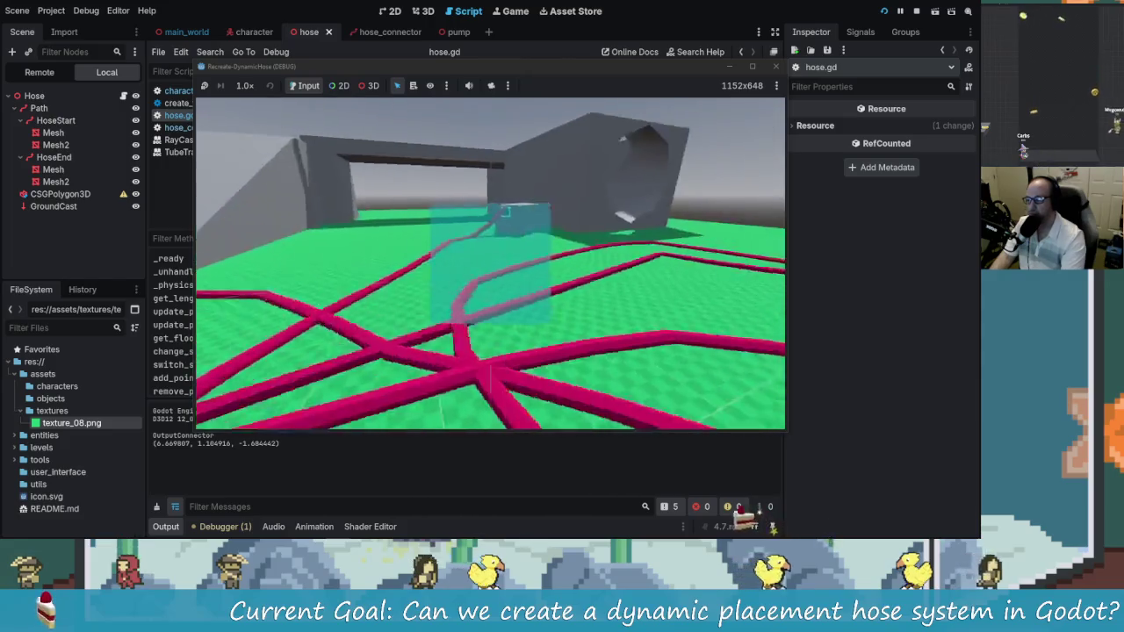
{"action": "key", "text": "w"}
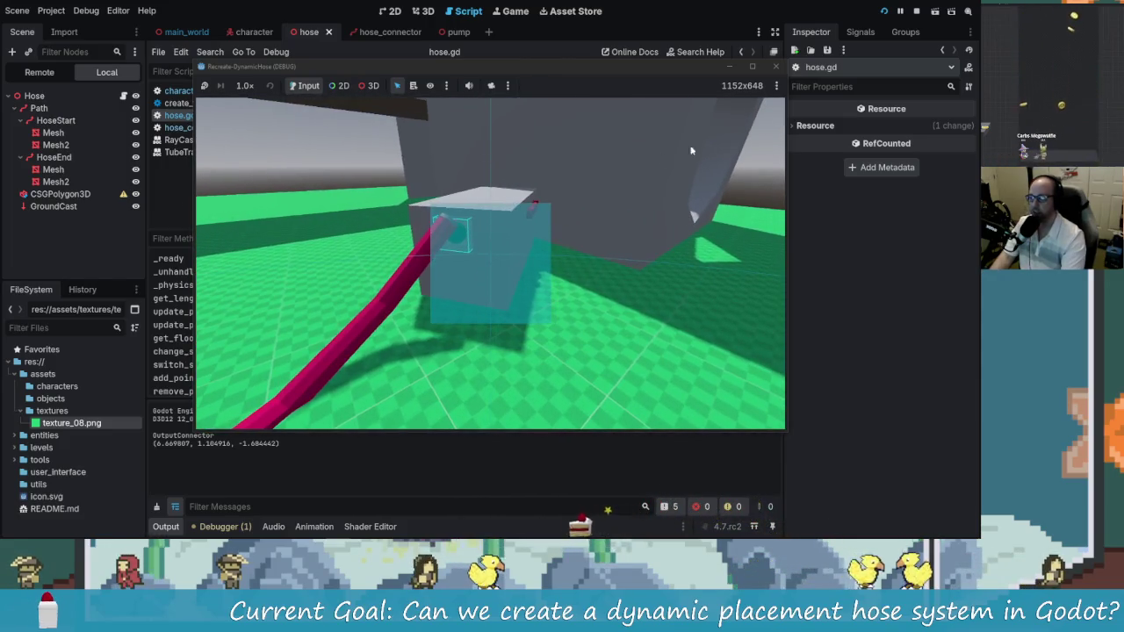
{"action": "left_click", "coordinate": [775, 68]}
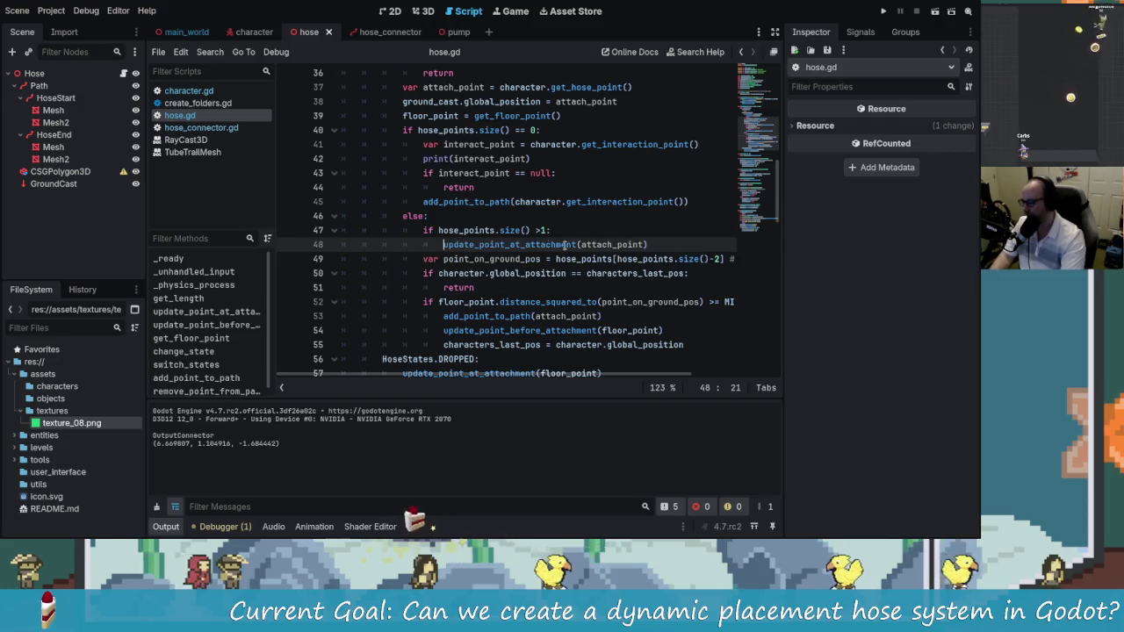
Save the current scene, then move to the pump scene via hose_connector and save it
{"action": "scroll", "coordinate": [404, 176], "scroll_direction": "down", "scroll_amount": 6}
{"action": "key", "text": "ctrl+s"}
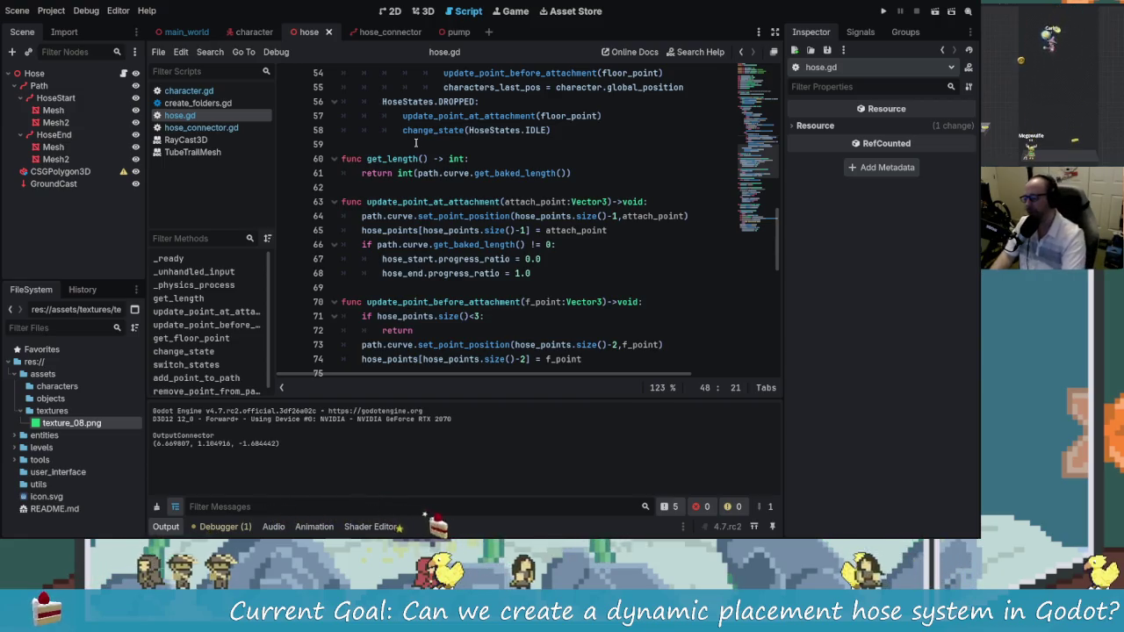
{"action": "left_click", "coordinate": [383, 32]}
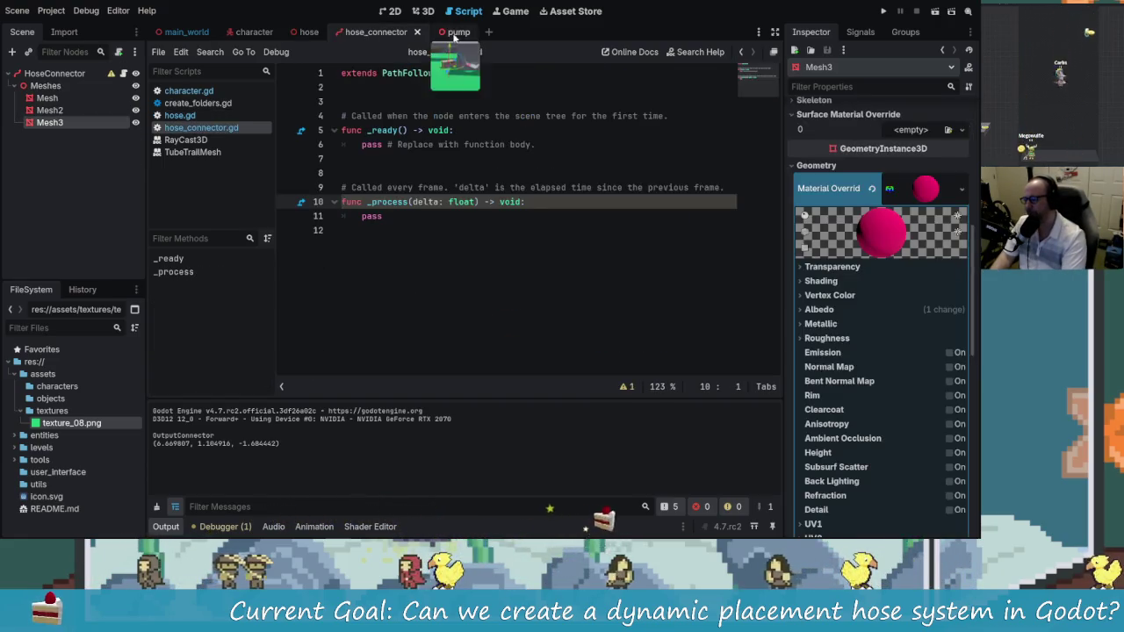
{"action": "left_click", "coordinate": [452, 33]}
{"action": "key", "text": "ctrl+s"}
Review the character.gd script, checking around lines 23, 12 and 10
{"action": "left_click", "coordinate": [606, 202]}
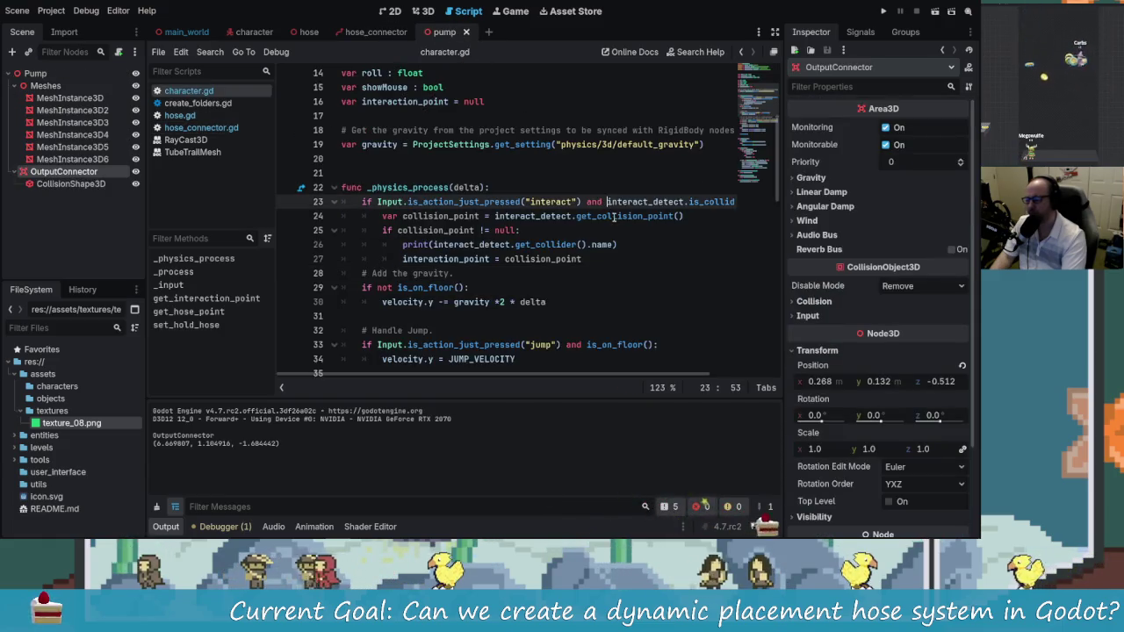
{"action": "scroll", "coordinate": [544, 246], "scroll_direction": "down", "scroll_amount": 2}
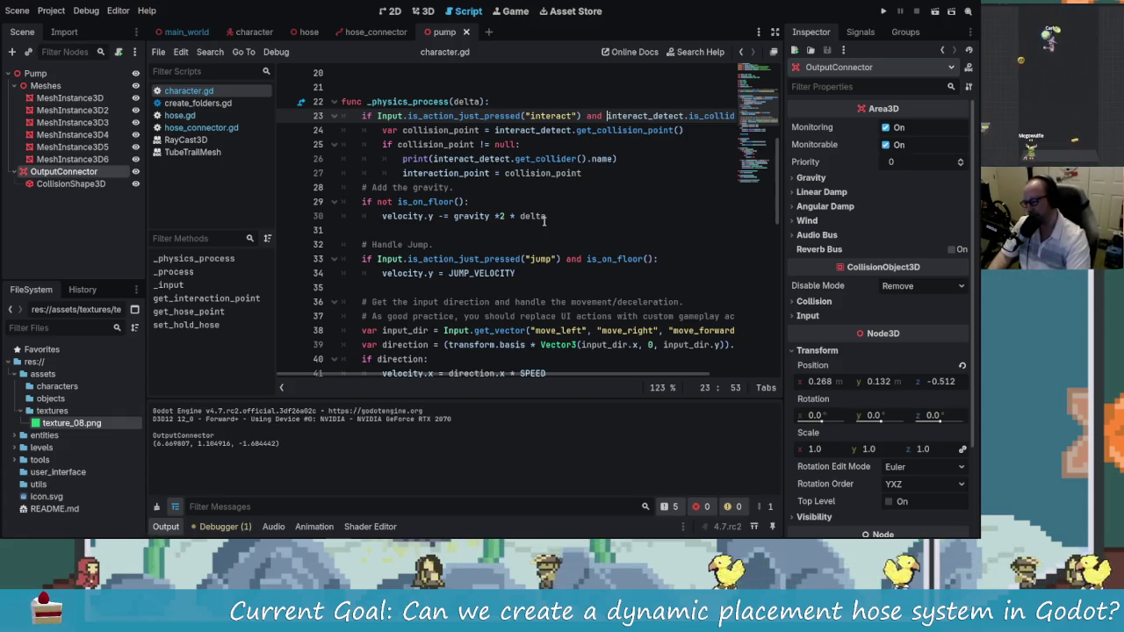
{"action": "scroll", "coordinate": [544, 220], "scroll_direction": "up", "scroll_amount": 7}
{"action": "left_click", "coordinate": [570, 229]}
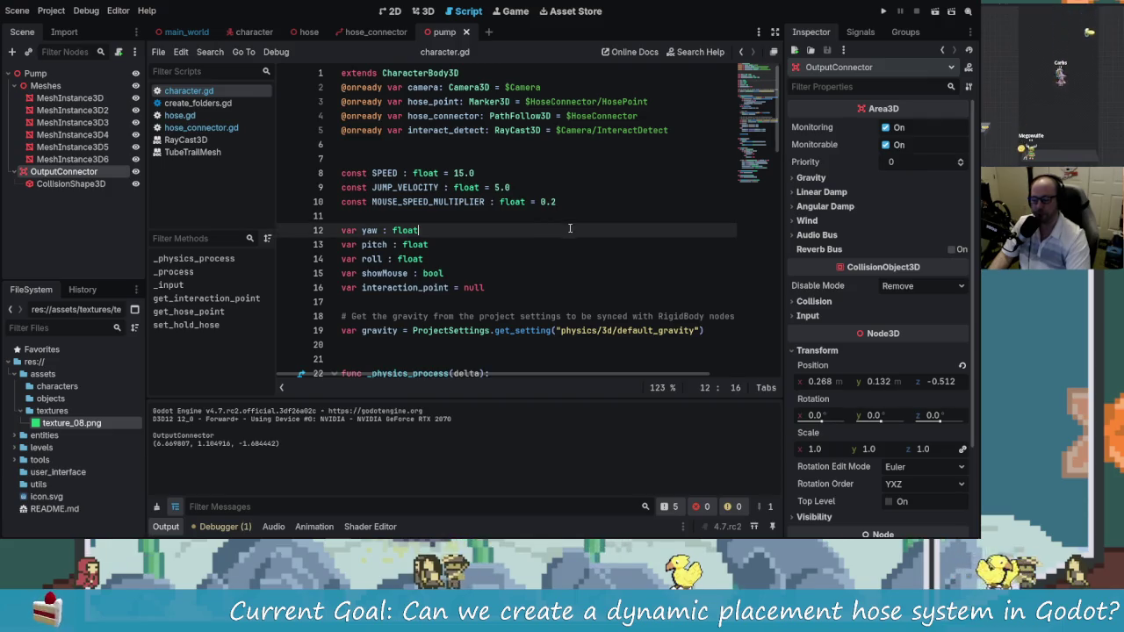
{"action": "scroll", "coordinate": [564, 228], "scroll_direction": "down", "scroll_amount": 8}
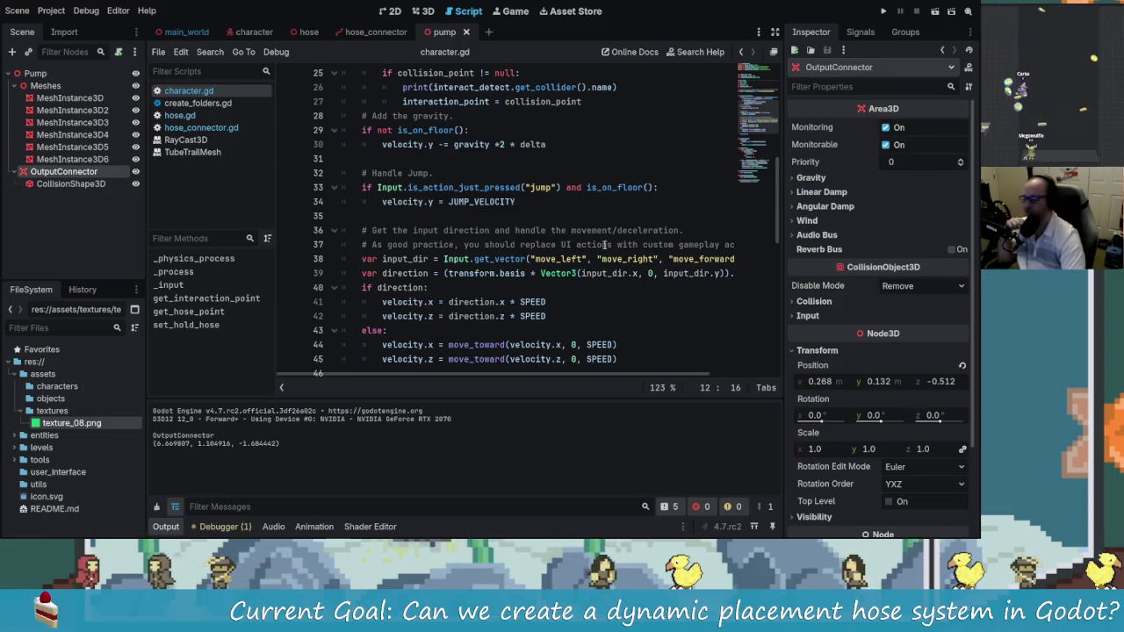
{"action": "scroll", "coordinate": [455, 185], "scroll_direction": "down", "scroll_amount": 3}
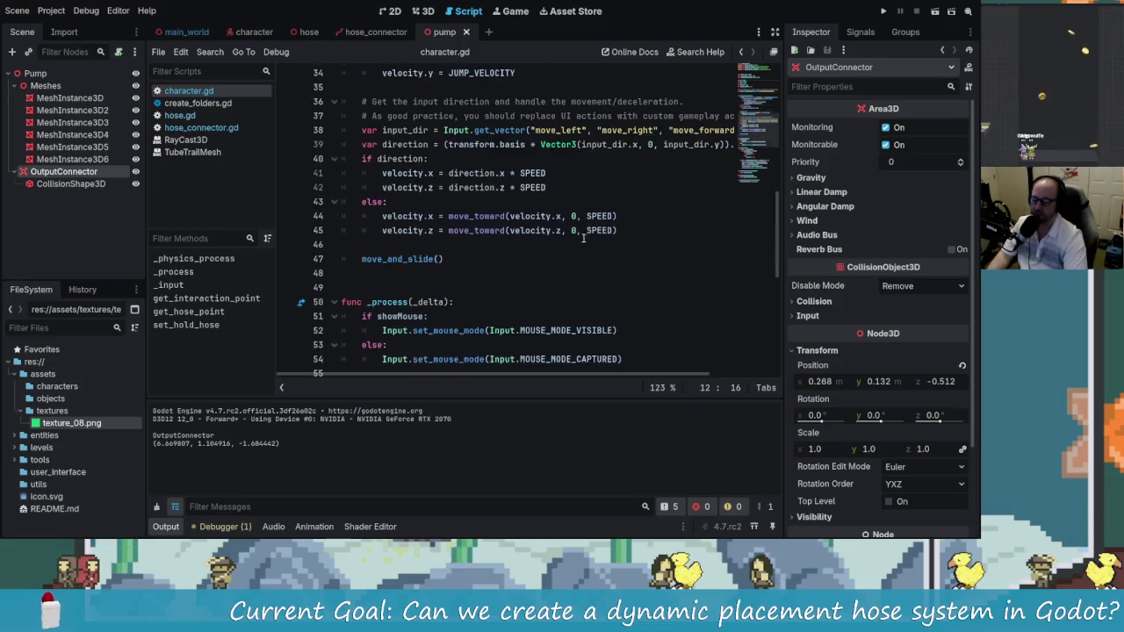
{"action": "scroll", "coordinate": [527, 211], "scroll_direction": "down", "scroll_amount": 4}
{"action": "scroll", "coordinate": [595, 225], "scroll_direction": "up", "scroll_amount": 5}
{"action": "scroll", "coordinate": [596, 225], "scroll_direction": "up", "scroll_amount": 10}
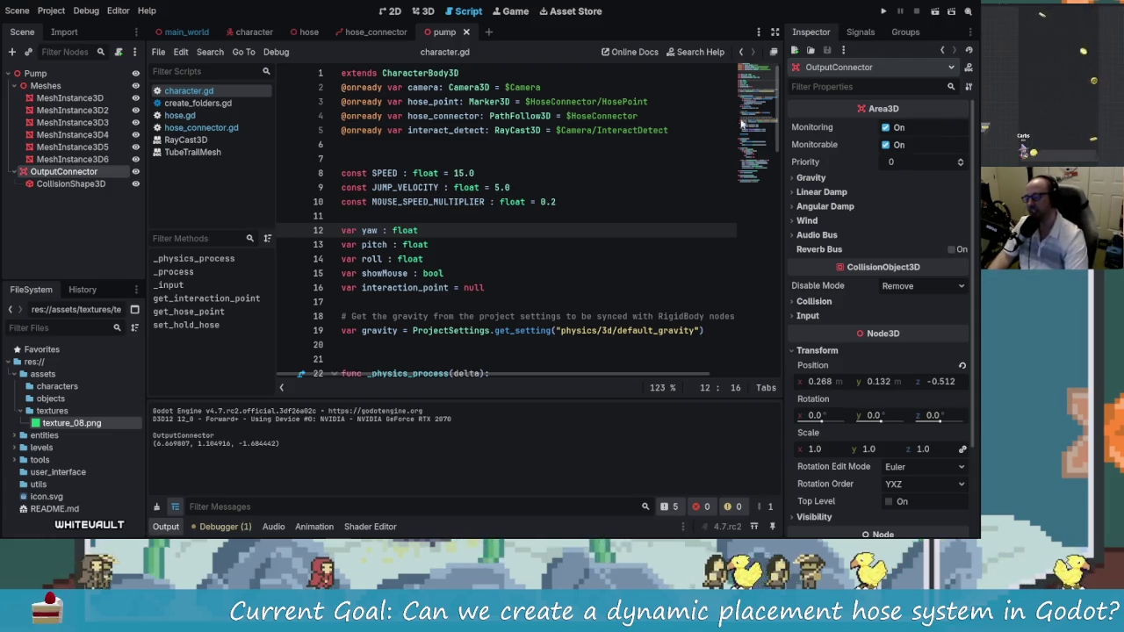
{"action": "left_click", "coordinate": [516, 201]}
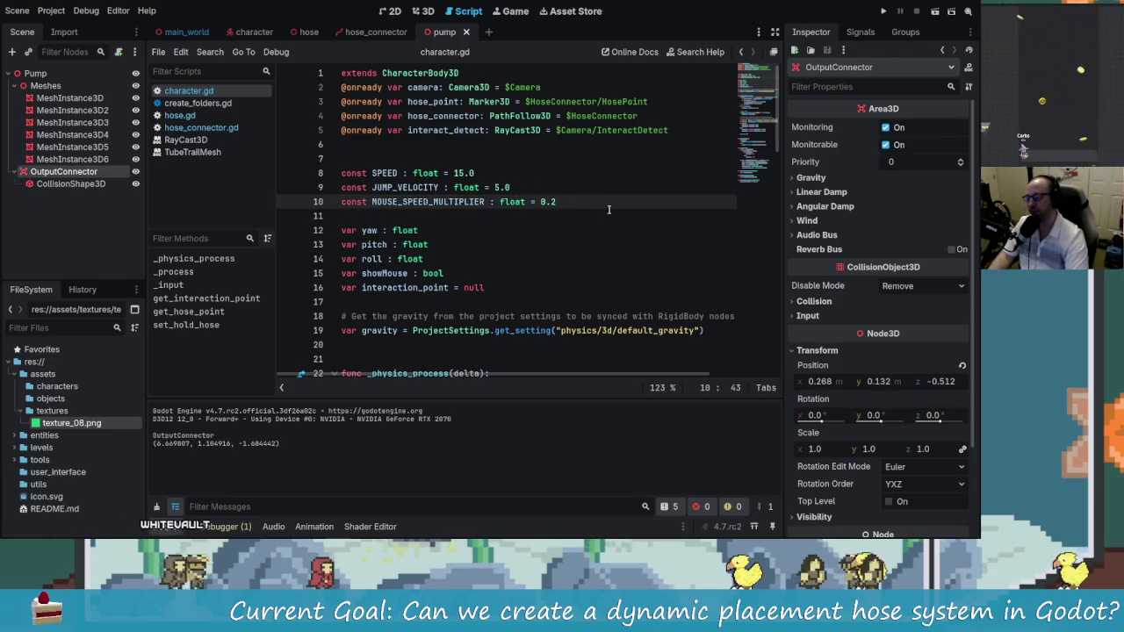
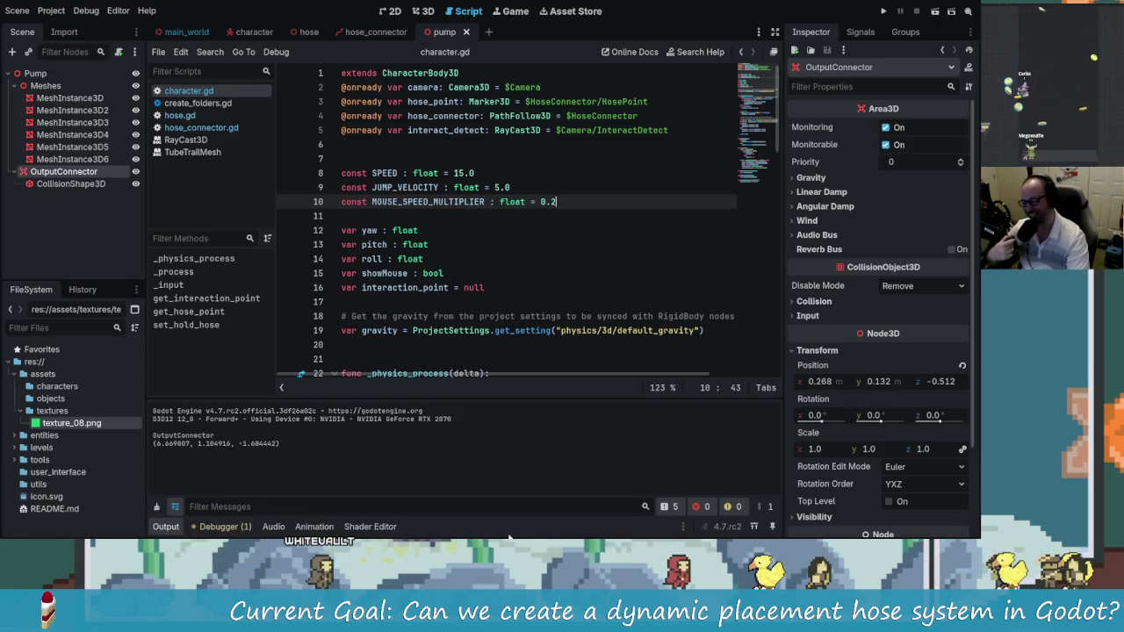
Launch the game to test the hose, then bring up the Game Mechanics notes in Obsidian
{"action": "left_click", "coordinate": [525, 290]}
{"action": "key", "text": "Down"}
{"action": "key", "text": "Down"}
{"action": "key", "text": "Up"}
{"action": "key", "text": "Up"}
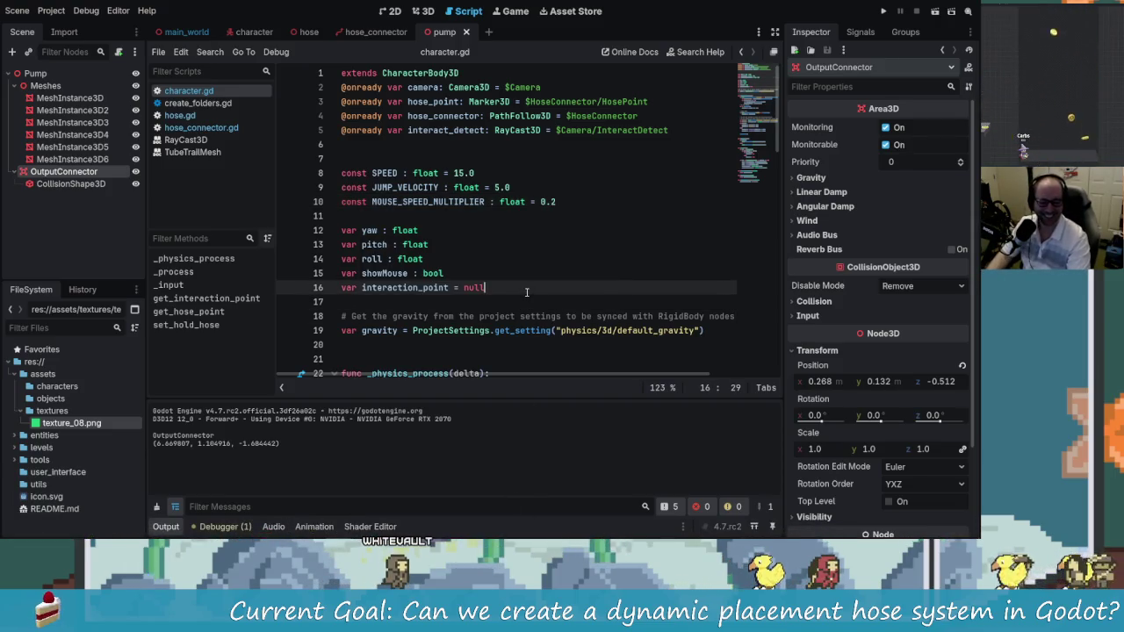
{"action": "left_click", "coordinate": [883, 10]}
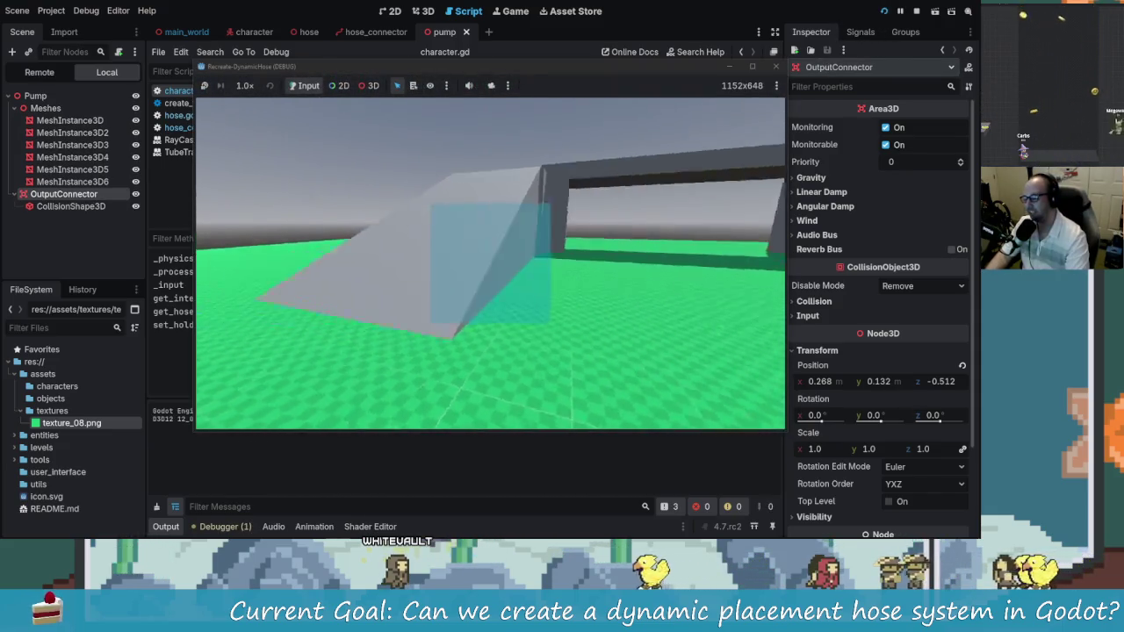
{"action": "key", "text": "alt+Tab"}
{"action": "left_click", "coordinate": [496, 227]}
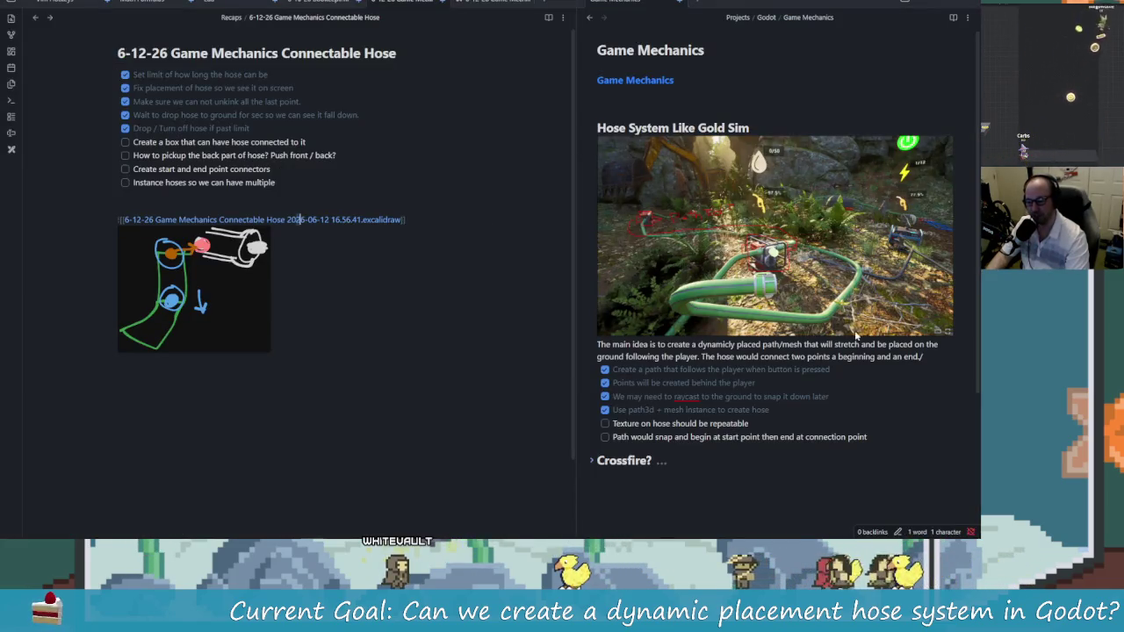
Pop the Gold Sim hose reference image out into its own maximized window
{"action": "left_click", "coordinate": [865, 264]}
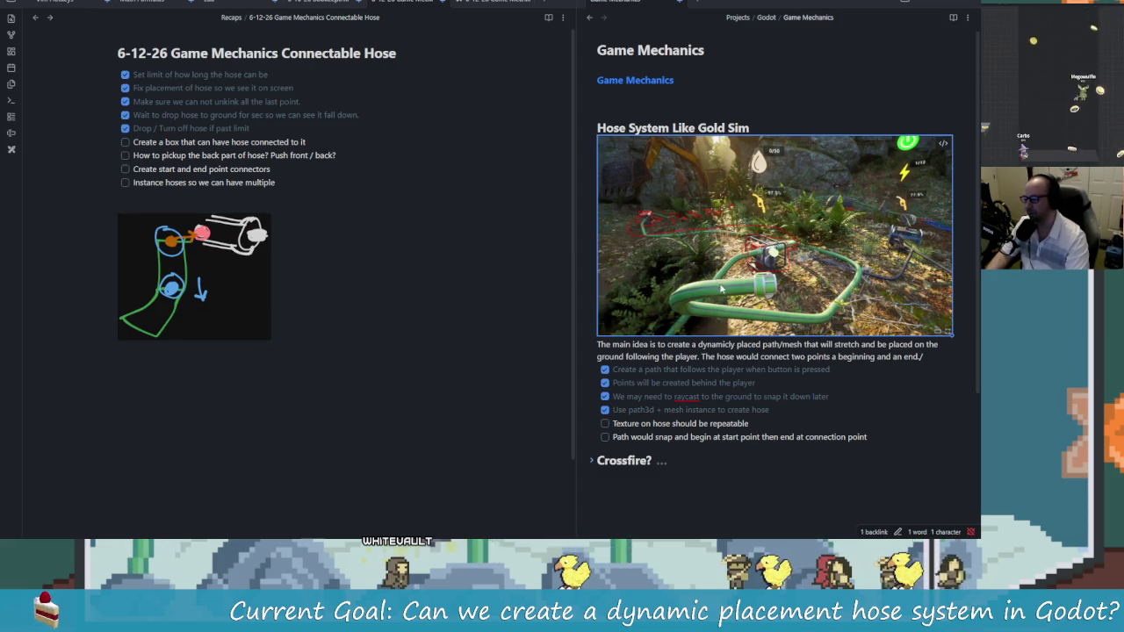
{"action": "right_click", "coordinate": [823, 272]}
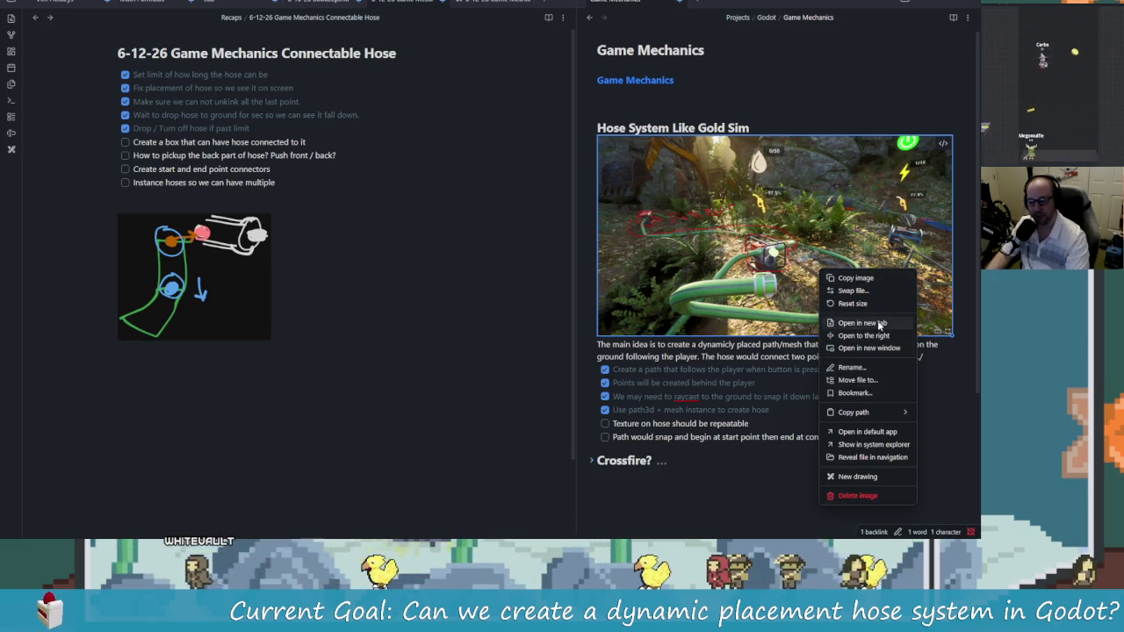
{"action": "left_click", "coordinate": [869, 348]}
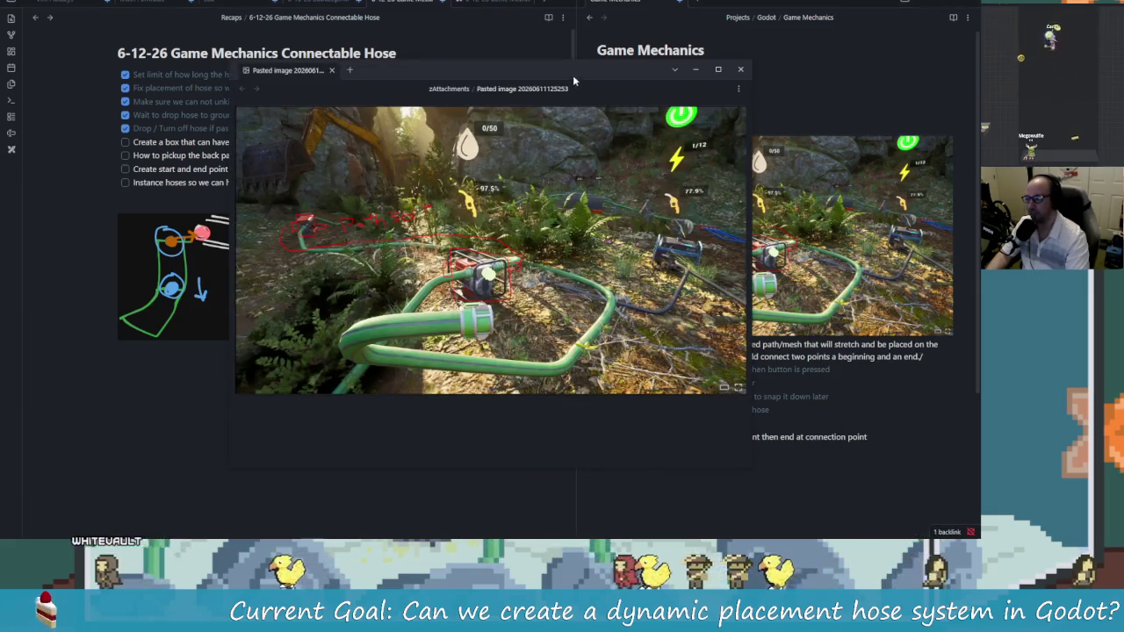
{"action": "double_click", "coordinate": [573, 75]}
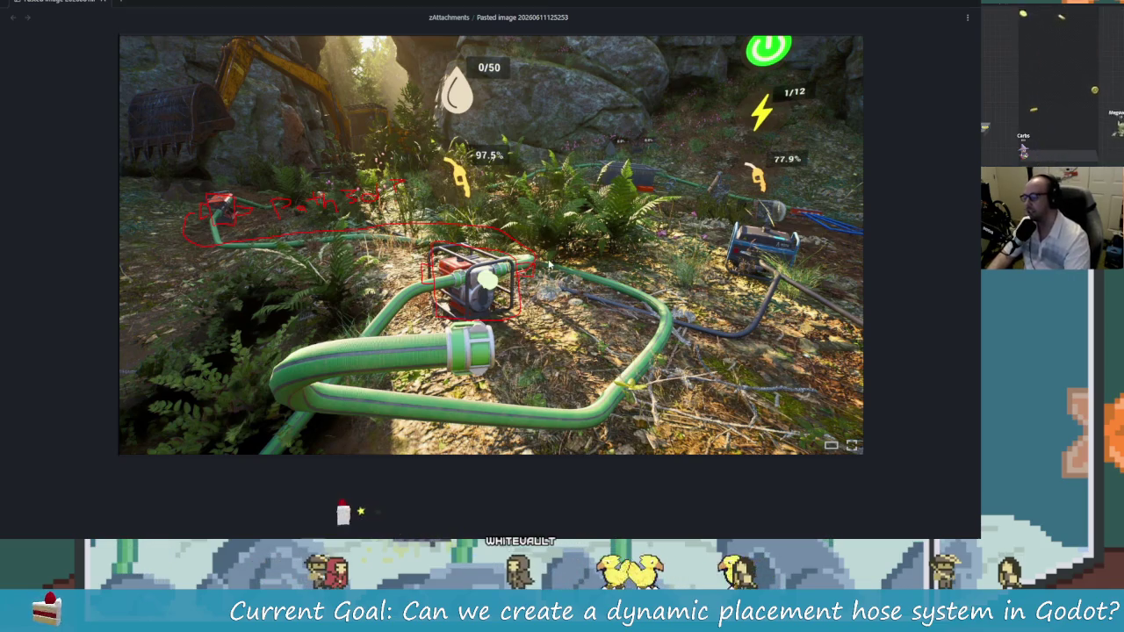
Close both pasted-image windows and the running game, returning to character.gd in the editor
{"action": "key", "text": "alt+Tab"}
{"action": "key", "text": "alt+Tab"}
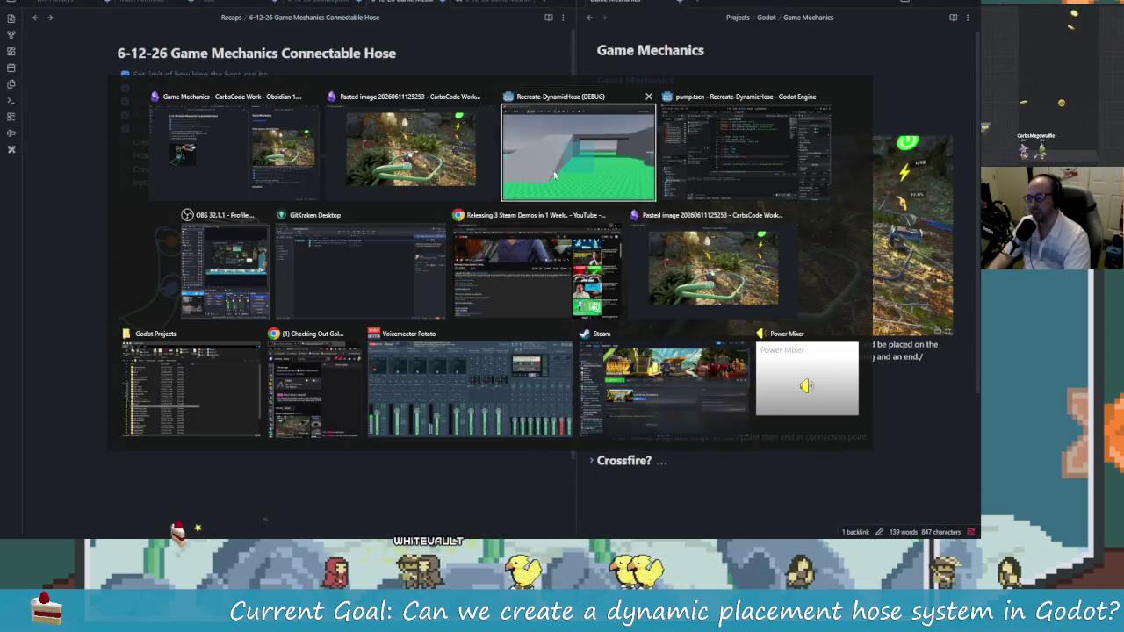
{"action": "key", "text": "alt+Tab"}
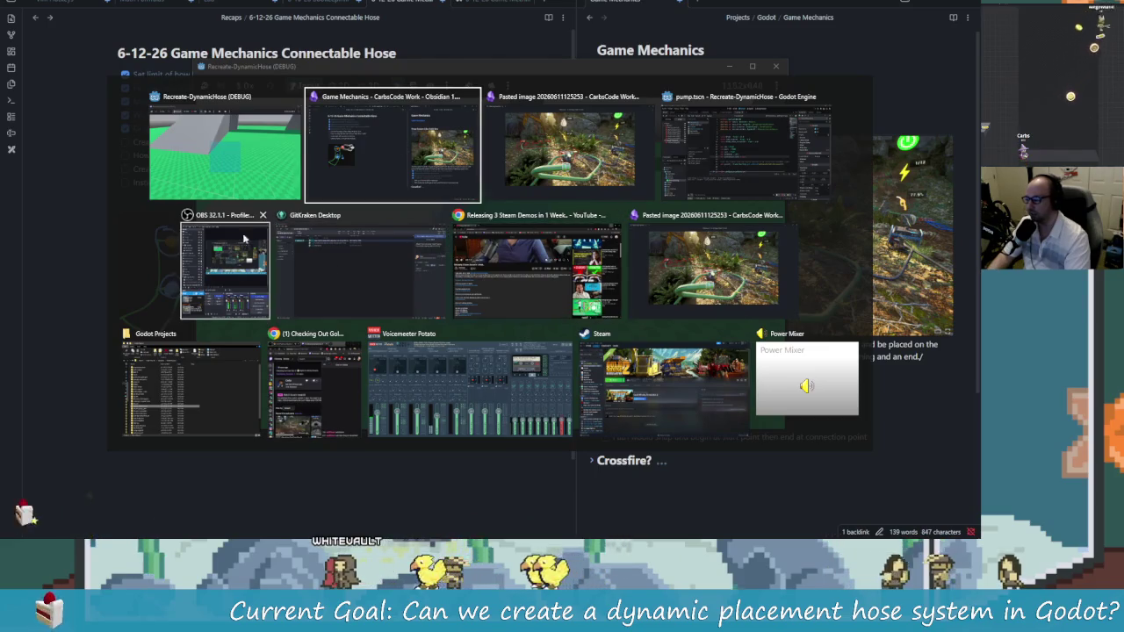
{"action": "left_click", "coordinate": [648, 96]}
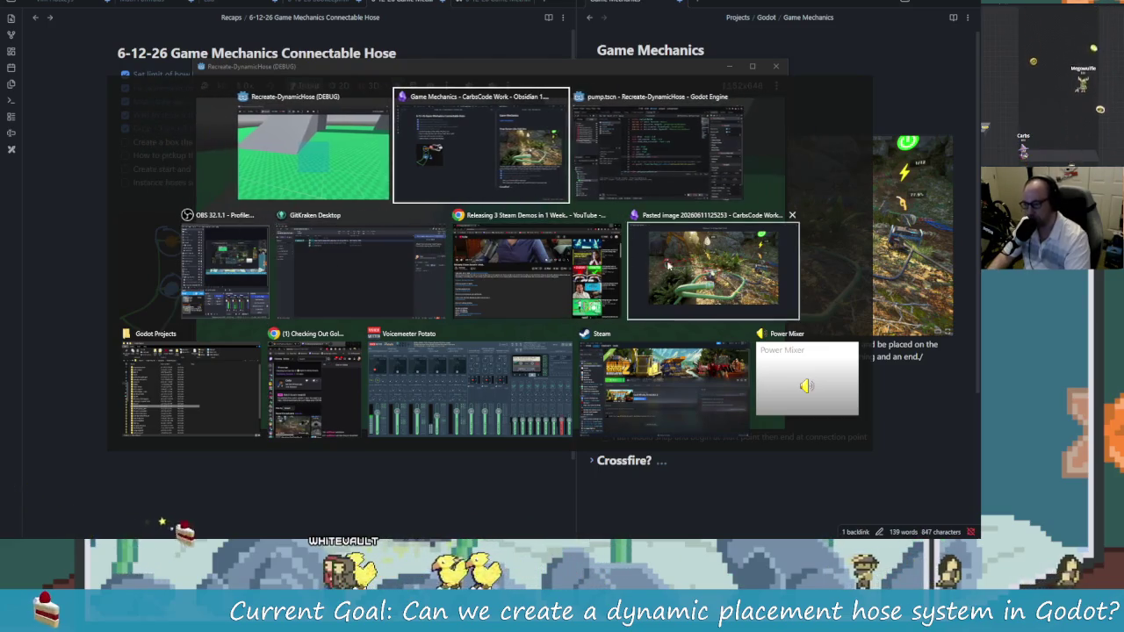
{"action": "left_click", "coordinate": [784, 215]}
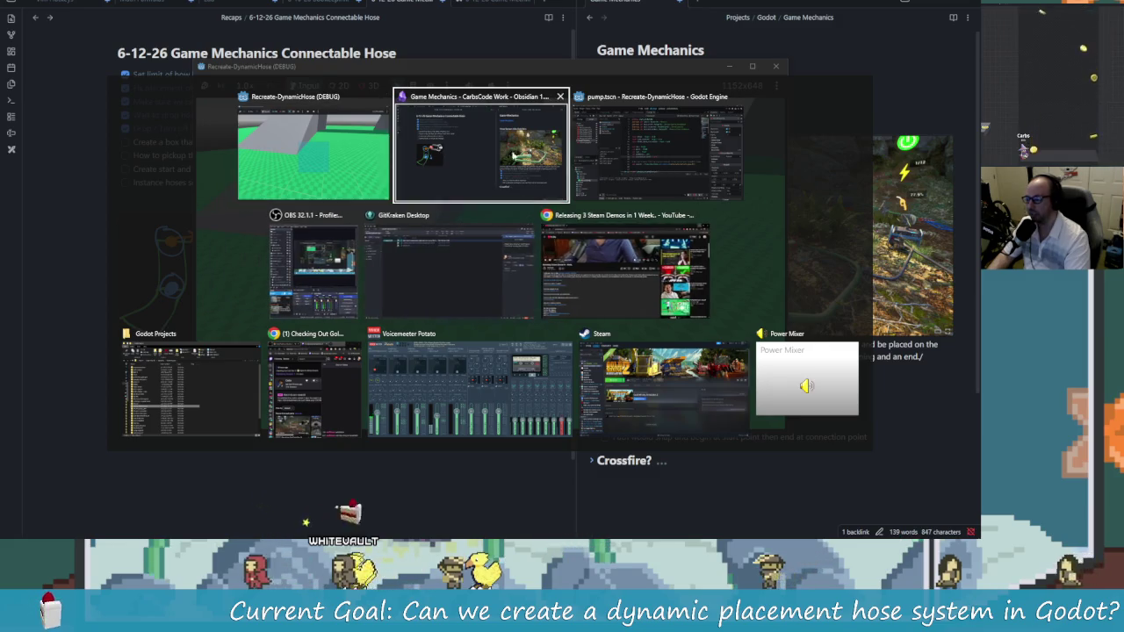
{"action": "left_click", "coordinate": [313, 149]}
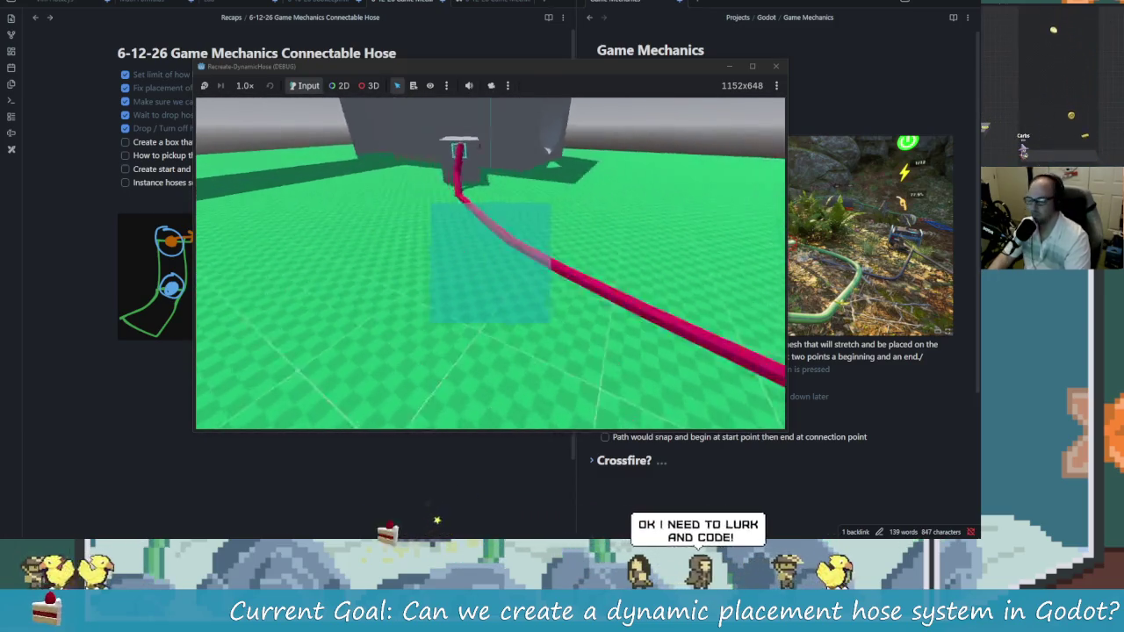
{"action": "left_click", "coordinate": [775, 66]}
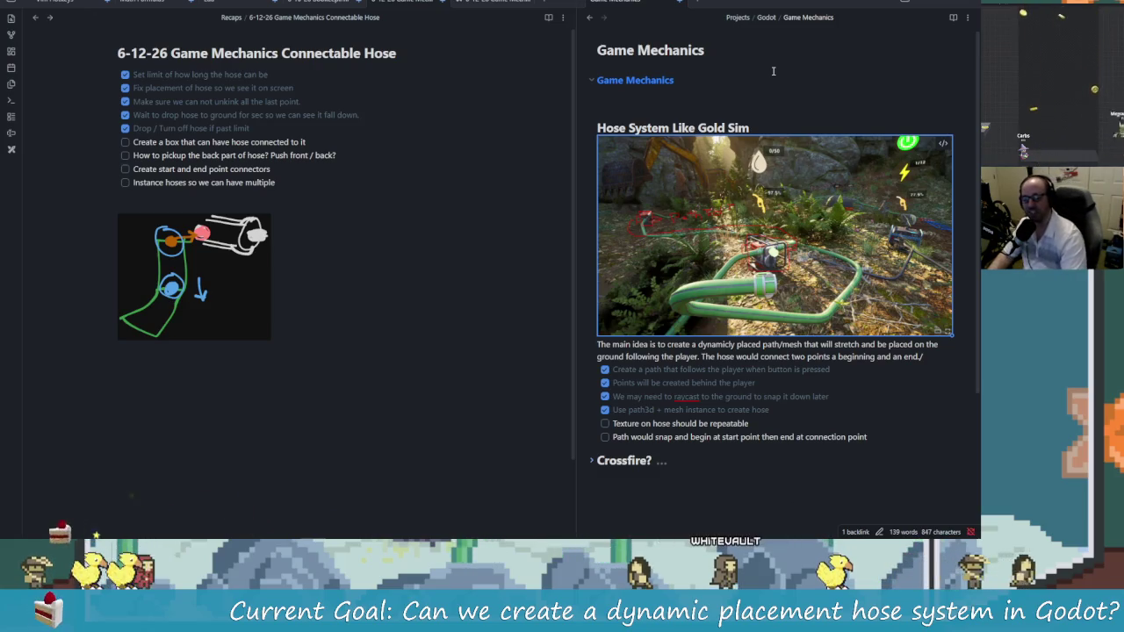
{"action": "key", "text": "alt+Tab"}
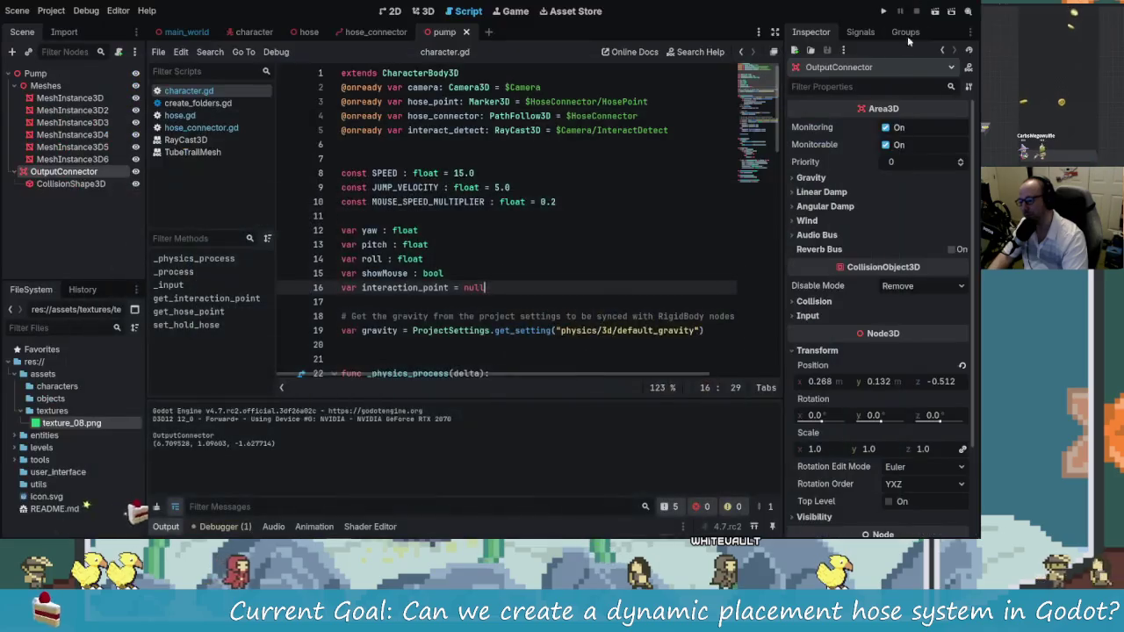
Scroll through character.gd, checking the jump velocity line and the code after get_interaction_point
{"action": "key", "text": "Up"}
{"action": "key", "text": "Up"}
{"action": "scroll", "coordinate": [538, 242], "scroll_direction": "down", "scroll_amount": 10}
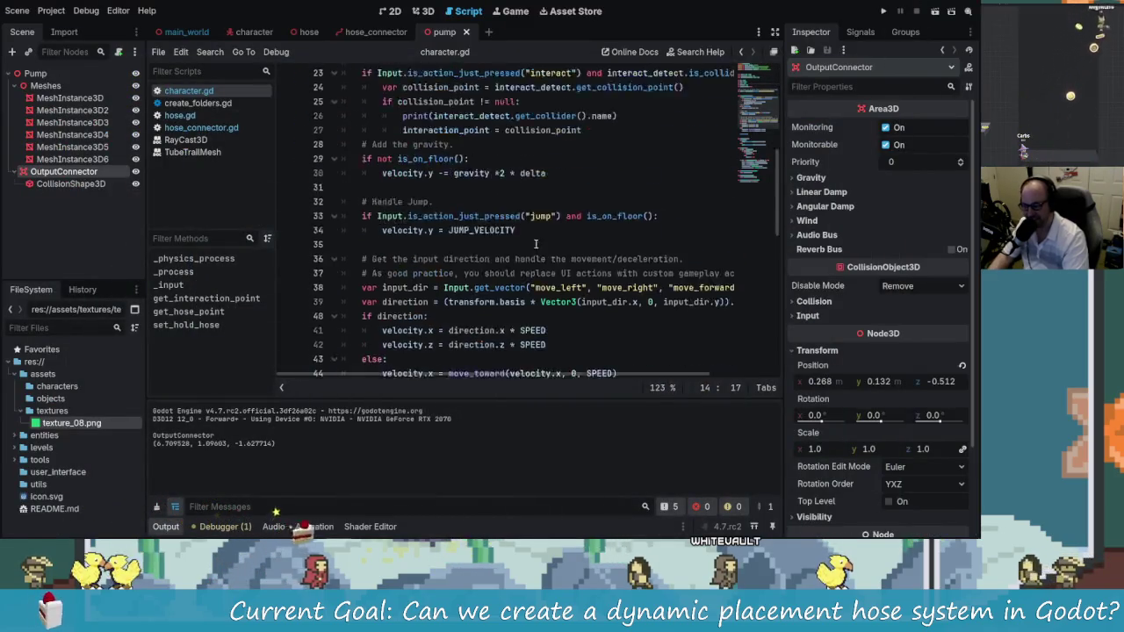
{"action": "scroll", "coordinate": [544, 268], "scroll_direction": "up", "scroll_amount": 5}
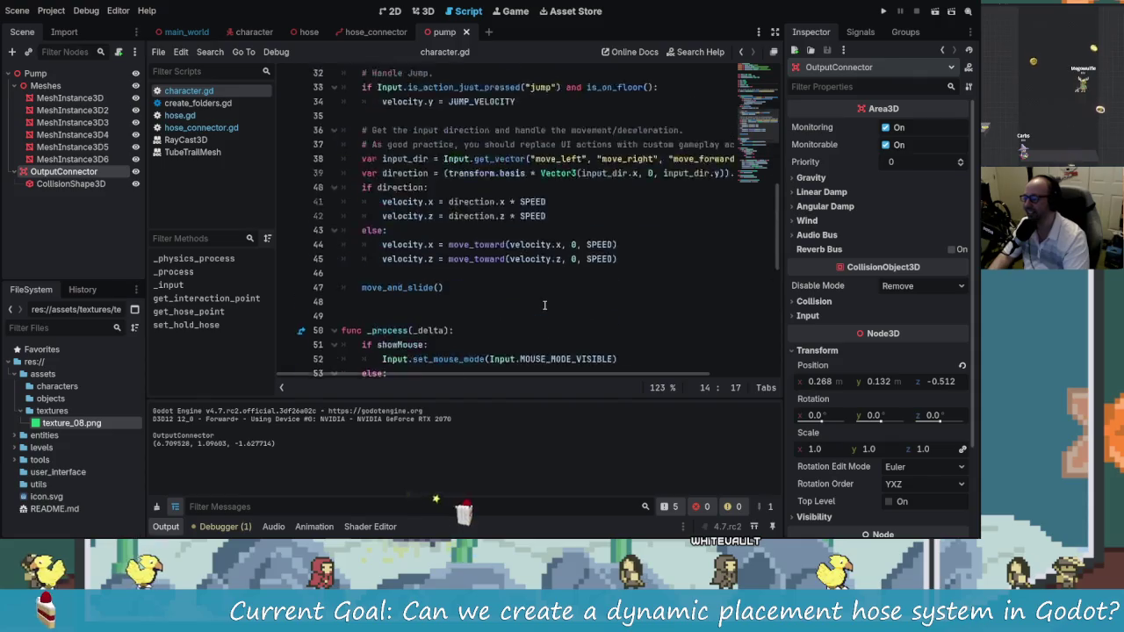
{"action": "left_click", "coordinate": [614, 287]}
{"action": "scroll", "coordinate": [614, 303], "scroll_direction": "down", "scroll_amount": 9}
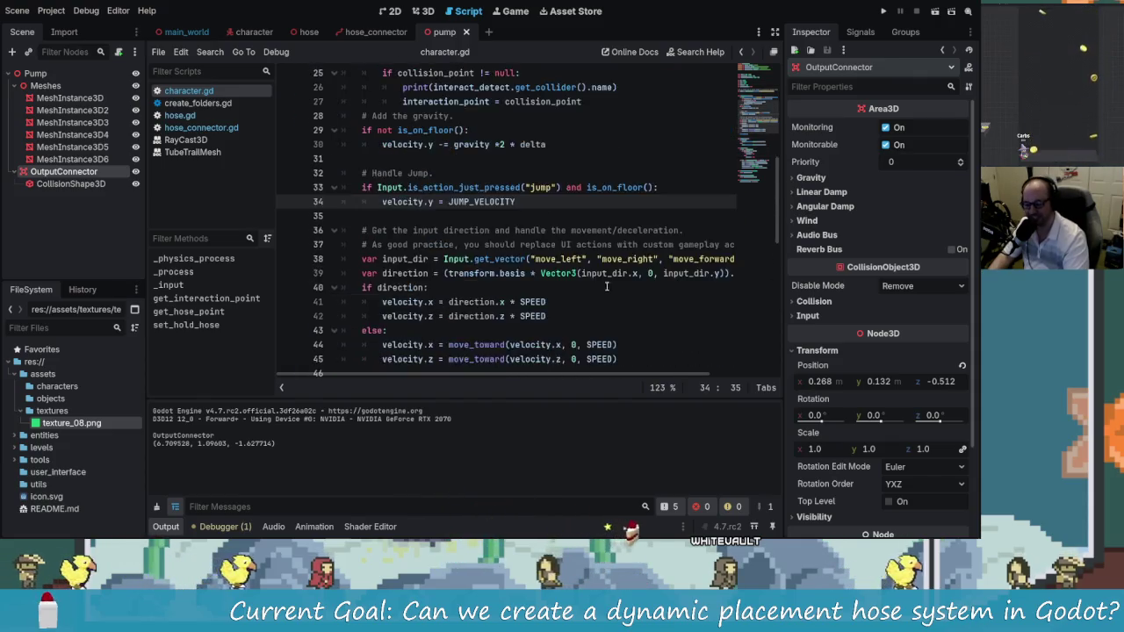
{"action": "scroll", "coordinate": [606, 292], "scroll_direction": "down", "scroll_amount": 4}
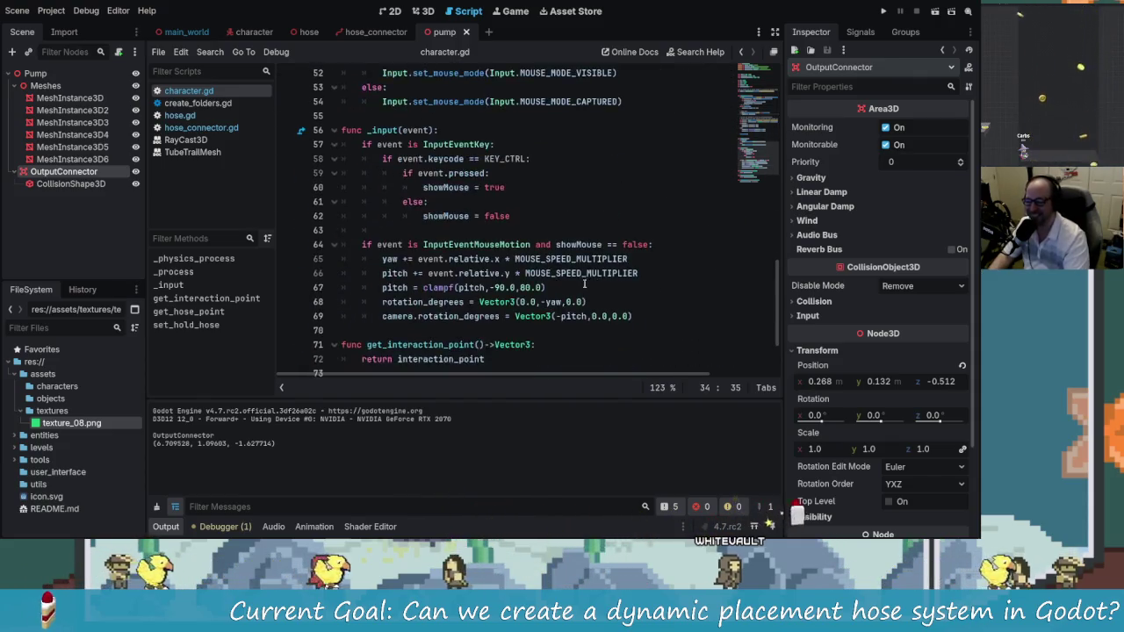
{"action": "left_click", "coordinate": [628, 286]}
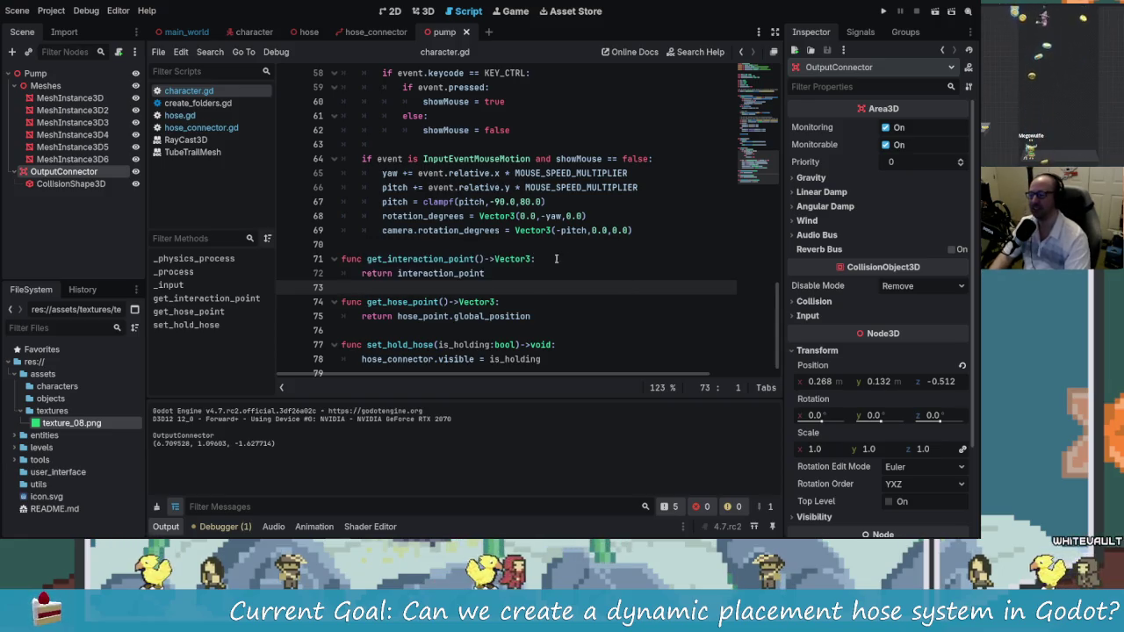
{"action": "scroll", "coordinate": [556, 259], "scroll_direction": "up", "scroll_amount": 5}
{"action": "scroll", "coordinate": [556, 245], "scroll_direction": "down", "scroll_amount": 5}
Review the camera rotation code, then switch to the pump's 3D view
{"action": "left_click", "coordinate": [553, 230]}
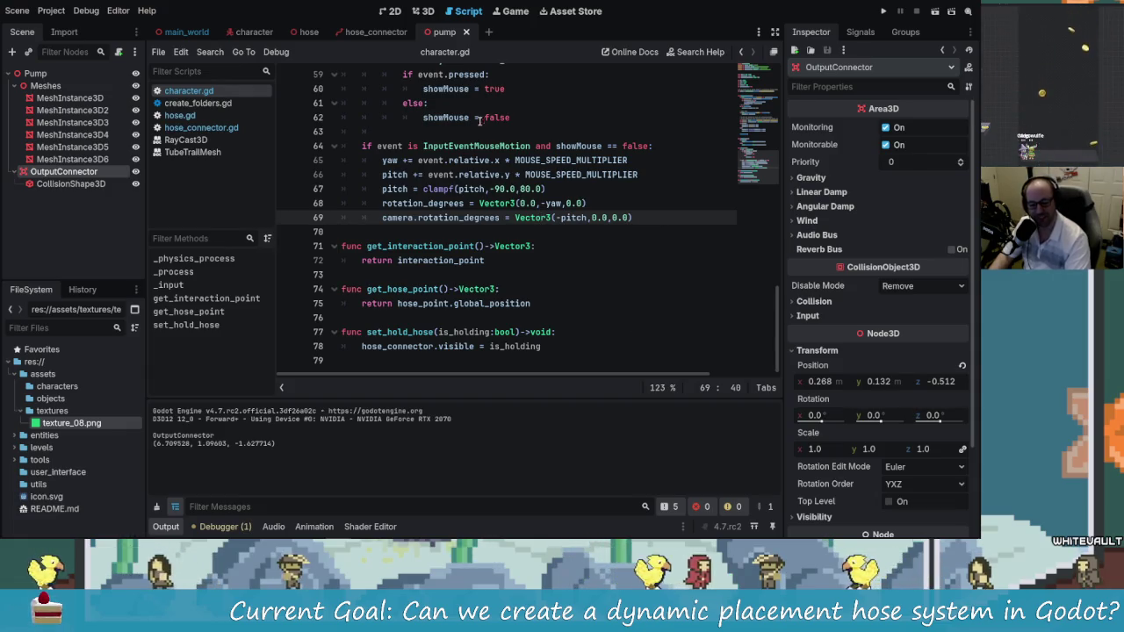
{"action": "scroll", "coordinate": [509, 176], "scroll_direction": "up", "scroll_amount": 5}
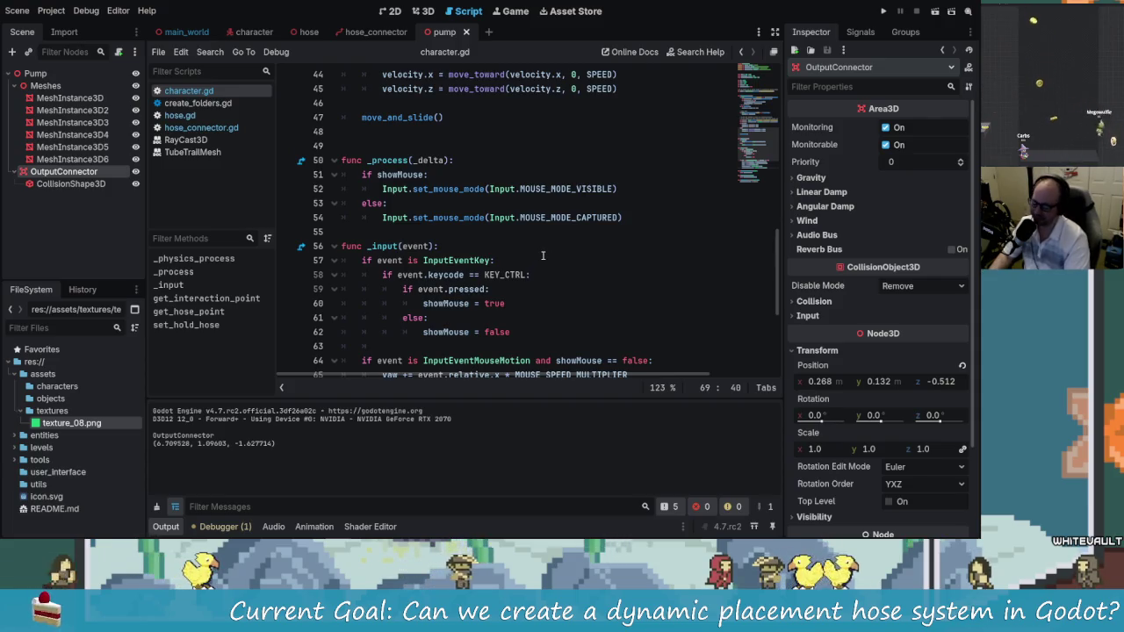
{"action": "scroll", "coordinate": [543, 255], "scroll_direction": "up", "scroll_amount": 8}
{"action": "scroll", "coordinate": [570, 251], "scroll_direction": "up", "scroll_amount": 1}
{"action": "scroll", "coordinate": [584, 253], "scroll_direction": "down", "scroll_amount": 3}
{"action": "scroll", "coordinate": [597, 255], "scroll_direction": "up", "scroll_amount": 9}
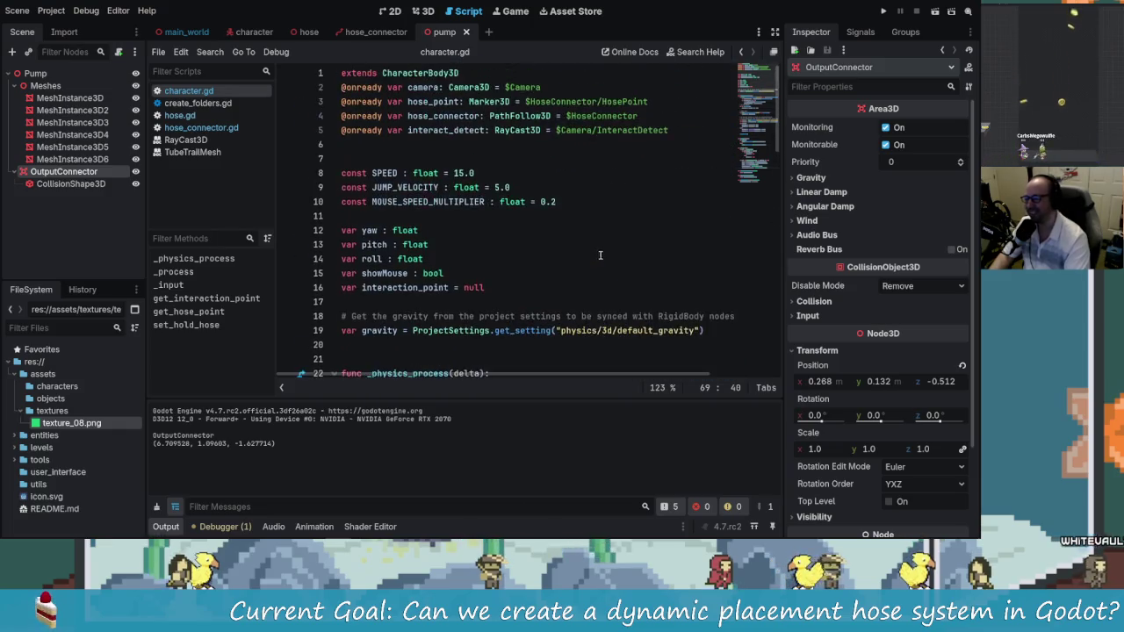
{"action": "scroll", "coordinate": [601, 225], "scroll_direction": "down", "scroll_amount": 4}
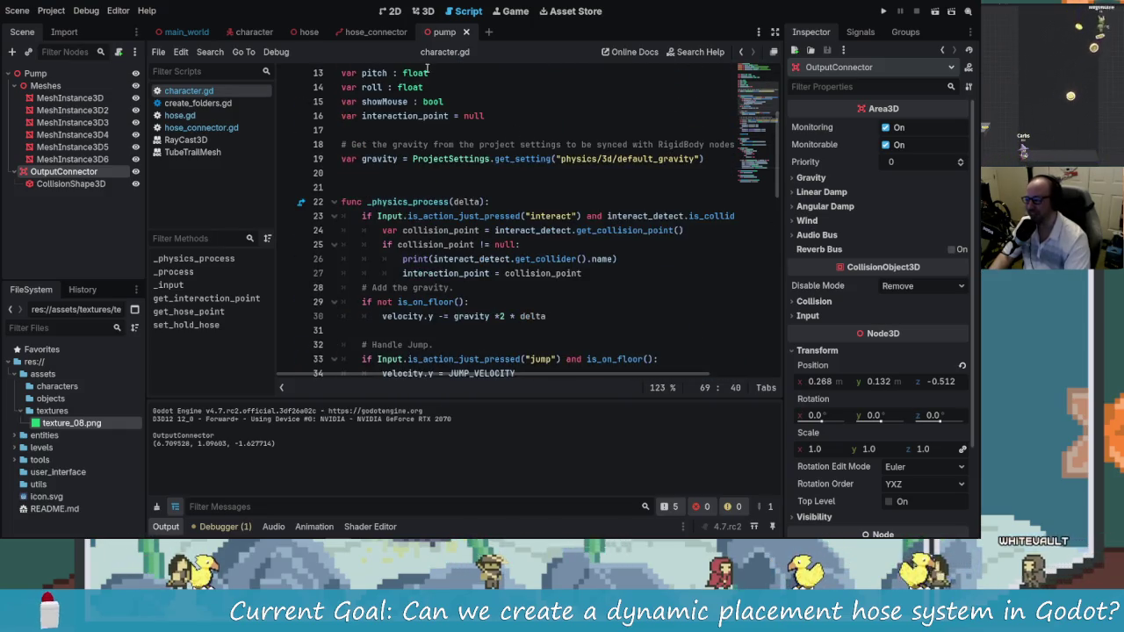
{"action": "left_click", "coordinate": [423, 10]}
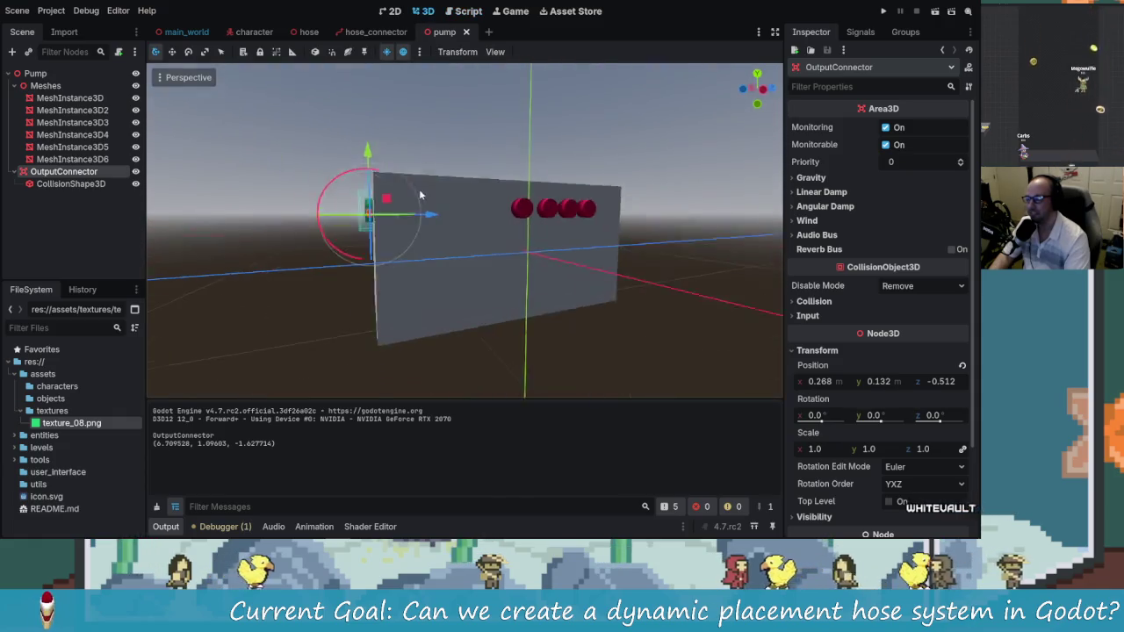
Inspect the pump from above, then open hose_connector and orbit to a level side view
{"action": "mouse_move", "coordinate": [439, 205]}
{"action": "left_mouse_down"}
{"action": "mouse_move", "coordinate": [550, 205]}
{"action": "mouse_move", "coordinate": [513, 205]}
{"action": "mouse_move", "coordinate": [530, 202]}
{"action": "mouse_move", "coordinate": [518, 220]}
{"action": "mouse_move", "coordinate": [453, 218]}
{"action": "mouse_move", "coordinate": [518, 222]}
{"action": "mouse_move", "coordinate": [451, 216]}
{"action": "mouse_move", "coordinate": [514, 226]}
{"action": "mouse_move", "coordinate": [502, 219]}
{"action": "mouse_move", "coordinate": [531, 239]}
{"action": "mouse_move", "coordinate": [447, 213]}
{"action": "mouse_move", "coordinate": [478, 228]}
{"action": "left_mouse_up"}
{"action": "scroll", "coordinate": [439, 223], "scroll_direction": "up", "scroll_amount": 4}
{"action": "left_click_drag", "start_coordinate": [558, 255], "coordinate": [551, 212]}
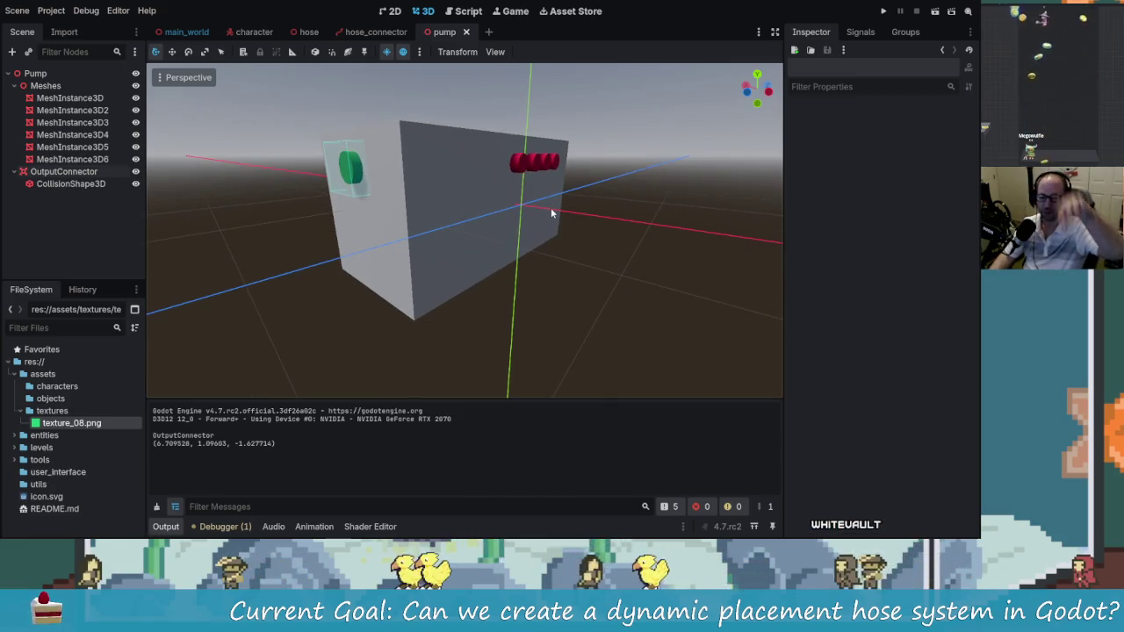
{"action": "mouse_move", "coordinate": [562, 235]}
{"action": "left_mouse_down"}
{"action": "mouse_move", "coordinate": [471, 176]}
{"action": "mouse_move", "coordinate": [505, 170]}
{"action": "left_mouse_up"}
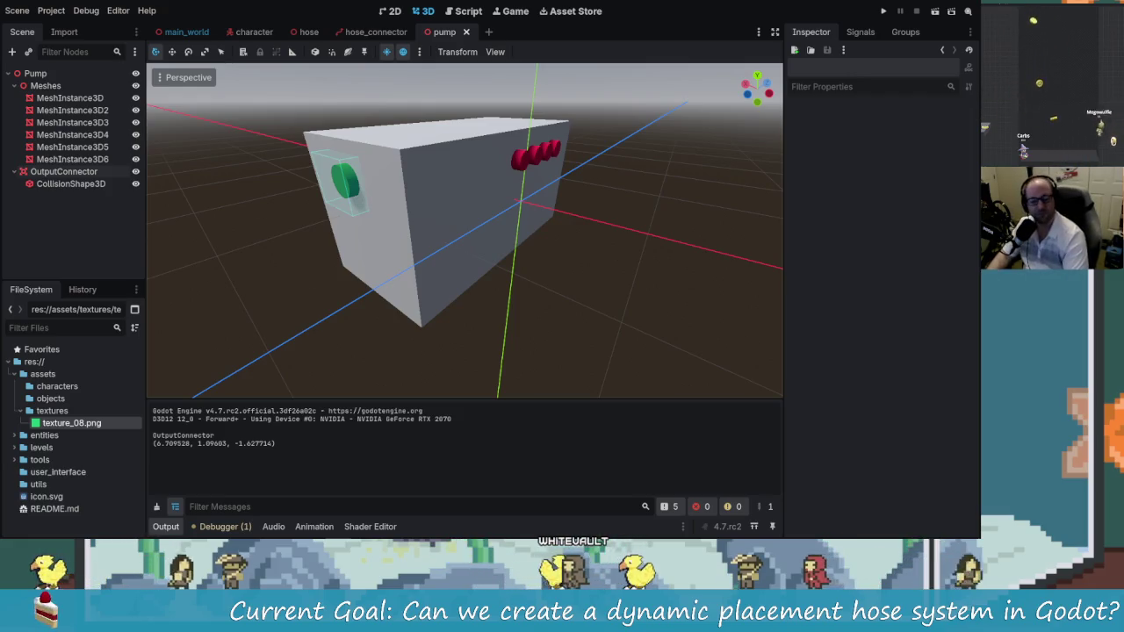
{"action": "left_click", "coordinate": [375, 32]}
{"action": "mouse_move", "coordinate": [491, 132]}
{"action": "left_mouse_down"}
{"action": "mouse_move", "coordinate": [568, 149]}
{"action": "mouse_move", "coordinate": [562, 189]}
{"action": "mouse_move", "coordinate": [545, 162]}
{"action": "left_mouse_up"}
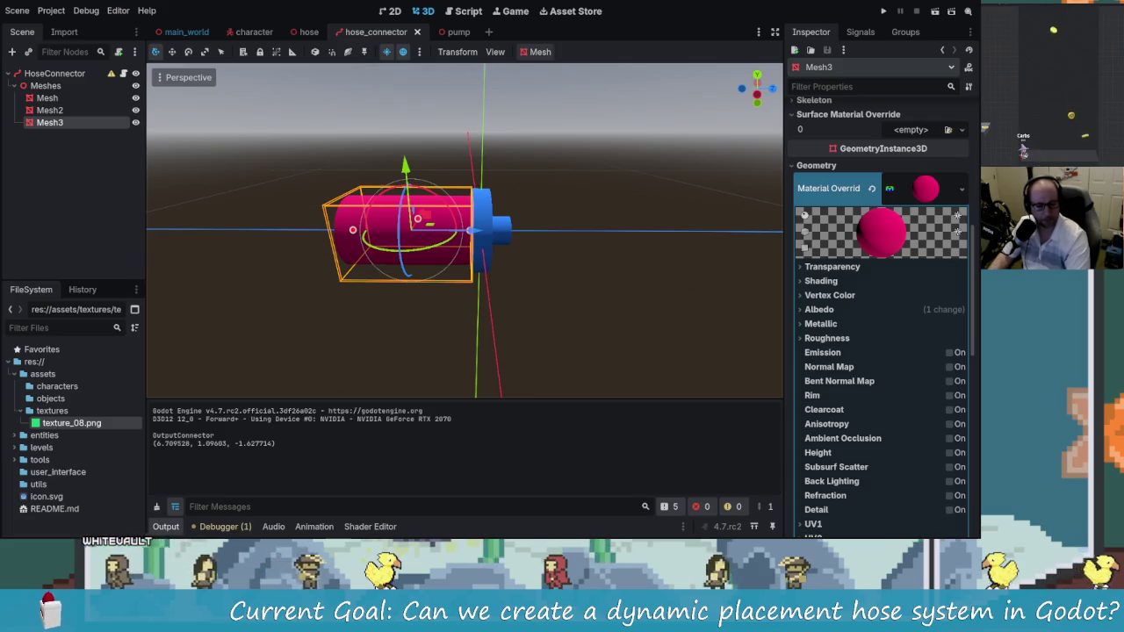
{"action": "left_click_drag", "start_coordinate": [413, 246], "coordinate": [446, 248]}
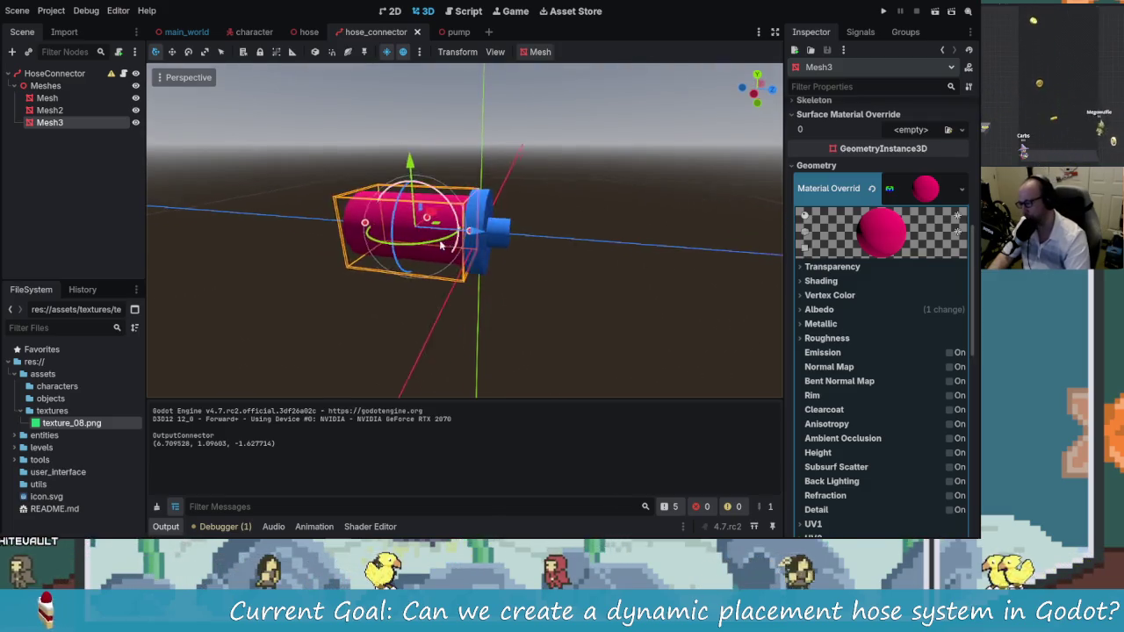
{"action": "left_click", "coordinate": [443, 32]}
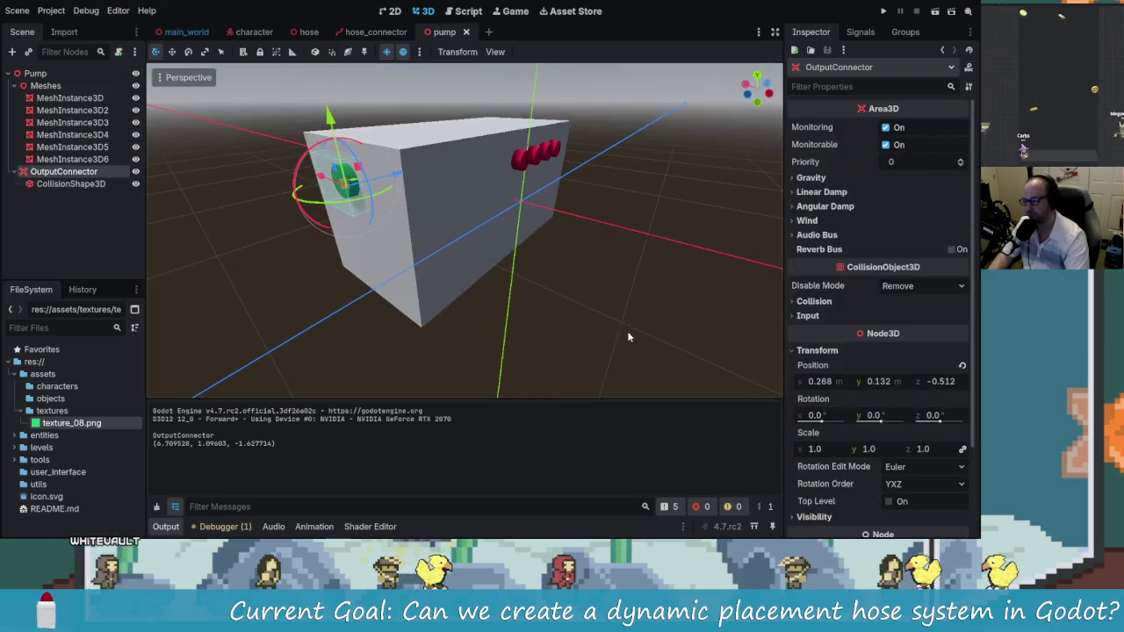
{"action": "mouse_move", "coordinate": [530, 316]}
{"action": "left_mouse_down"}
{"action": "mouse_move", "coordinate": [549, 297]}
{"action": "mouse_move", "coordinate": [542, 278]}
{"action": "left_mouse_up"}
{"action": "left_click", "coordinate": [645, 281]}
{"action": "left_click_drag", "start_coordinate": [644, 281], "coordinate": [597, 282]}
{"action": "mouse_move", "coordinate": [271, 223]}
{"action": "left_mouse_down"}
{"action": "mouse_move", "coordinate": [143, 252]}
{"action": "mouse_move", "coordinate": [158, 252]}
{"action": "left_mouse_up"}
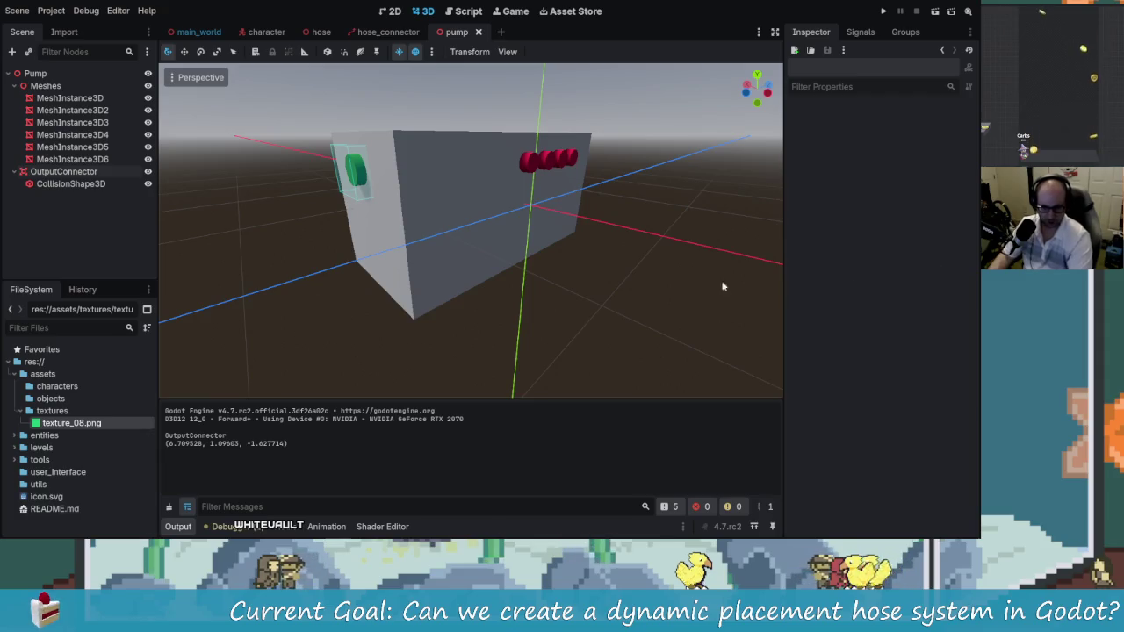
{"action": "left_click_drag", "start_coordinate": [679, 267], "coordinate": [641, 239]}
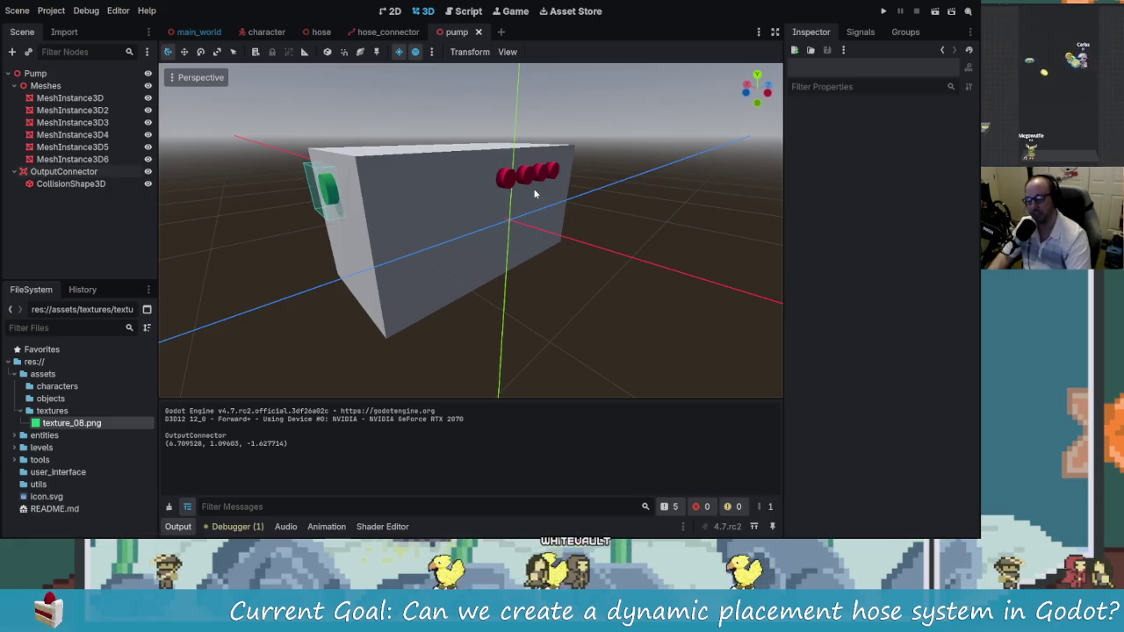
{"action": "mouse_move", "coordinate": [369, 233]}
{"action": "left_mouse_down"}
{"action": "mouse_move", "coordinate": [500, 220]}
{"action": "mouse_move", "coordinate": [356, 231]}
{"action": "mouse_move", "coordinate": [343, 284]}
{"action": "mouse_move", "coordinate": [379, 245]}
{"action": "mouse_move", "coordinate": [373, 232]}
{"action": "left_mouse_up"}
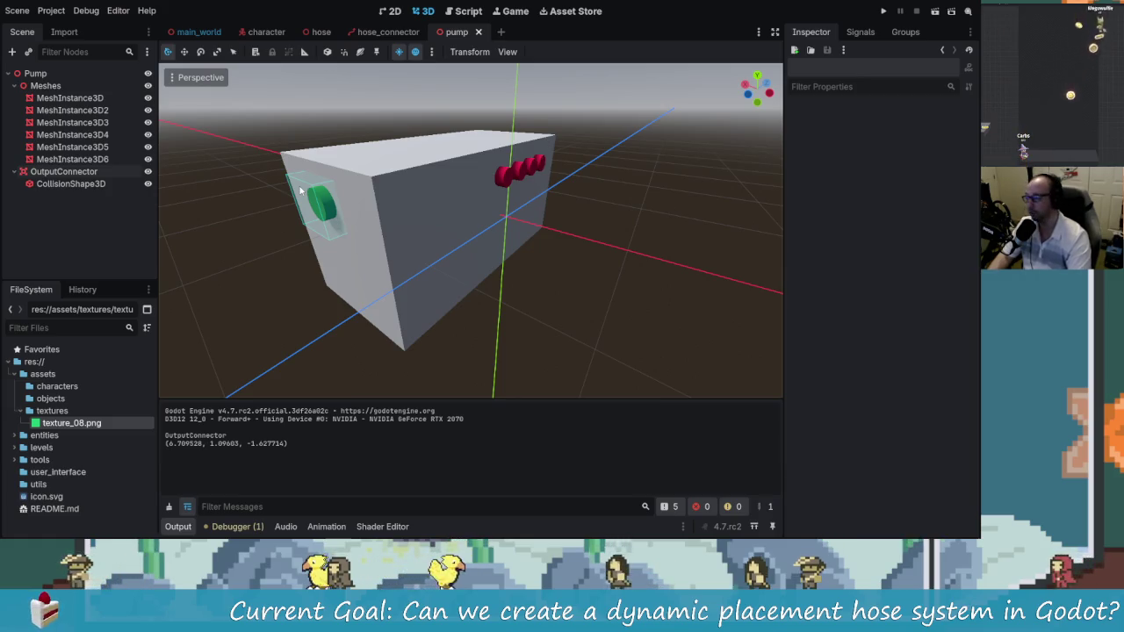
{"action": "left_click", "coordinate": [252, 33]}
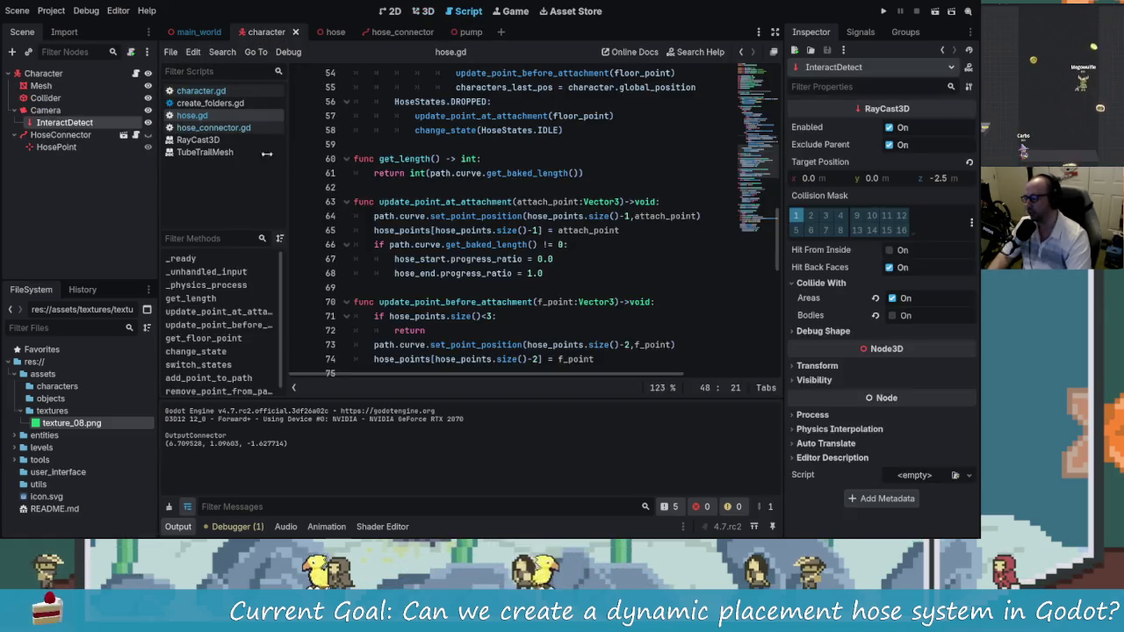
View the character capsule scene and orbit to see it from above
{"action": "left_click", "coordinate": [419, 12]}
{"action": "scroll", "coordinate": [424, 277], "scroll_direction": "down", "scroll_amount": 5}
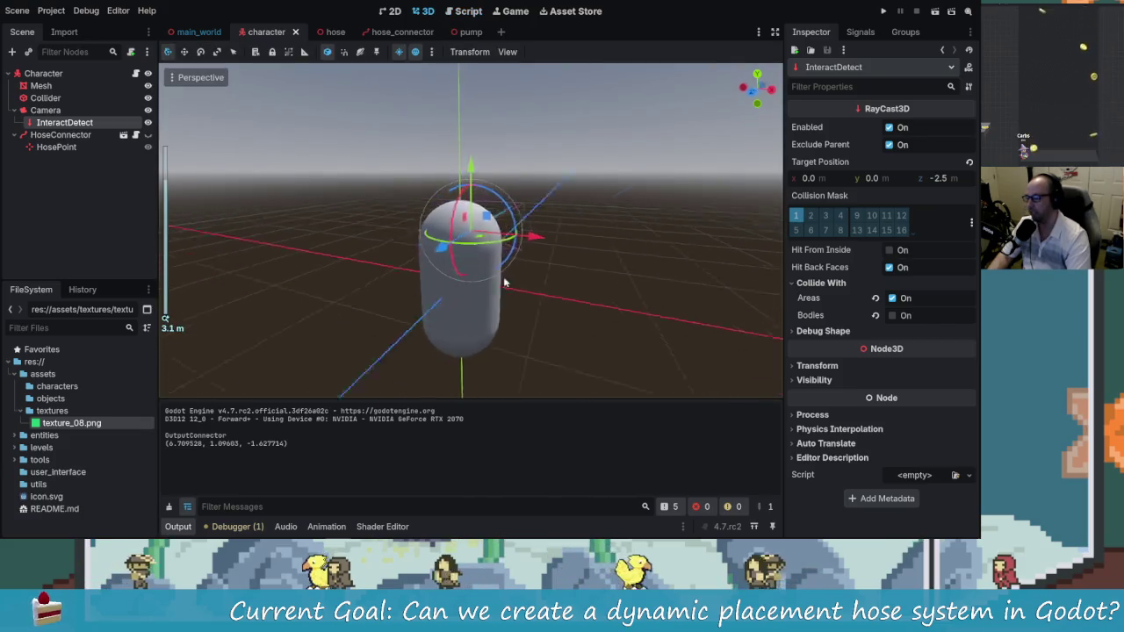
{"action": "scroll", "coordinate": [579, 255], "scroll_direction": "up", "scroll_amount": 5}
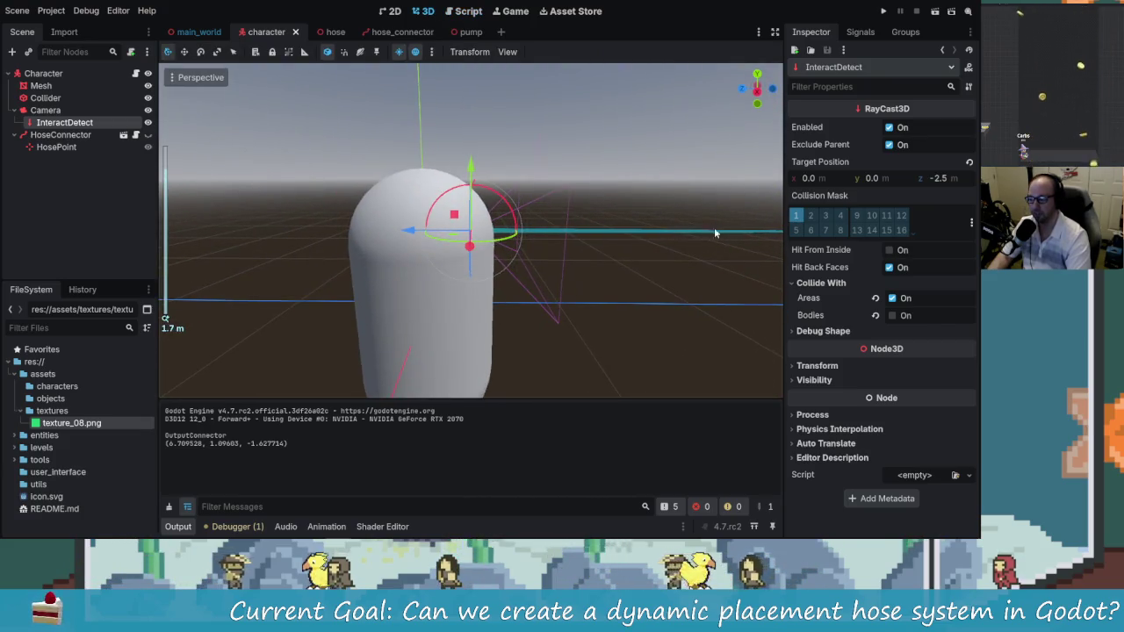
{"action": "scroll", "coordinate": [481, 226], "scroll_direction": "down", "scroll_amount": 4}
{"action": "mouse_move", "coordinate": [358, 230]}
{"action": "left_mouse_down"}
{"action": "mouse_move", "coordinate": [519, 299]}
{"action": "mouse_move", "coordinate": [606, 263]}
{"action": "mouse_move", "coordinate": [654, 227]}
{"action": "left_mouse_up"}
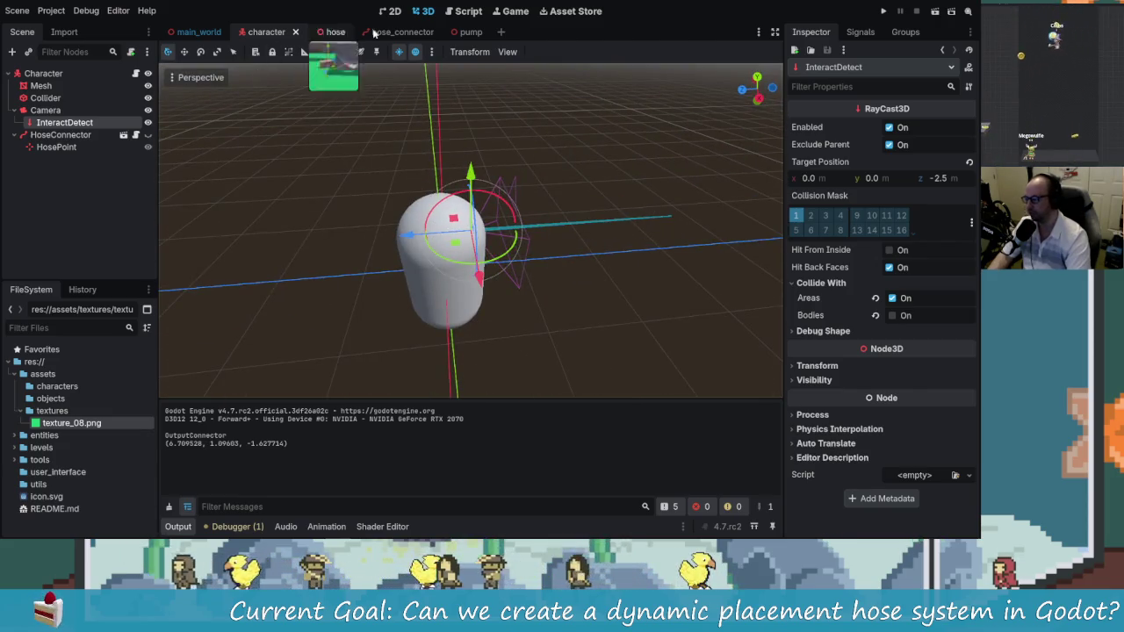
Frame the pump's OutputConnector, orbit to a low side view, and run the project
{"action": "left_click", "coordinate": [457, 32]}
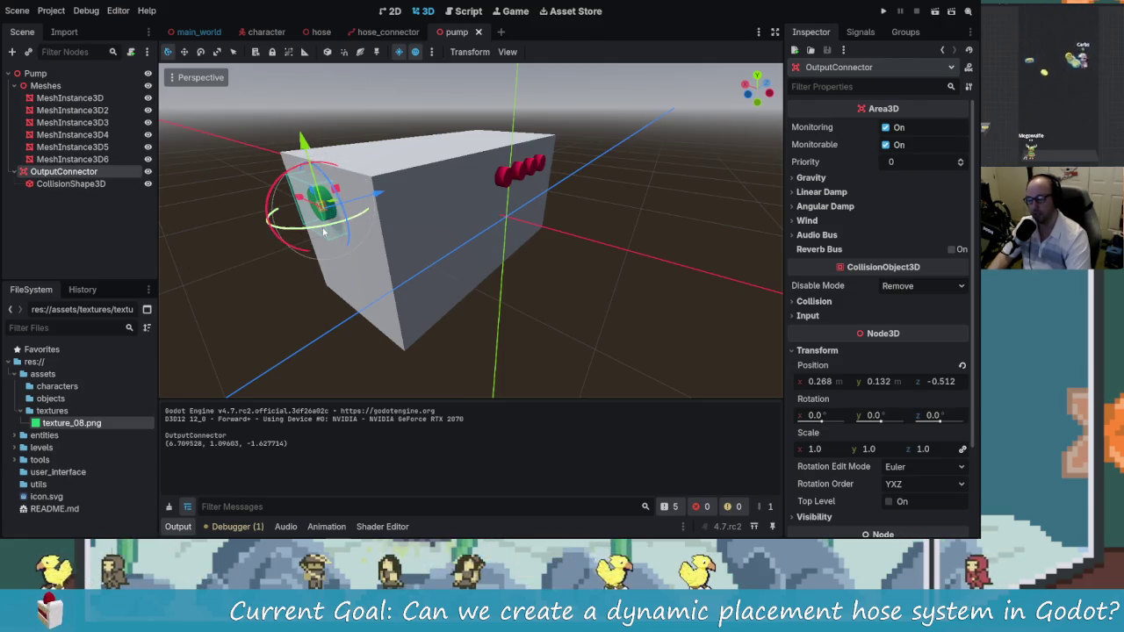
{"action": "left_click", "coordinate": [256, 31]}
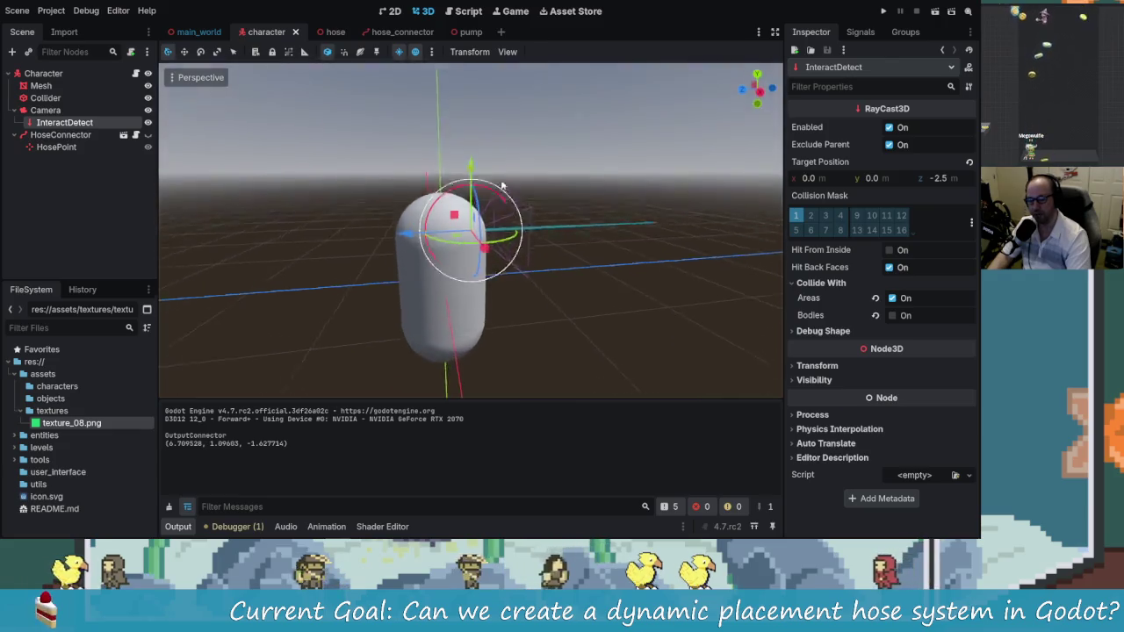
{"action": "left_click", "coordinate": [457, 32]}
{"action": "key", "text": "f"}
{"action": "mouse_move", "coordinate": [439, 231]}
{"action": "left_mouse_down"}
{"action": "mouse_move", "coordinate": [406, 279]}
{"action": "mouse_move", "coordinate": [357, 276]}
{"action": "left_mouse_up"}
{"action": "mouse_move", "coordinate": [539, 181]}
{"action": "left_mouse_down"}
{"action": "mouse_move", "coordinate": [593, 189]}
{"action": "mouse_move", "coordinate": [887, 54]}
{"action": "left_mouse_up"}
{"action": "left_click", "coordinate": [885, 12]}
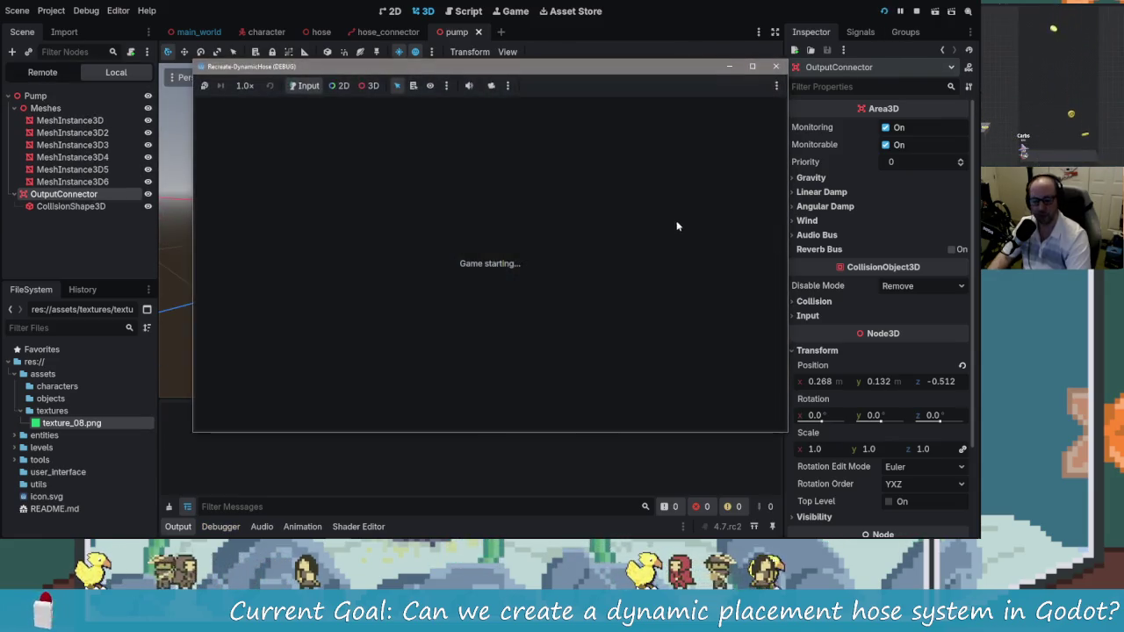
Walk the player toward the ramp and into the connector box
{"action": "key", "text": "w"}
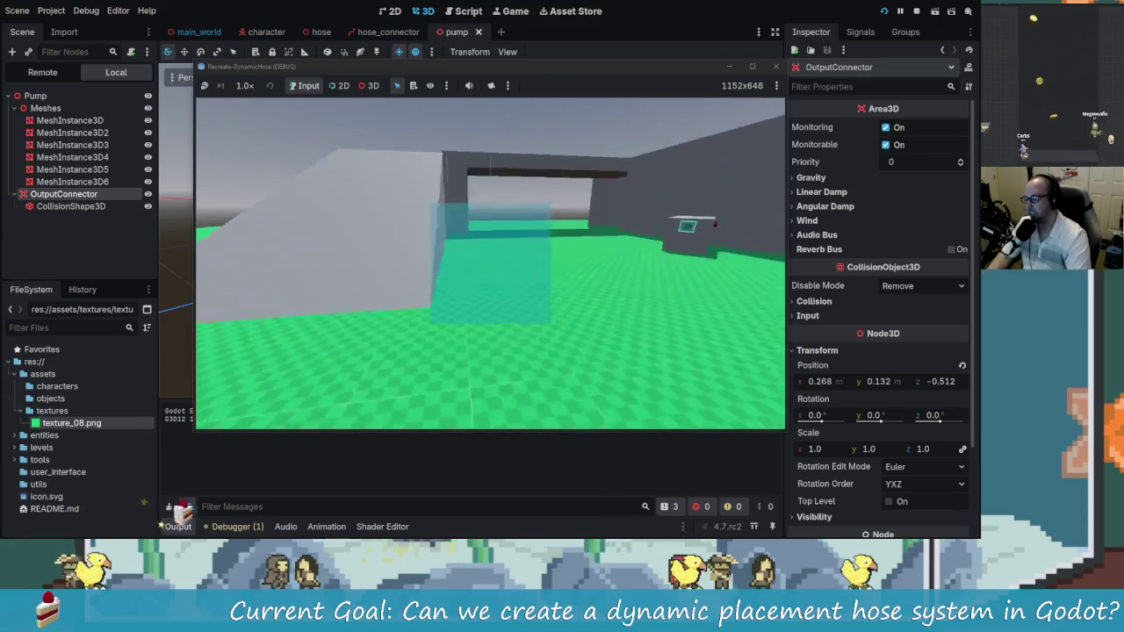
{"action": "key", "text": "w"}
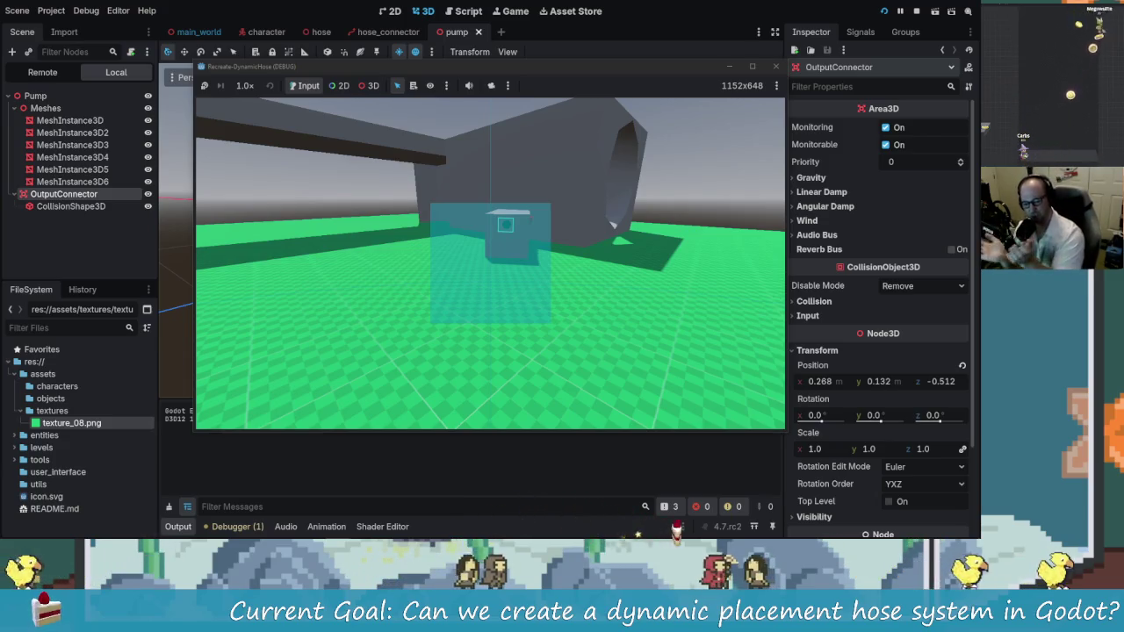
{"action": "key", "text": "w"}
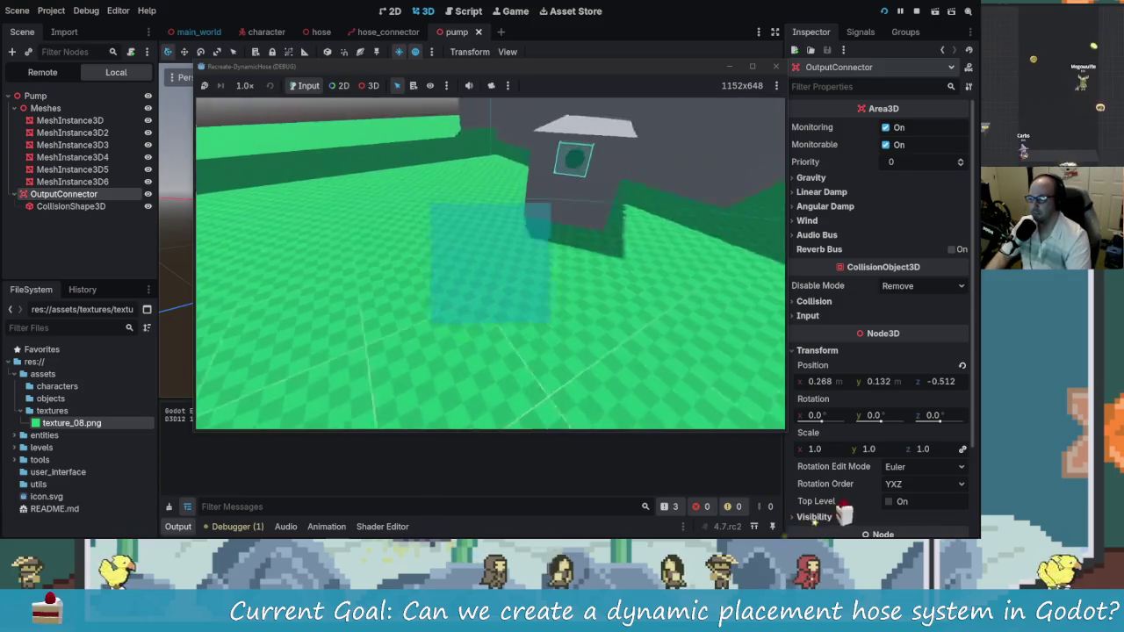
{"action": "key", "text": "s"}
{"action": "key", "text": "w"}
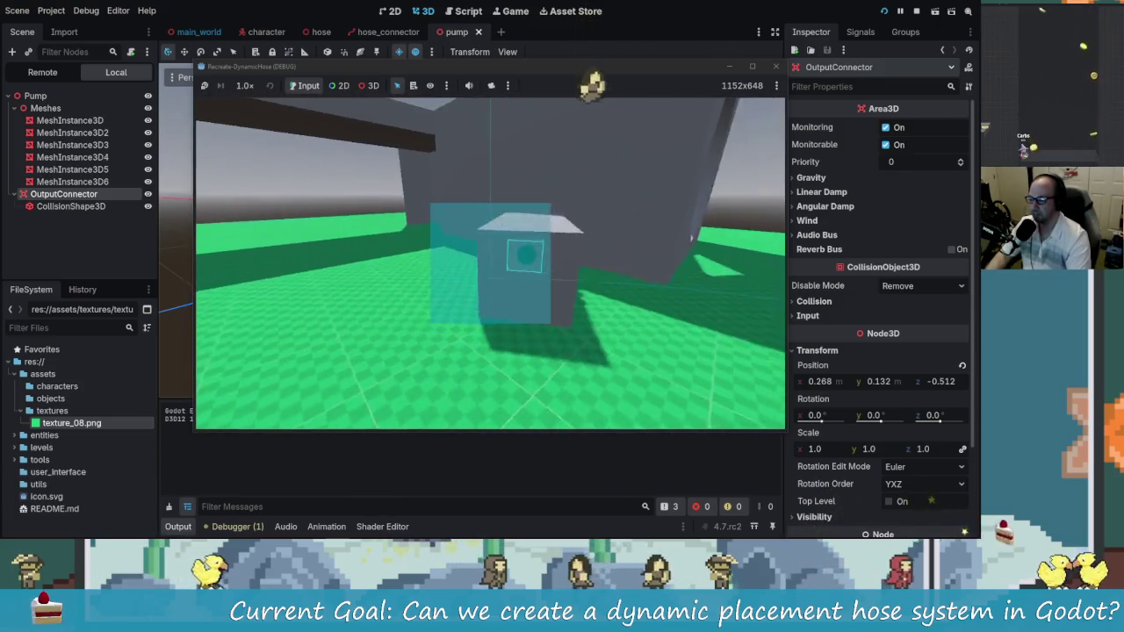
{"action": "key", "text": "w"}
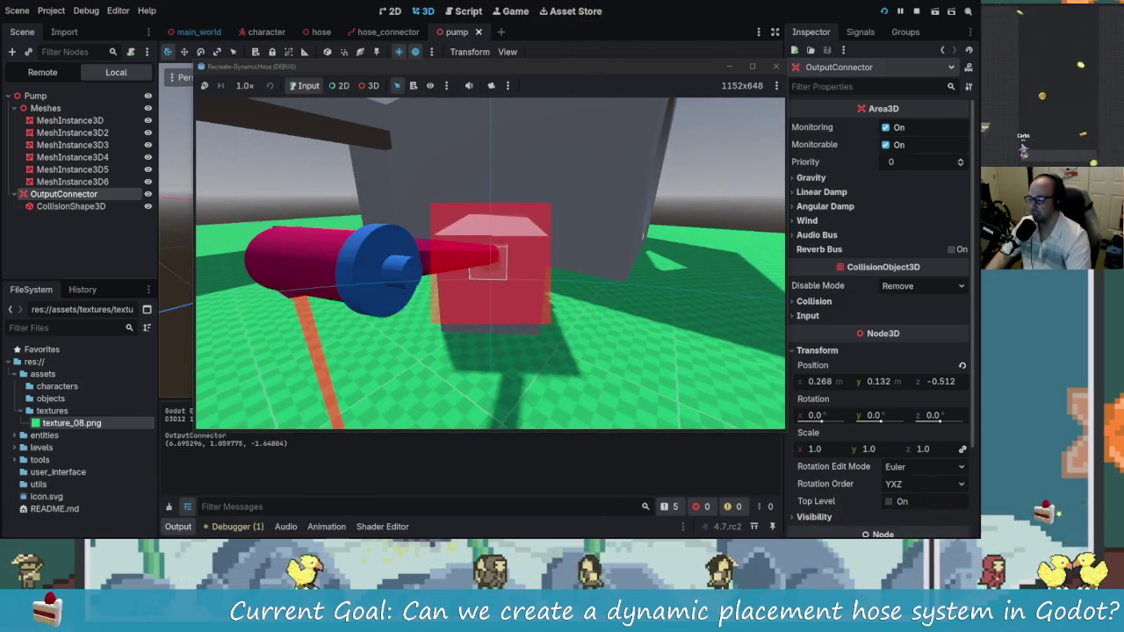
Drag the hose across the floor to the pump's connector, then stop the game
{"action": "key", "text": "s"}
{"action": "key", "text": "w"}
{"action": "key", "text": "w"}
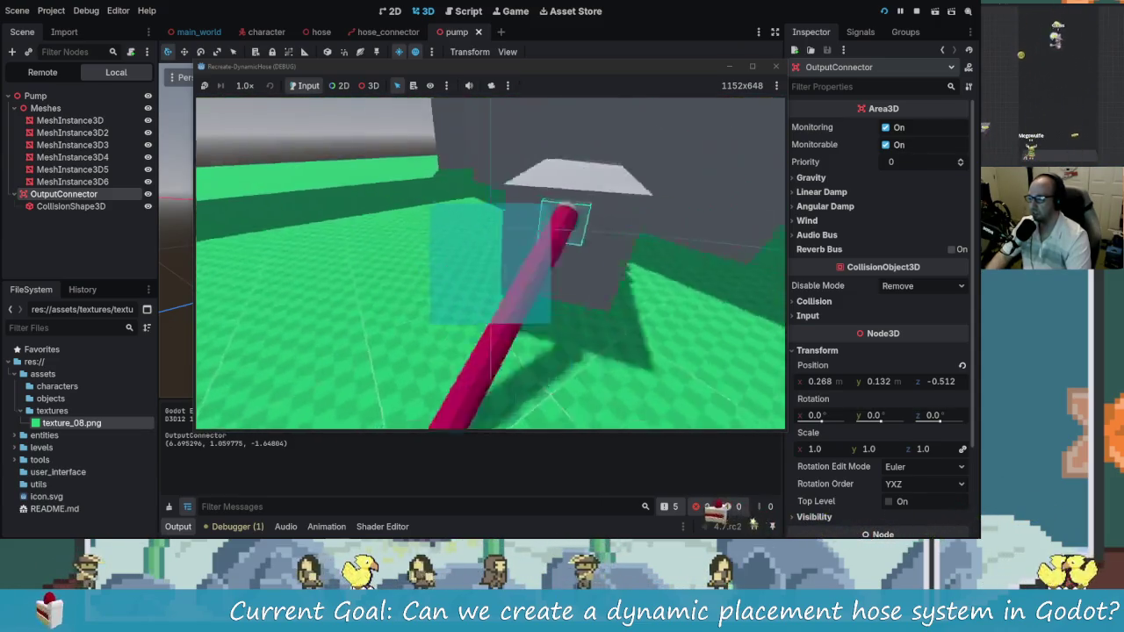
{"action": "key", "text": "w"}
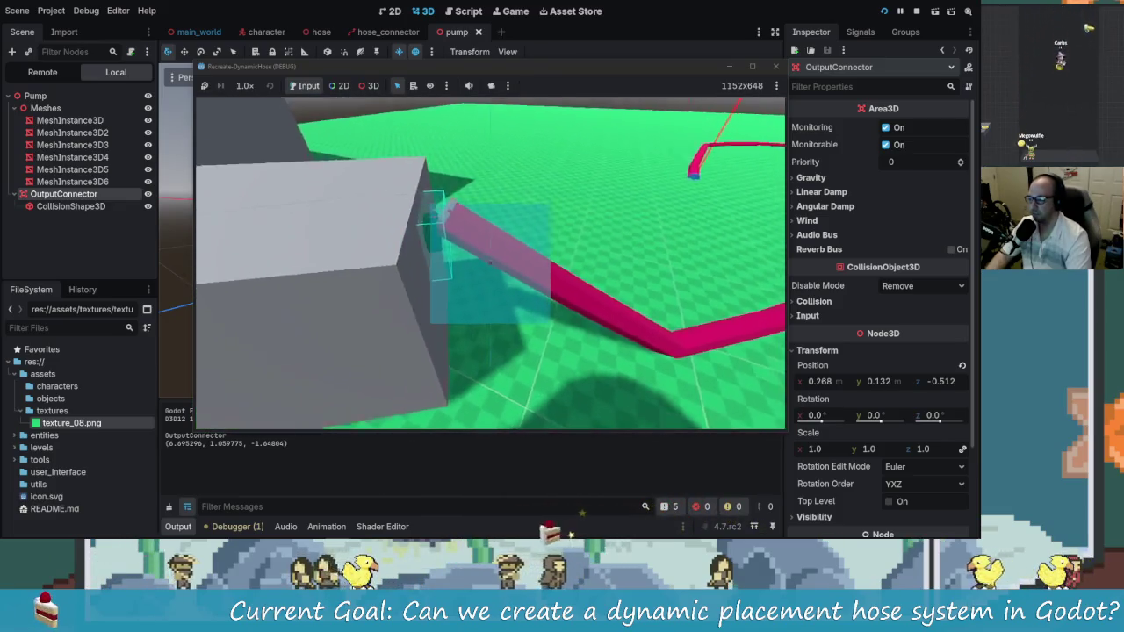
{"action": "mouse_move", "coordinate": [490, 263]}
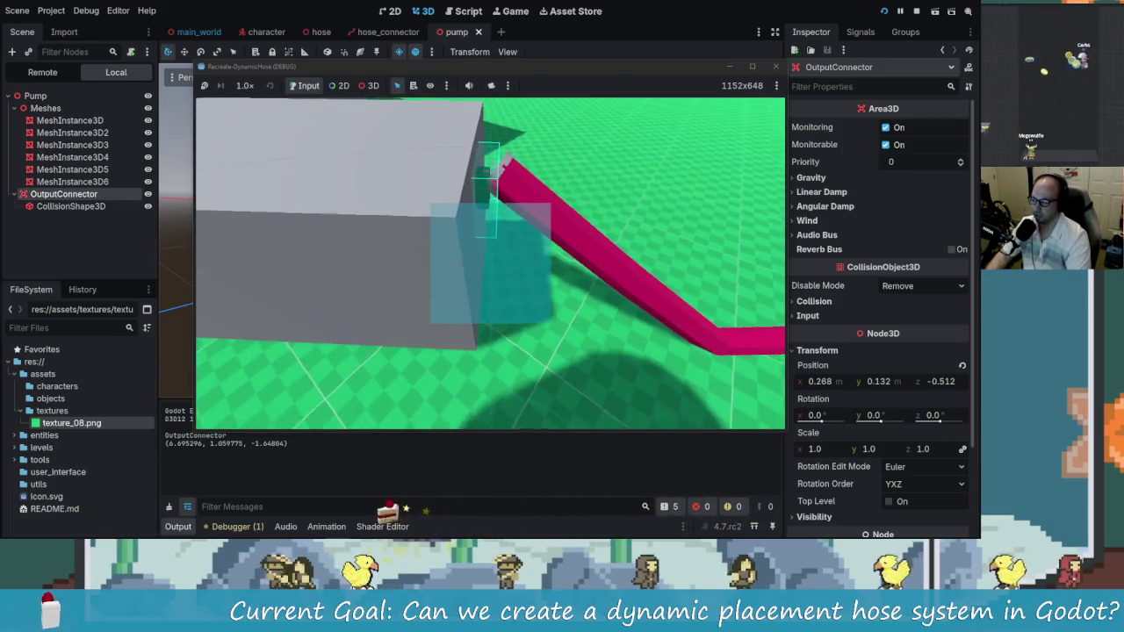
{"action": "key", "text": "w"}
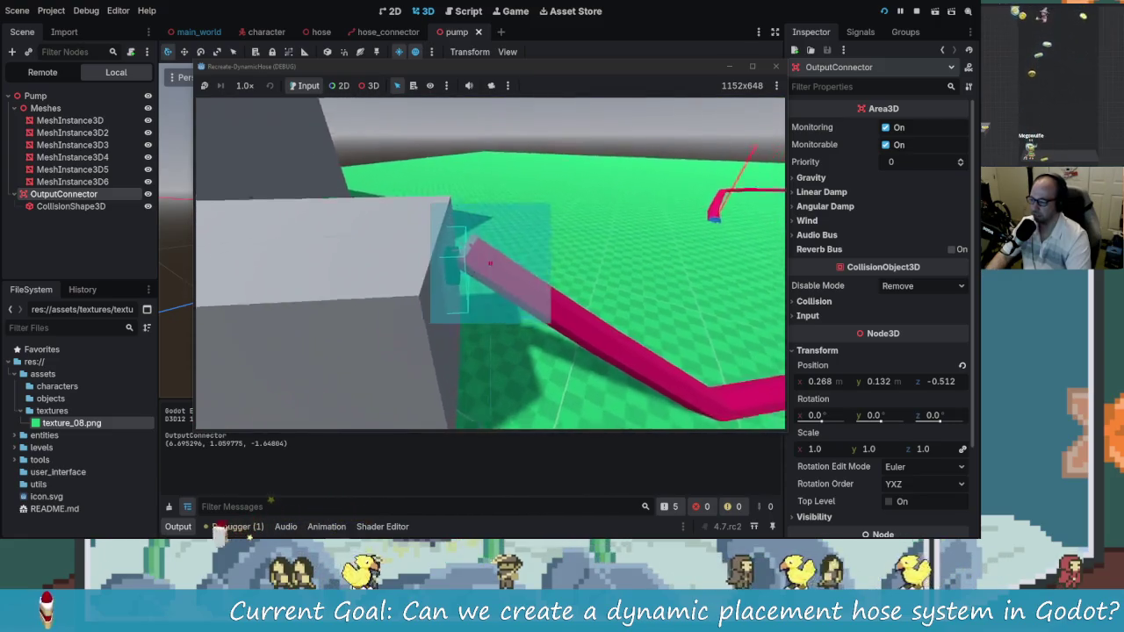
{"action": "key", "text": "s"}
{"action": "key", "text": "w"}
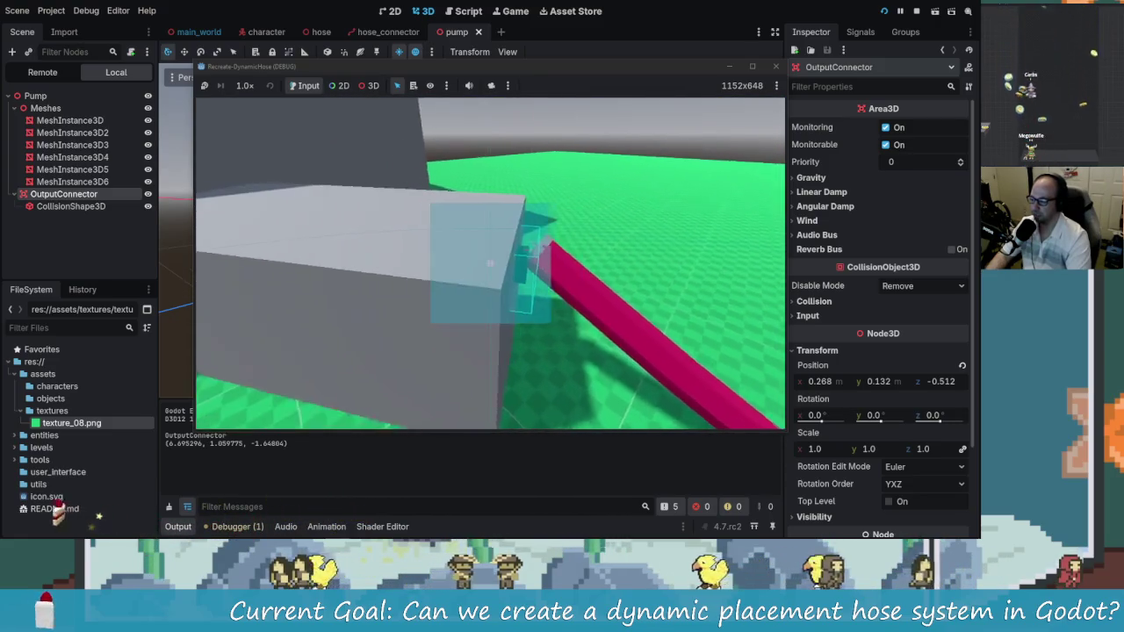
{"action": "key", "text": "s"}
{"action": "mouse_move", "coordinate": [262, 521]}
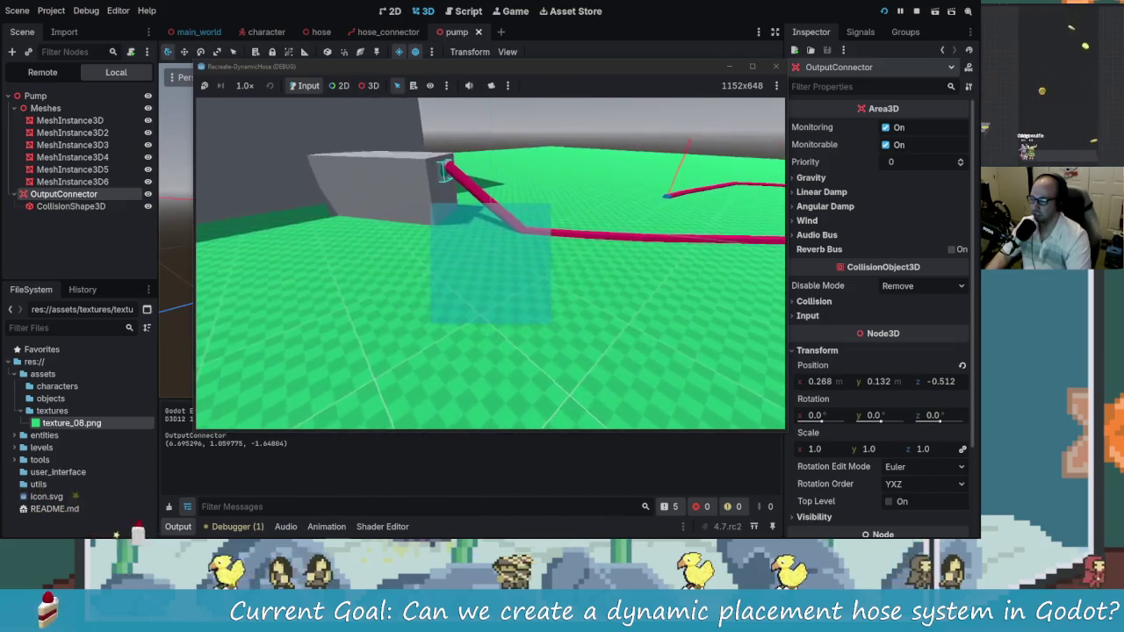
{"action": "key", "text": "w"}
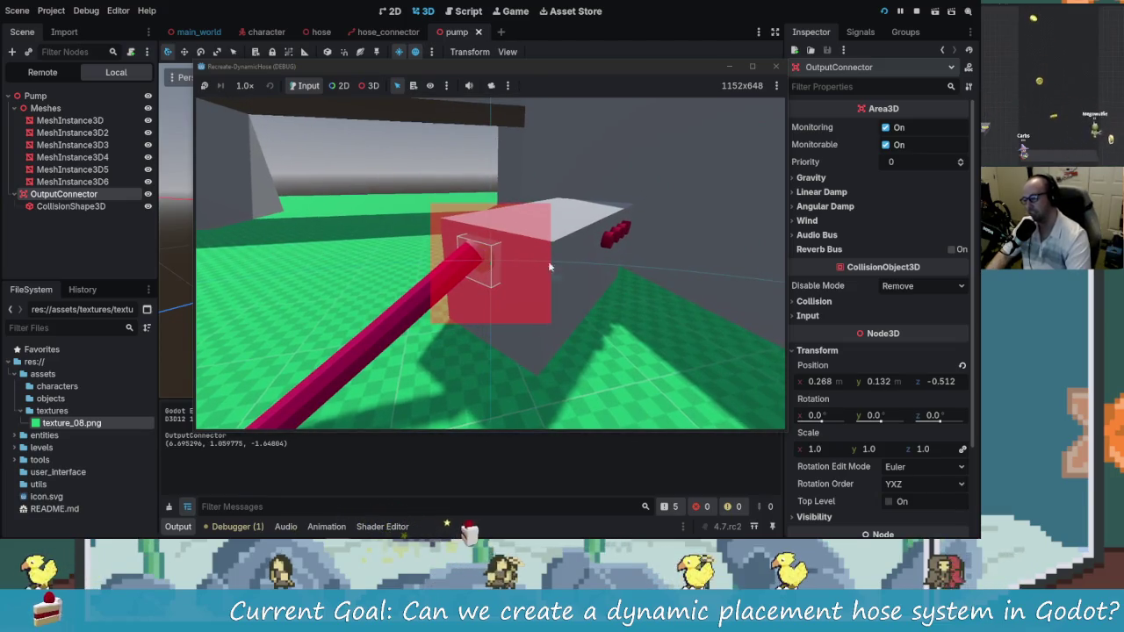
{"action": "left_click", "coordinate": [776, 68]}
Relaunch the game and walk around until facing the pump connector
{"action": "left_click", "coordinate": [881, 12]}
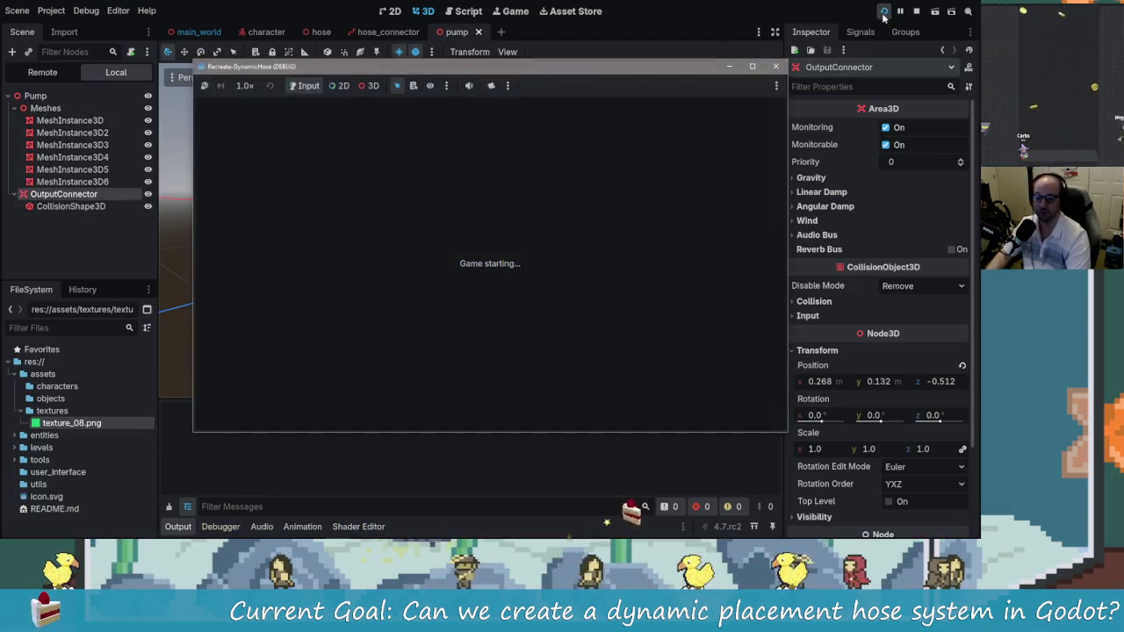
{"action": "key", "text": "w"}
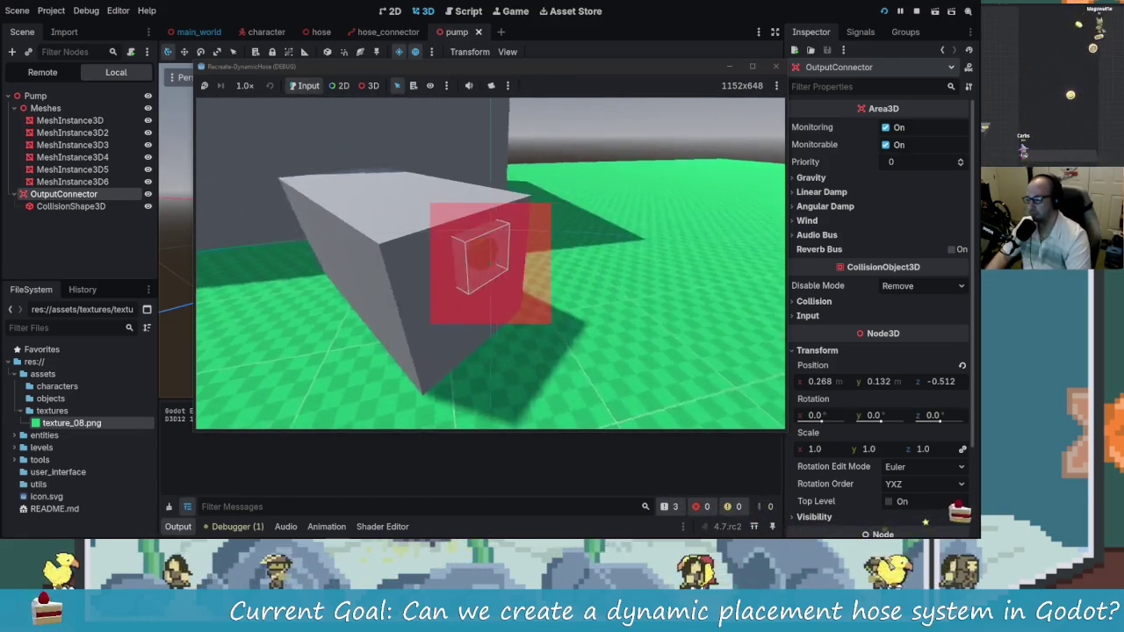
{"action": "key", "text": "a"}
{"action": "key", "text": "s"}
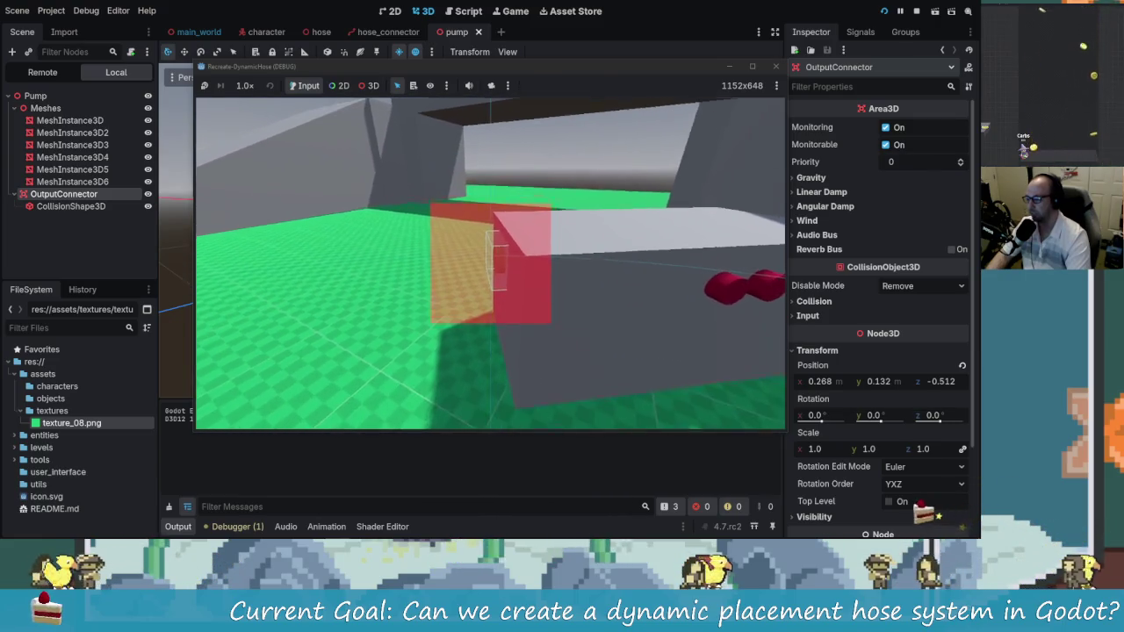
{"action": "key", "text": "w"}
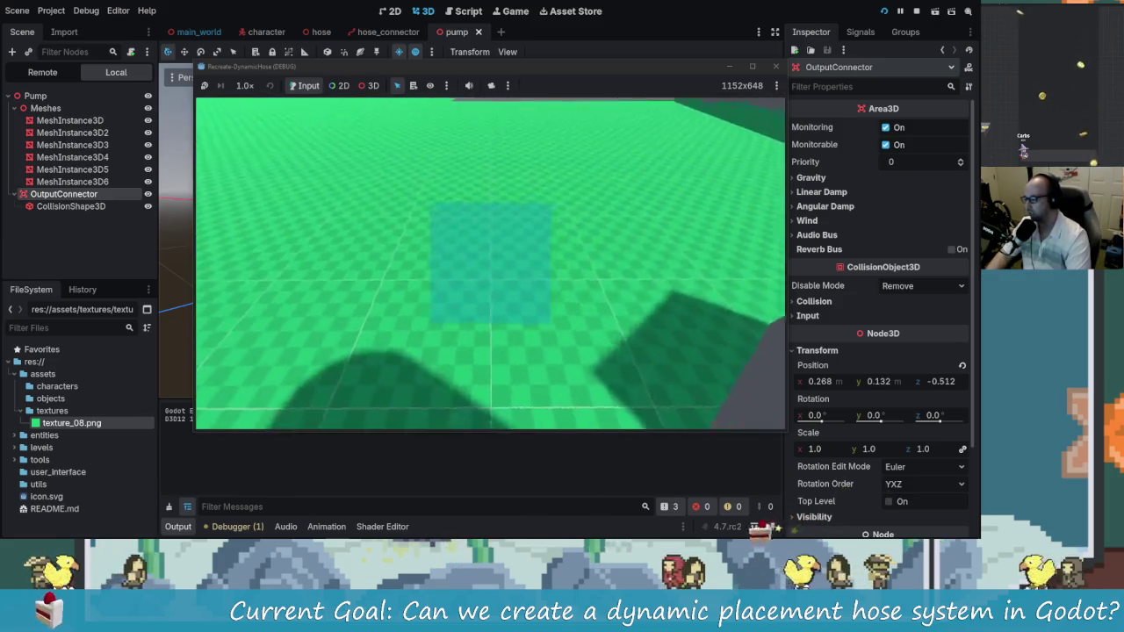
{"action": "key", "text": "s"}
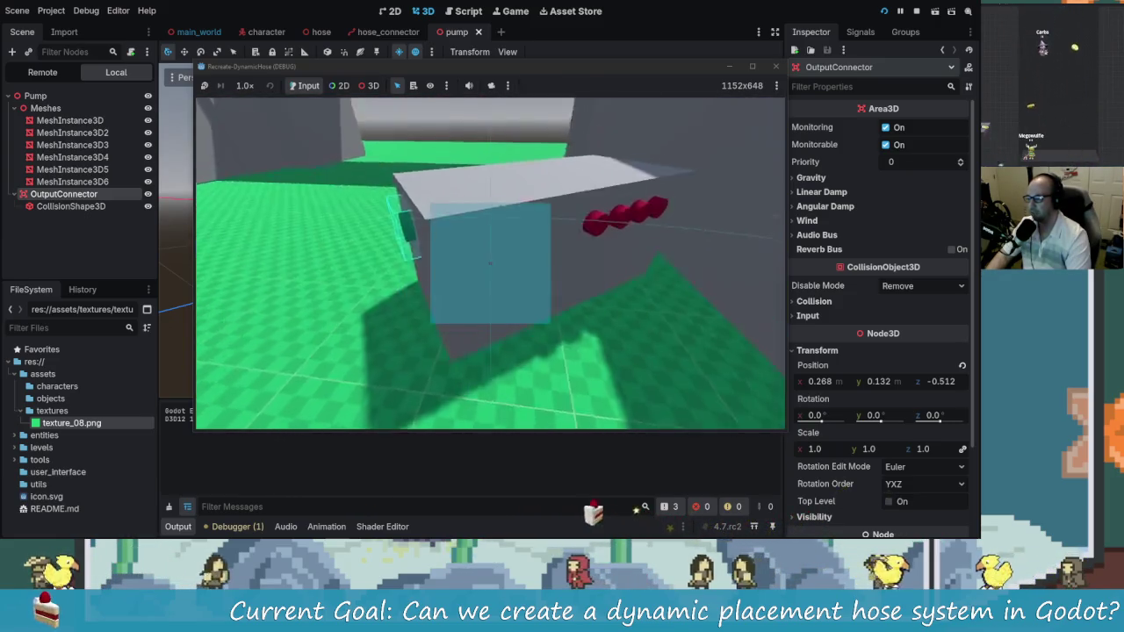
{"action": "key", "text": "w"}
{"action": "key", "text": "s"}
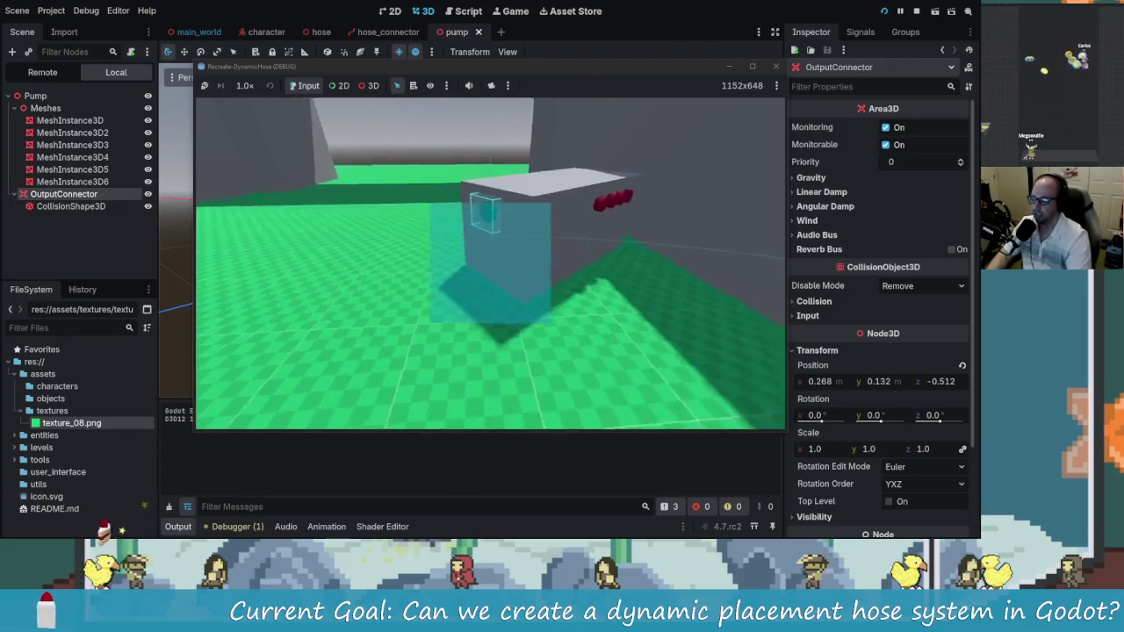
Pull the hose off the connector, back away stretching it, and return to the editor
{"action": "key", "text": "d"}
{"action": "key", "text": "e"}
{"action": "key", "text": "s"}
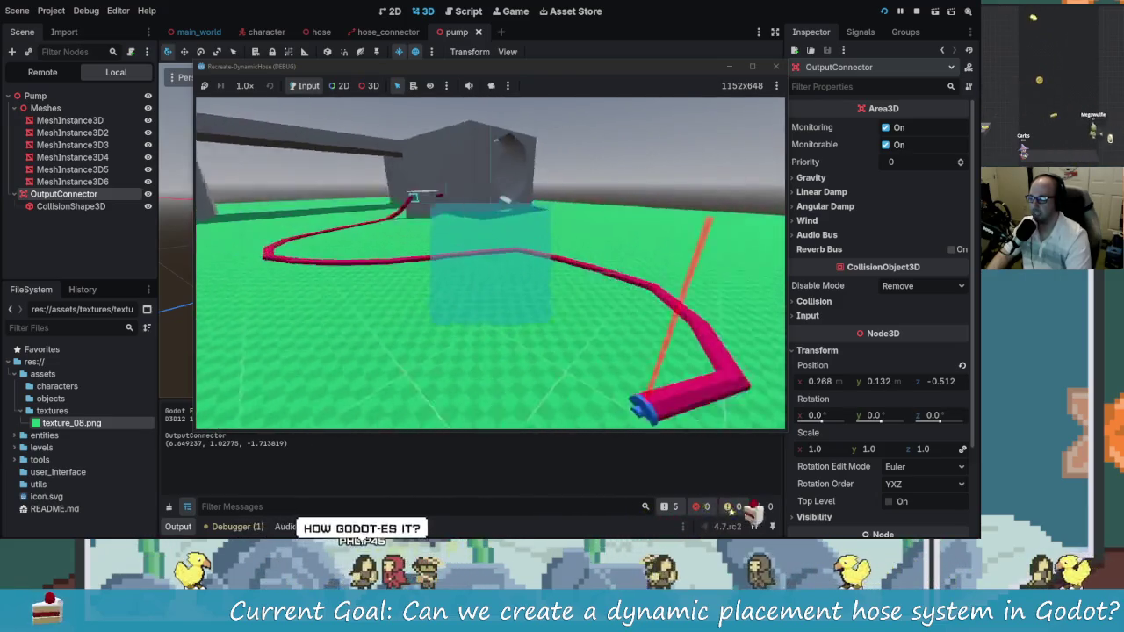
{"action": "key", "text": "alt+Tab"}
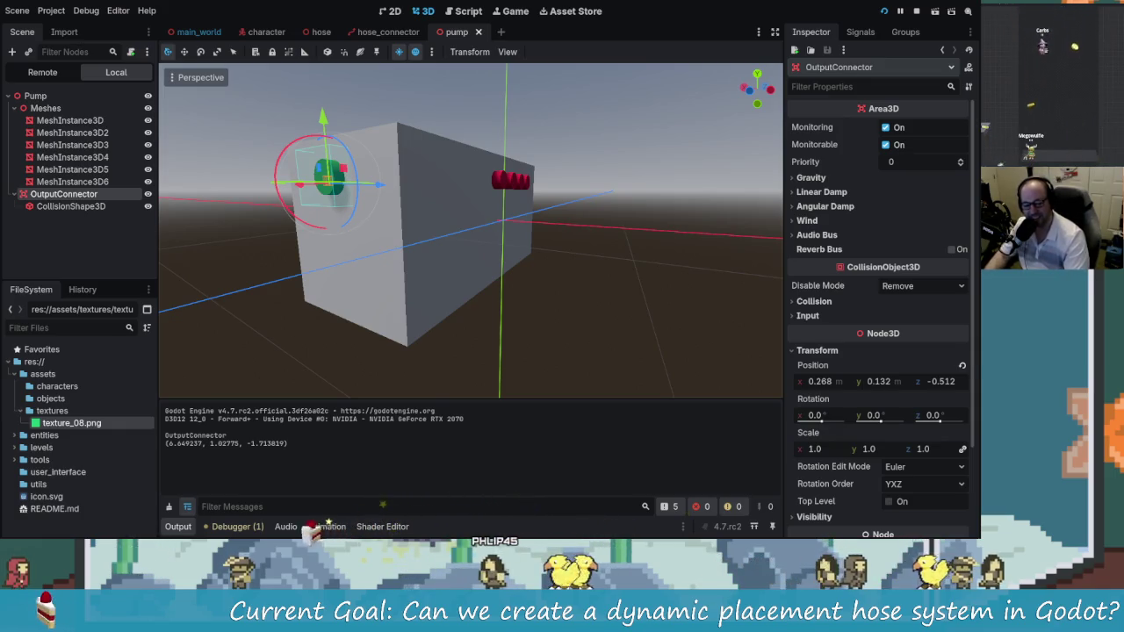
Look around the pump and hose in-game, then close the running game with Escape
{"action": "mouse_move", "coordinate": [549, 270]}
{"action": "left_mouse_down"}
{"action": "mouse_move", "coordinate": [588, 274]}
{"action": "mouse_move", "coordinate": [568, 253]}
{"action": "mouse_move", "coordinate": [609, 251]}
{"action": "mouse_move", "coordinate": [587, 236]}
{"action": "mouse_move", "coordinate": [561, 246]}
{"action": "left_mouse_up"}
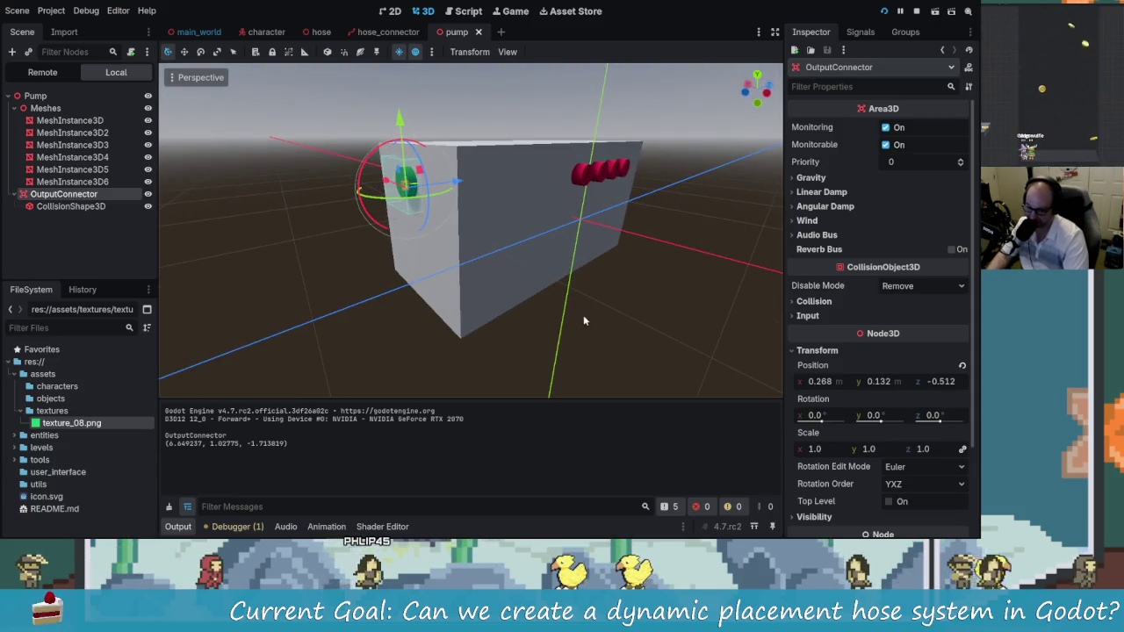
{"action": "mouse_move", "coordinate": [586, 314]}
{"action": "left_mouse_down"}
{"action": "mouse_move", "coordinate": [614, 317]}
{"action": "mouse_move", "coordinate": [606, 326]}
{"action": "mouse_move", "coordinate": [696, 298]}
{"action": "mouse_move", "coordinate": [672, 319]}
{"action": "mouse_move", "coordinate": [607, 303]}
{"action": "mouse_move", "coordinate": [657, 270]}
{"action": "left_mouse_up"}
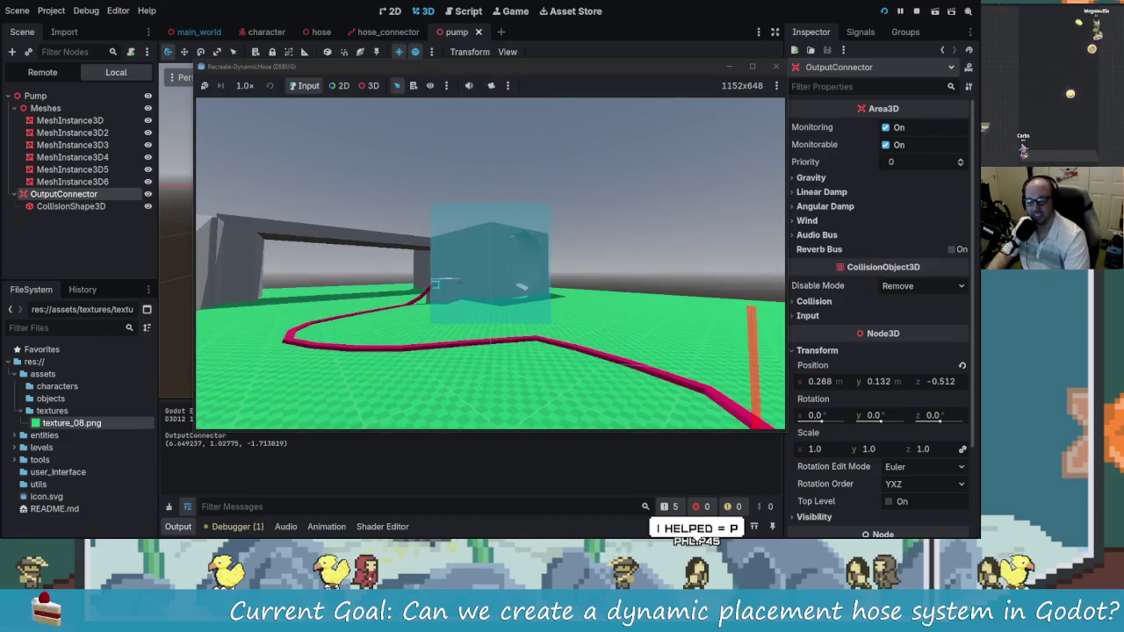
{"action": "key", "text": "s"}
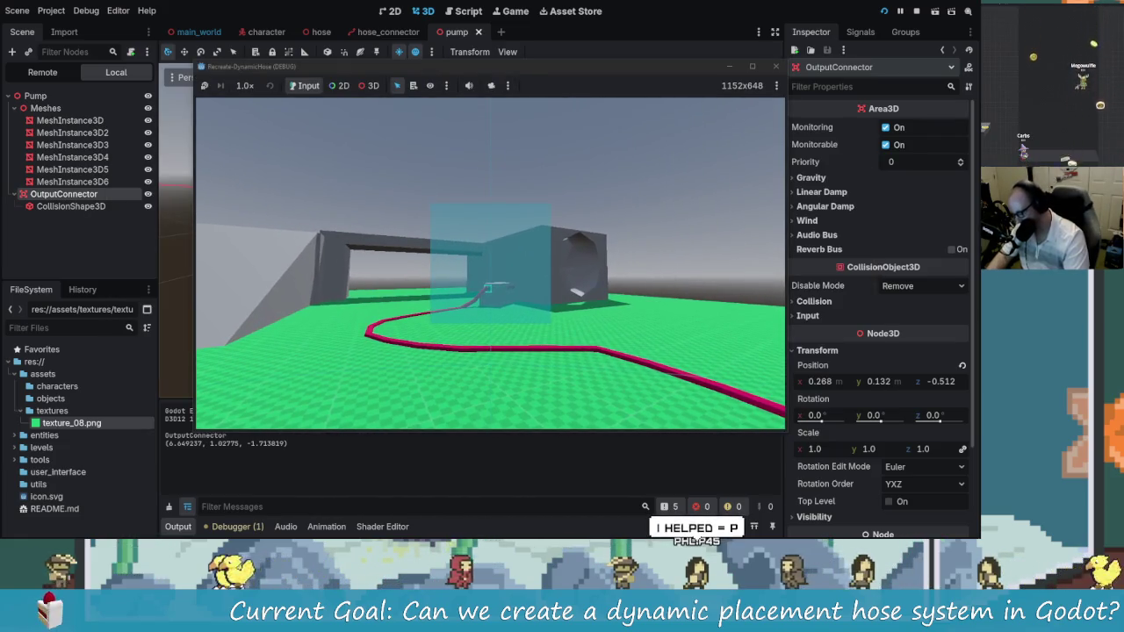
{"action": "key", "text": "w"}
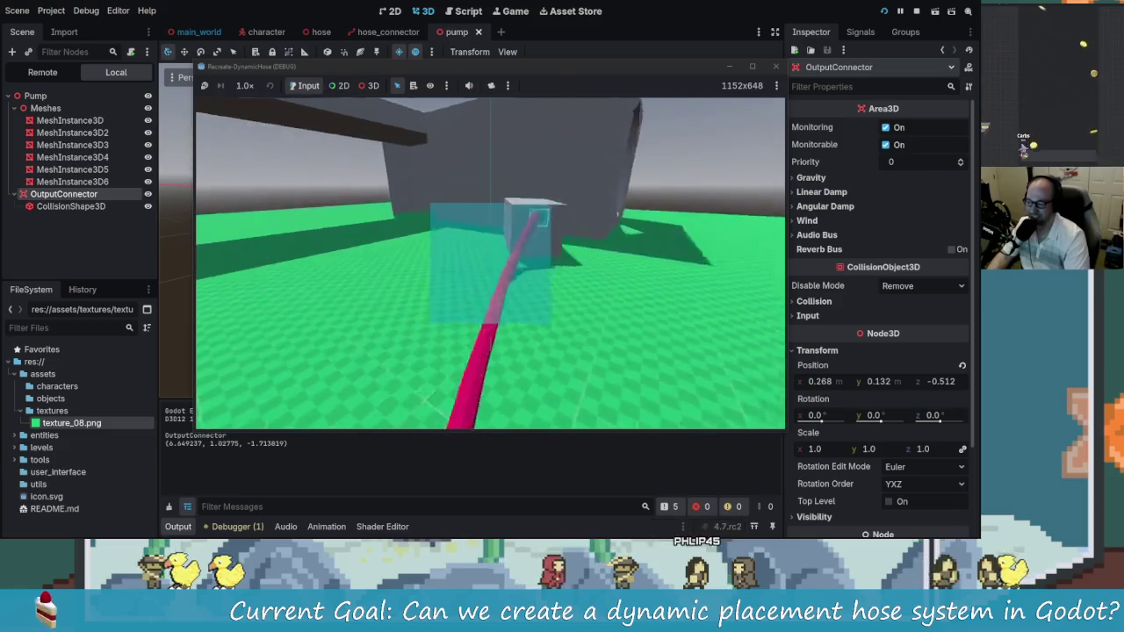
{"action": "key", "text": "Escape"}
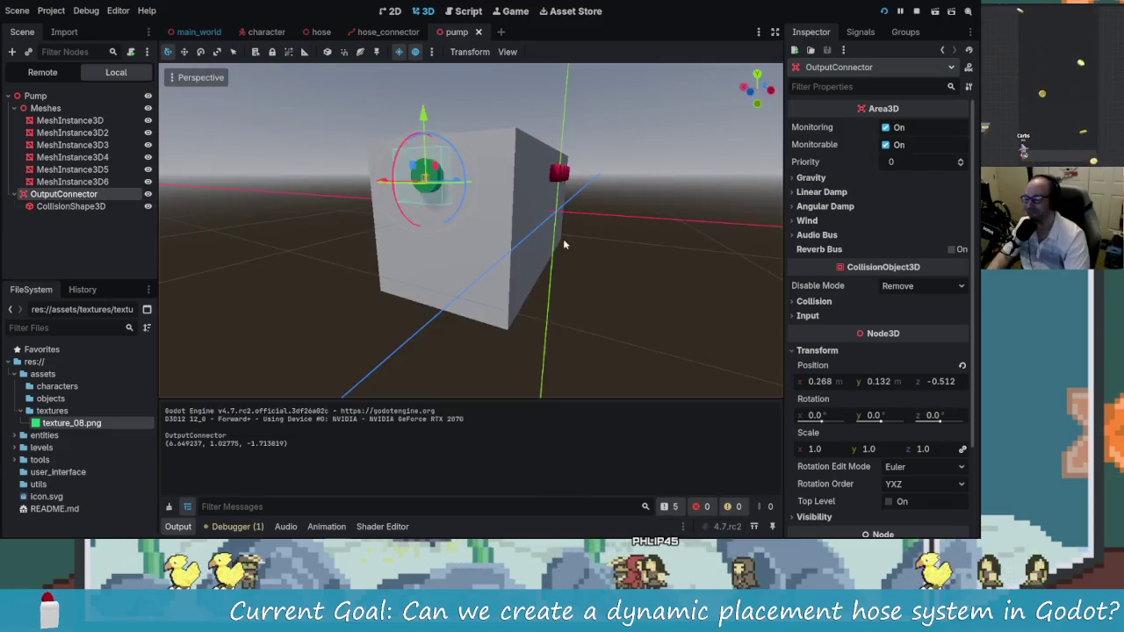
Restart the game and walk the player back and forth near the pump wall
{"action": "left_click", "coordinate": [918, 12]}
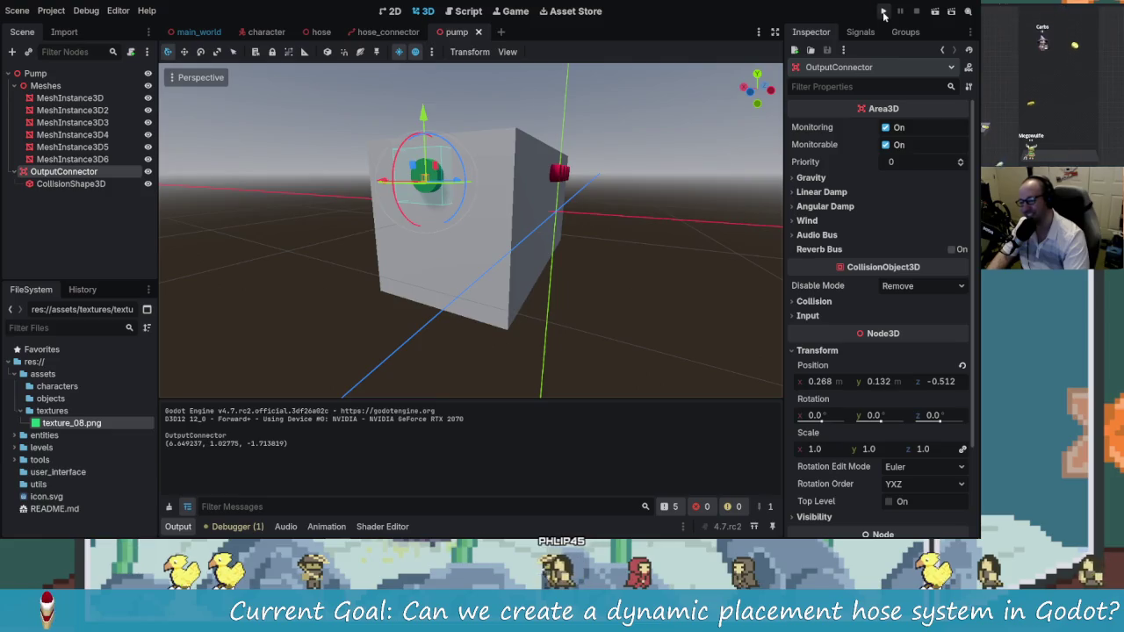
{"action": "left_click", "coordinate": [885, 13]}
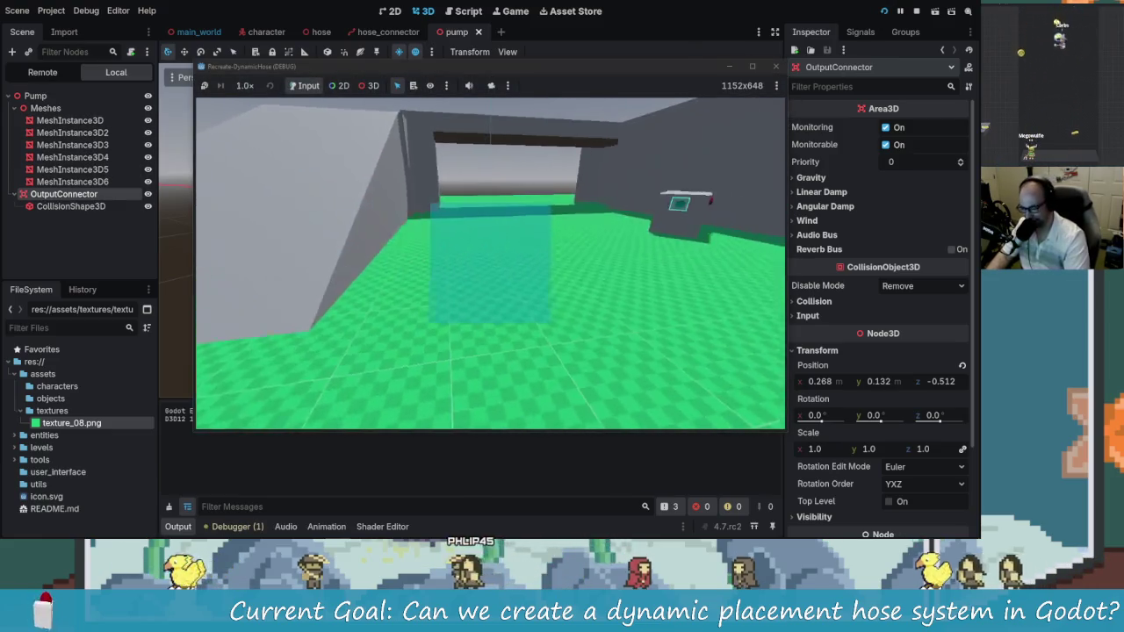
{"action": "key", "text": "s"}
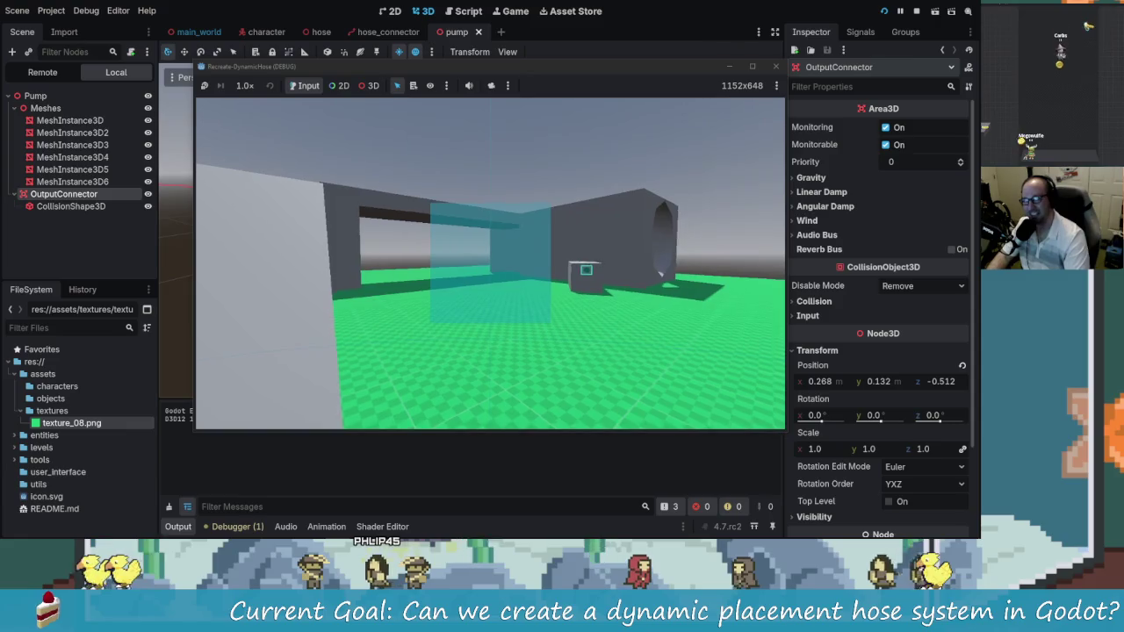
{"action": "key", "text": "w"}
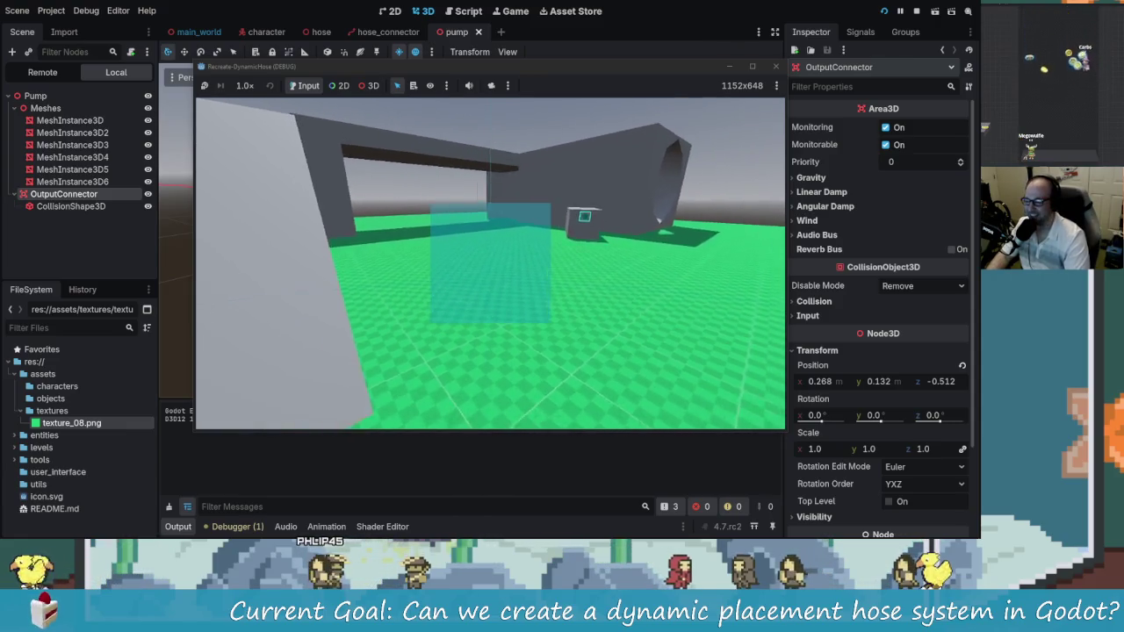
{"action": "key", "text": "w"}
{"action": "key", "text": "w"}
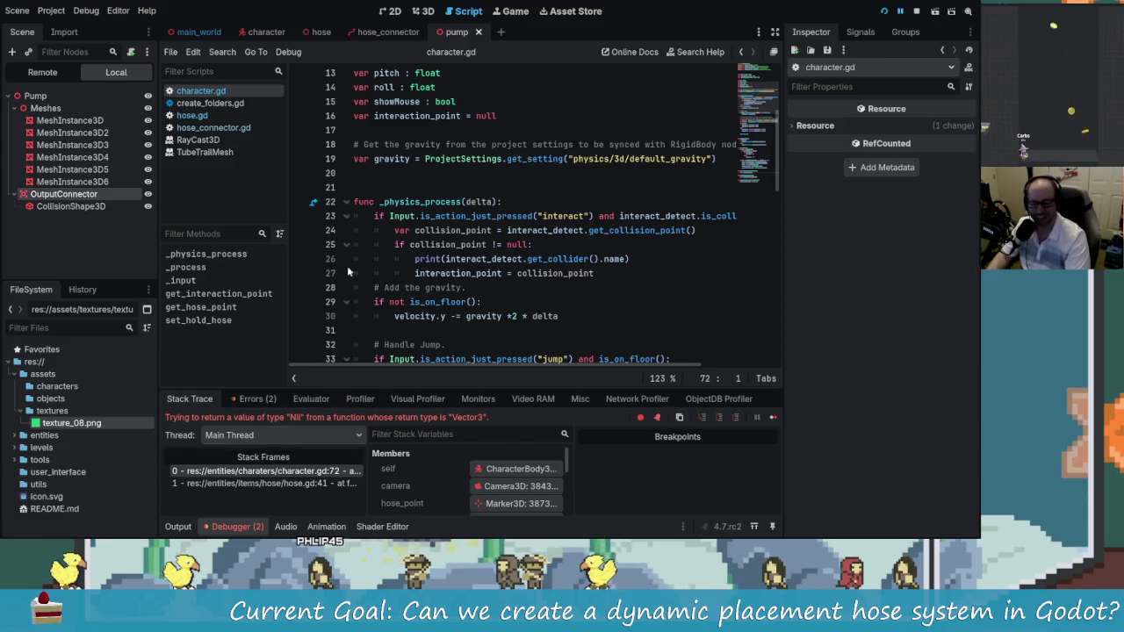
Review the debugger errors and the calling code in hose.gd line 41 and character.gd line 72
{"action": "left_click", "coordinate": [258, 398]}
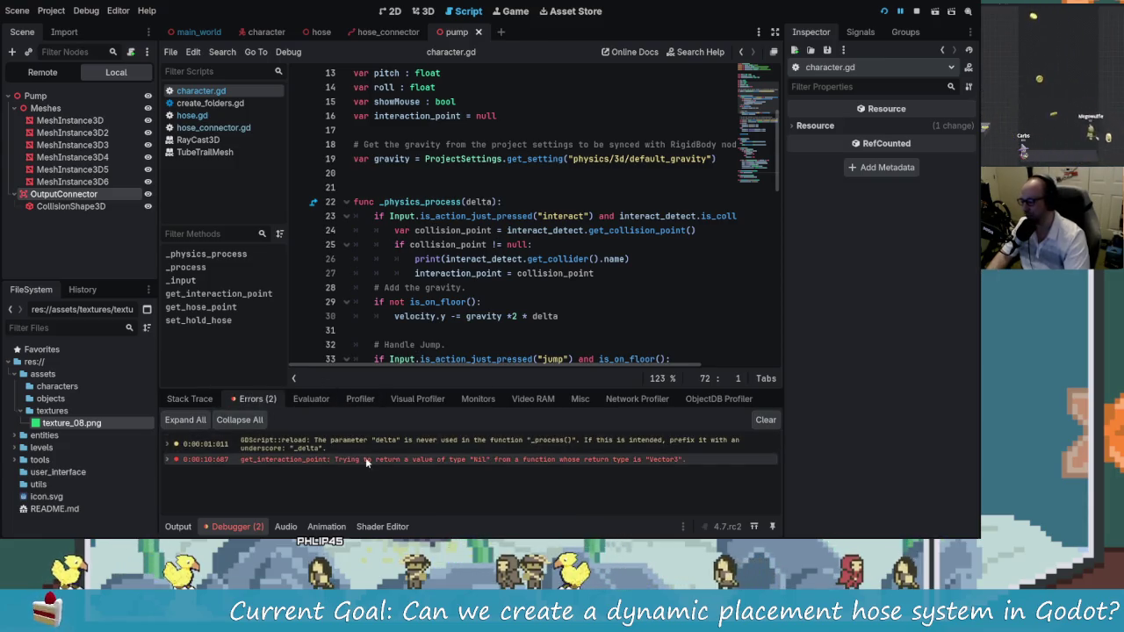
{"action": "left_click", "coordinate": [189, 398]}
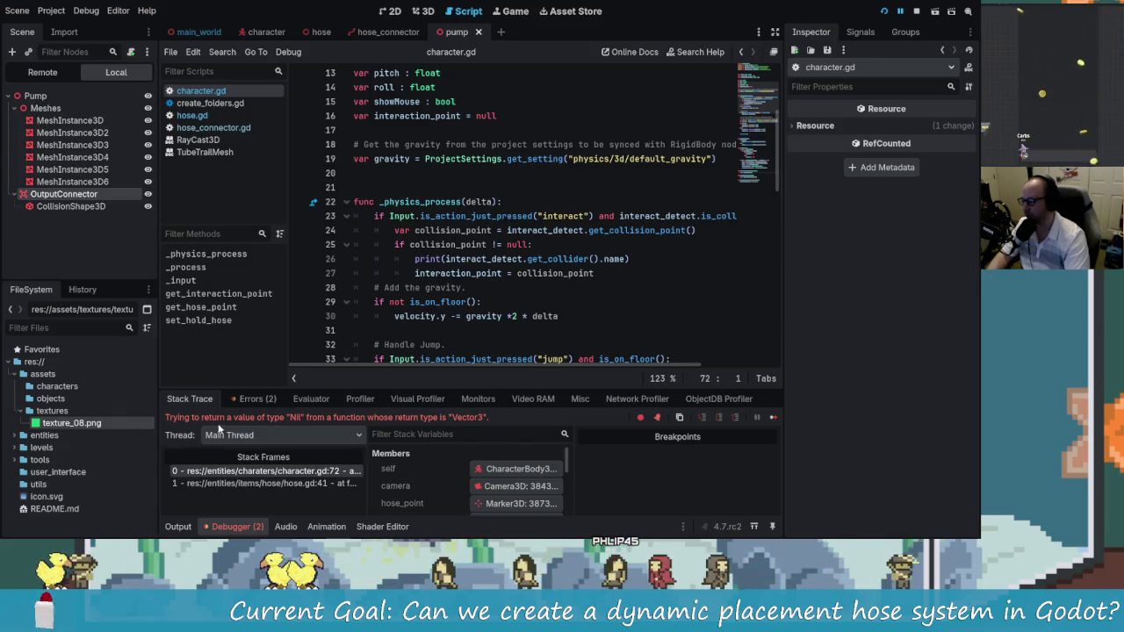
{"action": "left_click", "coordinate": [325, 485]}
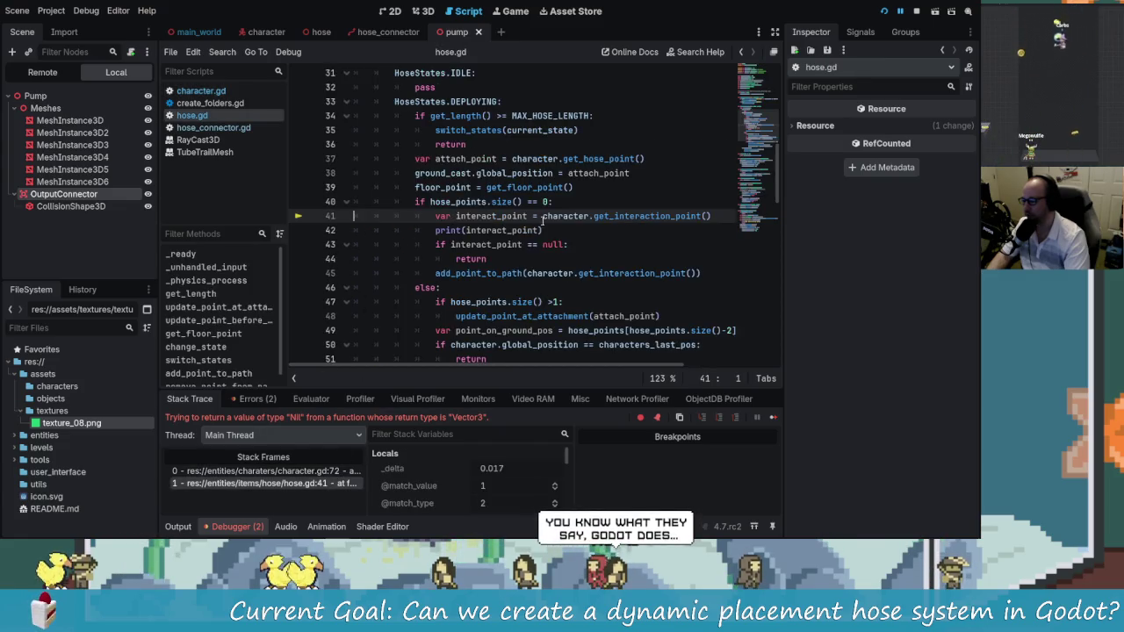
{"action": "left_click", "coordinate": [338, 472]}
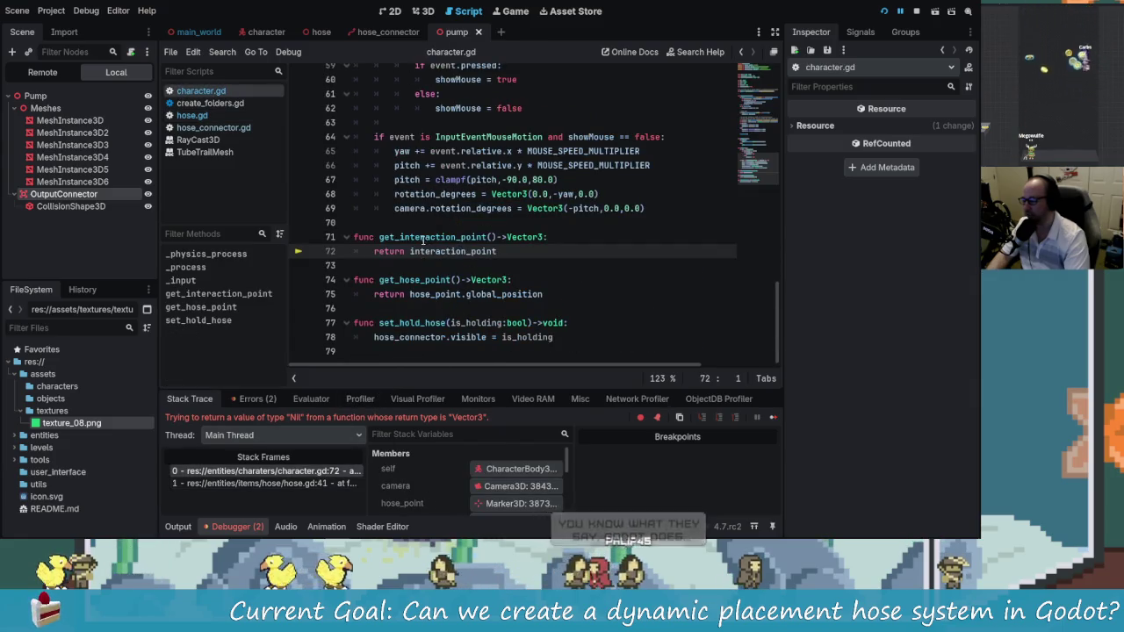
{"action": "left_click", "coordinate": [498, 252]}
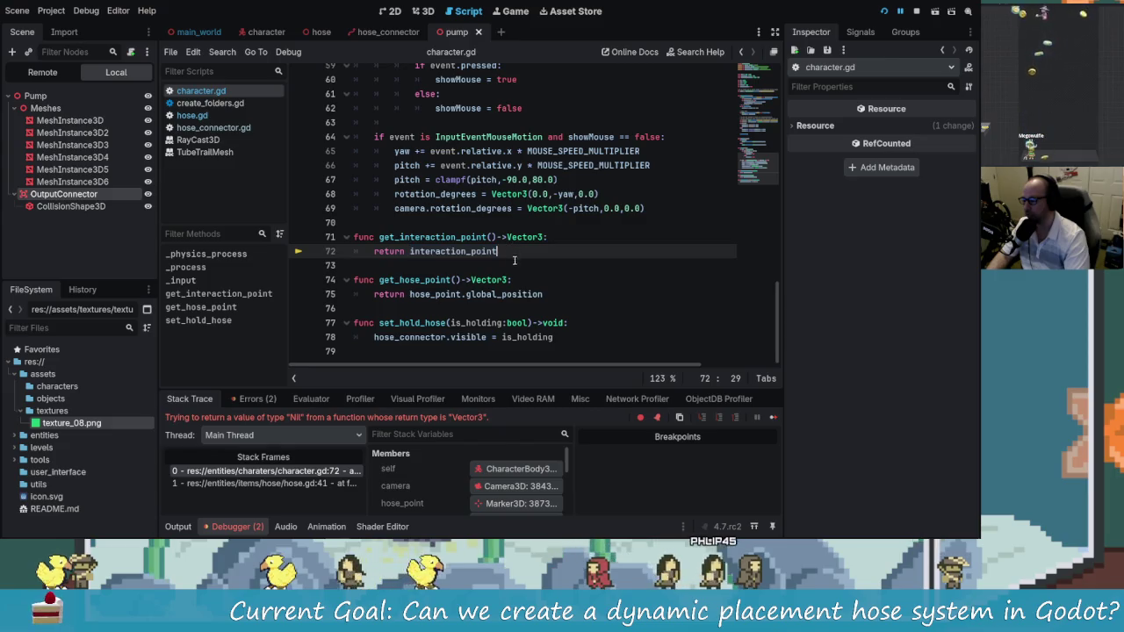
{"action": "left_click", "coordinate": [323, 484]}
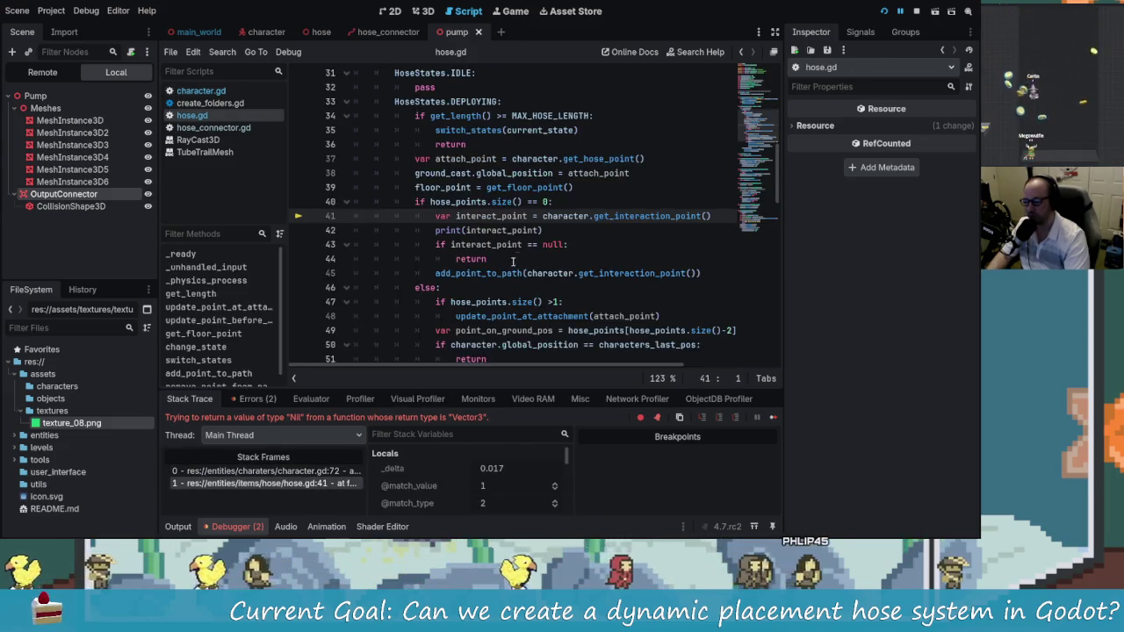
{"action": "scroll", "coordinate": [466, 212], "scroll_direction": "up", "scroll_amount": 1}
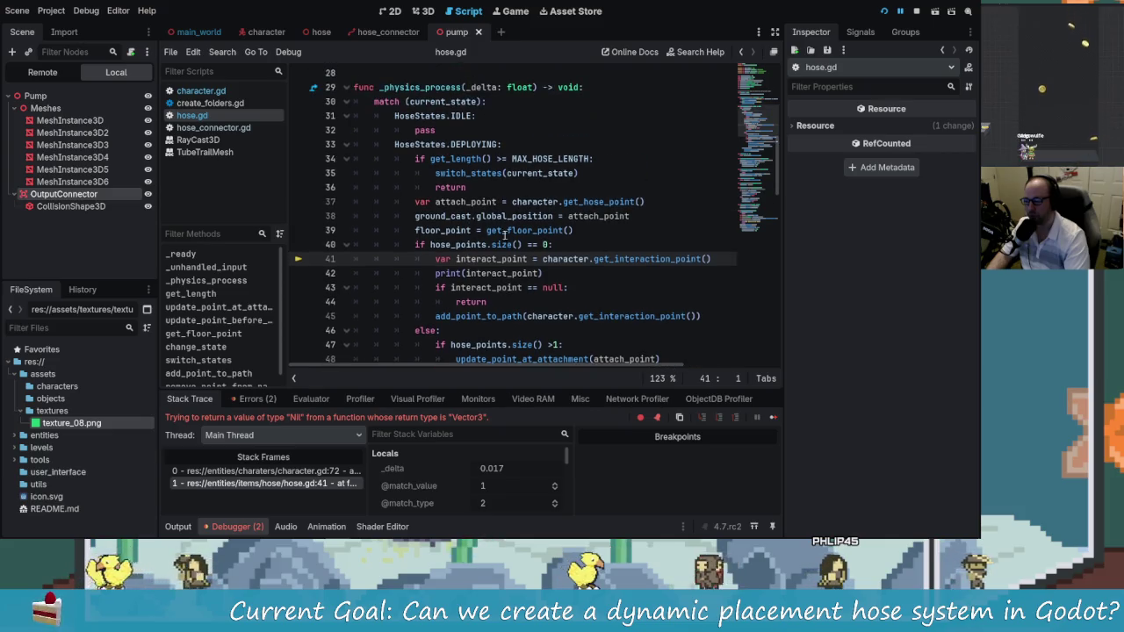
{"action": "scroll", "coordinate": [519, 262], "scroll_direction": "down", "scroll_amount": 1}
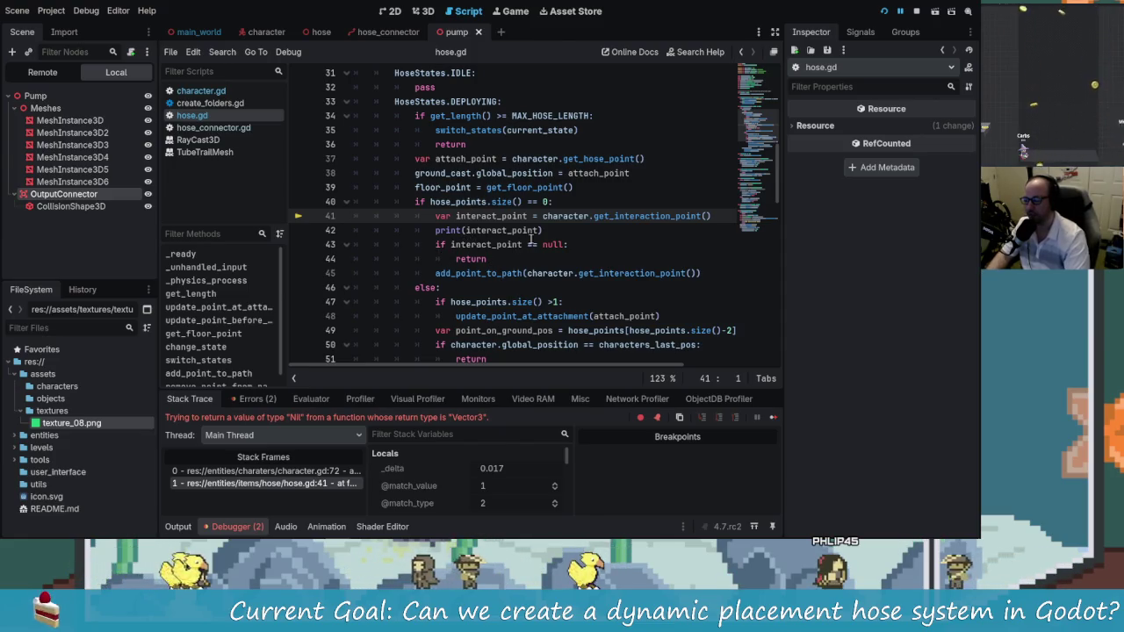
Retype the null keyword in the null check on hose.gd line 43
{"action": "left_click", "coordinate": [497, 246]}
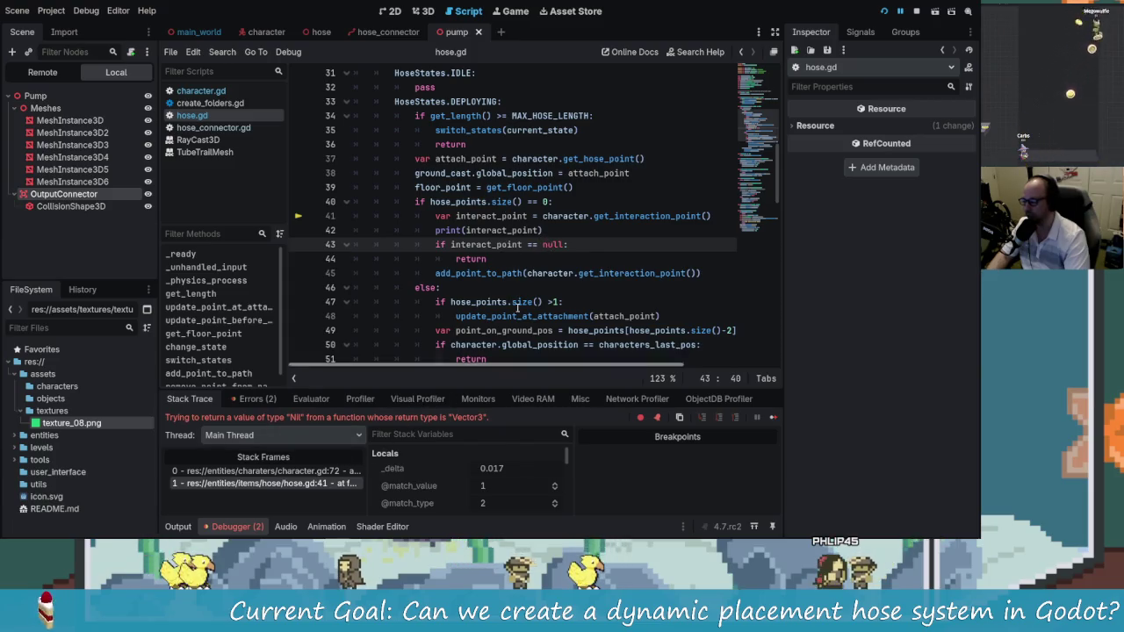
{"action": "key", "text": "Left"}
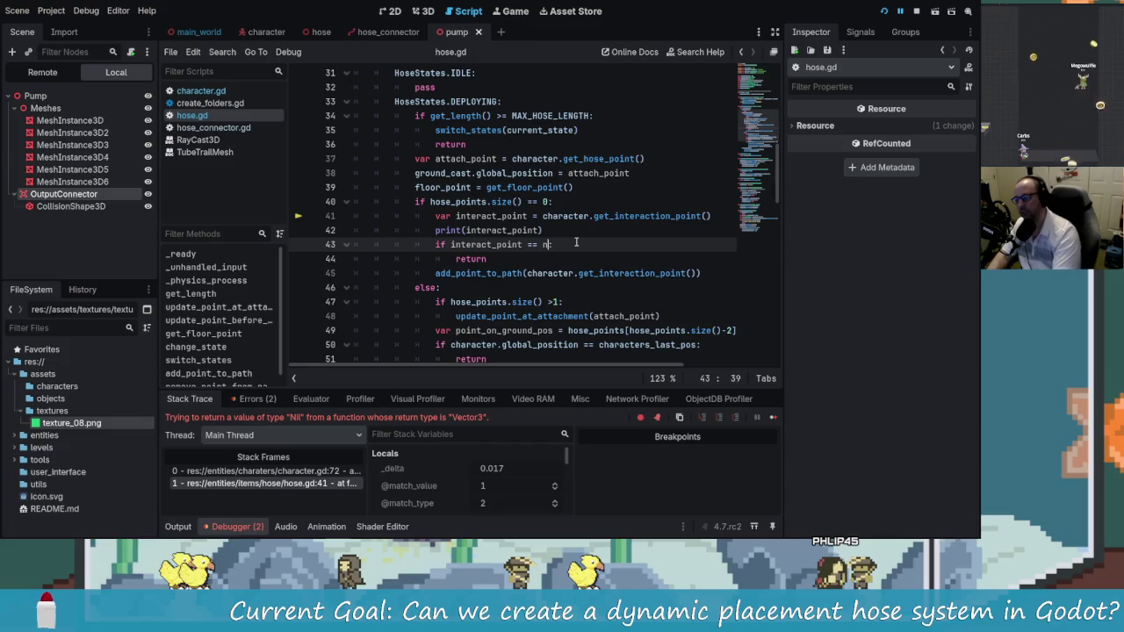
{"action": "key", "text": "BackSpace"}
{"action": "key", "text": "BackSpace"}
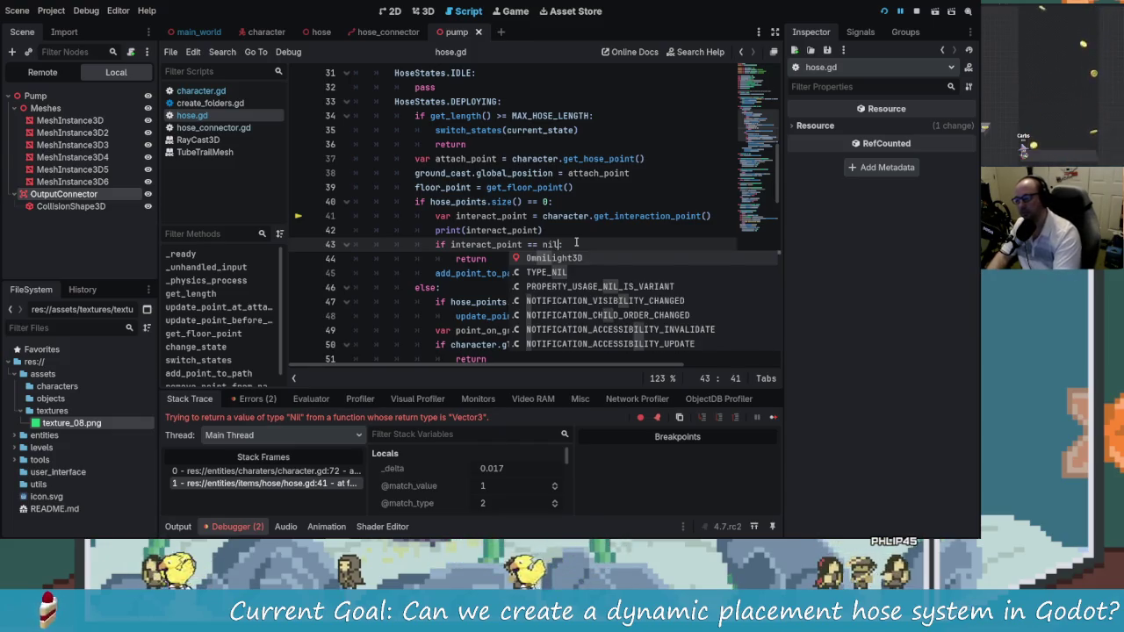
{"action": "type", "text": "ill"}
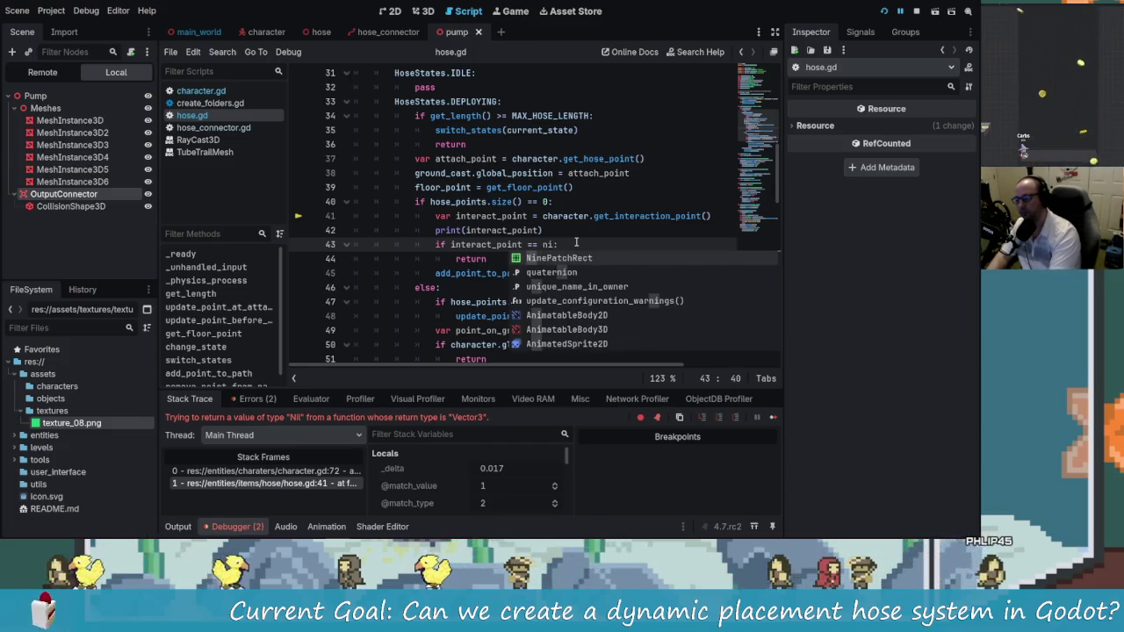
{"action": "key", "text": "BackSpace"}
{"action": "key", "text": "BackSpace"}
{"action": "key", "text": "BackSpace"}
{"action": "type", "text": "ull"}
Set a breakpoint on hose.gd line 40 and switch to character.gd
{"action": "left_click", "coordinate": [579, 234]}
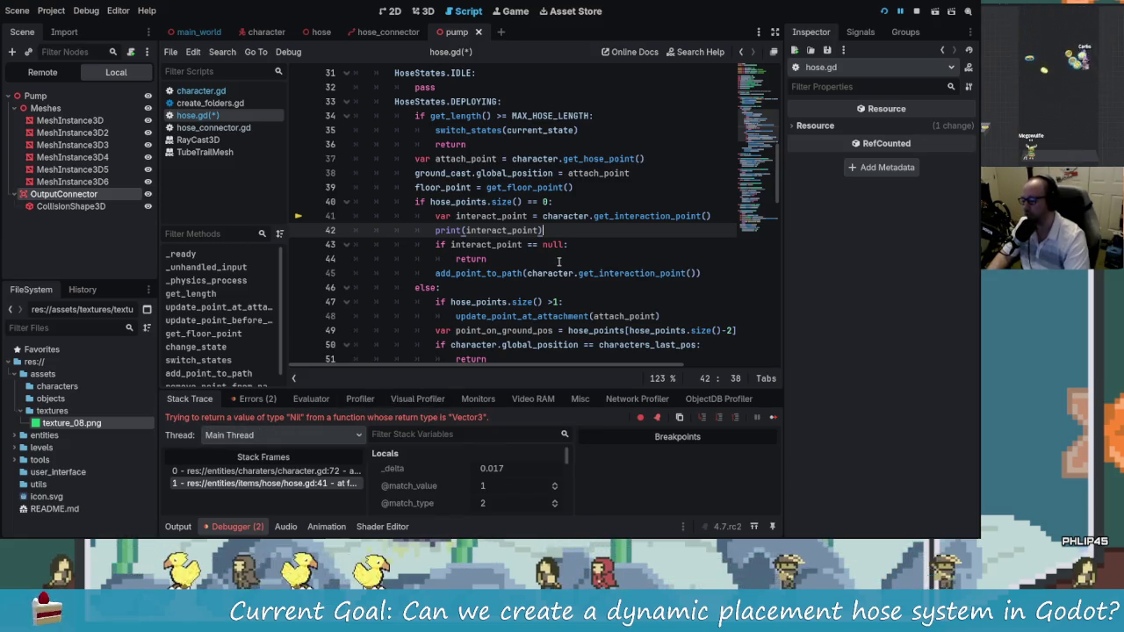
{"action": "key", "text": "Down"}
{"action": "key", "text": "Down"}
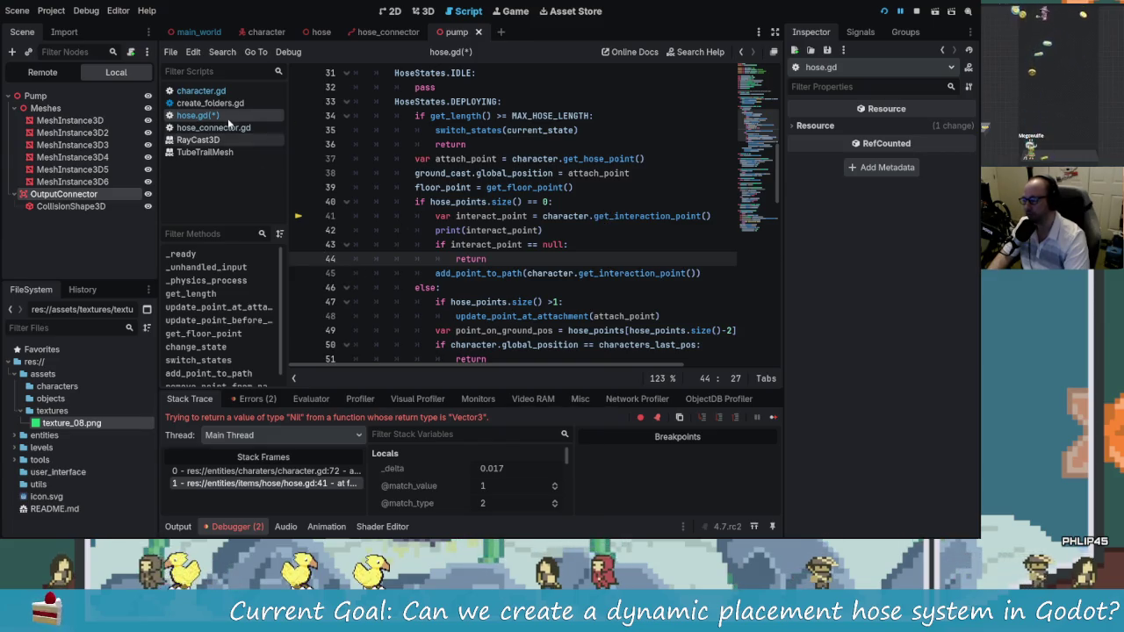
{"action": "left_click", "coordinate": [298, 201]}
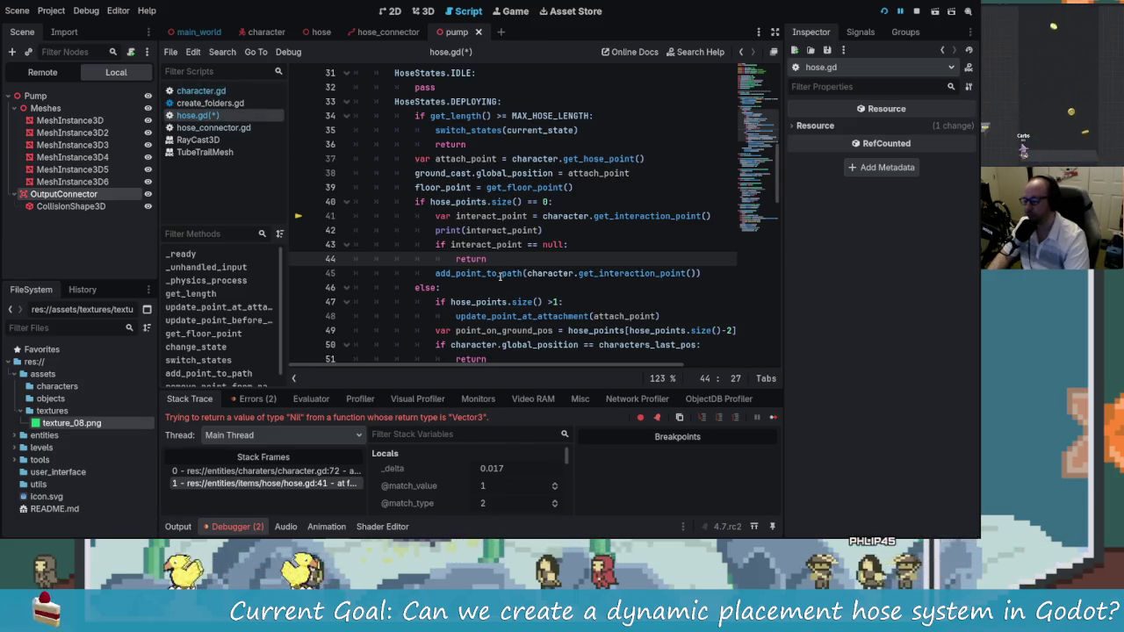
{"action": "left_click", "coordinate": [200, 91]}
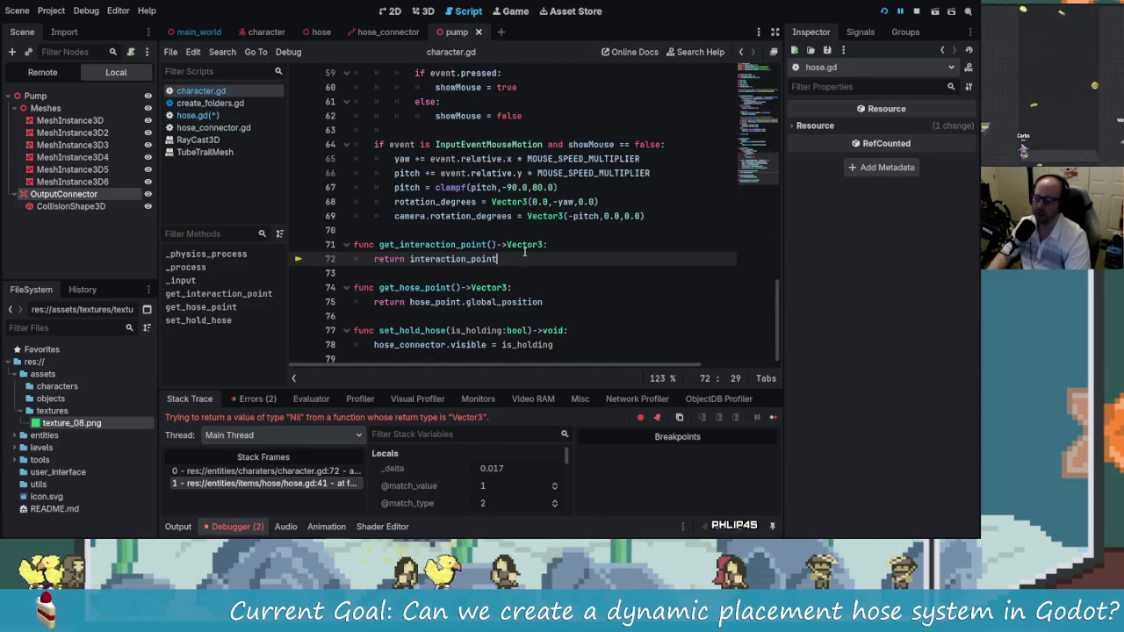
Remove the stray Vector3 text on line 72 of get_interaction_point and save character.gd
{"action": "left_click", "coordinate": [552, 246]}
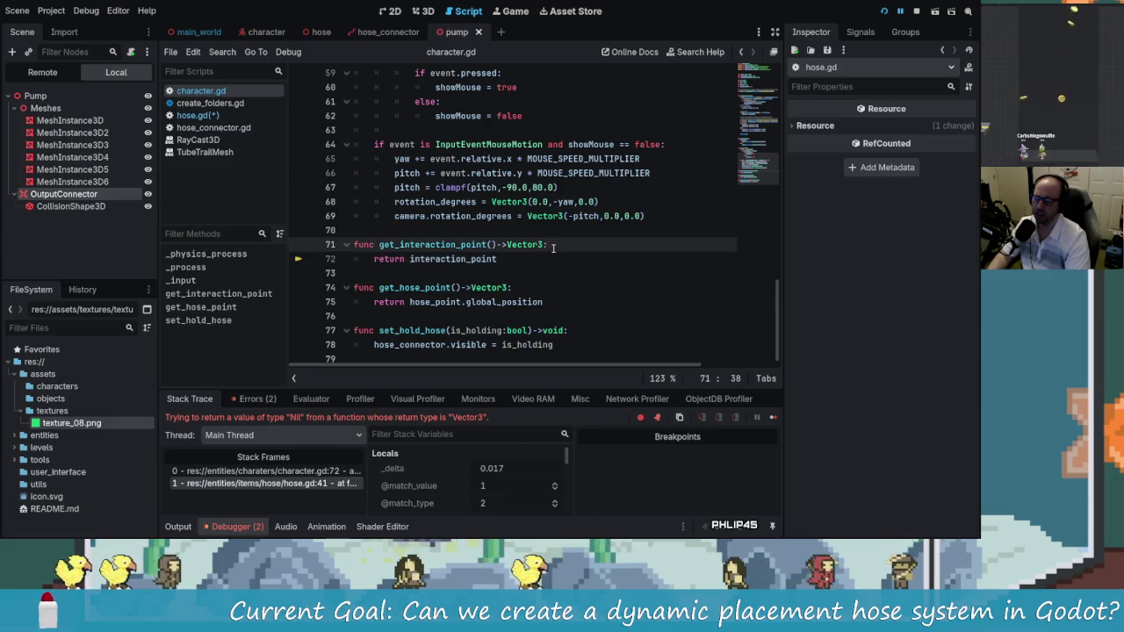
{"action": "type", "text": ": "}
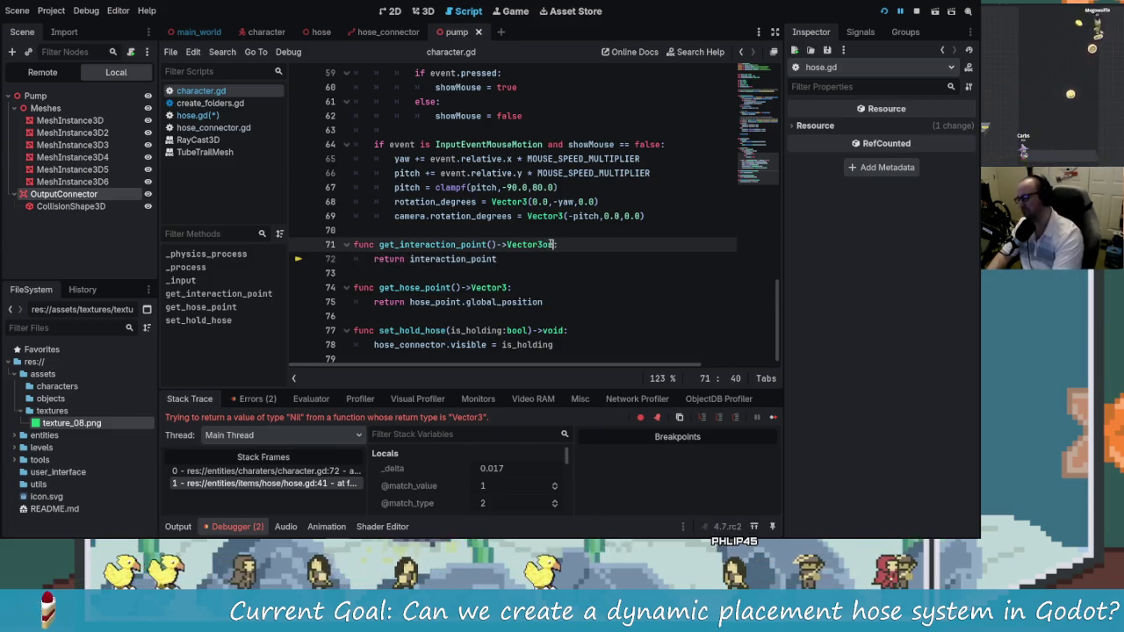
{"action": "type", "text": ":"}
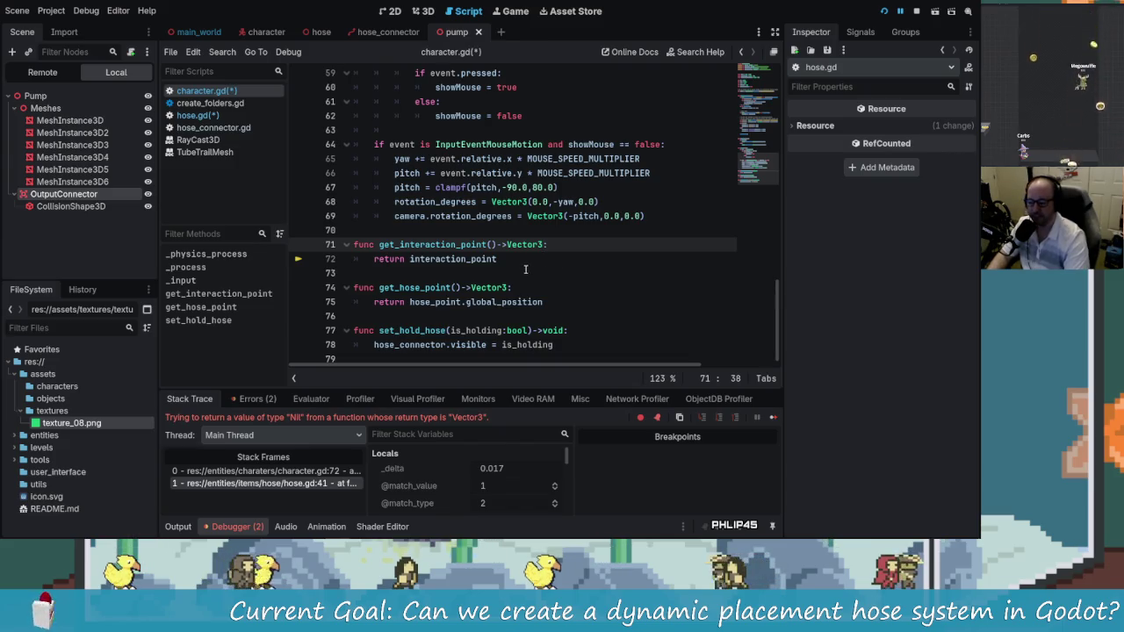
{"action": "key", "text": "Down"}
{"action": "key", "text": "Down"}
{"action": "left_click", "coordinate": [506, 259]}
{"action": "left_click", "coordinate": [567, 245]}
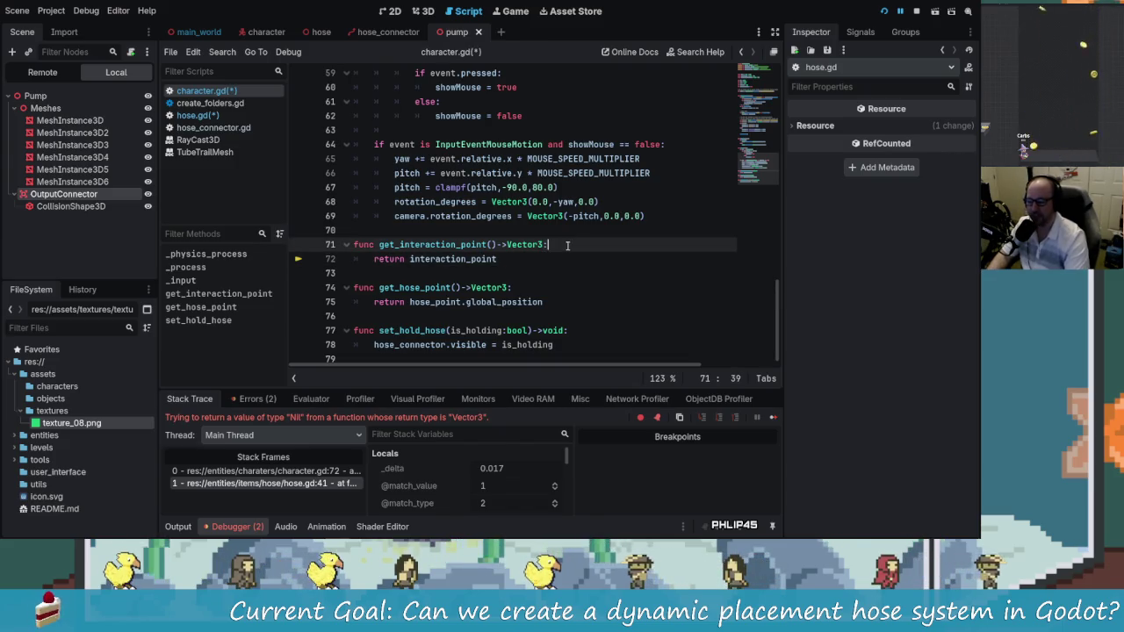
{"action": "key", "text": "Return"}
{"action": "type", "text": "Vecto"}
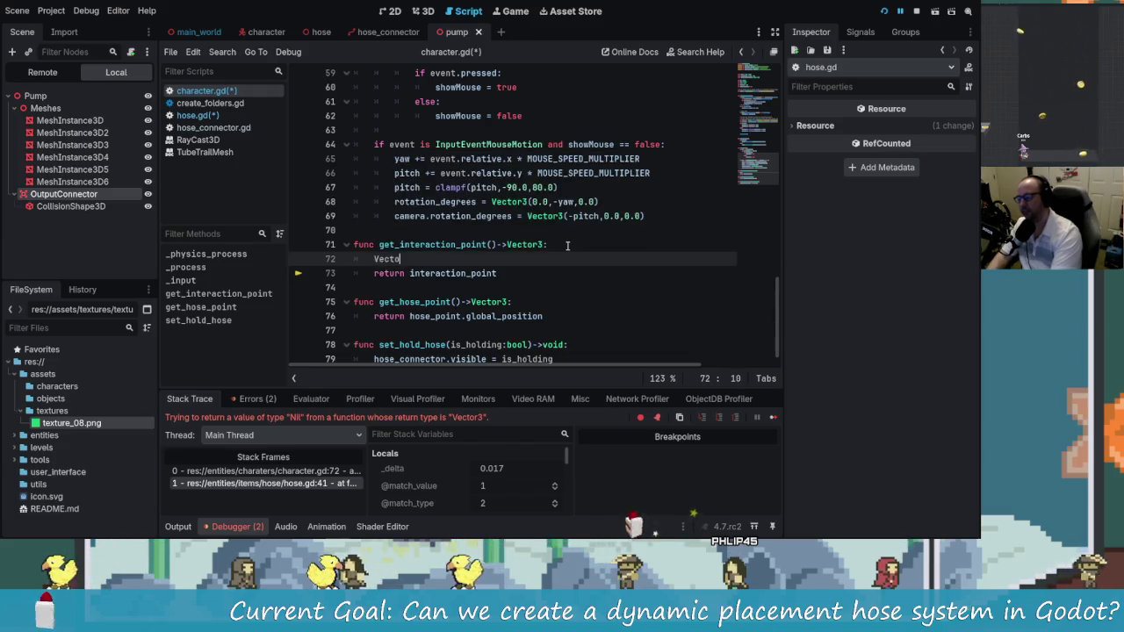
{"action": "type", "text": "r3.n"}
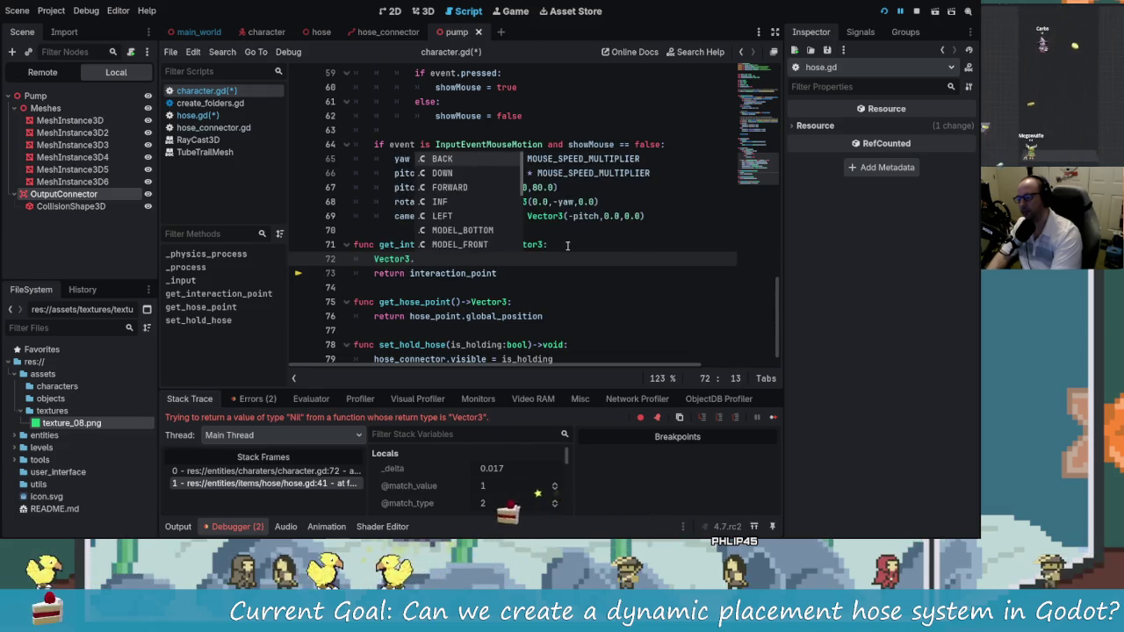
{"action": "key", "text": "BackSpace"}
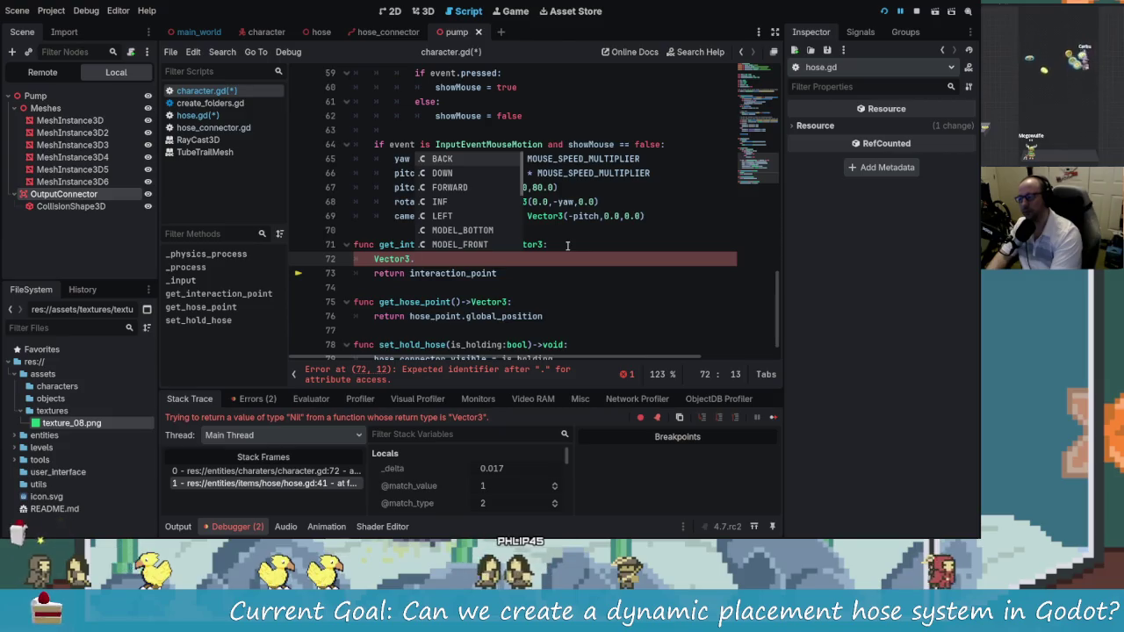
{"action": "key", "text": "Down"}
{"action": "key", "text": "Down"}
{"action": "key", "text": "Down"}
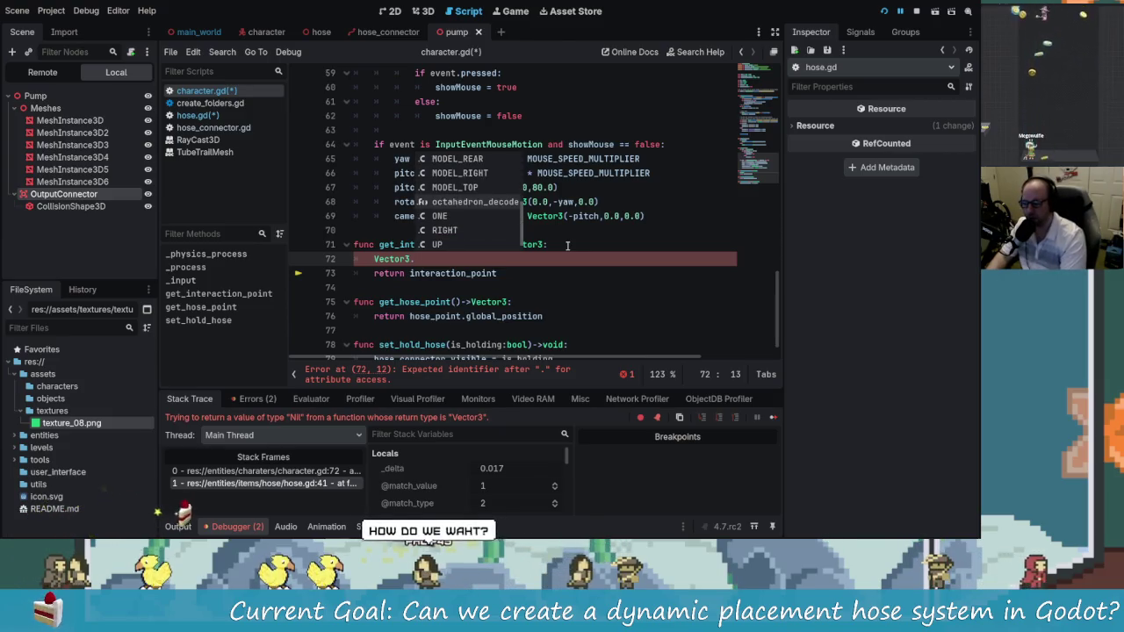
{"action": "key", "text": "BackSpace"}
{"action": "key", "text": "BackSpace"}
{"action": "key", "text": "BackSpace"}
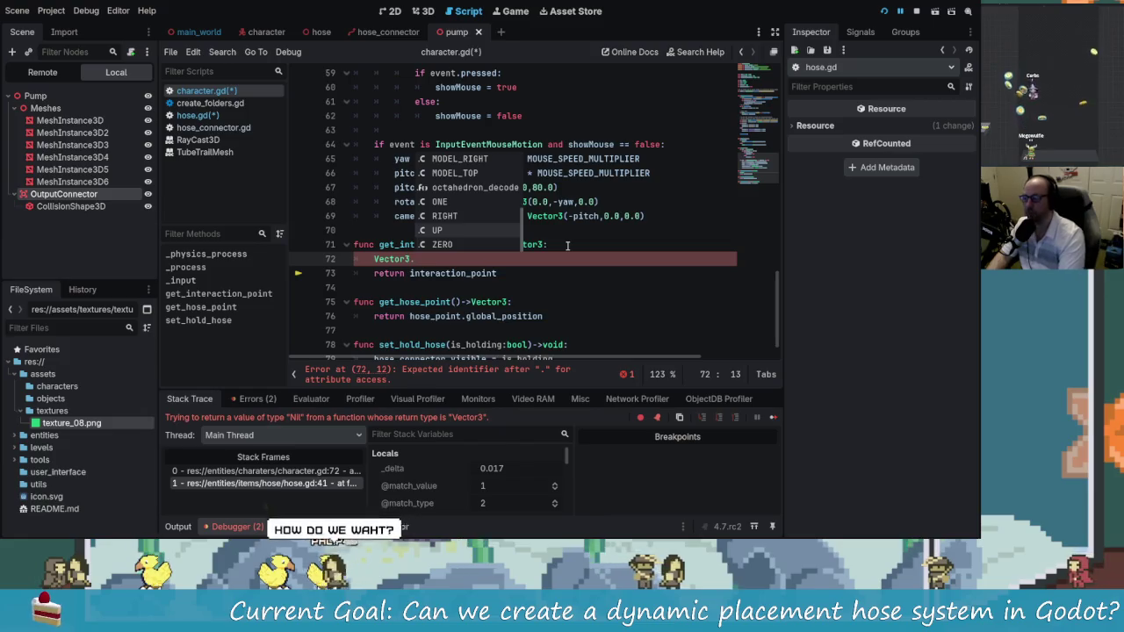
{"action": "key", "text": "BackSpace"}
{"action": "key", "text": "BackSpace"}
{"action": "key", "text": "BackSpace"}
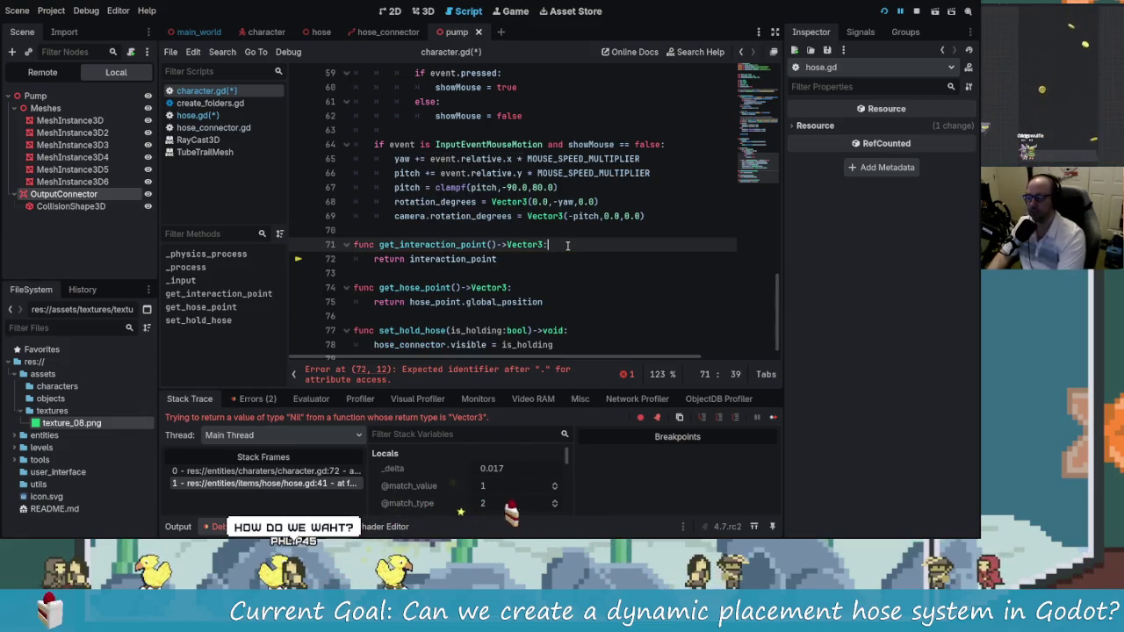
{"action": "key", "text": "ctrl+s"}
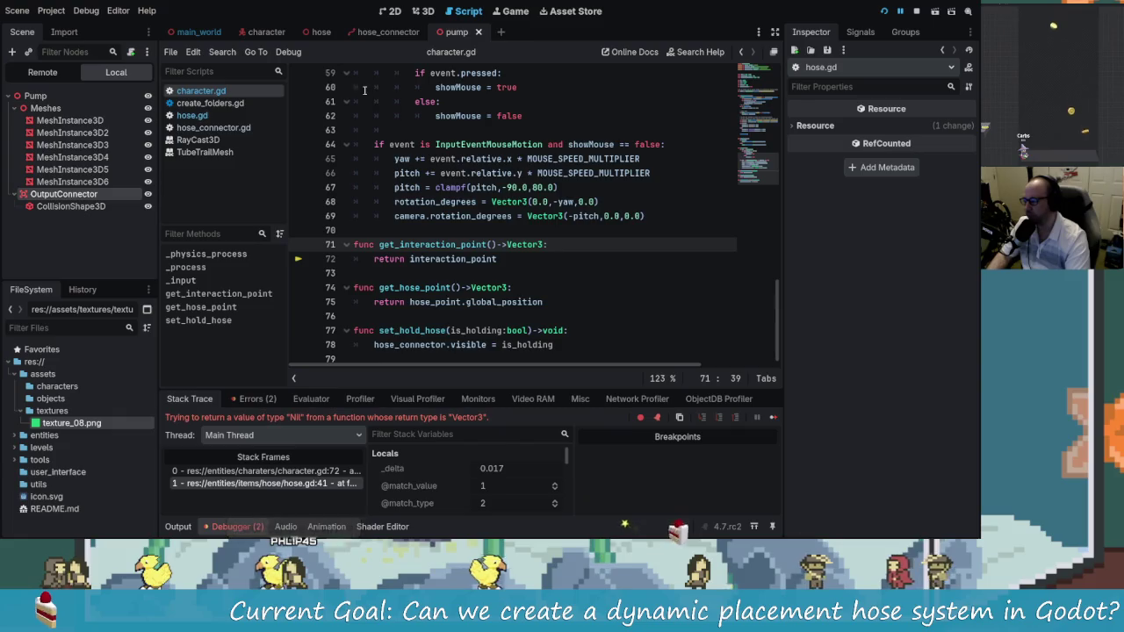
Change character.gd line 16 to 'var interaction_point:Vector3 = Vector3.ZERO' and save
{"action": "left_click", "coordinate": [195, 116]}
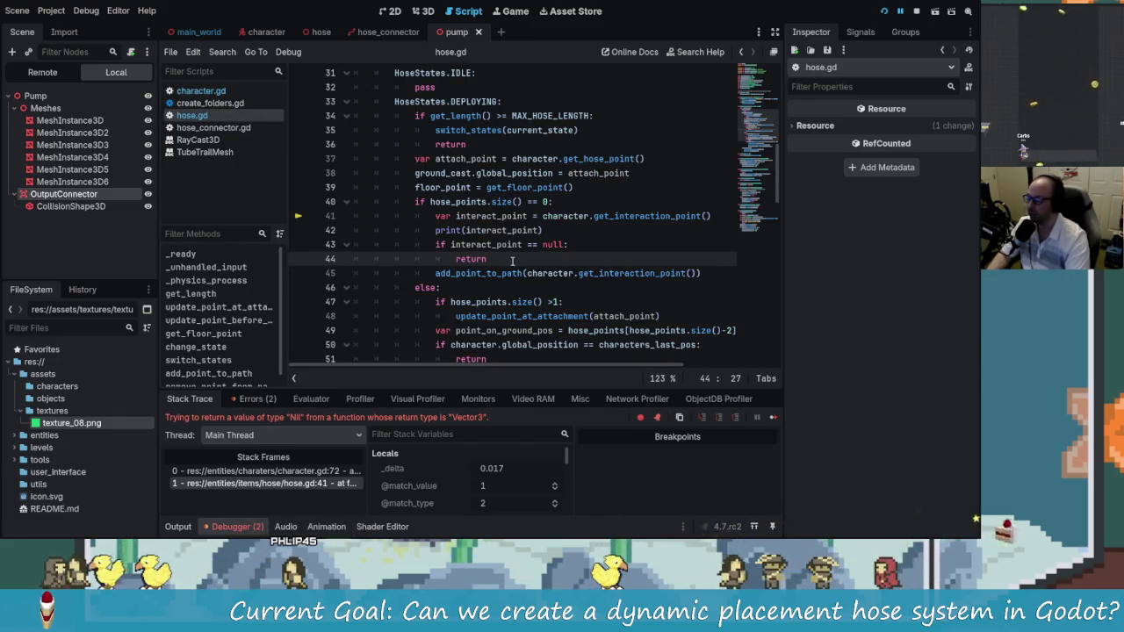
{"action": "left_click", "coordinate": [200, 90]}
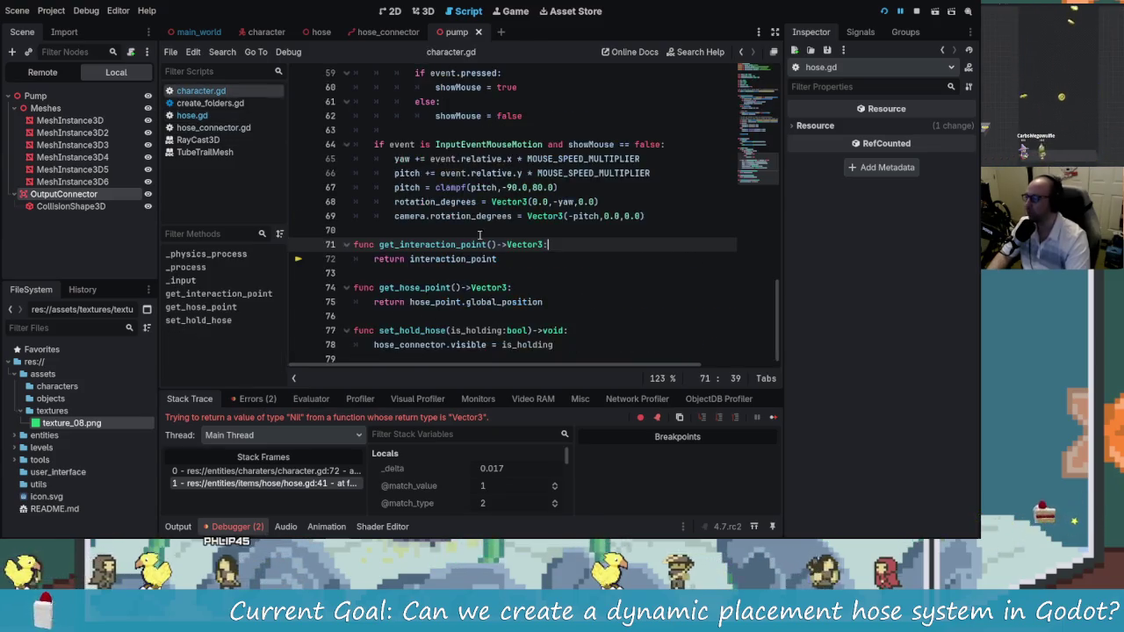
{"action": "scroll", "coordinate": [514, 252], "scroll_direction": "up", "scroll_amount": 15}
{"action": "scroll", "coordinate": [513, 252], "scroll_direction": "up", "scroll_amount": 2}
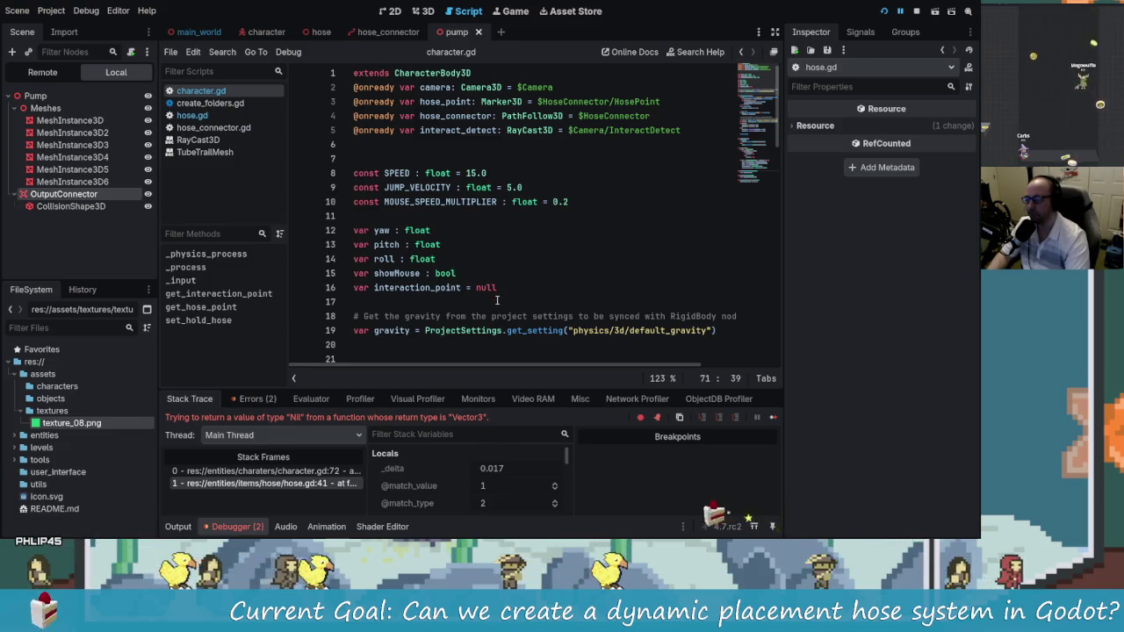
{"action": "left_click", "coordinate": [507, 288]}
{"action": "key", "text": "BackSpace"}
{"action": "key", "text": "BackSpace"}
{"action": "key", "text": "BackSpace"}
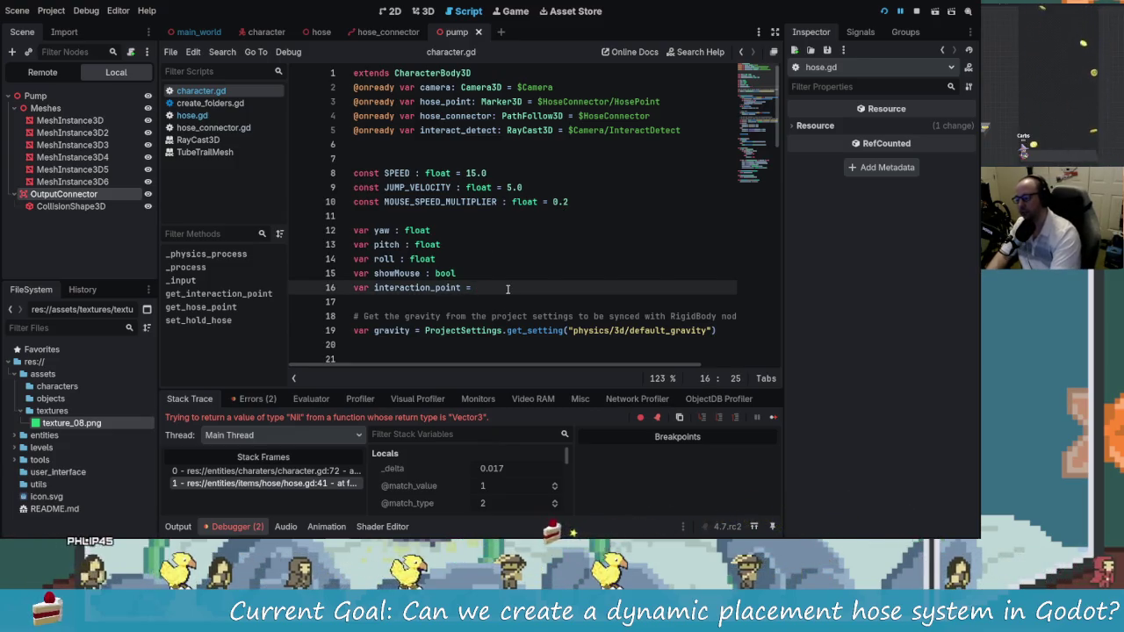
{"action": "type", "text": ":ec"}
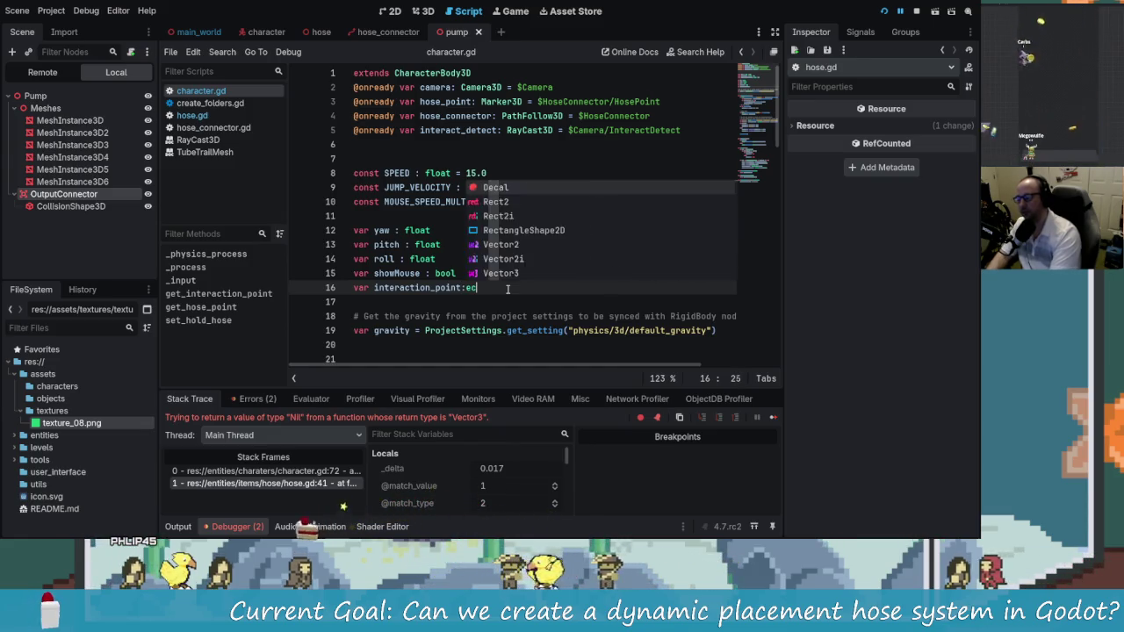
{"action": "key", "text": "BackSpace"}
{"action": "type", "text": "ector"}
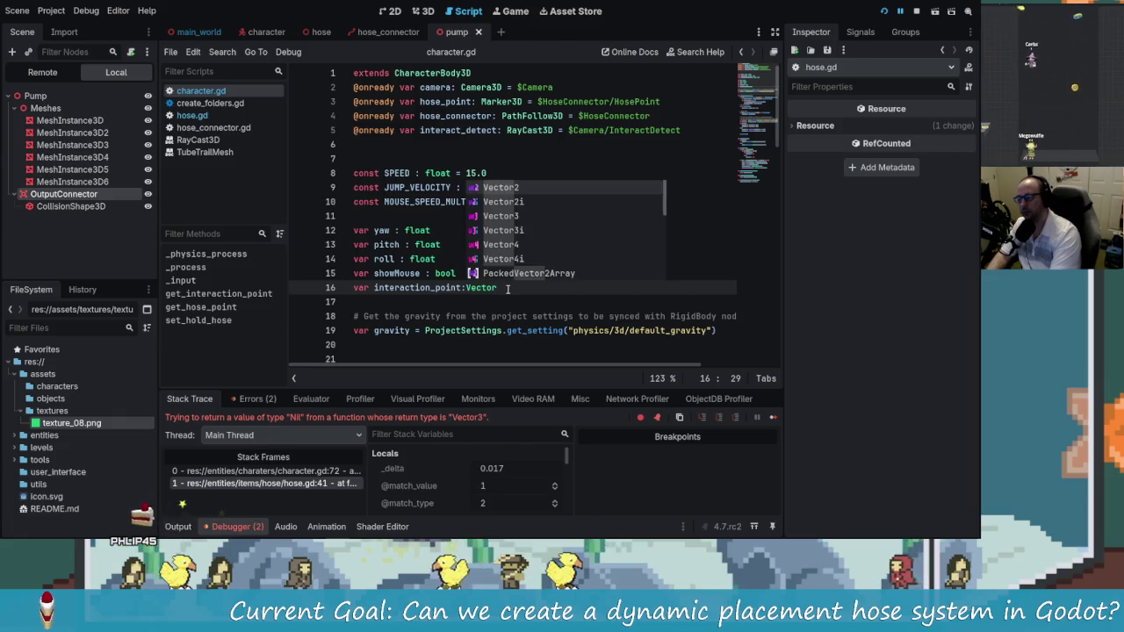
{"action": "type", "text": "3"}
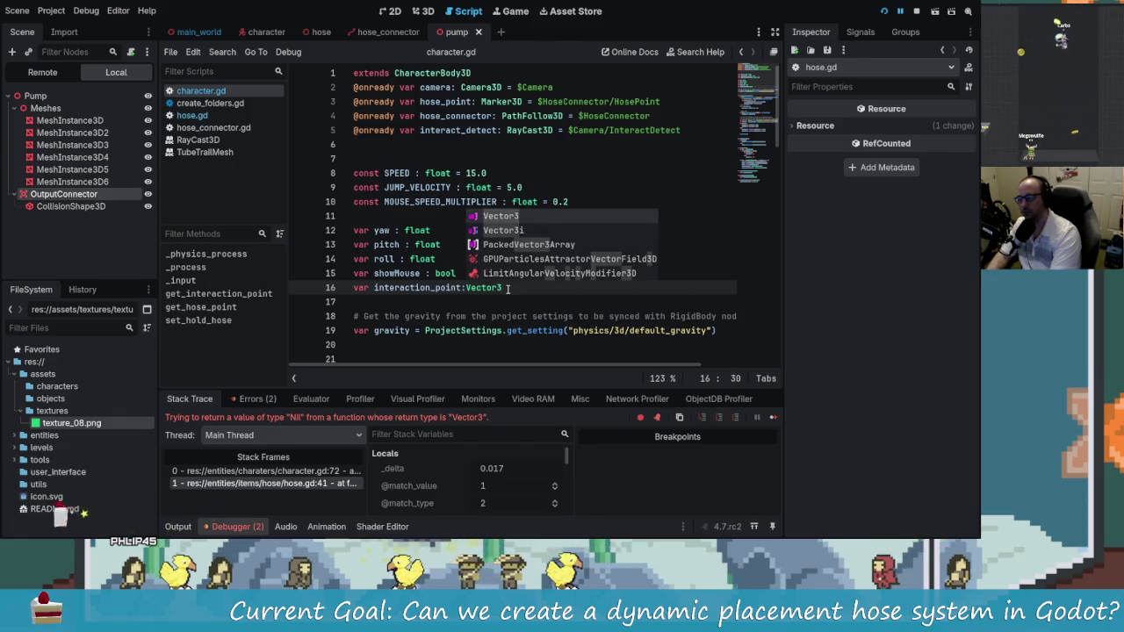
{"action": "key", "text": "Escape"}
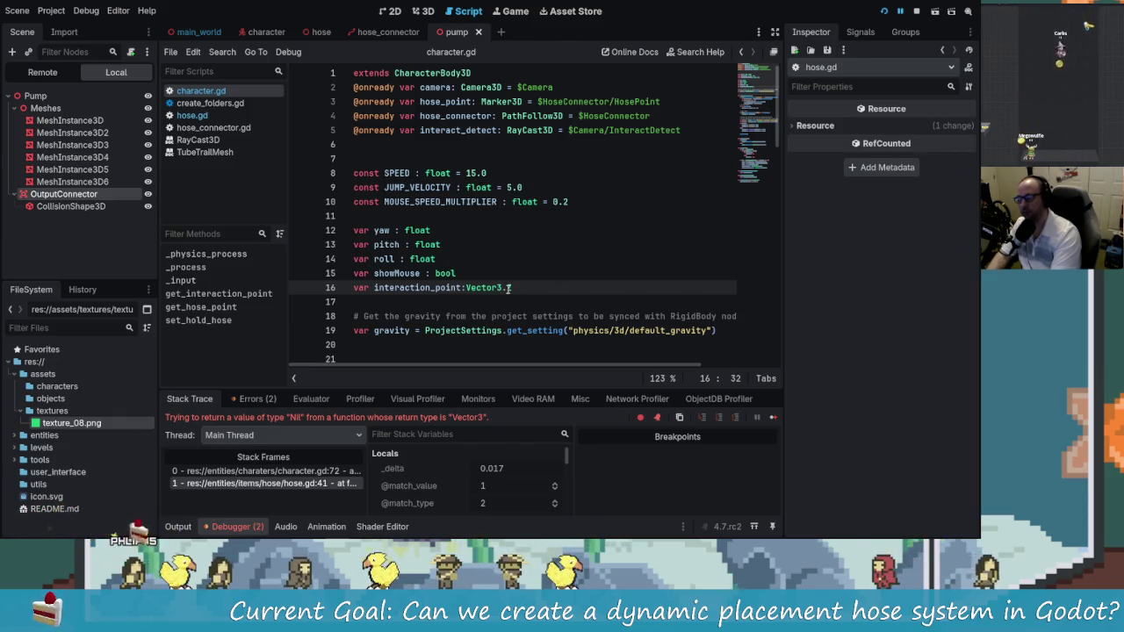
{"action": "type", "text": "= Vec"}
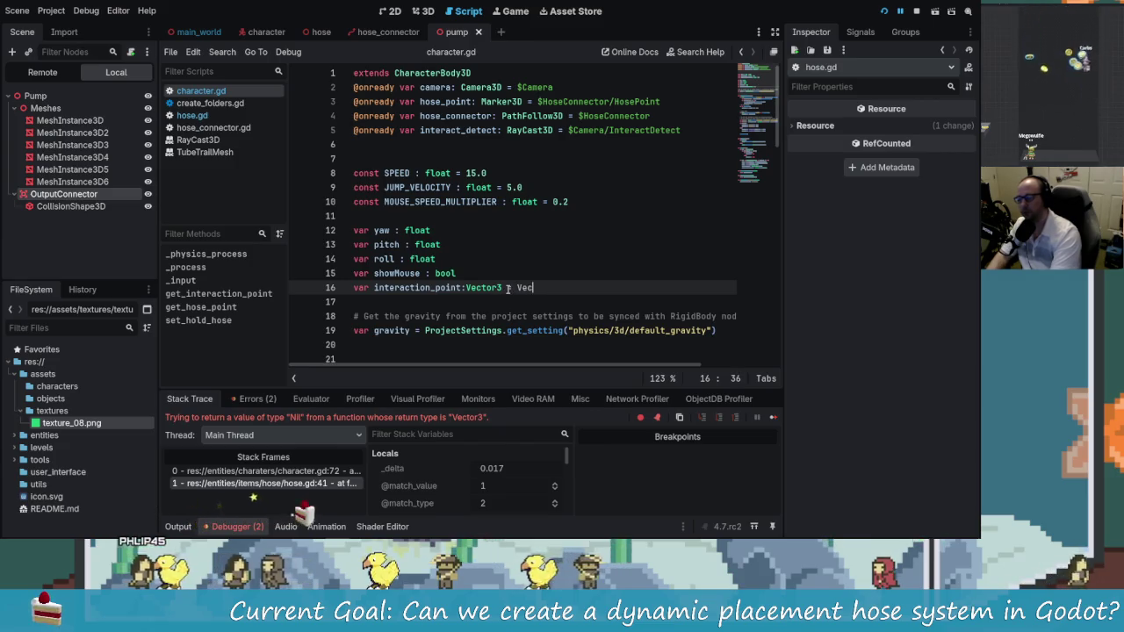
{"action": "type", "text": "tor3.ZERO"}
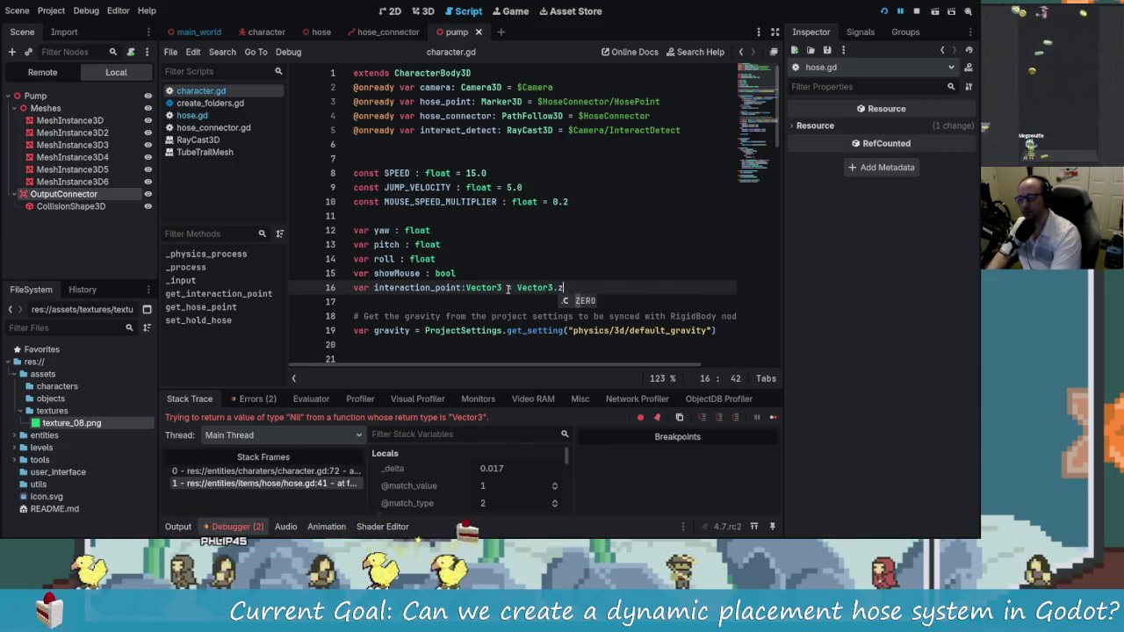
{"action": "key", "text": "ctrl+s"}
Review get_interaction_point's return line in character.gd, then open hose.gd
{"action": "scroll", "coordinate": [487, 219], "scroll_direction": "down", "scroll_amount": 7}
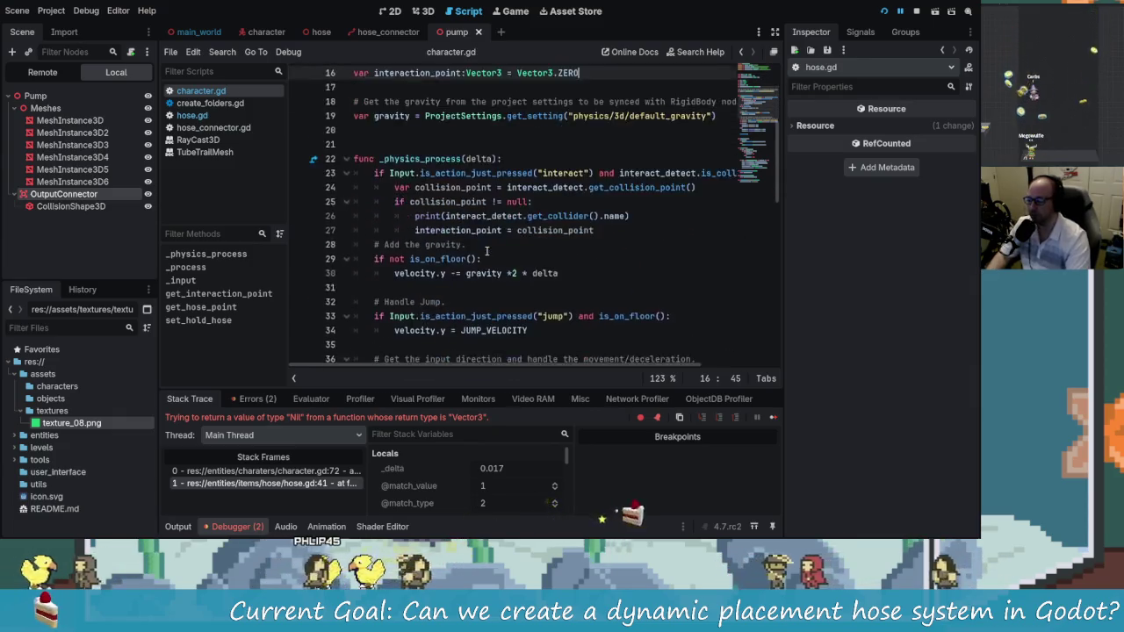
{"action": "scroll", "coordinate": [479, 175], "scroll_direction": "down", "scroll_amount": 2}
{"action": "scroll", "coordinate": [501, 228], "scroll_direction": "up", "scroll_amount": 3}
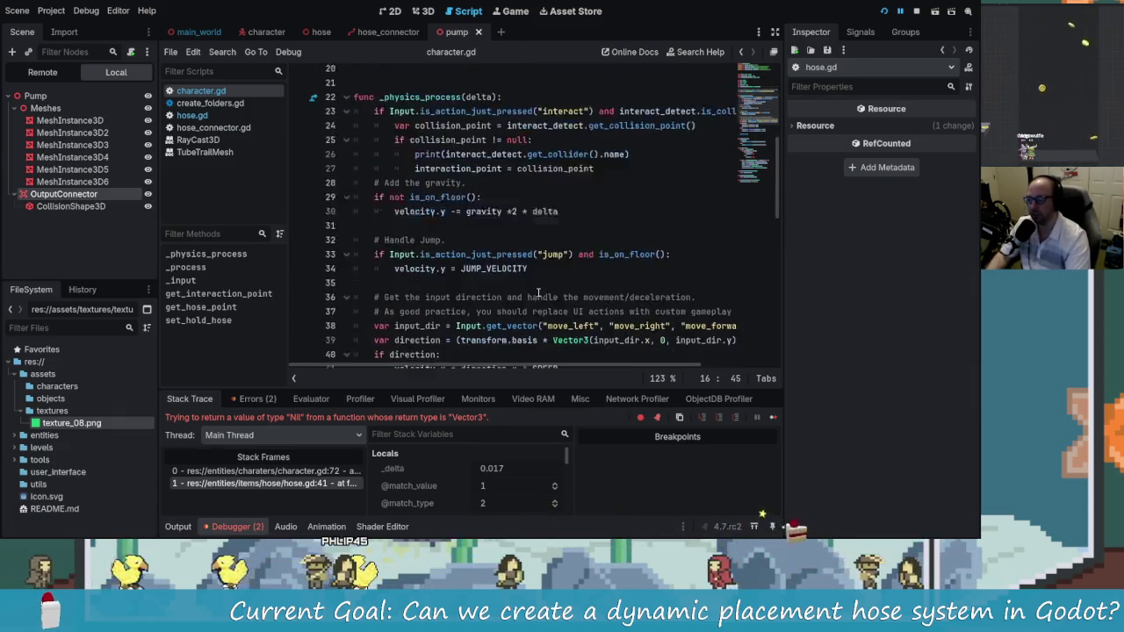
{"action": "scroll", "coordinate": [517, 281], "scroll_direction": "down", "scroll_amount": 4}
{"action": "scroll", "coordinate": [500, 281], "scroll_direction": "down", "scroll_amount": 4}
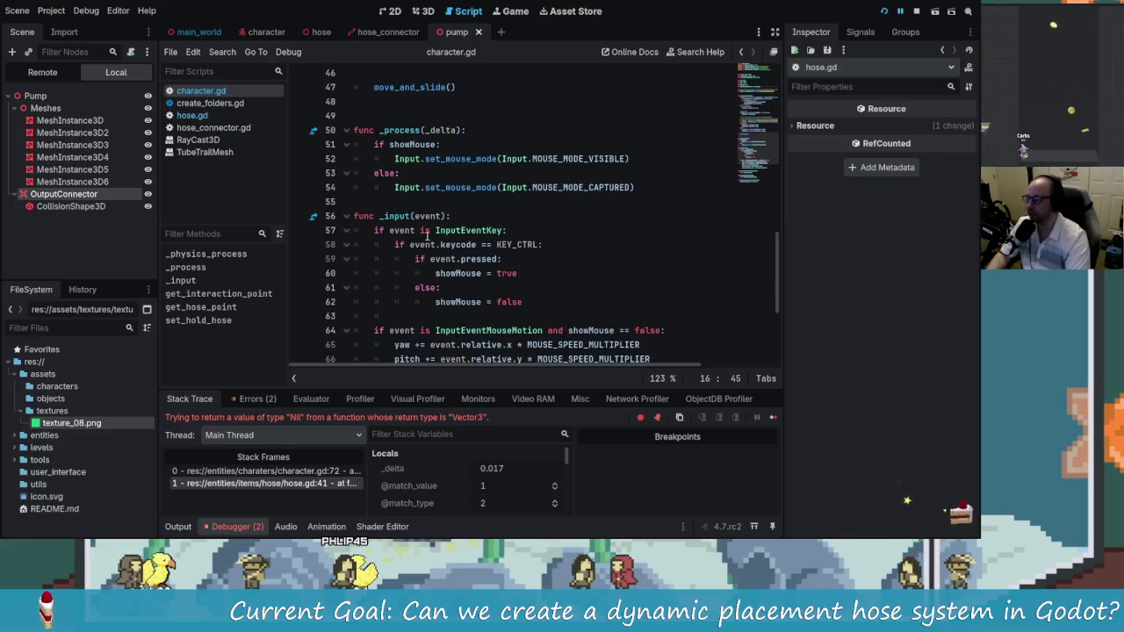
{"action": "scroll", "coordinate": [428, 234], "scroll_direction": "down", "scroll_amount": 4}
{"action": "left_click", "coordinate": [452, 251]}
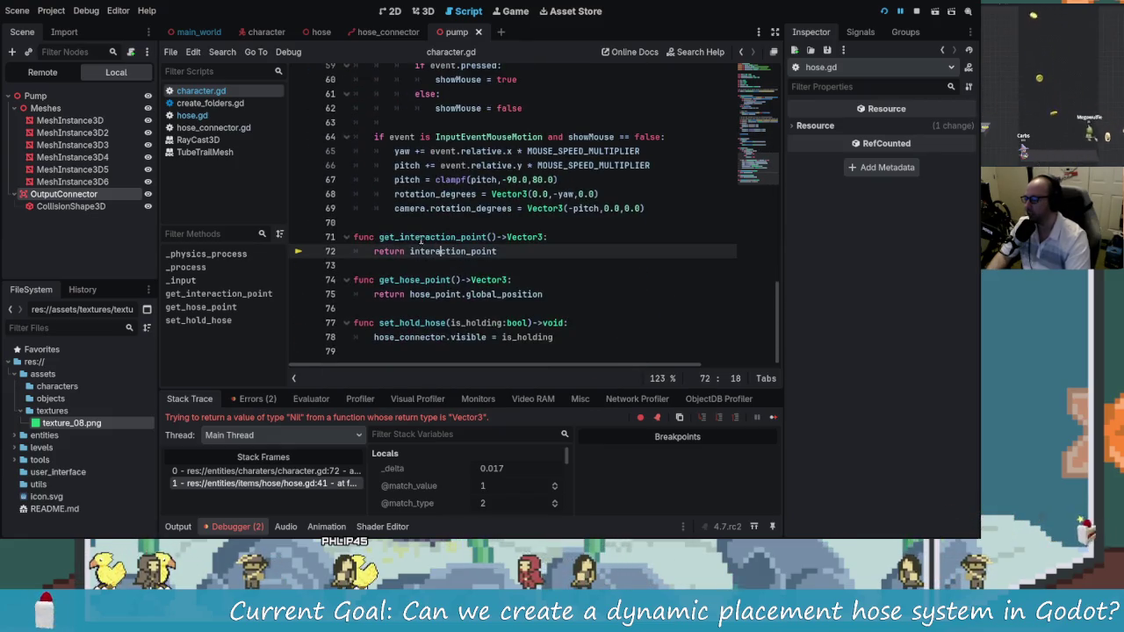
{"action": "double_click", "coordinate": [434, 237]}
{"action": "left_click", "coordinate": [213, 117]}
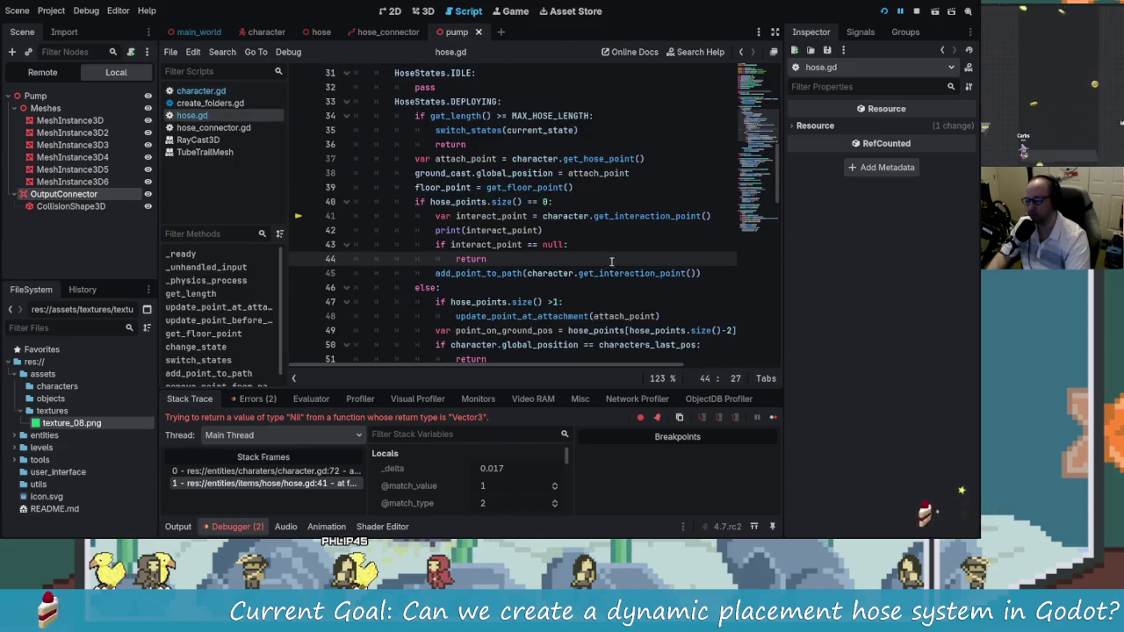
Replace null with Vector3.ZERO in hose.gd's line 43 interact_point check and save
{"action": "scroll", "coordinate": [562, 246], "scroll_direction": "up", "scroll_amount": 1}
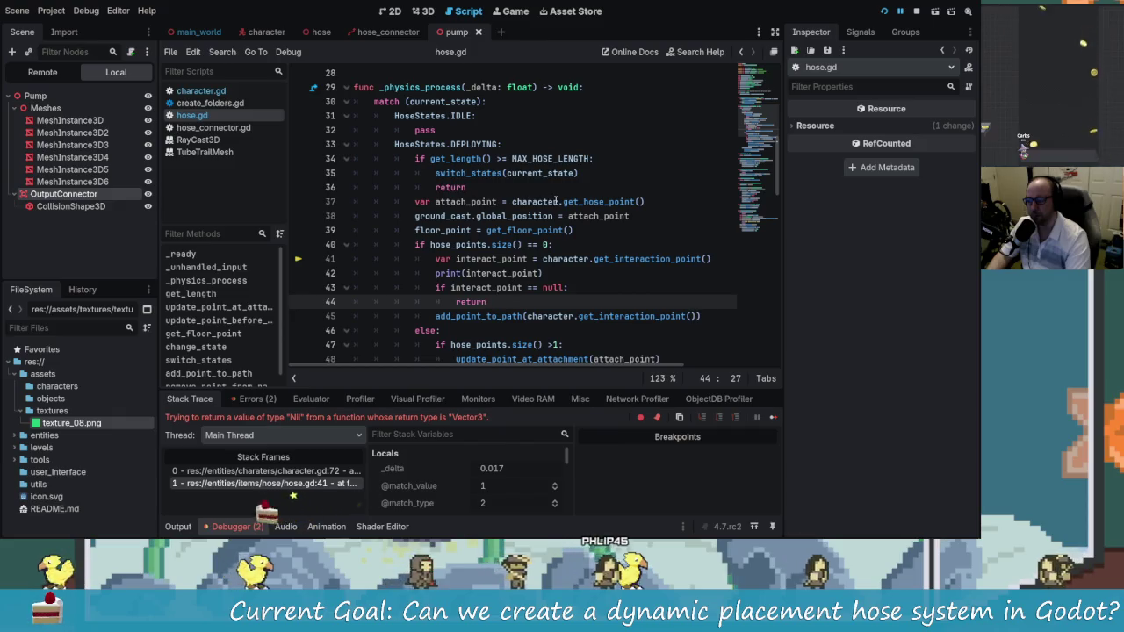
{"action": "left_click", "coordinate": [498, 260]}
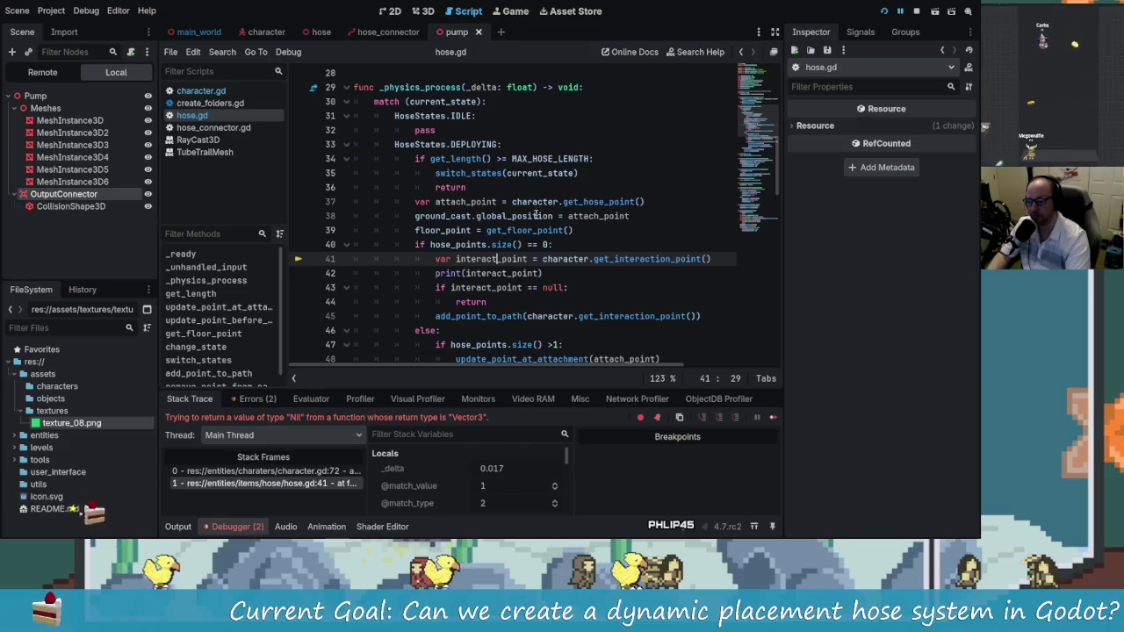
{"action": "left_click", "coordinate": [577, 287]}
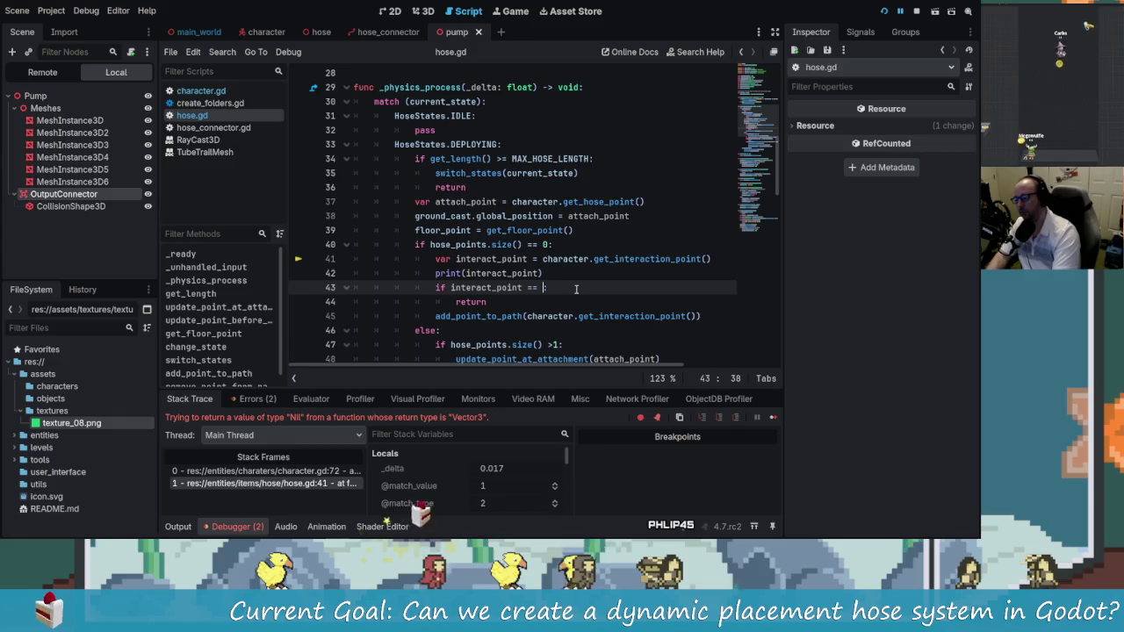
{"action": "type", "text": "Vcec"}
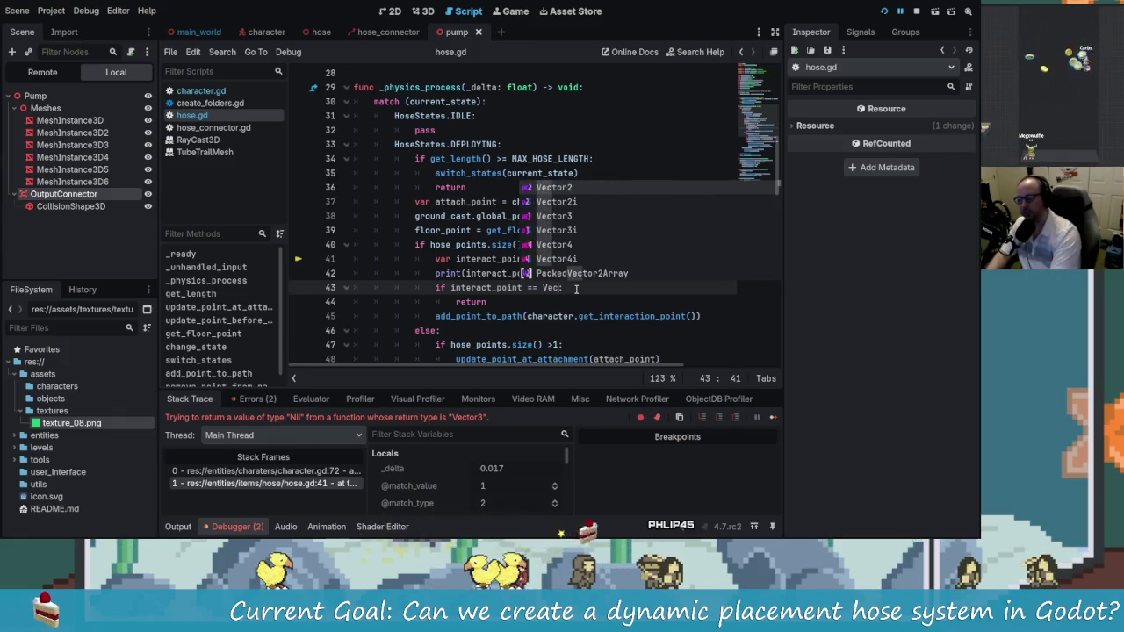
{"action": "type", "text": "tor3."}
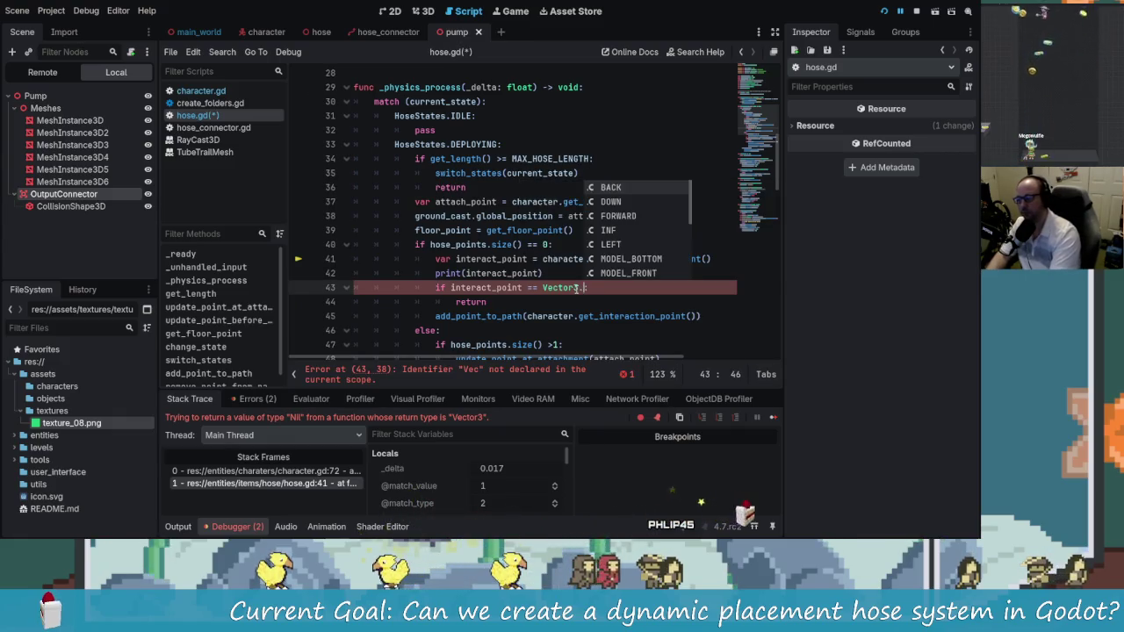
{"action": "type", "text": "z:"}
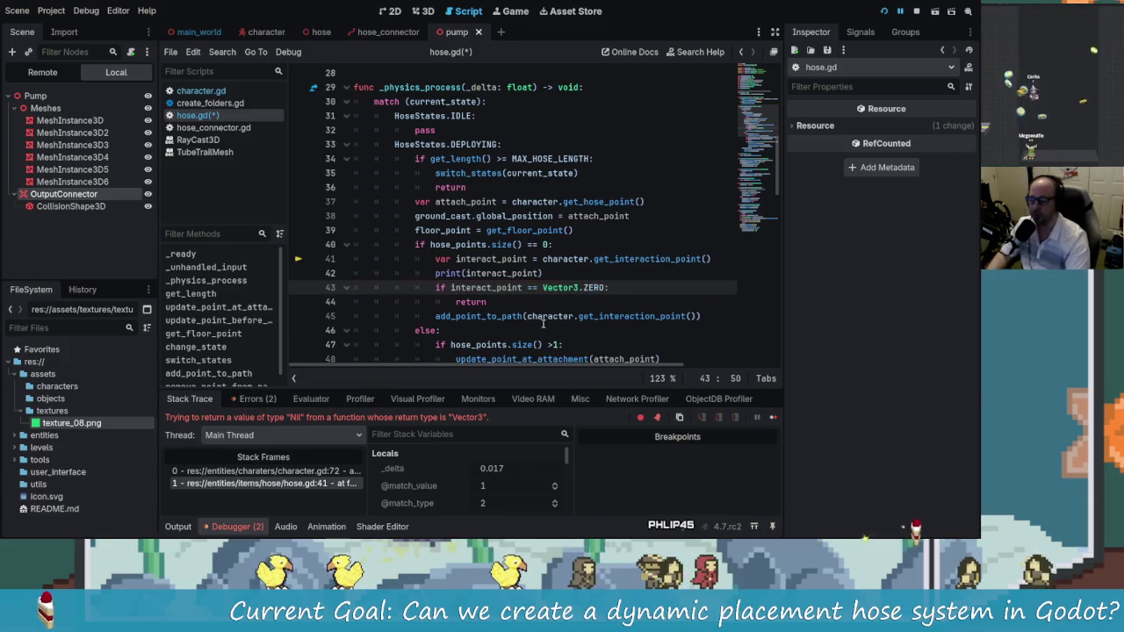
{"action": "left_click_drag", "start_coordinate": [456, 316], "coordinate": [486, 316]}
{"action": "left_click", "coordinate": [620, 317]}
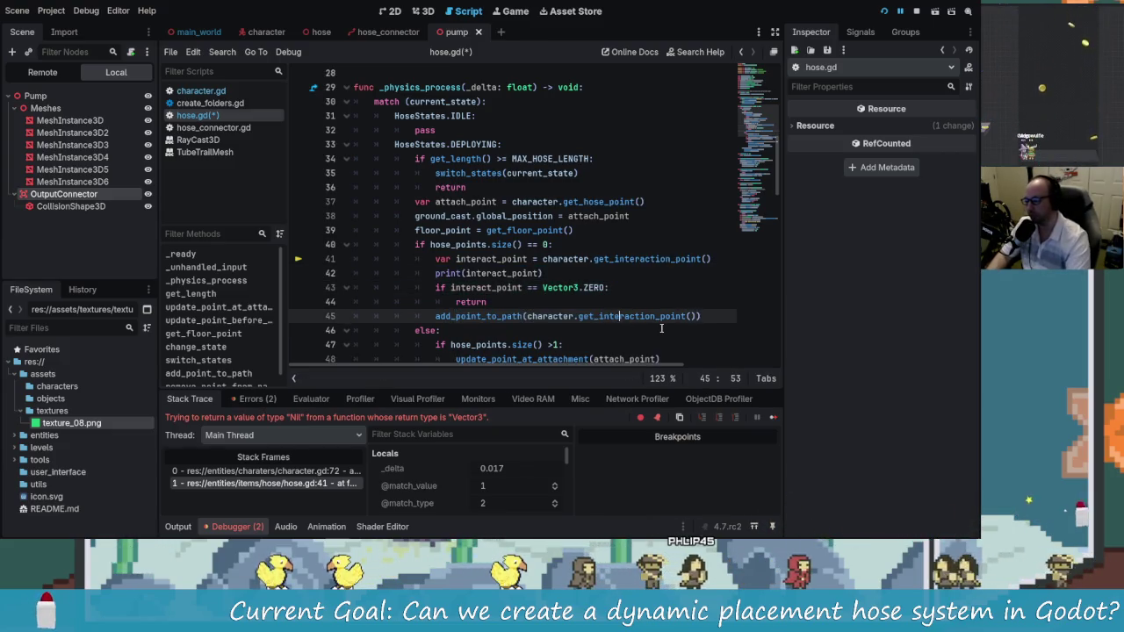
{"action": "key", "text": "ctrl+s"}
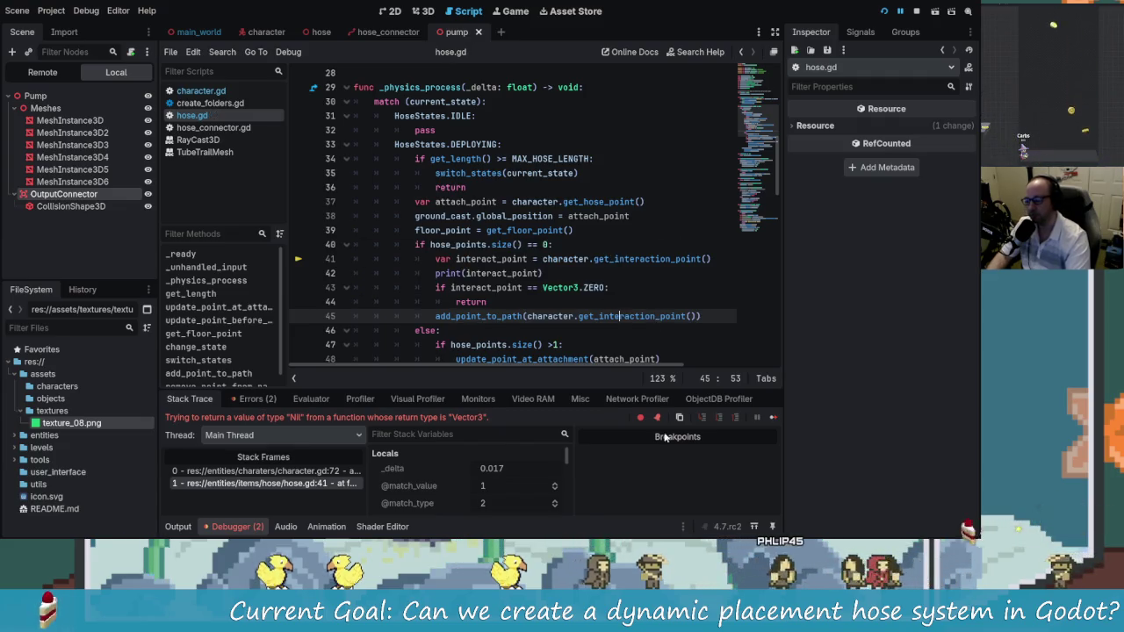
Restart the debug game and attach a hose to the pump's output connector
{"action": "left_click", "coordinate": [916, 11]}
{"action": "left_click", "coordinate": [883, 11]}
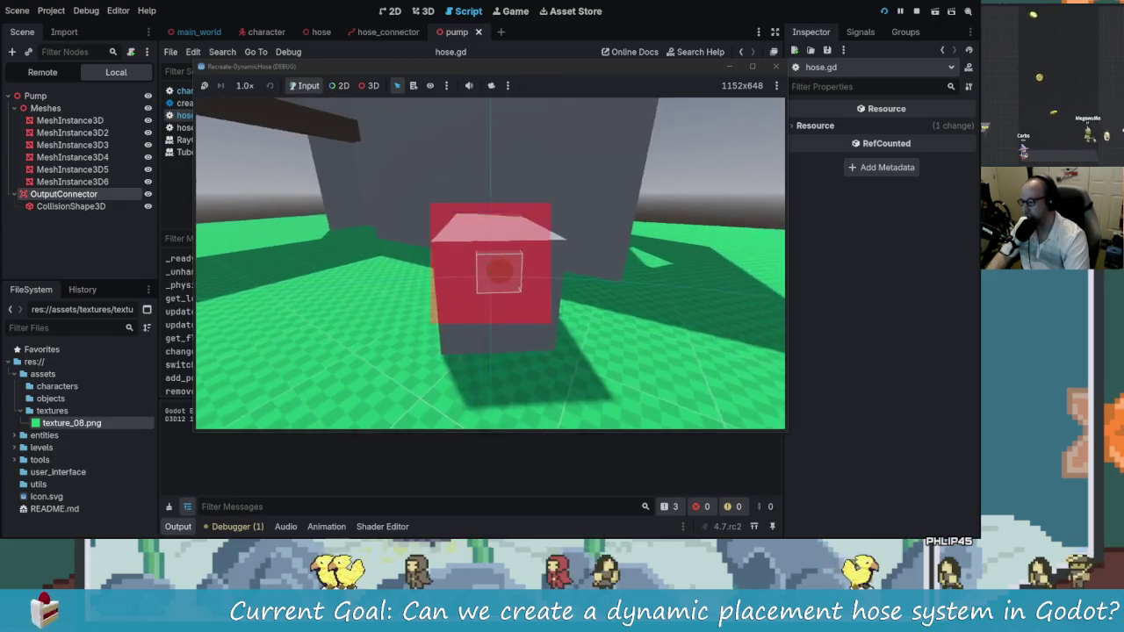
{"action": "left_click", "coordinate": [490, 267]}
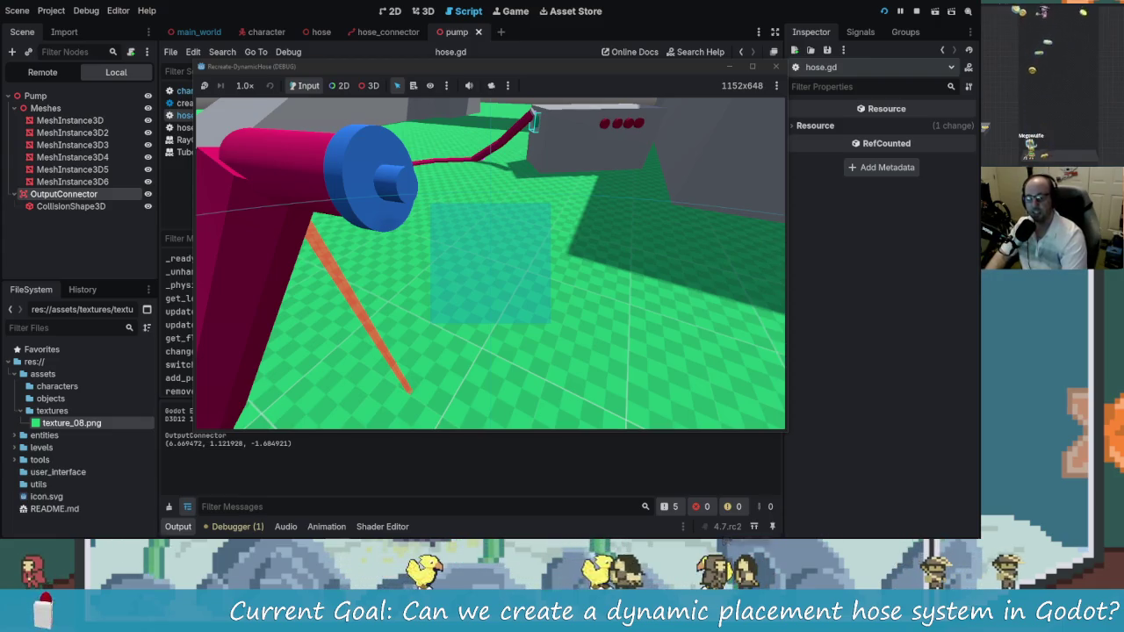
Walk the character around the pump, laying the pink hose in long loops to the connector box
{"action": "key", "text": "w"}
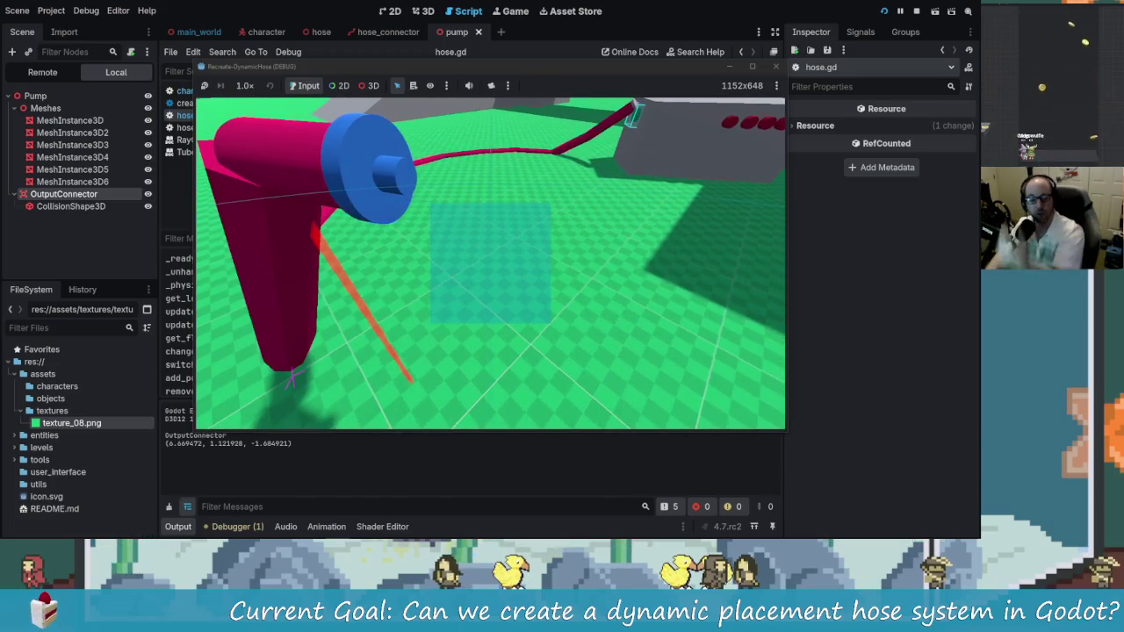
{"action": "key", "text": "s"}
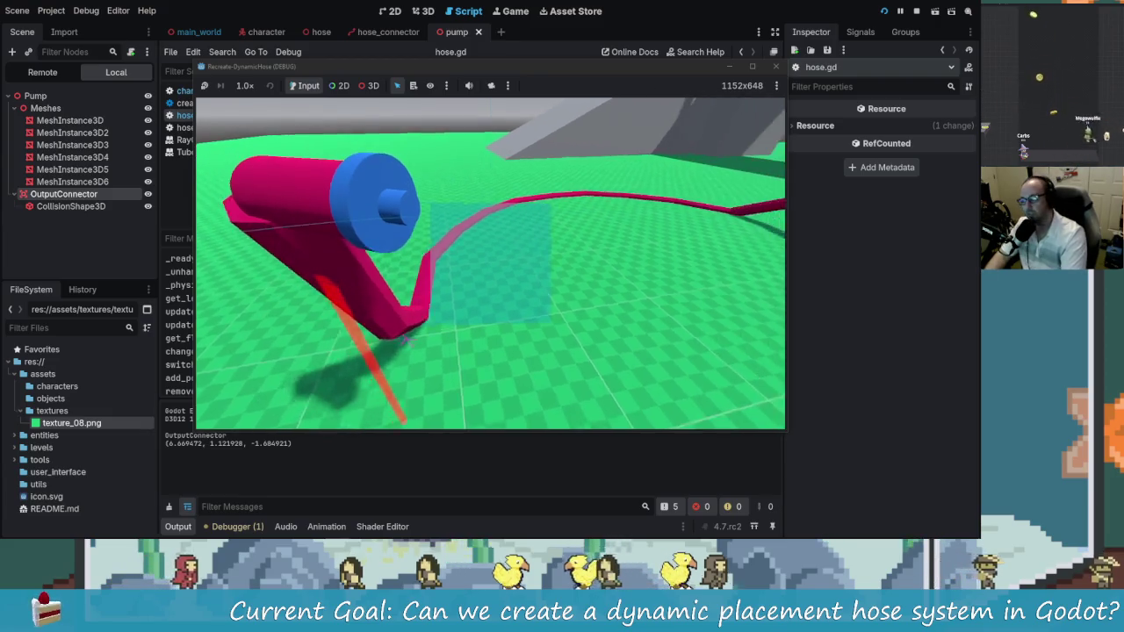
{"action": "key", "text": "d"}
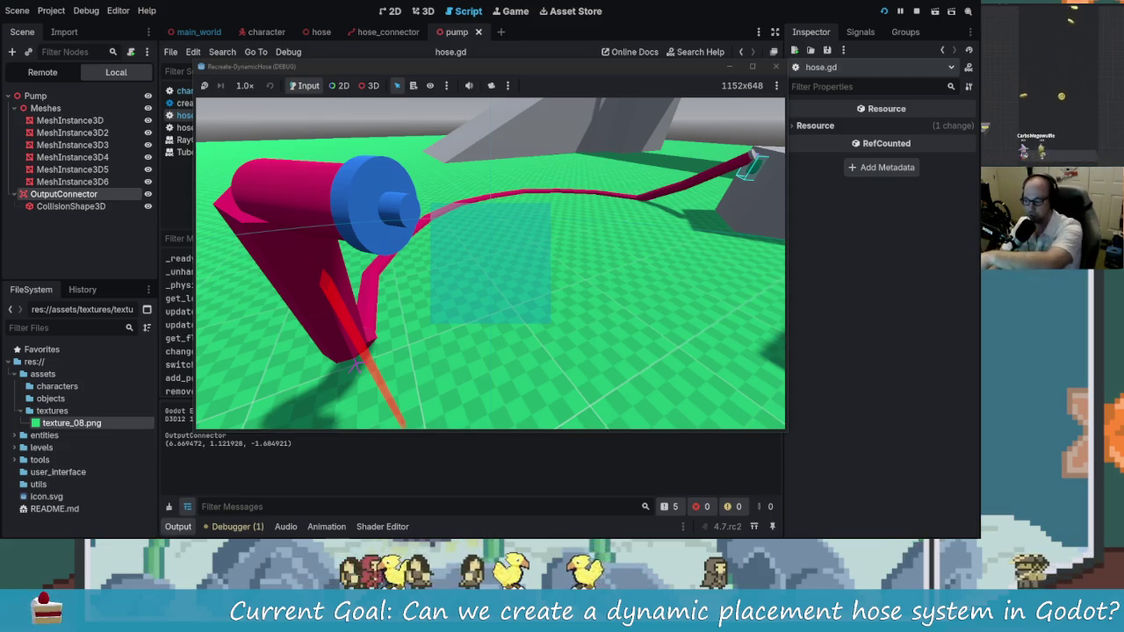
{"action": "key", "text": "a"}
{"action": "key", "text": "d"}
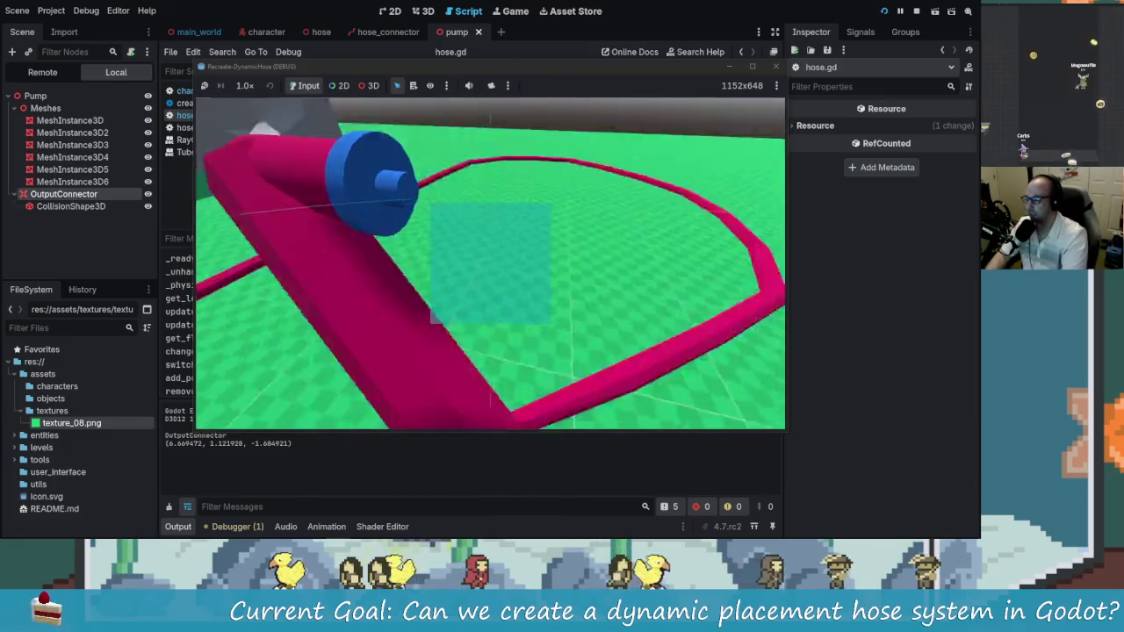
{"action": "key", "text": "d"}
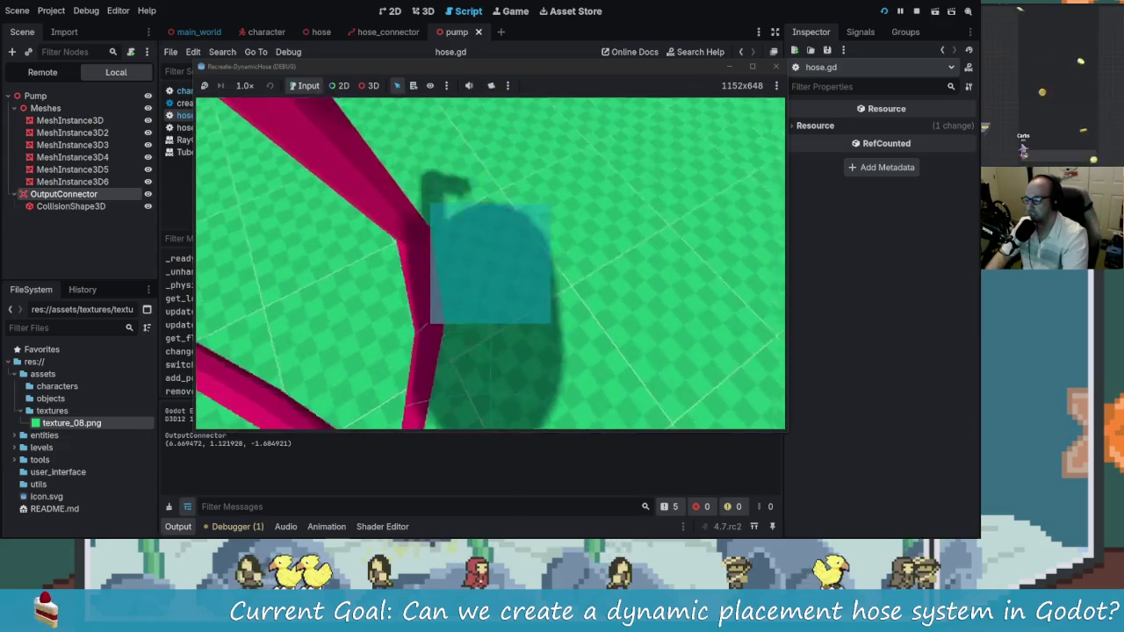
{"action": "key", "text": "d"}
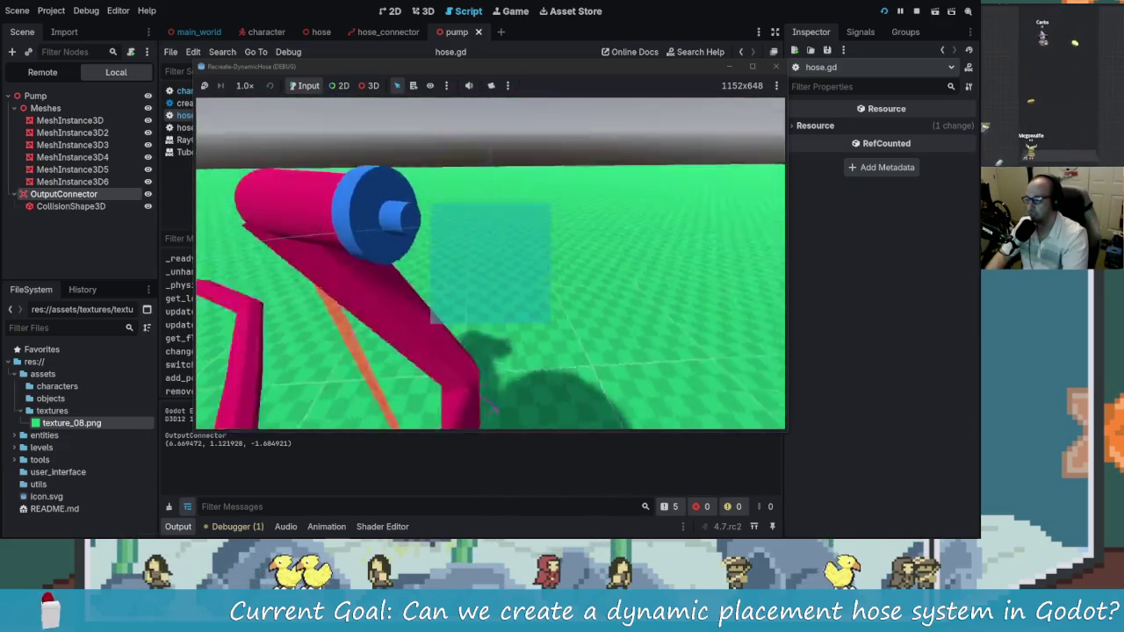
{"action": "key", "text": "d"}
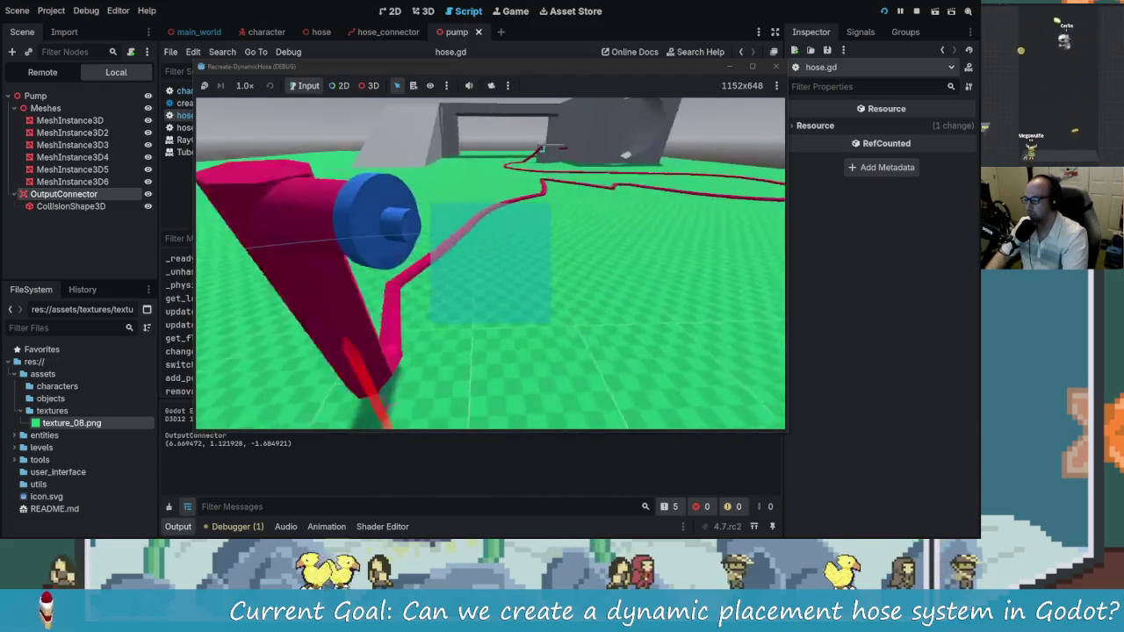
{"action": "key", "text": "d"}
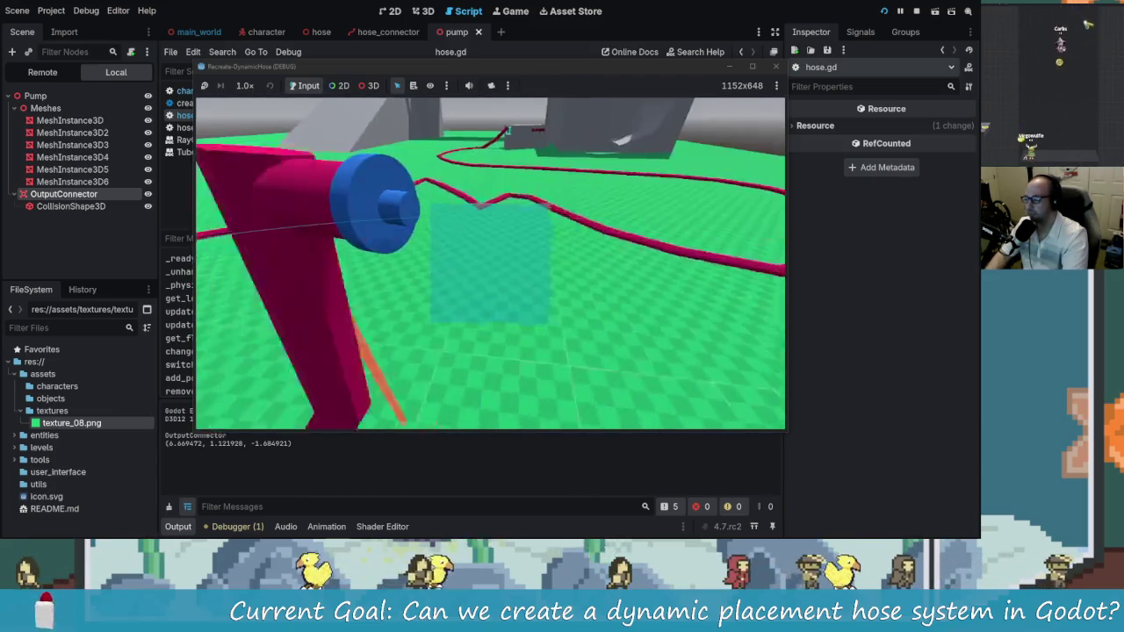
{"action": "key", "text": "d"}
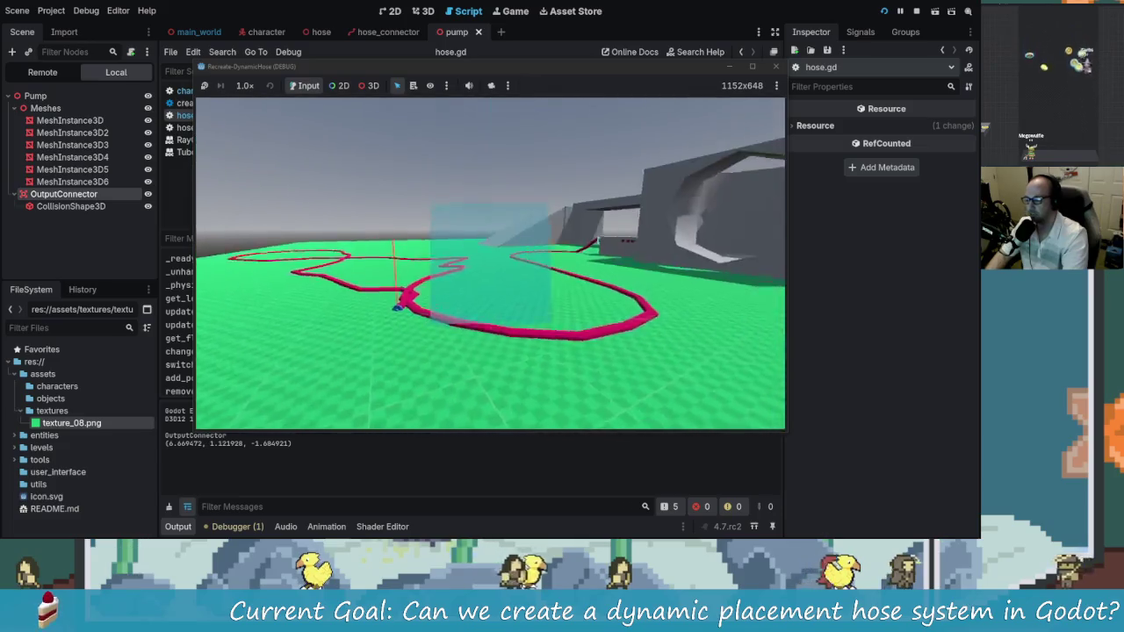
{"action": "key", "text": "d"}
{"action": "key", "text": "w"}
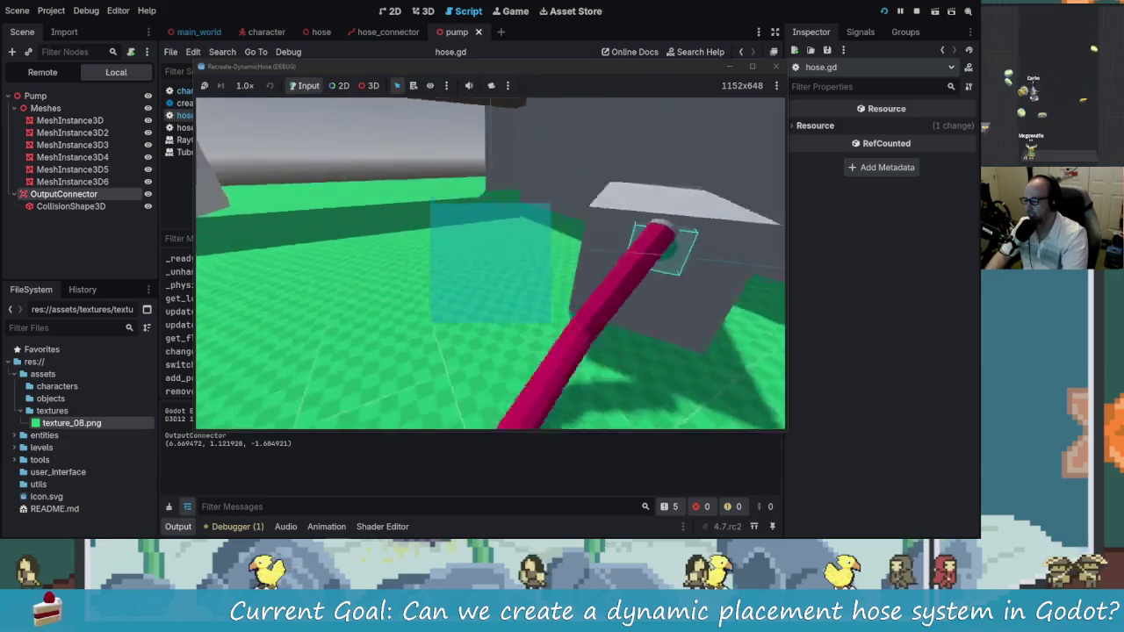
{"action": "key", "text": "s"}
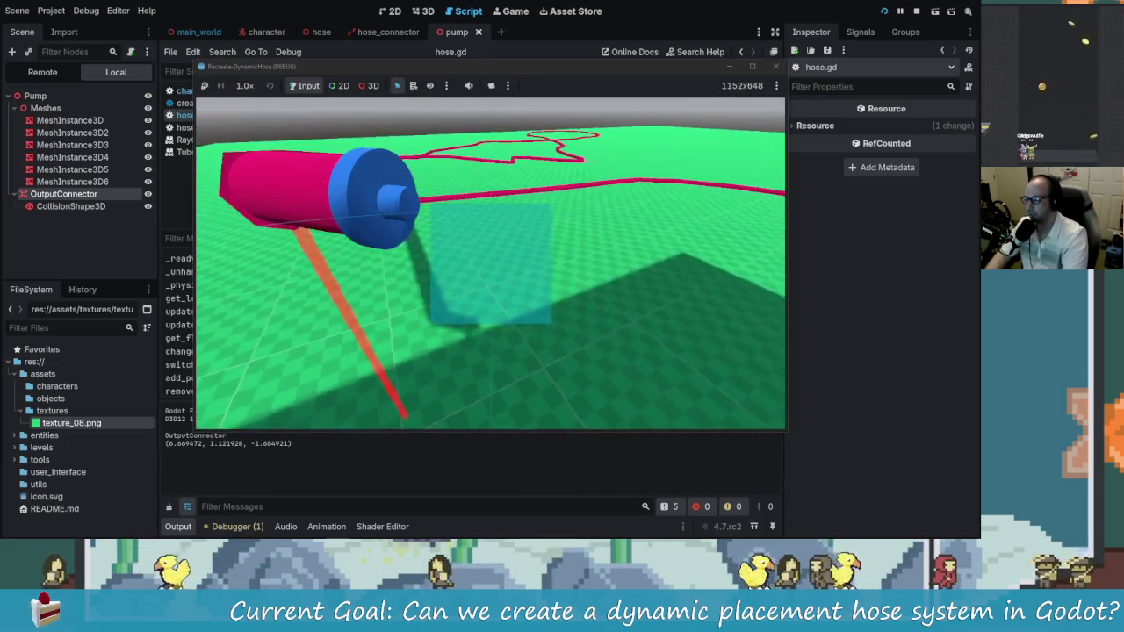
{"action": "key", "text": "d"}
{"action": "key", "text": "s"}
{"action": "key", "text": "a"}
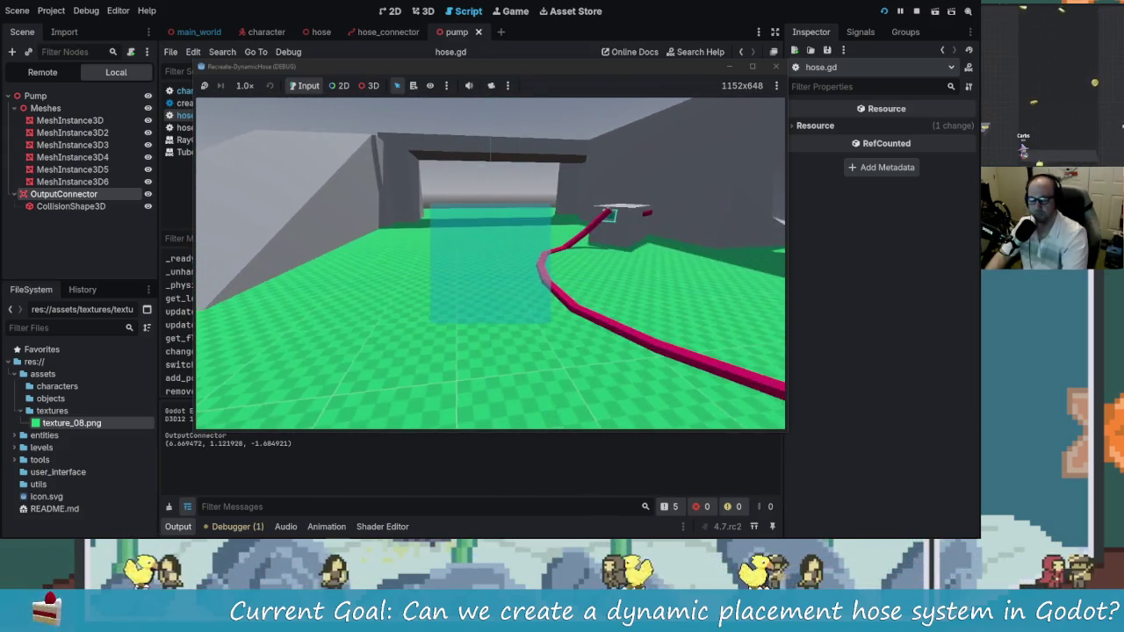
{"action": "key", "text": "w"}
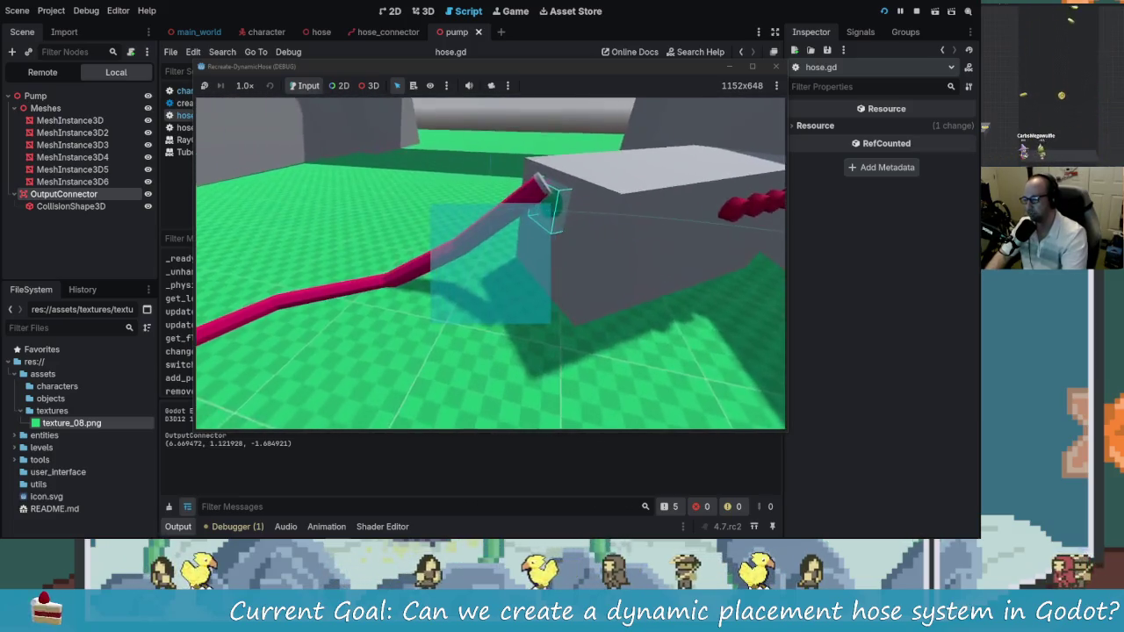
{"action": "key", "text": "s"}
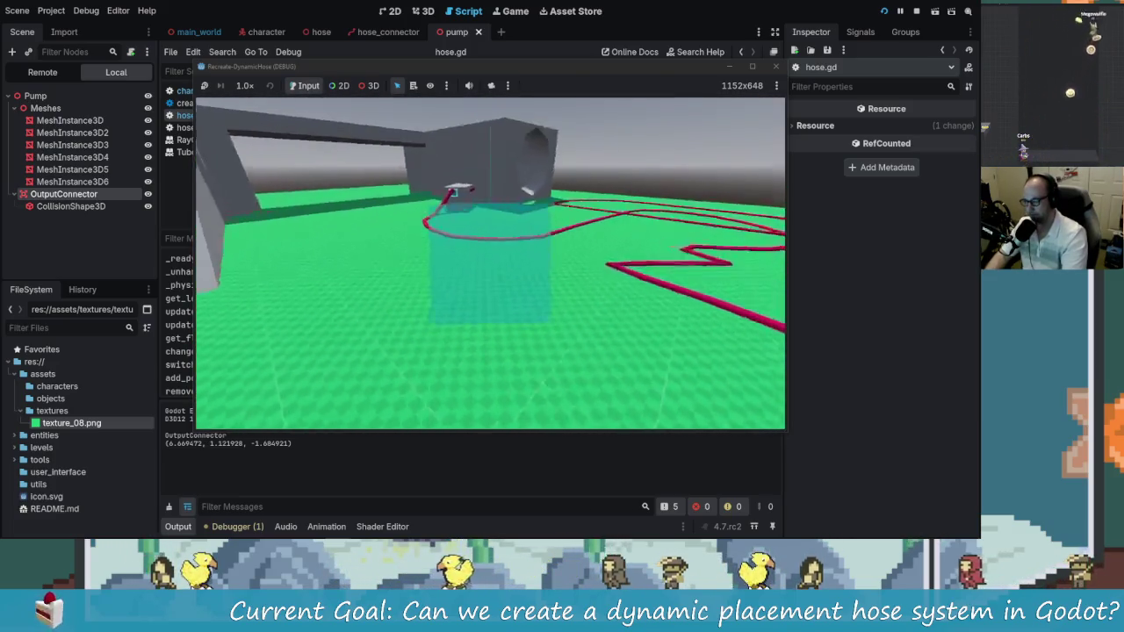
{"action": "key", "text": "s"}
{"action": "key", "text": "alt+Tab"}
{"action": "key", "text": "alt+Tab"}
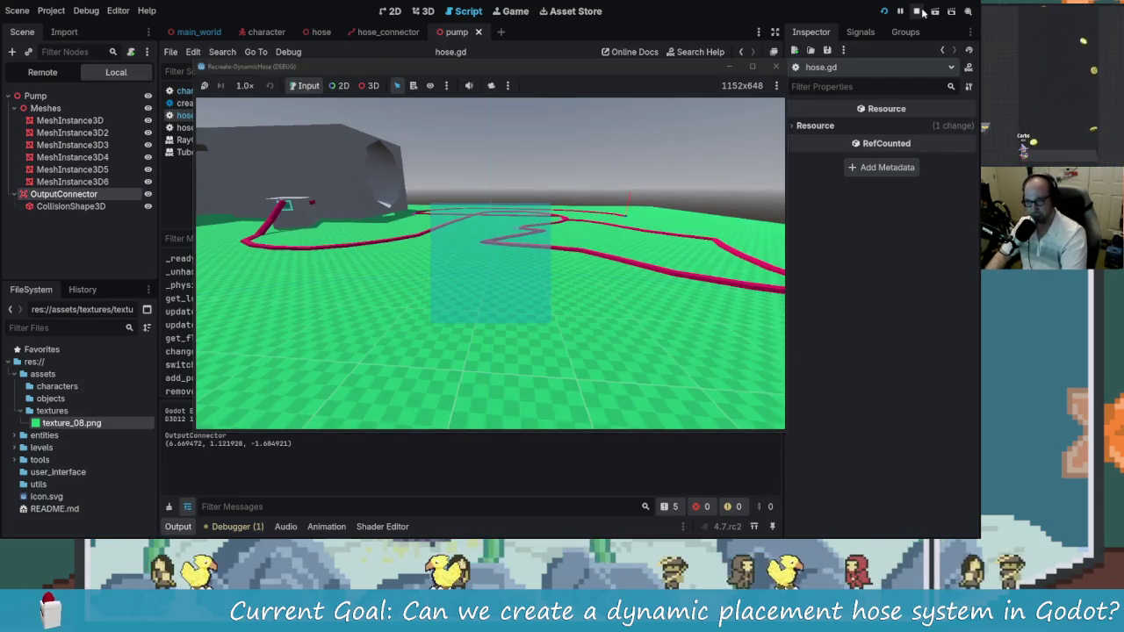
Stop the game, put the caret in hose.gd's get_interaction_point call, and switch to the notes
{"action": "left_click", "coordinate": [920, 10]}
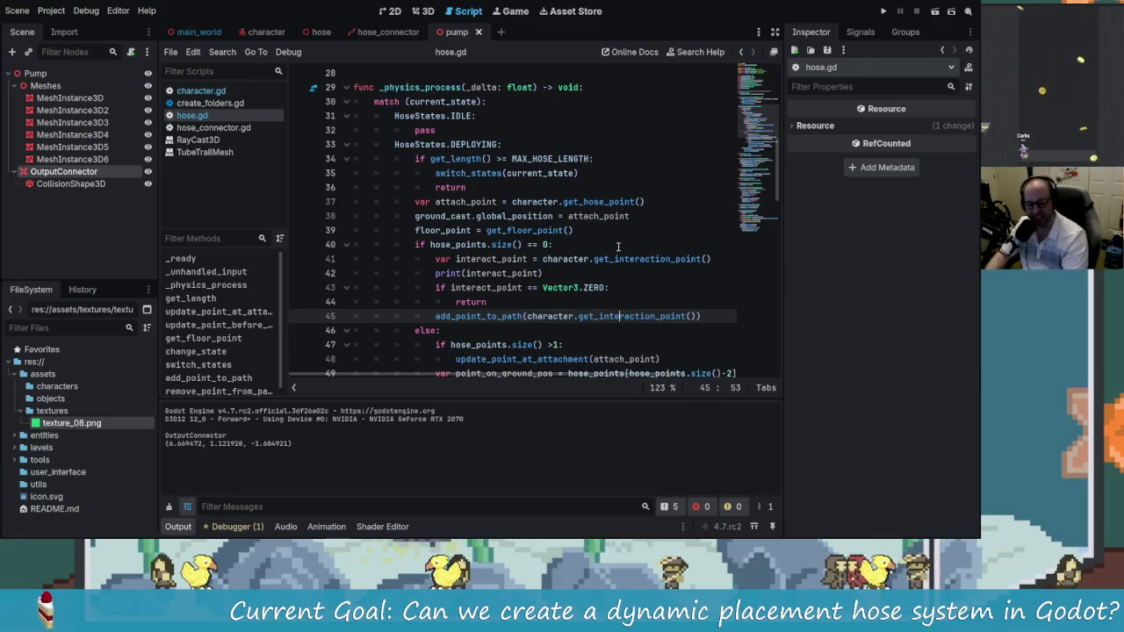
{"action": "left_click", "coordinate": [690, 259]}
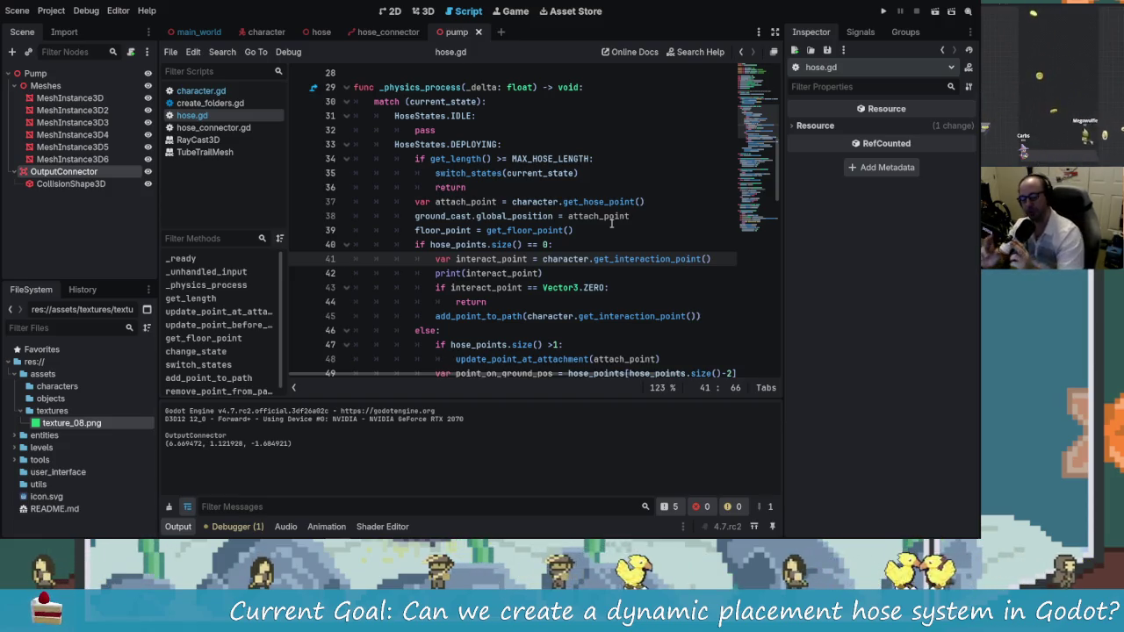
{"action": "key", "text": "alt+Tab"}
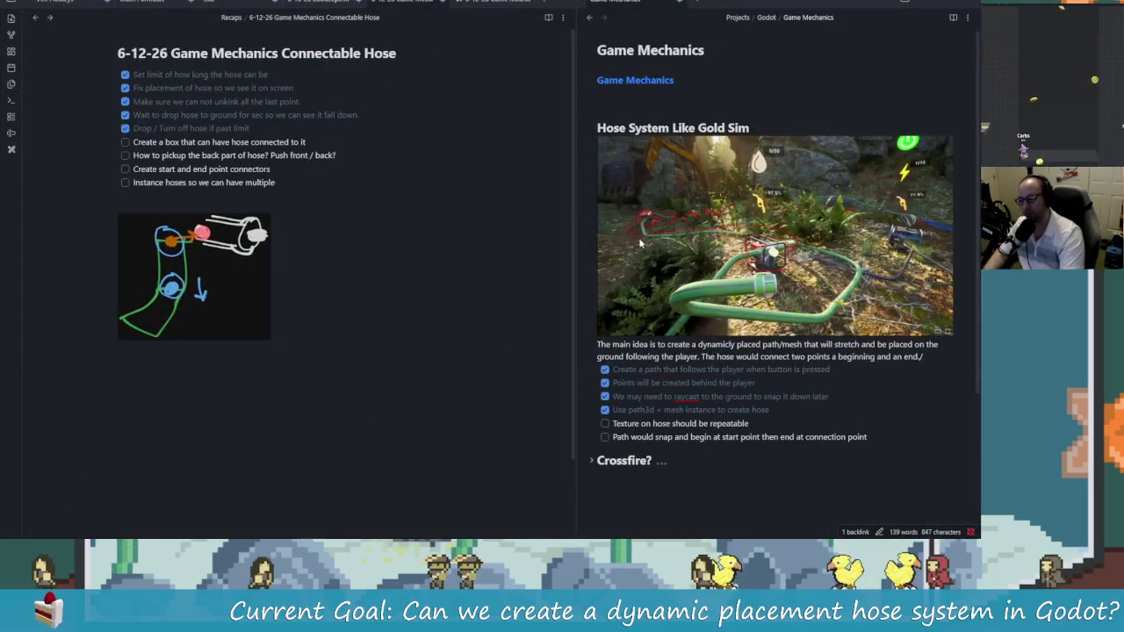
Open the Hose System Like Gold Sim reference image in its own maximised window
{"action": "key", "text": "alt+Tab"}
{"action": "key", "text": "alt+Tab"}
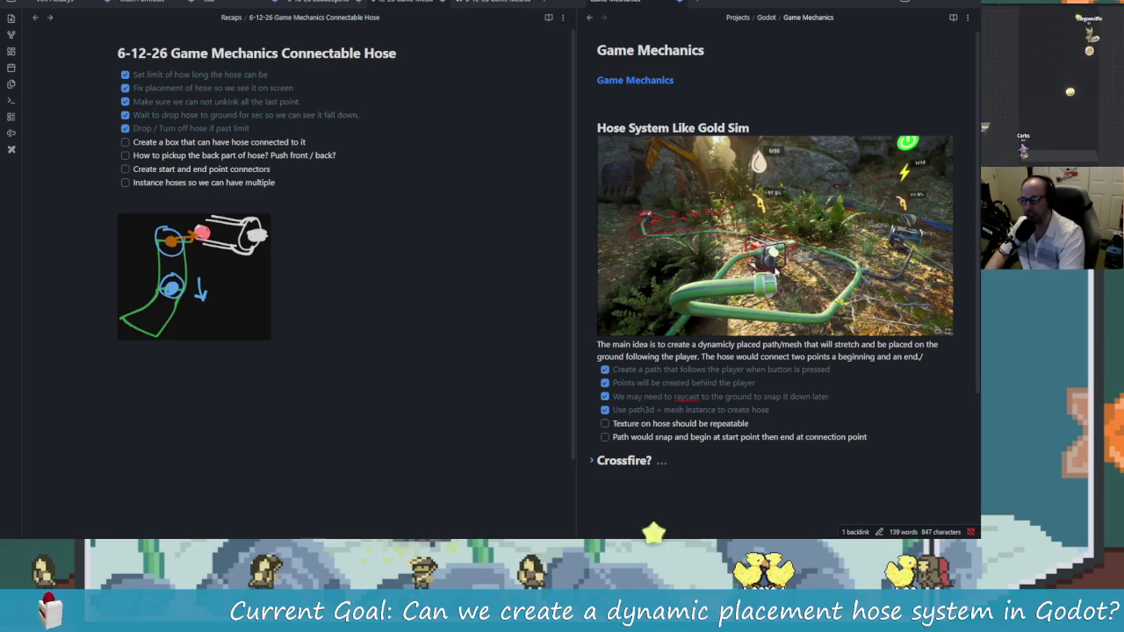
{"action": "right_click", "coordinate": [800, 266]}
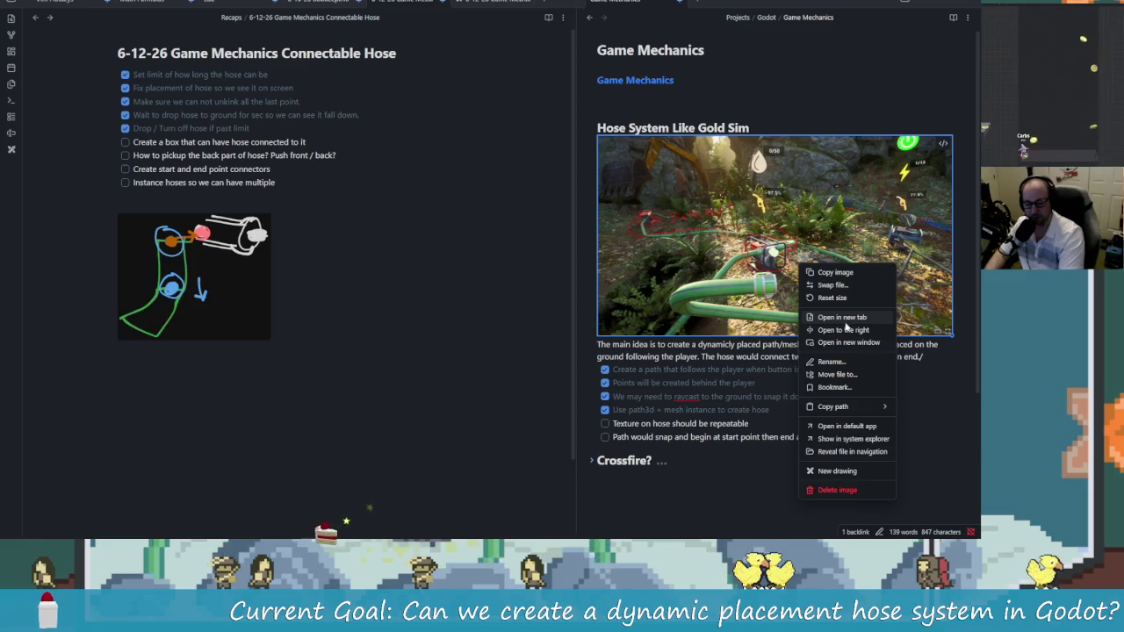
{"action": "left_click", "coordinate": [848, 343]}
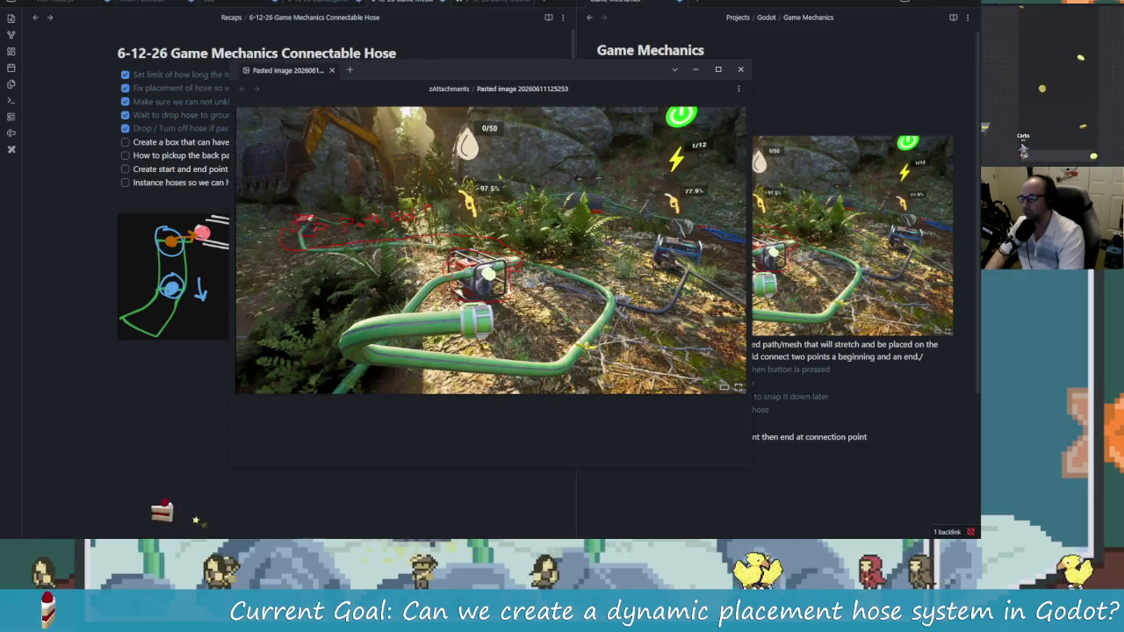
{"action": "left_click_drag", "start_coordinate": [543, 84], "coordinate": [543, 2]}
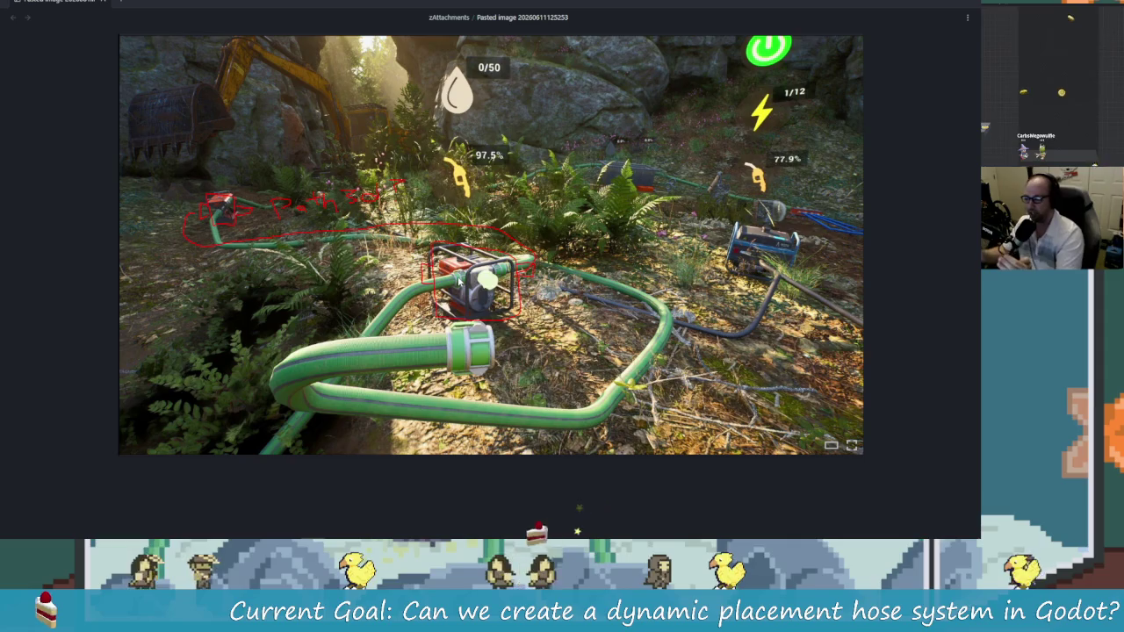
Switch back to the Godot editor with the pump scene
{"action": "key", "text": "Escape"}
{"action": "key", "text": "alt+Tab"}
{"action": "left_click", "coordinate": [513, 205]}
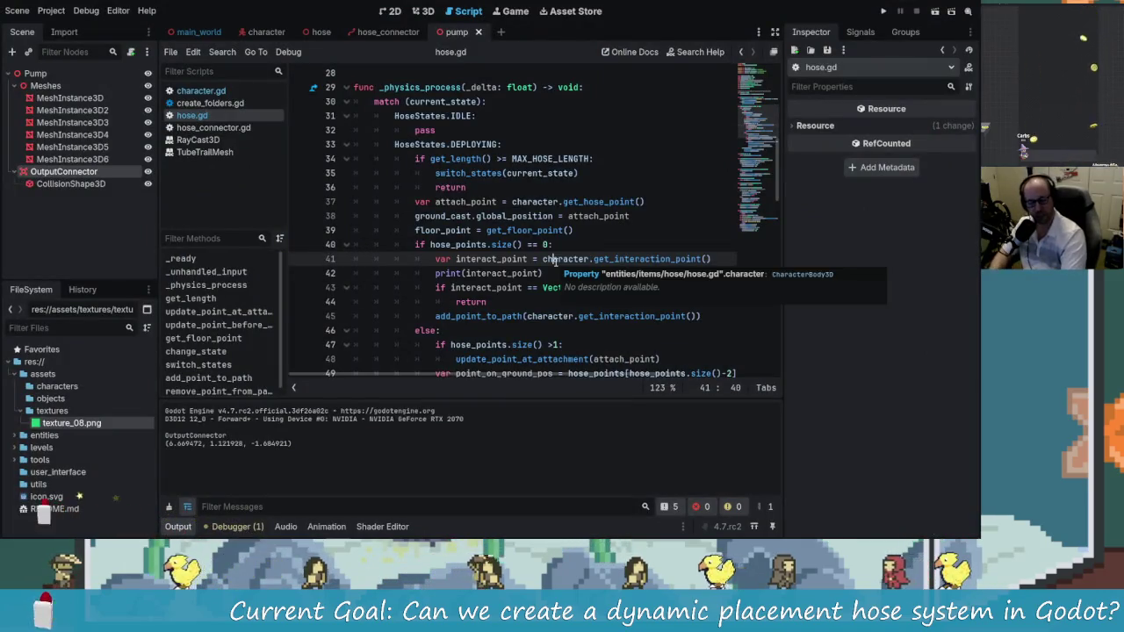
Show the pump scene in 3D and orbit around the green OutputConnector on the box face
{"action": "scroll", "coordinate": [676, 348], "scroll_direction": "up", "scroll_amount": 8}
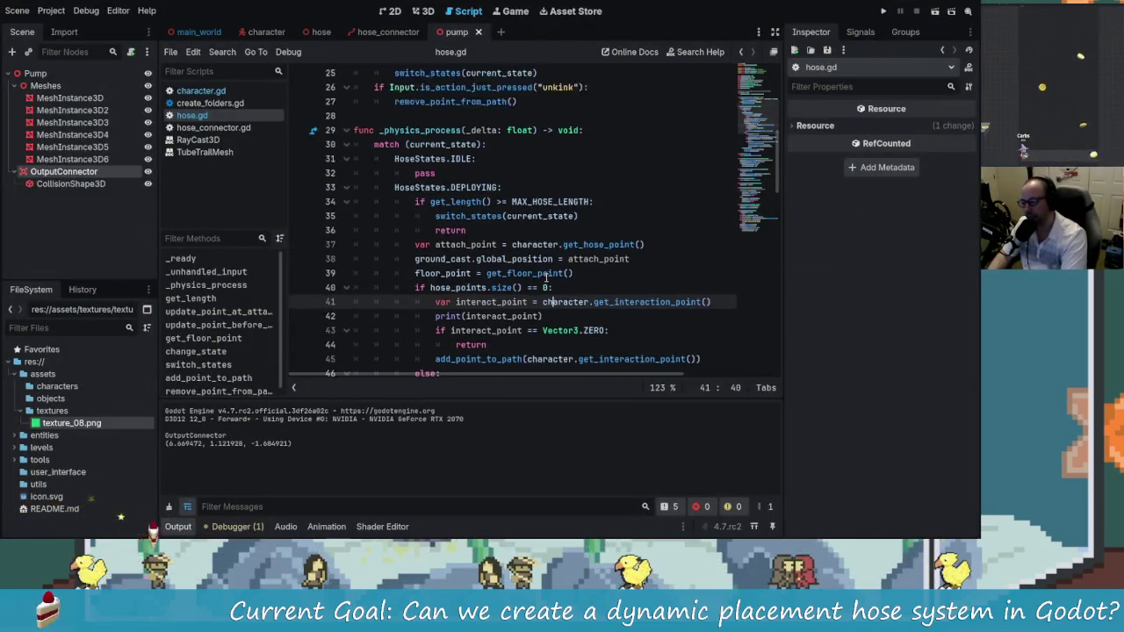
{"action": "scroll", "coordinate": [550, 282], "scroll_direction": "down", "scroll_amount": 6}
{"action": "scroll", "coordinate": [549, 282], "scroll_direction": "down", "scroll_amount": 2}
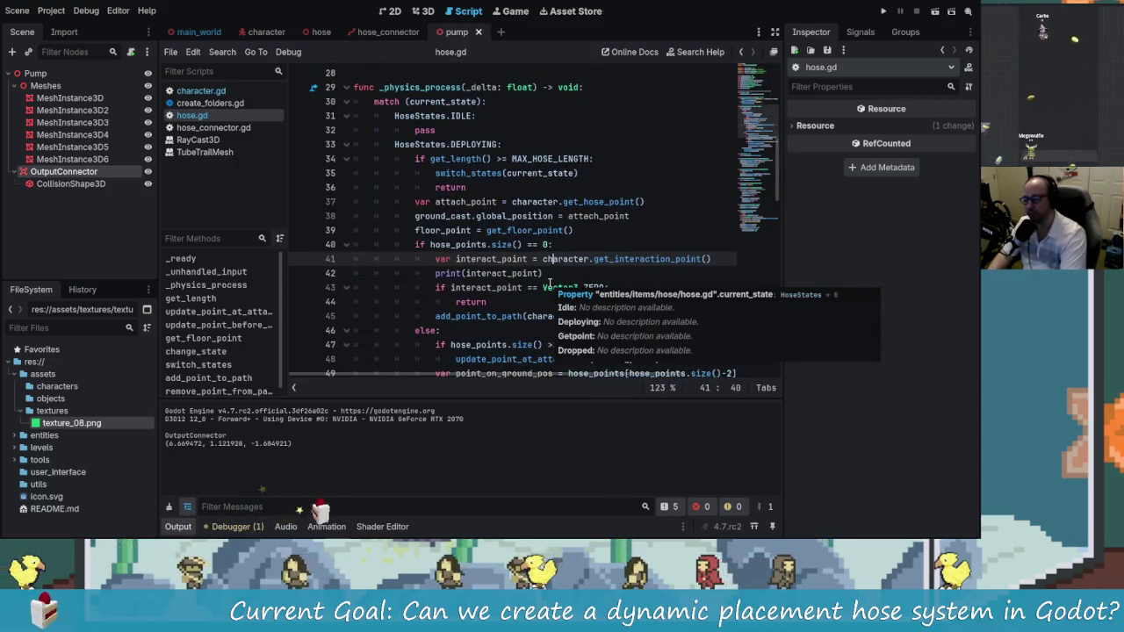
{"action": "left_click", "coordinate": [419, 12]}
{"action": "mouse_move", "coordinate": [499, 164]}
{"action": "left_mouse_down"}
{"action": "mouse_move", "coordinate": [564, 305]}
{"action": "mouse_move", "coordinate": [539, 233]}
{"action": "left_mouse_up"}
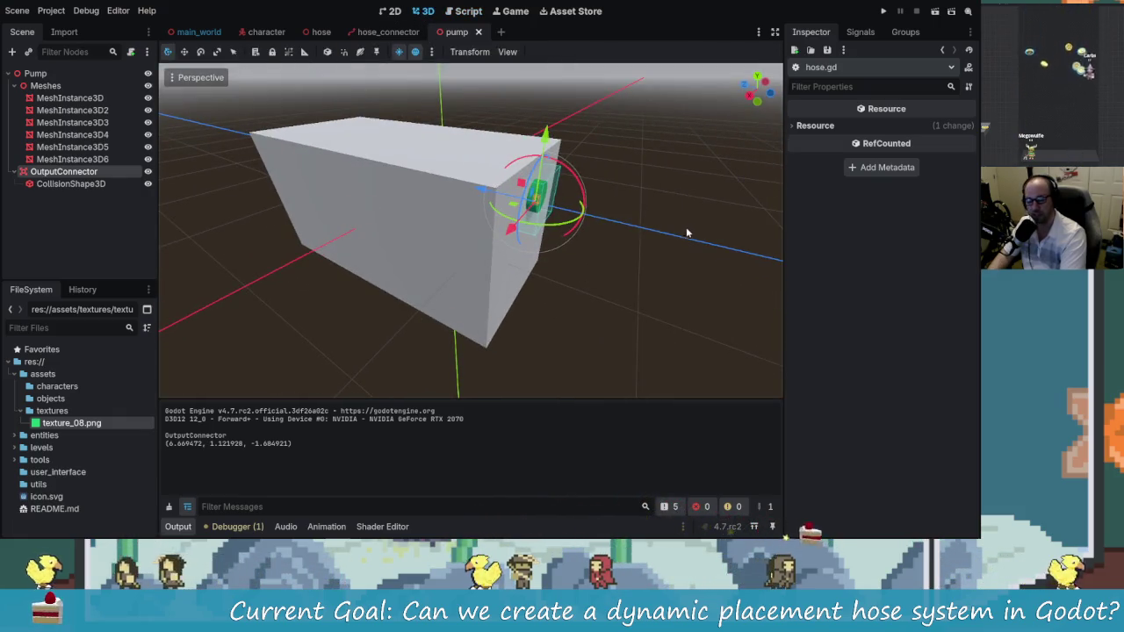
{"action": "mouse_move", "coordinate": [670, 237]}
{"action": "left_mouse_down"}
{"action": "mouse_move", "coordinate": [371, 251]}
{"action": "mouse_move", "coordinate": [386, 255]}
{"action": "mouse_move", "coordinate": [581, 254]}
{"action": "mouse_move", "coordinate": [359, 213]}
{"action": "mouse_move", "coordinate": [650, 212]}
{"action": "mouse_move", "coordinate": [457, 223]}
{"action": "left_mouse_up"}
{"action": "scroll", "coordinate": [458, 223], "scroll_direction": "up", "scroll_amount": 5}
{"action": "mouse_move", "coordinate": [402, 150]}
{"action": "left_mouse_down"}
{"action": "mouse_move", "coordinate": [429, 183]}
{"action": "mouse_move", "coordinate": [403, 170]}
{"action": "mouse_move", "coordinate": [545, 231]}
{"action": "mouse_move", "coordinate": [457, 210]}
{"action": "mouse_move", "coordinate": [527, 227]}
{"action": "mouse_move", "coordinate": [513, 208]}
{"action": "mouse_move", "coordinate": [539, 213]}
{"action": "mouse_move", "coordinate": [489, 217]}
{"action": "left_mouse_up"}
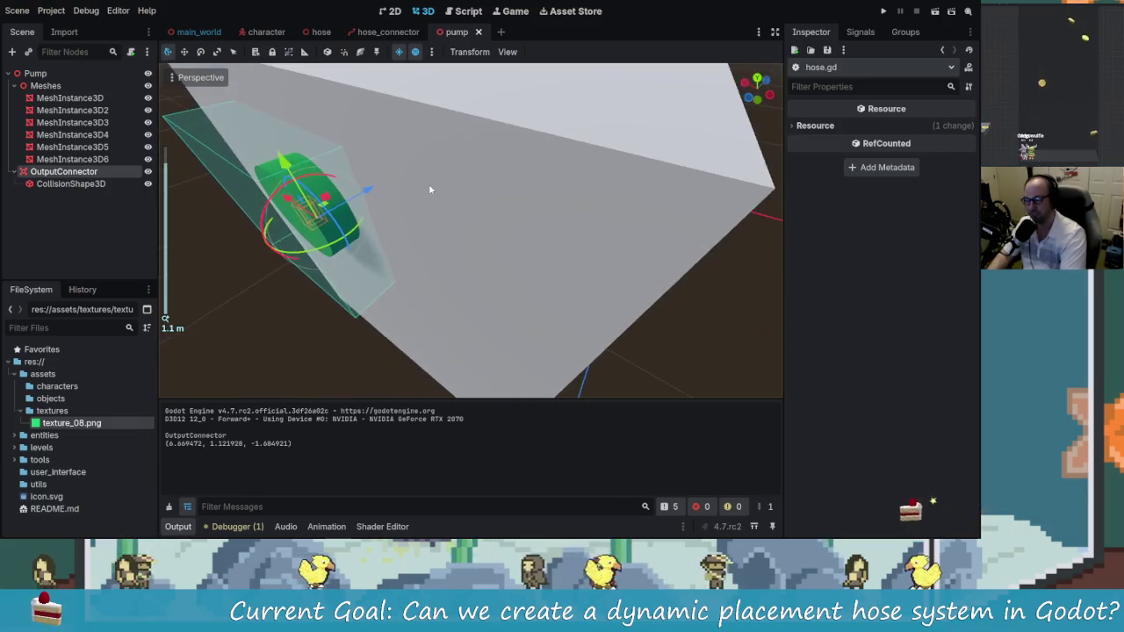
{"action": "scroll", "coordinate": [404, 190], "scroll_direction": "down", "scroll_amount": 3}
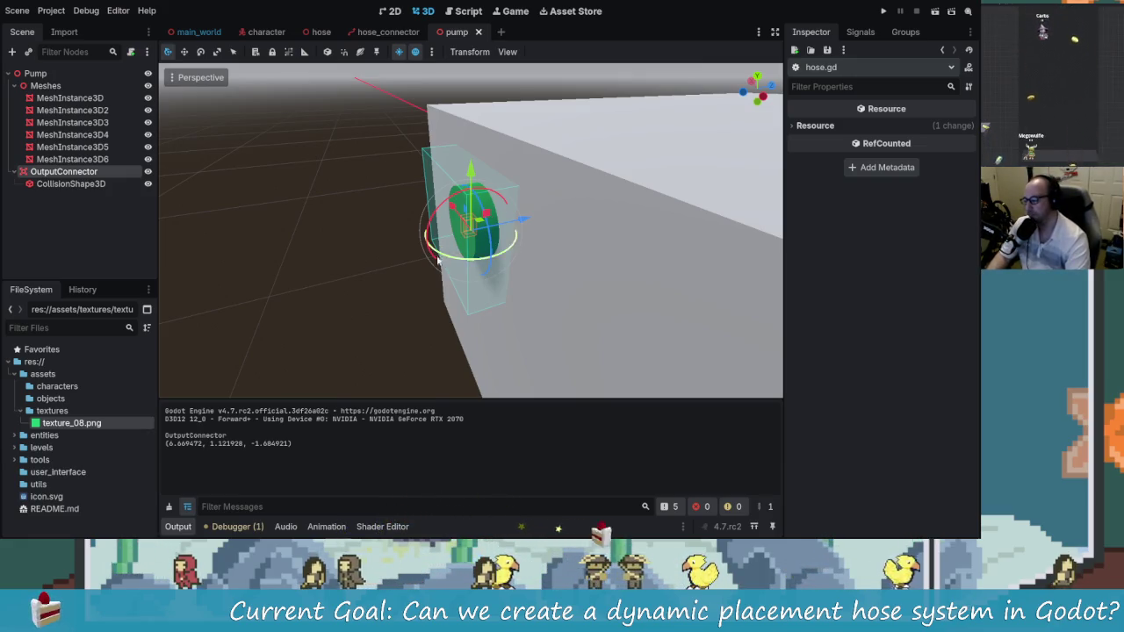
{"action": "mouse_move", "coordinate": [444, 215]}
{"action": "left_mouse_down"}
{"action": "mouse_move", "coordinate": [499, 217]}
{"action": "mouse_move", "coordinate": [579, 254]}
{"action": "left_mouse_up"}
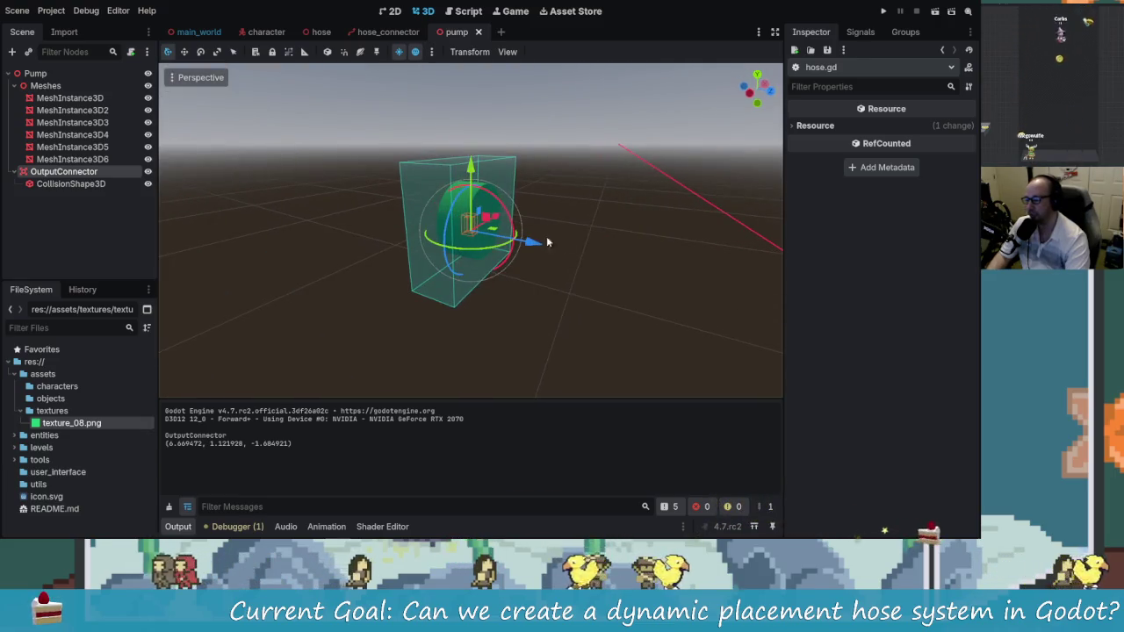
{"action": "scroll", "coordinate": [553, 221], "scroll_direction": "up", "scroll_amount": 5}
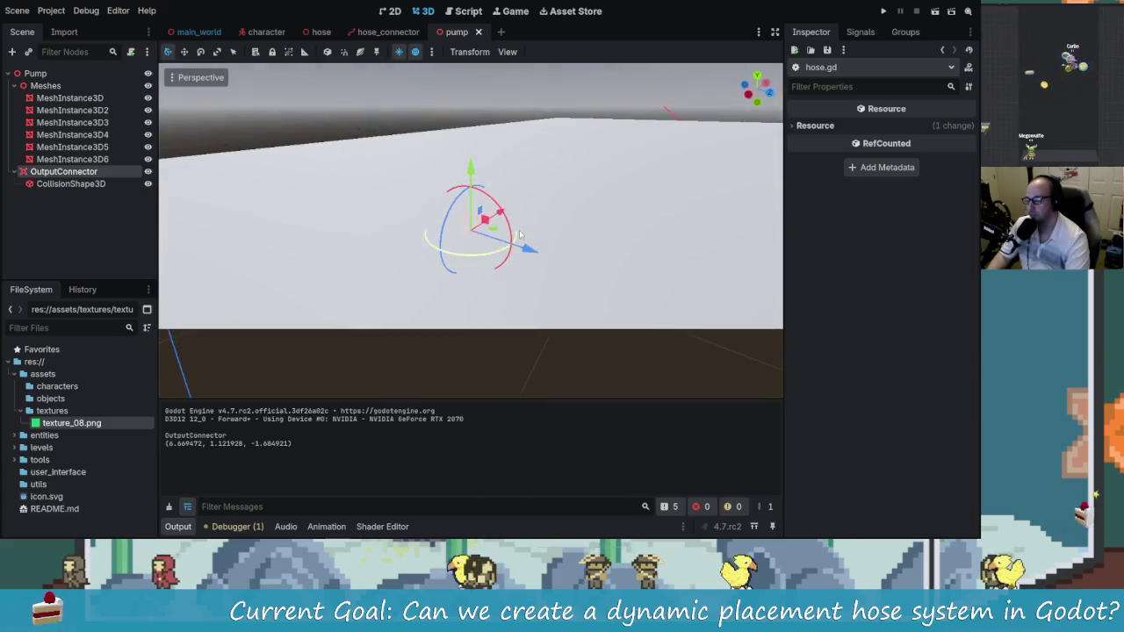
{"action": "mouse_move", "coordinate": [519, 234]}
{"action": "left_mouse_down"}
{"action": "mouse_move", "coordinate": [615, 213]}
{"action": "mouse_move", "coordinate": [495, 255]}
{"action": "mouse_move", "coordinate": [647, 253]}
{"action": "mouse_move", "coordinate": [465, 250]}
{"action": "left_mouse_up"}
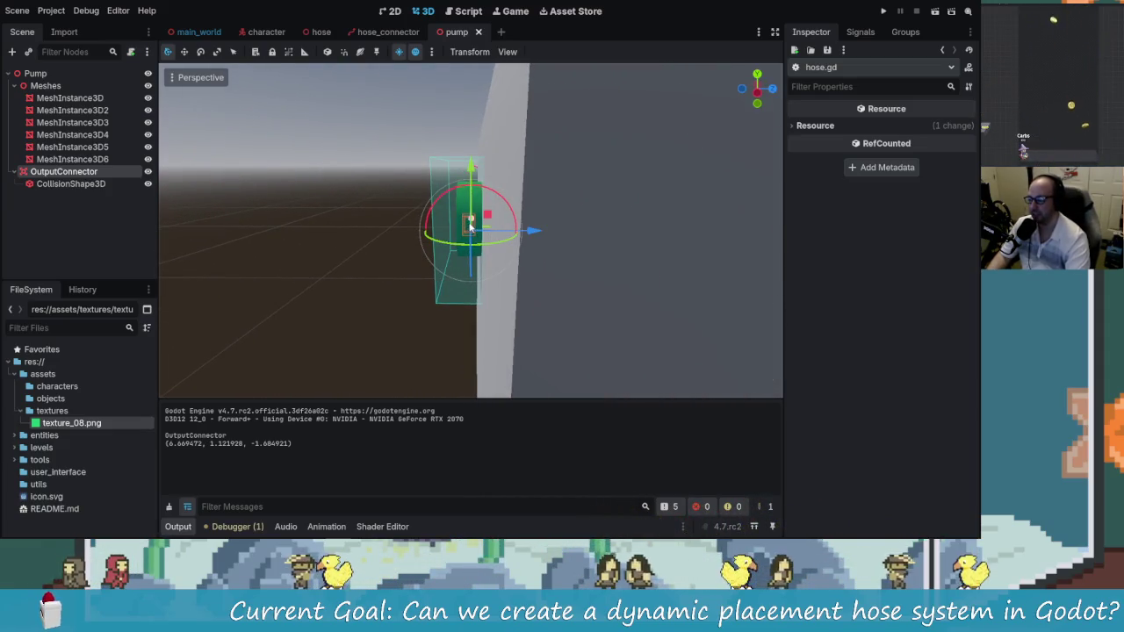
{"action": "mouse_move", "coordinate": [465, 241]}
{"action": "left_mouse_down"}
{"action": "mouse_move", "coordinate": [539, 233]}
{"action": "mouse_move", "coordinate": [467, 216]}
{"action": "mouse_move", "coordinate": [527, 216]}
{"action": "mouse_move", "coordinate": [547, 229]}
{"action": "mouse_move", "coordinate": [515, 200]}
{"action": "mouse_move", "coordinate": [384, 221]}
{"action": "mouse_move", "coordinate": [448, 210]}
{"action": "mouse_move", "coordinate": [471, 224]}
{"action": "mouse_move", "coordinate": [513, 220]}
{"action": "mouse_move", "coordinate": [454, 215]}
{"action": "left_mouse_up"}
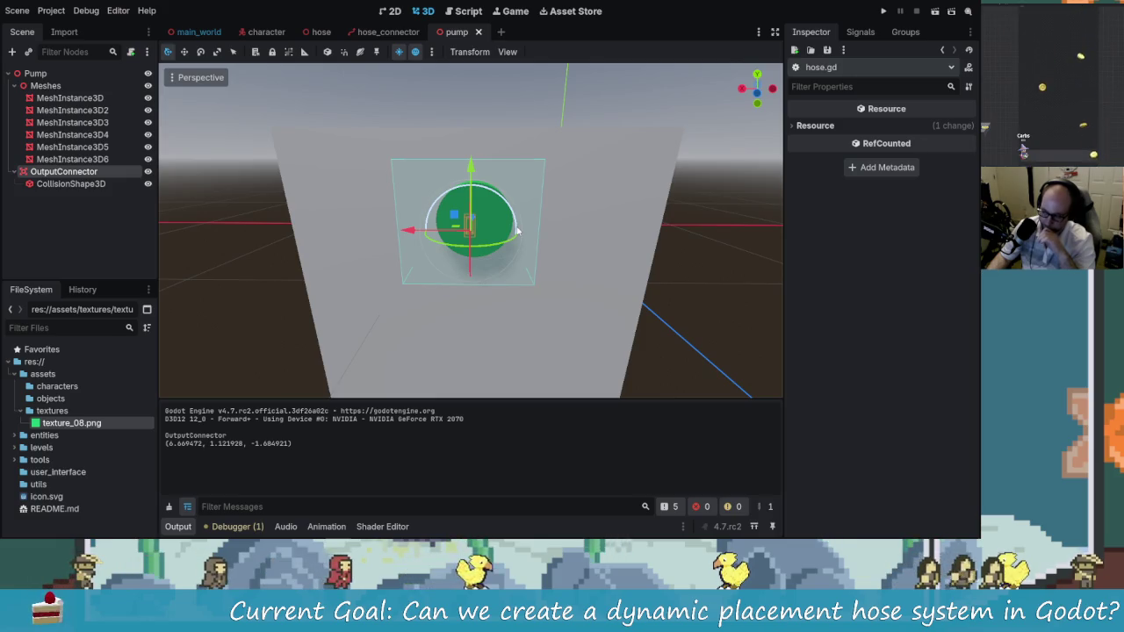
{"action": "mouse_move", "coordinate": [517, 230]}
{"action": "left_mouse_down"}
{"action": "mouse_move", "coordinate": [522, 250]}
{"action": "mouse_move", "coordinate": [435, 239]}
{"action": "left_mouse_up"}
{"action": "mouse_move", "coordinate": [654, 235]}
{"action": "left_mouse_down"}
{"action": "mouse_move", "coordinate": [542, 233]}
{"action": "mouse_move", "coordinate": [519, 254]}
{"action": "mouse_move", "coordinate": [572, 215]}
{"action": "mouse_move", "coordinate": [512, 244]}
{"action": "mouse_move", "coordinate": [610, 199]}
{"action": "mouse_move", "coordinate": [632, 208]}
{"action": "mouse_move", "coordinate": [524, 179]}
{"action": "mouse_move", "coordinate": [653, 119]}
{"action": "mouse_move", "coordinate": [556, 184]}
{"action": "left_mouse_up"}
{"action": "mouse_move", "coordinate": [486, 208]}
{"action": "left_mouse_down"}
{"action": "mouse_move", "coordinate": [489, 238]}
{"action": "mouse_move", "coordinate": [532, 243]}
{"action": "mouse_move", "coordinate": [424, 255]}
{"action": "left_mouse_up"}
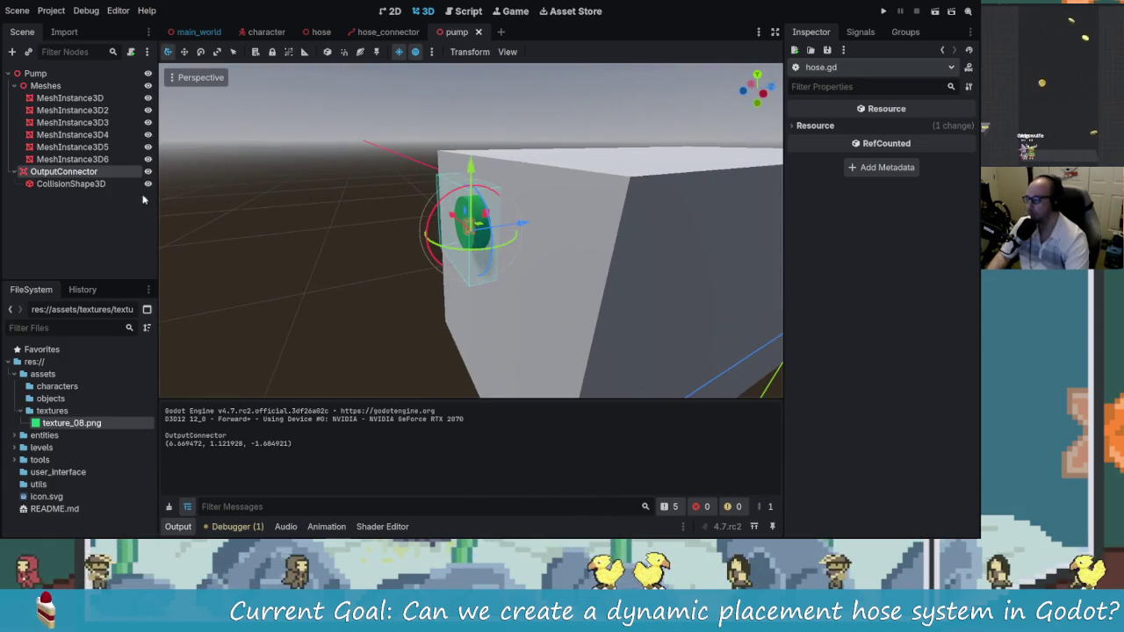
Select the OutputConnector, then one of the pump meshes, in the Scene tree
{"action": "left_click", "coordinate": [52, 171]}
{"action": "mouse_move", "coordinate": [345, 219]}
{"action": "left_mouse_down"}
{"action": "mouse_move", "coordinate": [76, 223]}
{"action": "mouse_move", "coordinate": [410, 232]}
{"action": "mouse_move", "coordinate": [377, 198]}
{"action": "mouse_move", "coordinate": [368, 216]}
{"action": "mouse_move", "coordinate": [39, 208]}
{"action": "left_mouse_up"}
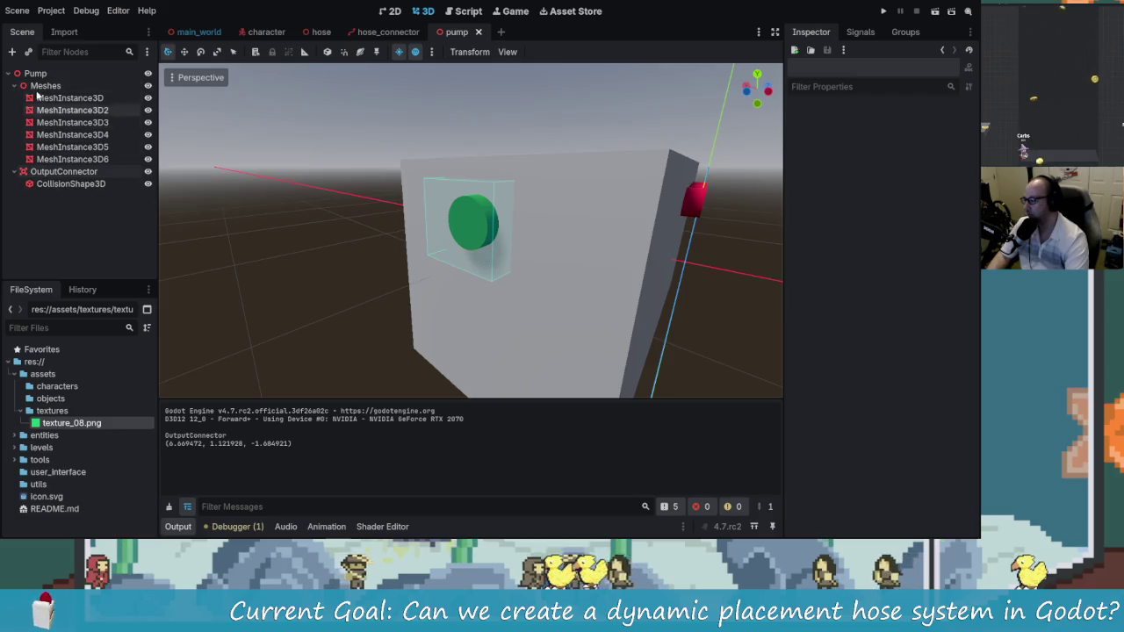
{"action": "left_click_drag", "start_coordinate": [308, 247], "coordinate": [290, 251]}
{"action": "left_click", "coordinate": [72, 147]}
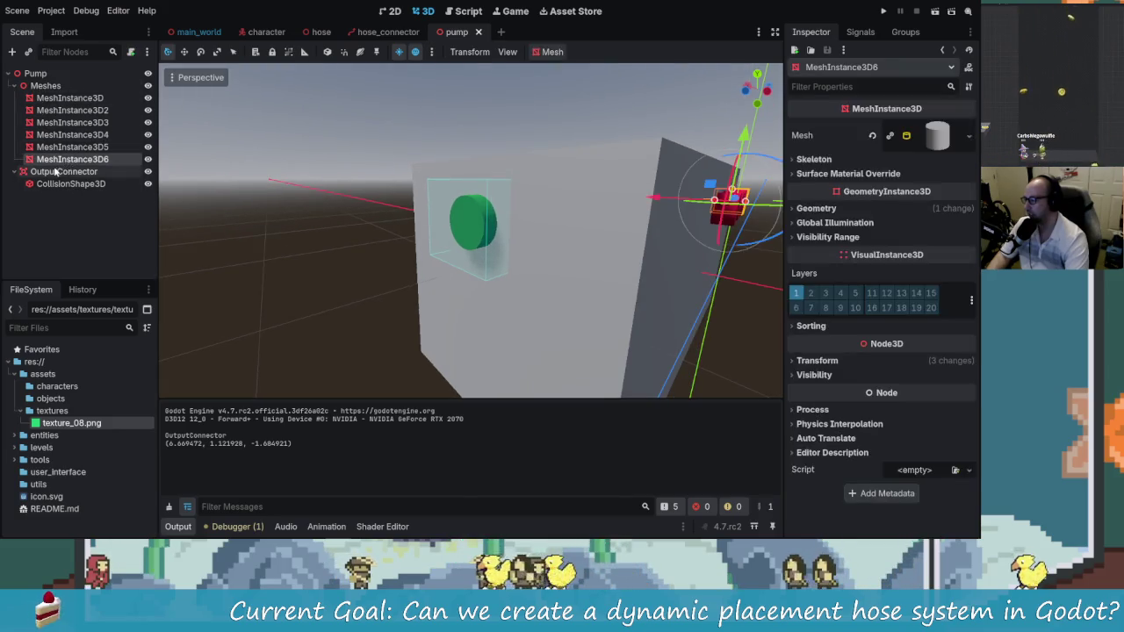
Add a Marker3D child to OutputConnector and rename it
{"action": "left_click", "coordinate": [63, 171]}
{"action": "left_click", "coordinate": [13, 54]}
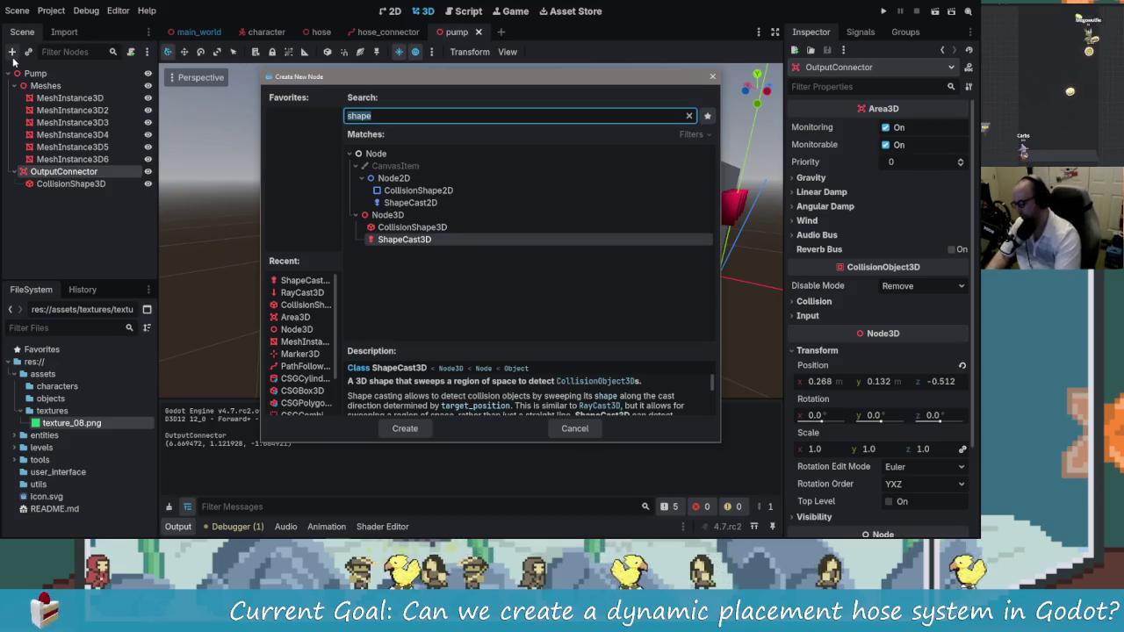
{"action": "type", "text": "mark"}
{"action": "key", "text": "Return"}
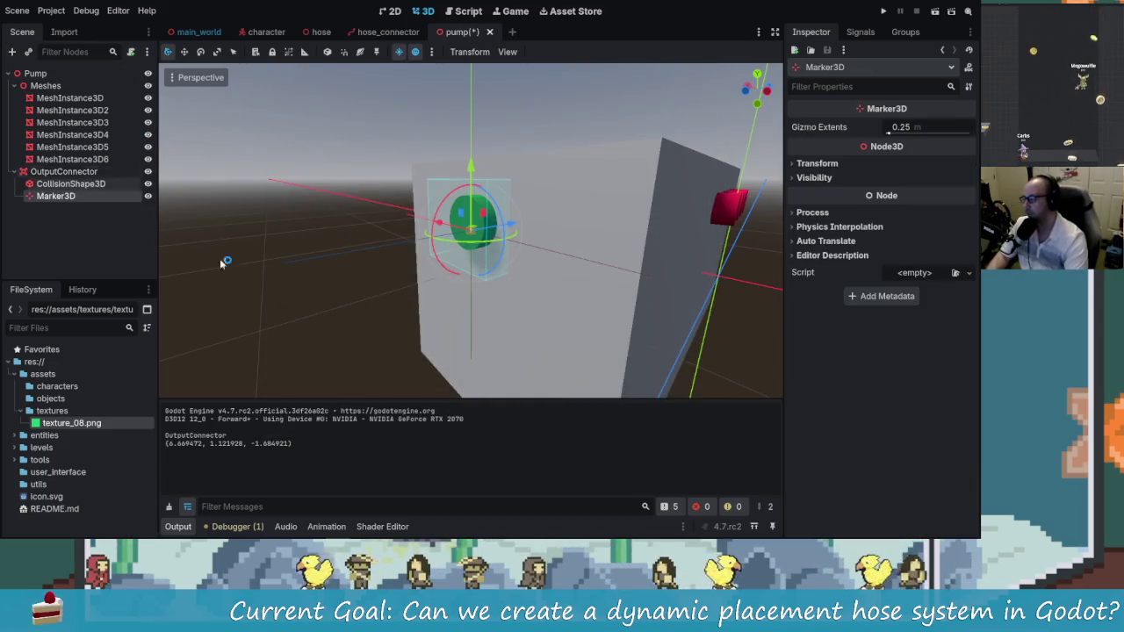
{"action": "double_click", "coordinate": [75, 198]}
{"action": "type", "text": "InsidePoint"}
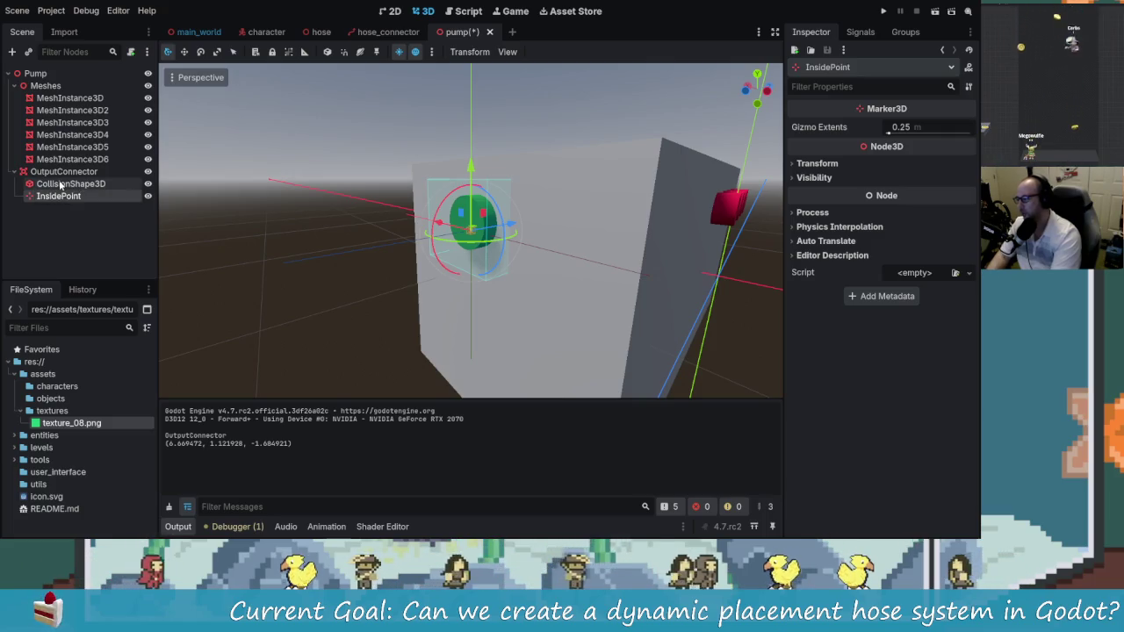
Orbit and zoom around the InsidePoint marker on the pump box
{"action": "mouse_move", "coordinate": [510, 296]}
{"action": "left_mouse_down"}
{"action": "mouse_move", "coordinate": [447, 276]}
{"action": "mouse_move", "coordinate": [526, 233]}
{"action": "mouse_move", "coordinate": [634, 231]}
{"action": "left_mouse_up"}
{"action": "scroll", "coordinate": [602, 261], "scroll_direction": "down", "scroll_amount": 4}
{"action": "mouse_move", "coordinate": [588, 278]}
{"action": "left_mouse_down"}
{"action": "mouse_move", "coordinate": [413, 290]}
{"action": "mouse_move", "coordinate": [461, 281]}
{"action": "mouse_move", "coordinate": [629, 319]}
{"action": "mouse_move", "coordinate": [534, 267]}
{"action": "mouse_move", "coordinate": [501, 290]}
{"action": "mouse_move", "coordinate": [515, 269]}
{"action": "mouse_move", "coordinate": [490, 262]}
{"action": "left_mouse_up"}
{"action": "scroll", "coordinate": [461, 281], "scroll_direction": "up", "scroll_amount": 3}
{"action": "scroll", "coordinate": [501, 290], "scroll_direction": "up", "scroll_amount": 2}
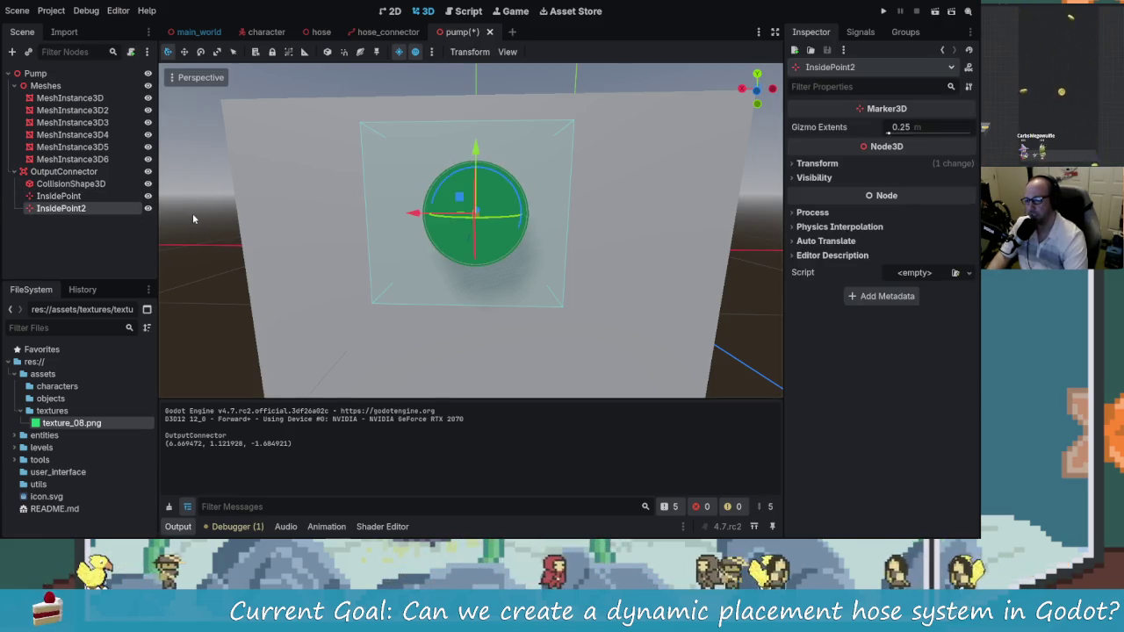
{"action": "mouse_move", "coordinate": [264, 231]}
{"action": "left_mouse_down"}
{"action": "mouse_move", "coordinate": [364, 251]}
{"action": "mouse_move", "coordinate": [333, 258]}
{"action": "mouse_move", "coordinate": [351, 275]}
{"action": "mouse_move", "coordinate": [457, 284]}
{"action": "mouse_move", "coordinate": [637, 253]}
{"action": "mouse_move", "coordinate": [614, 230]}
{"action": "mouse_move", "coordinate": [417, 235]}
{"action": "left_mouse_up"}
{"action": "scroll", "coordinate": [351, 276], "scroll_direction": "down", "scroll_amount": 2}
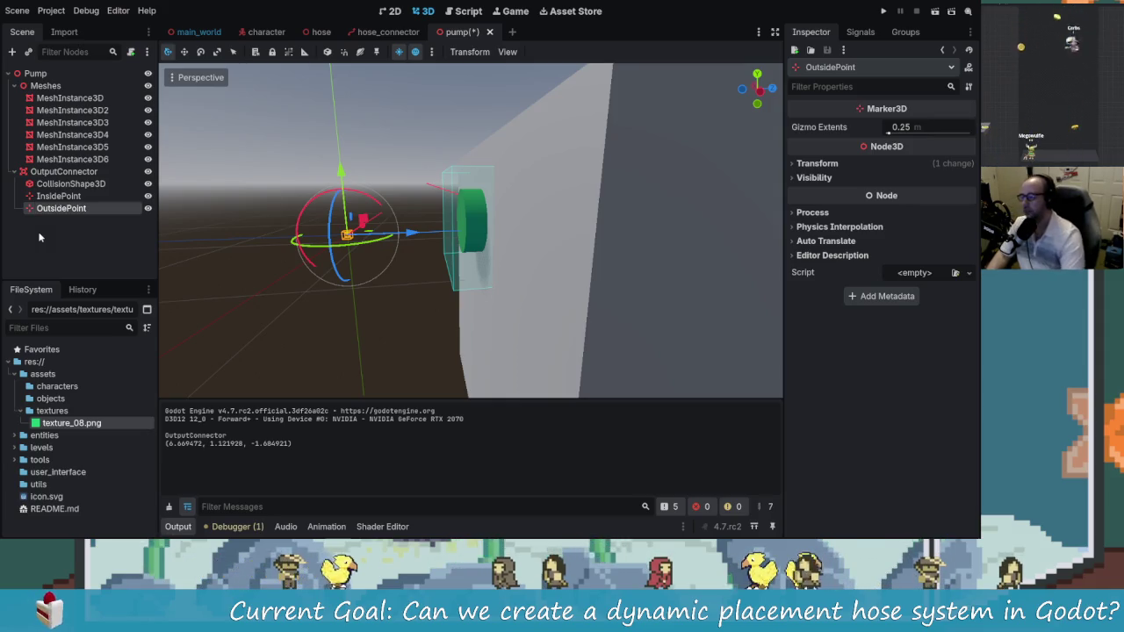
{"action": "scroll", "coordinate": [456, 255], "scroll_direction": "down", "scroll_amount": 3}
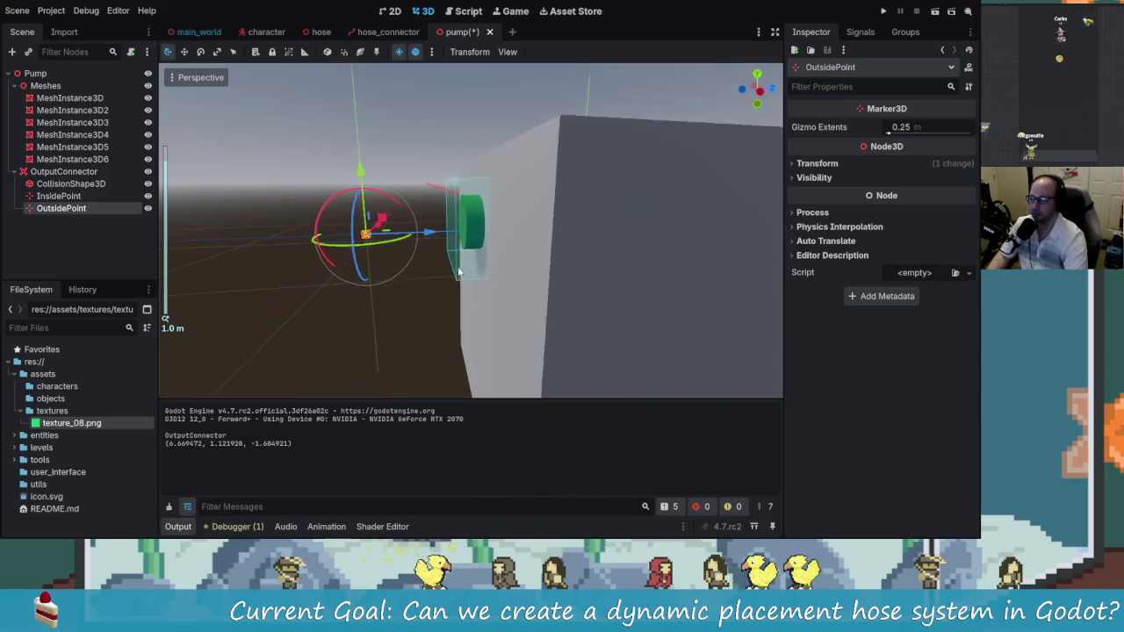
{"action": "scroll", "coordinate": [459, 273], "scroll_direction": "down", "scroll_amount": 1}
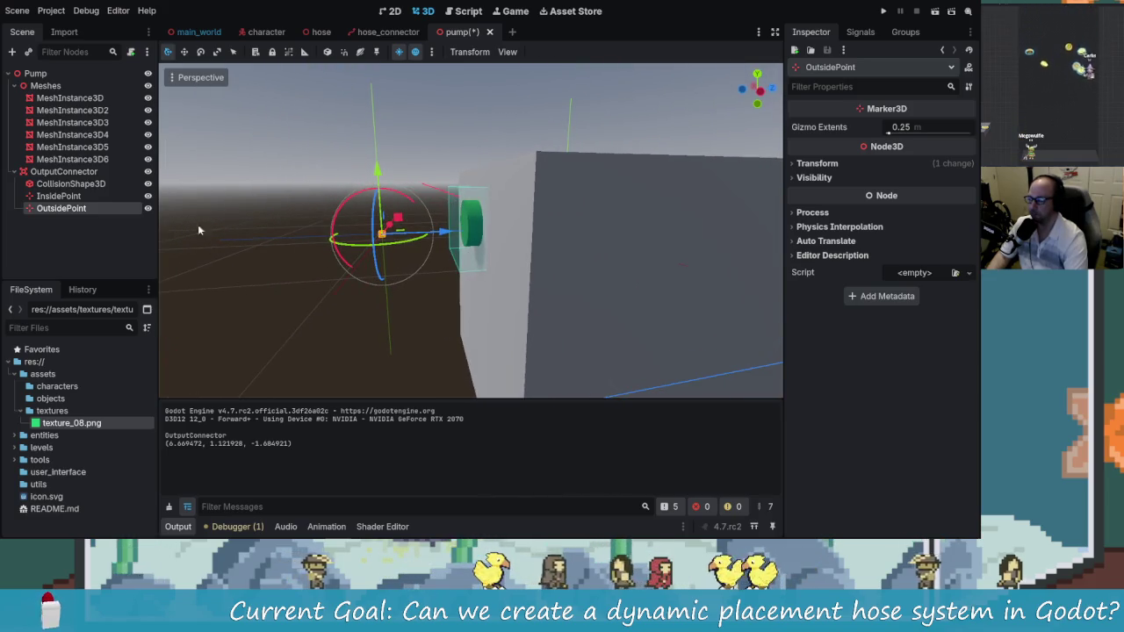
Toggle selection between the two marker nodes, ending on InsidePoint
{"action": "key", "text": "Up"}
{"action": "key", "text": "Down"}
{"action": "key", "text": "Up"}
{"action": "key", "text": "Down"}
{"action": "key", "text": "Up"}
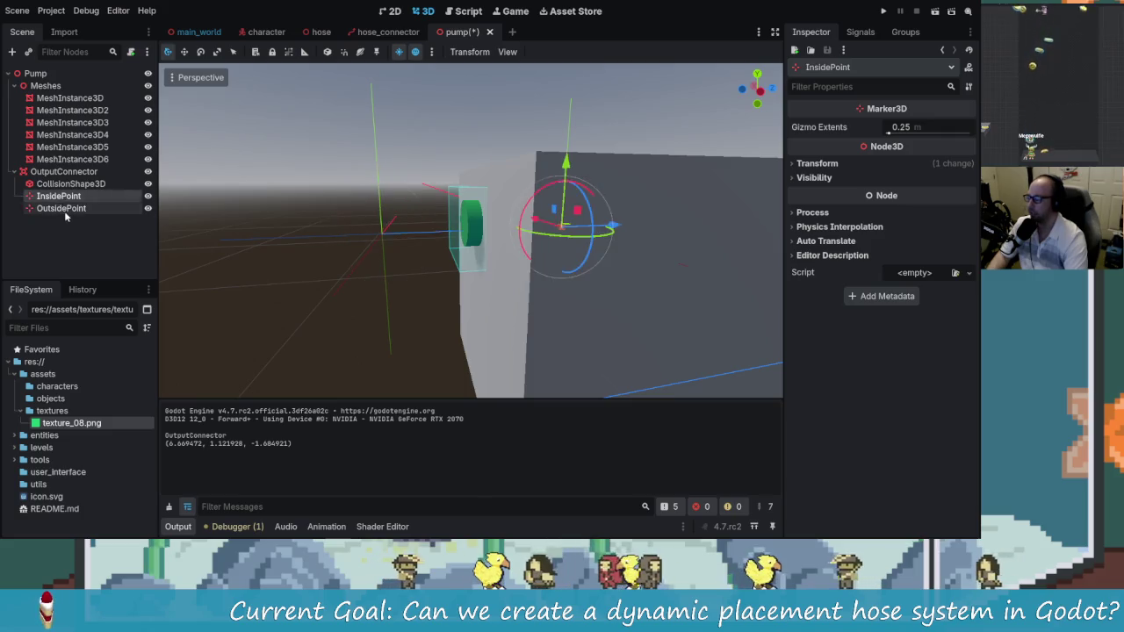
{"action": "key", "text": "Down"}
{"action": "key", "text": "Up"}
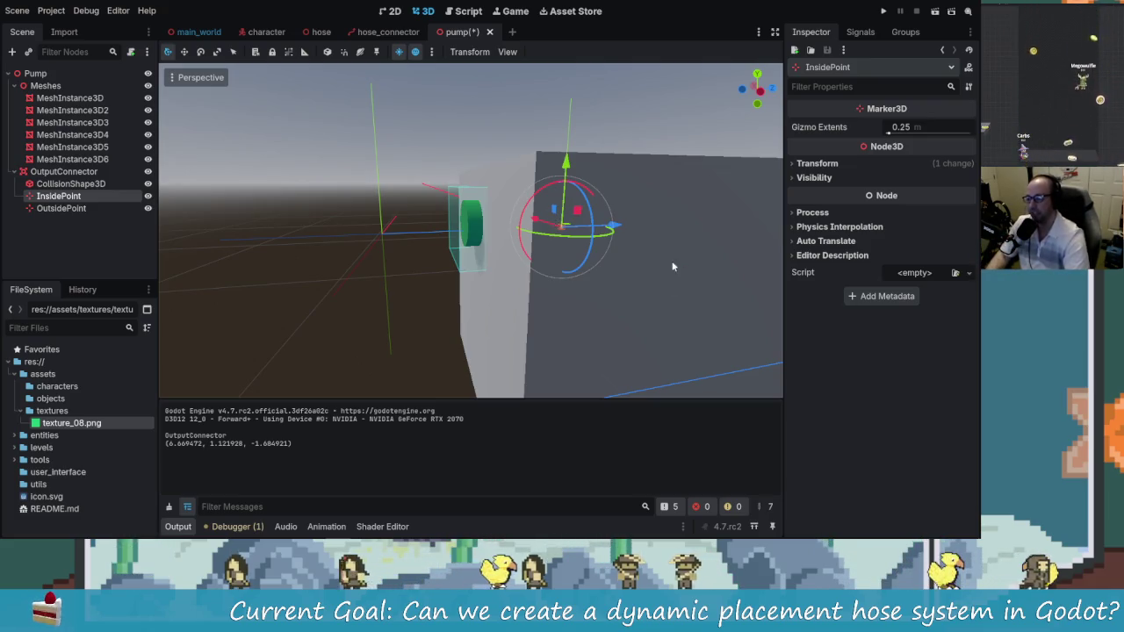
Save the pump scene with the InsidePoint and OutsidePoint markers
{"action": "mouse_move", "coordinate": [523, 256]}
{"action": "left_mouse_down"}
{"action": "mouse_move", "coordinate": [489, 276]}
{"action": "mouse_move", "coordinate": [493, 309]}
{"action": "mouse_move", "coordinate": [501, 220]}
{"action": "mouse_move", "coordinate": [492, 232]}
{"action": "mouse_move", "coordinate": [601, 232]}
{"action": "mouse_move", "coordinate": [364, 209]}
{"action": "mouse_move", "coordinate": [276, 233]}
{"action": "mouse_move", "coordinate": [329, 221]}
{"action": "mouse_move", "coordinate": [304, 231]}
{"action": "mouse_move", "coordinate": [422, 235]}
{"action": "mouse_move", "coordinate": [549, 305]}
{"action": "mouse_move", "coordinate": [556, 342]}
{"action": "mouse_move", "coordinate": [289, 243]}
{"action": "mouse_move", "coordinate": [351, 224]}
{"action": "mouse_move", "coordinate": [343, 218]}
{"action": "left_mouse_up"}
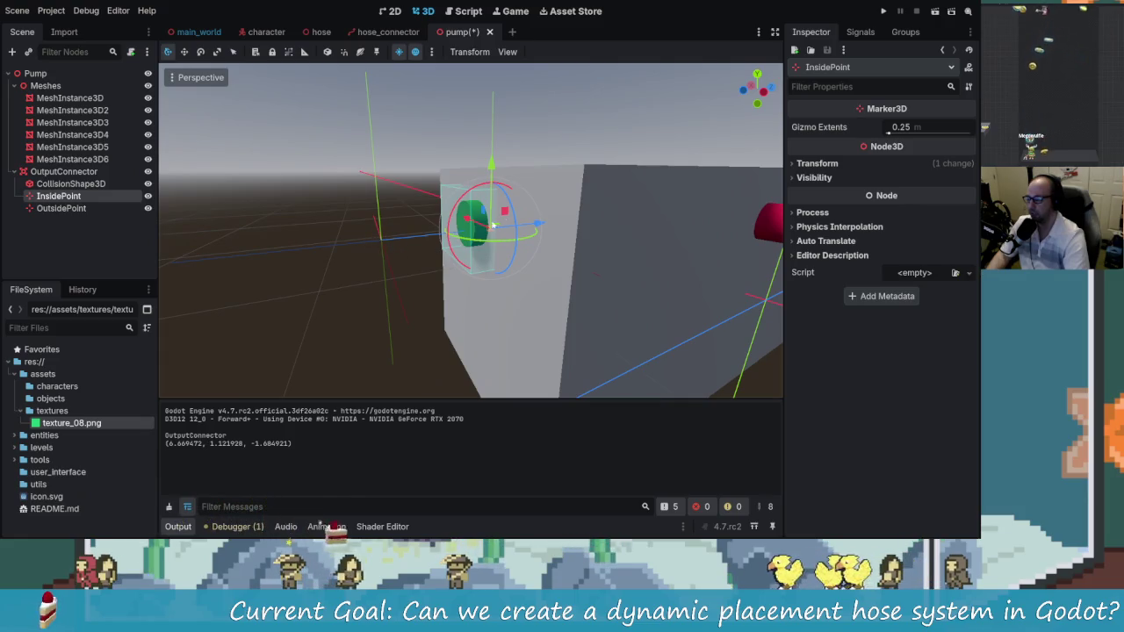
{"action": "key", "text": "ctrl+s"}
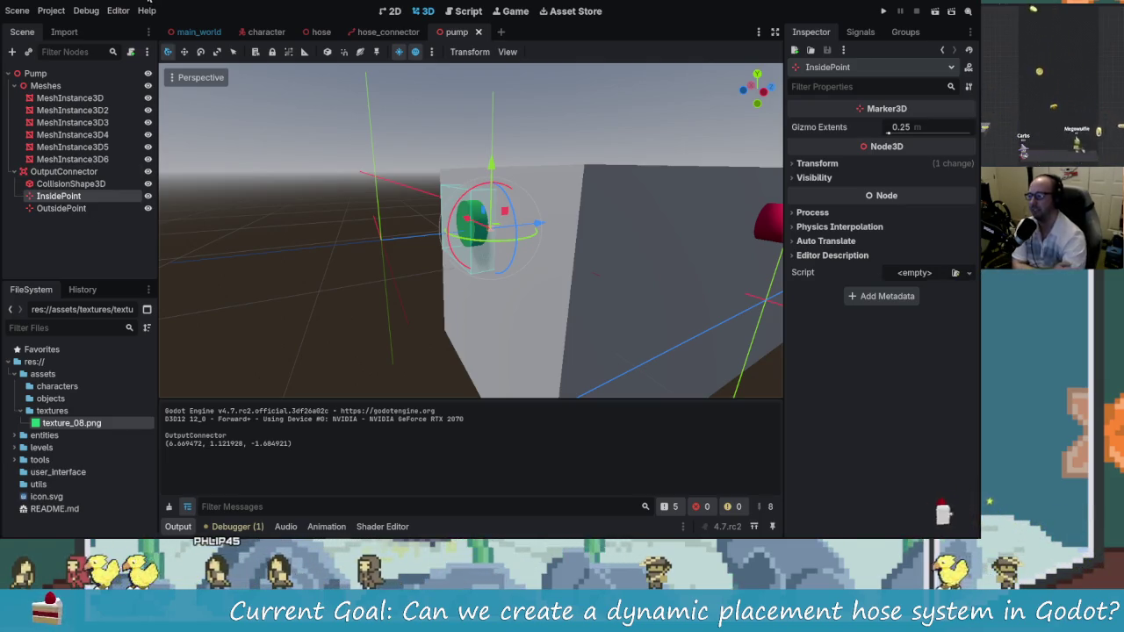
{"action": "mouse_move", "coordinate": [290, 41]}
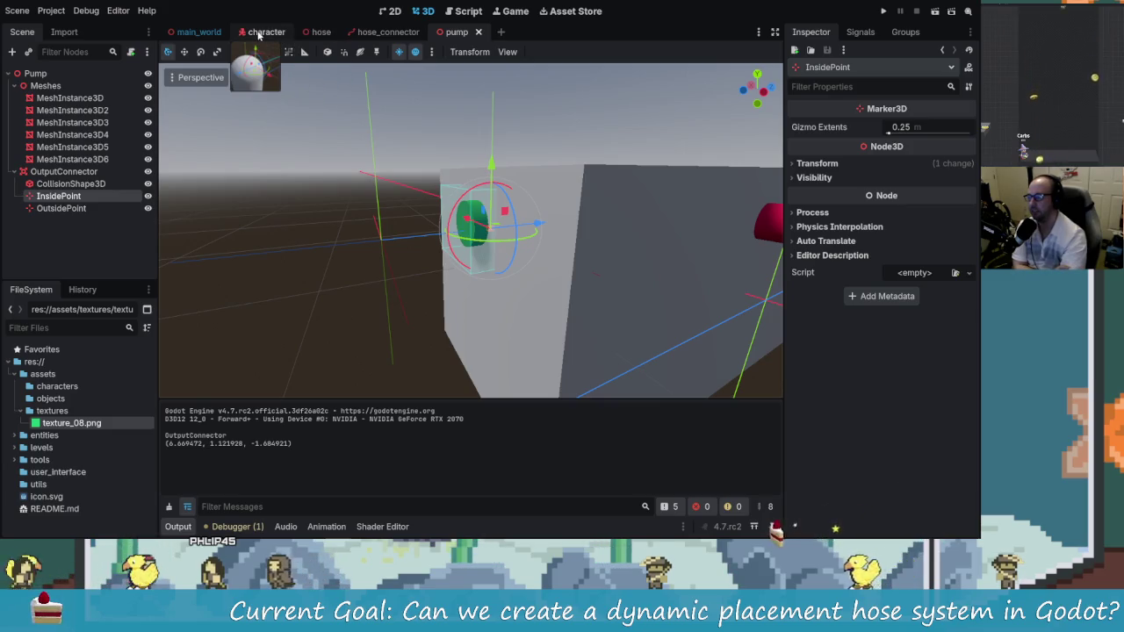
{"action": "left_click", "coordinate": [258, 35]}
{"action": "mouse_move", "coordinate": [541, 272]}
{"action": "left_mouse_down"}
{"action": "mouse_move", "coordinate": [556, 305]}
{"action": "mouse_move", "coordinate": [548, 286]}
{"action": "left_mouse_up"}
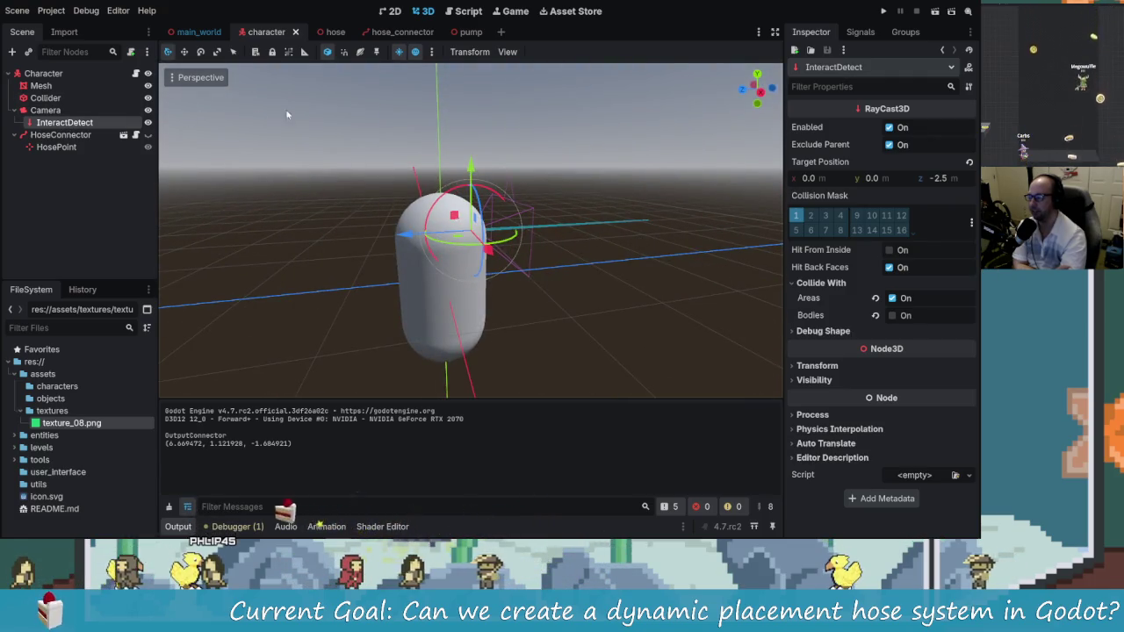
{"action": "left_click", "coordinate": [454, 33]}
{"action": "left_click", "coordinate": [63, 171]}
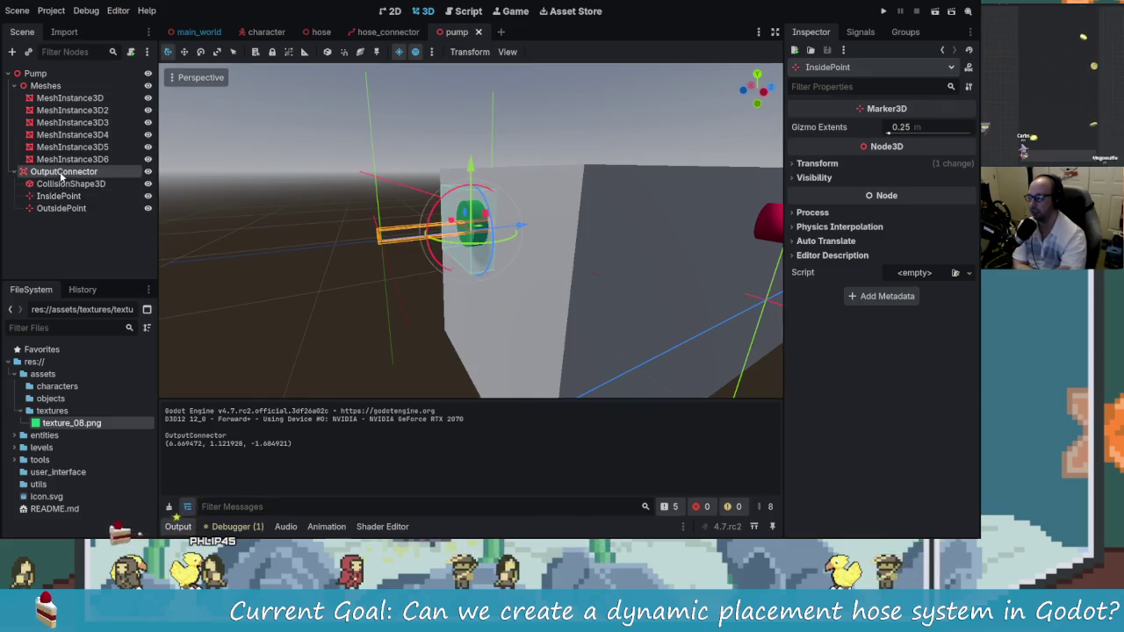
{"action": "mouse_move", "coordinate": [257, 222]}
{"action": "left_mouse_down"}
{"action": "mouse_move", "coordinate": [539, 243]}
{"action": "mouse_move", "coordinate": [356, 238]}
{"action": "mouse_move", "coordinate": [265, 215]}
{"action": "mouse_move", "coordinate": [245, 287]}
{"action": "mouse_move", "coordinate": [256, 246]}
{"action": "left_mouse_up"}
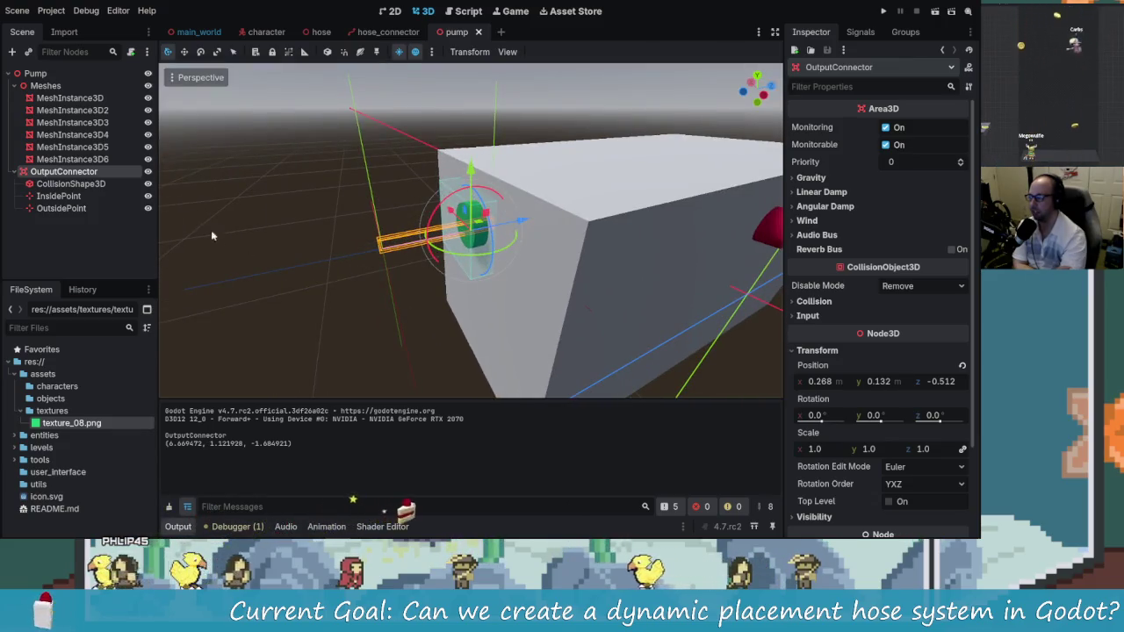
{"action": "right_click", "coordinate": [77, 179]}
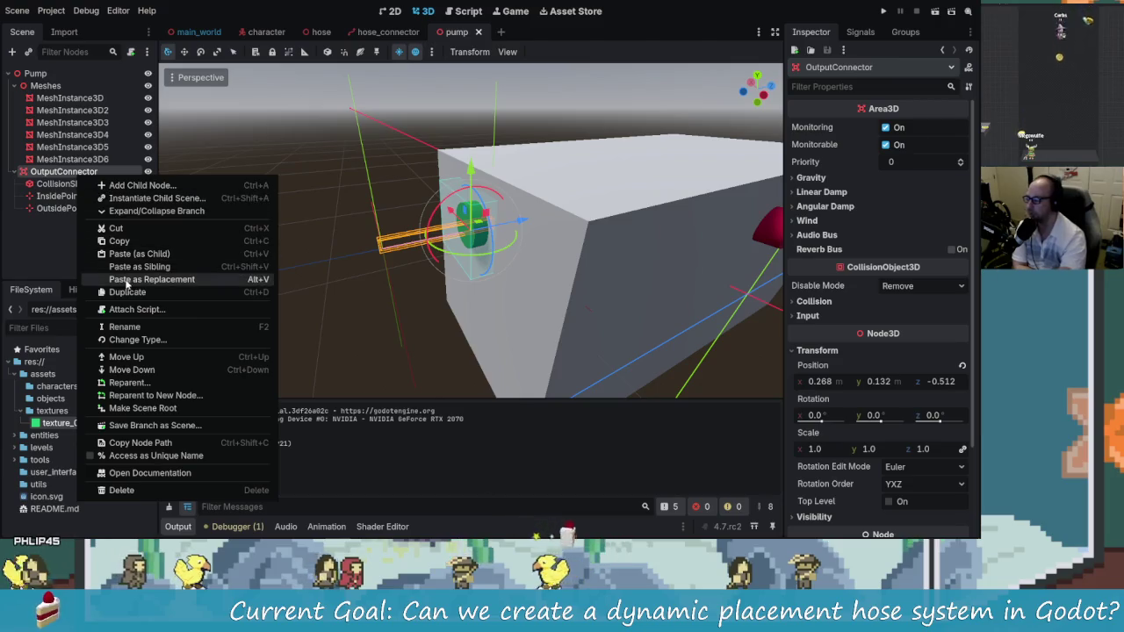
{"action": "left_click", "coordinate": [37, 244]}
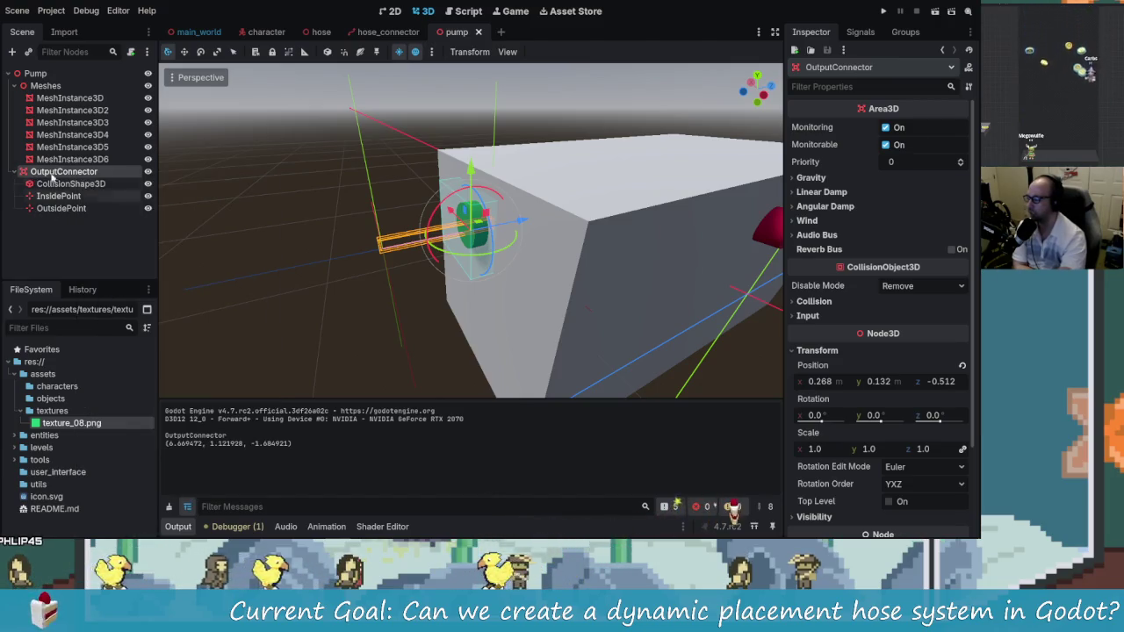
{"action": "mouse_move", "coordinate": [408, 283]}
{"action": "left_mouse_down"}
{"action": "mouse_move", "coordinate": [317, 264]}
{"action": "mouse_move", "coordinate": [439, 264]}
{"action": "mouse_move", "coordinate": [424, 263]}
{"action": "left_mouse_up"}
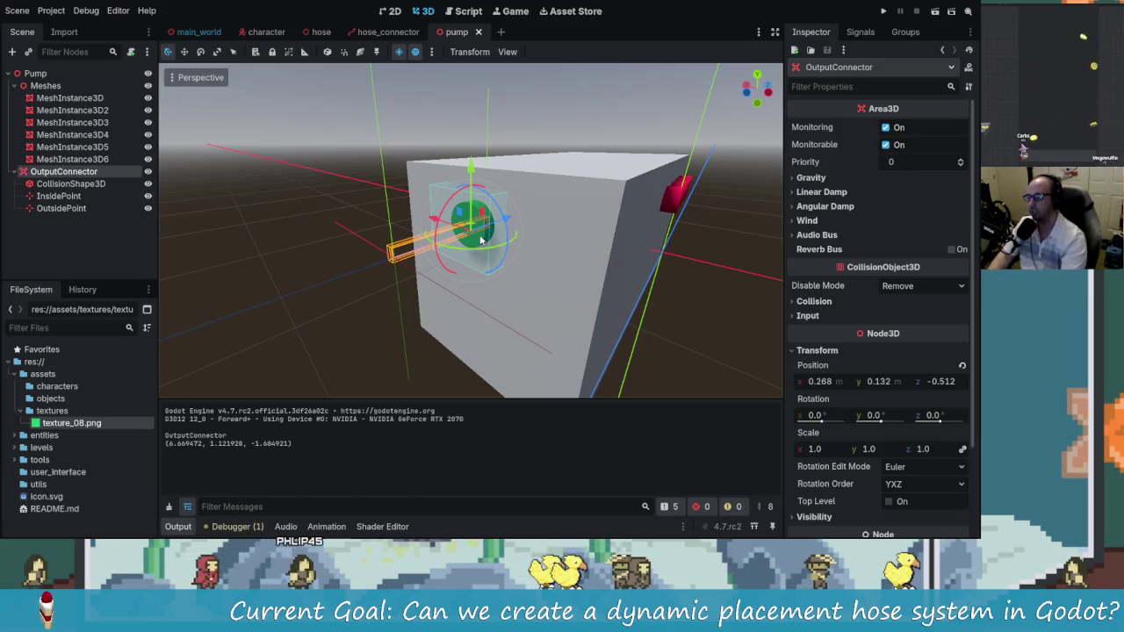
{"action": "right_click", "coordinate": [81, 174]}
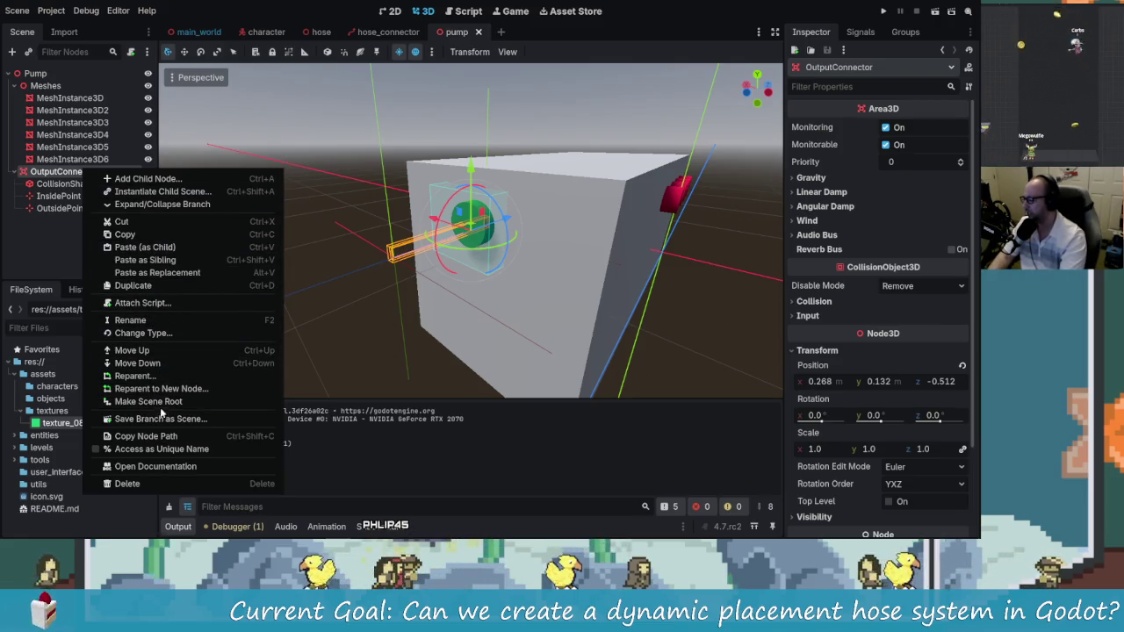
Save the OutputConnector branch as output_connector.tscn and open that scene for editing
{"action": "left_click", "coordinate": [191, 419]}
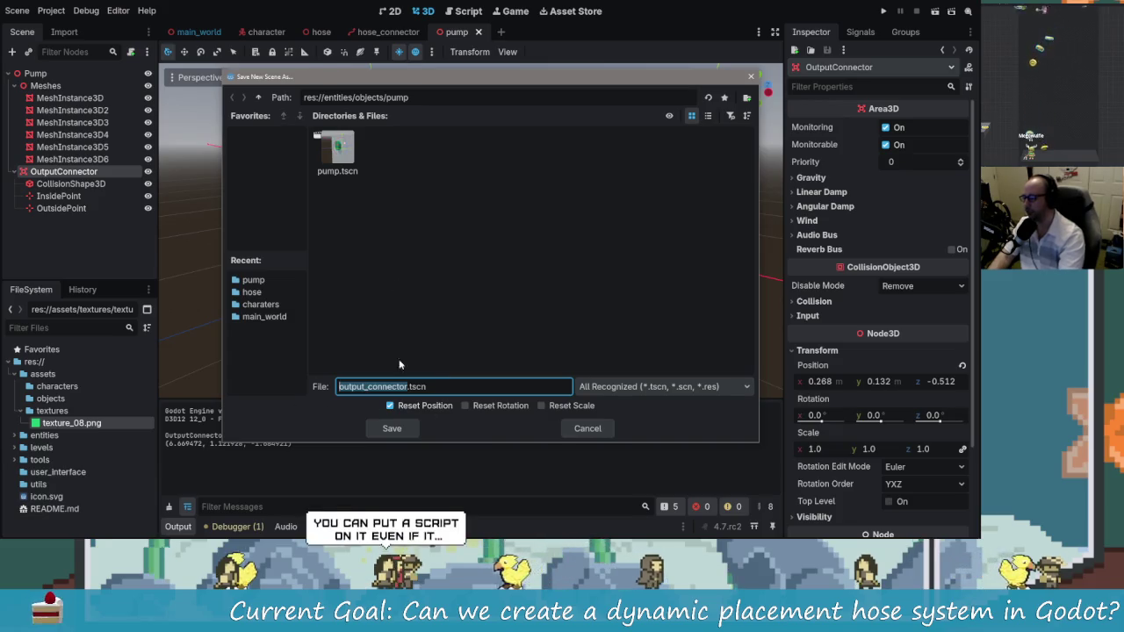
{"action": "left_click", "coordinate": [392, 427]}
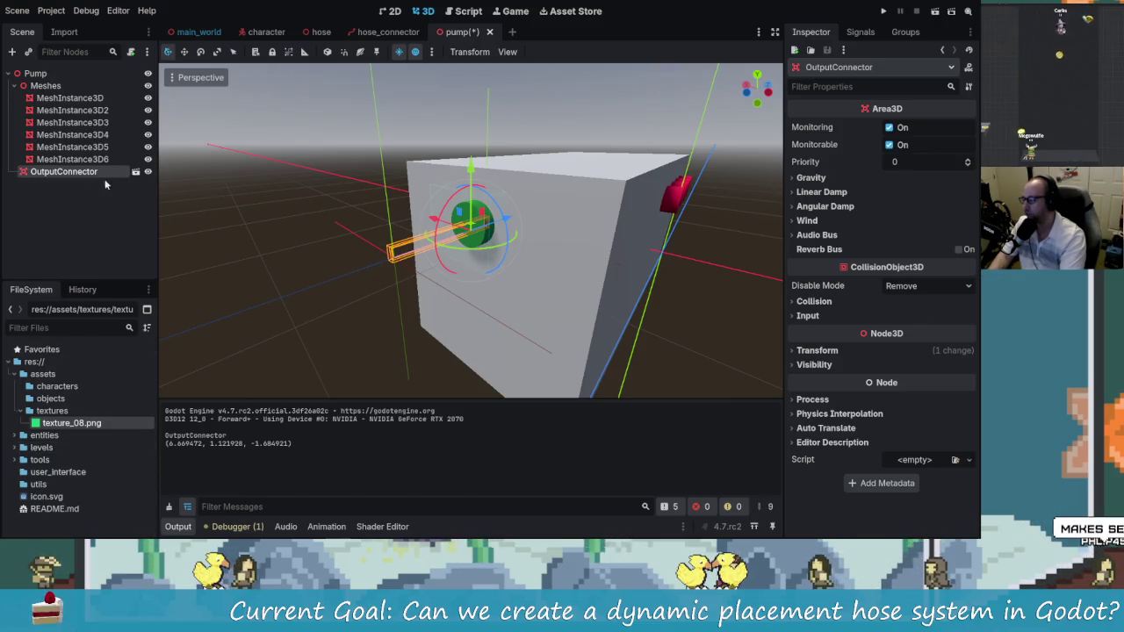
{"action": "left_click", "coordinate": [135, 171]}
Rename the connector scene's root node to Connector and save the scene
{"action": "left_click", "coordinate": [75, 72]}
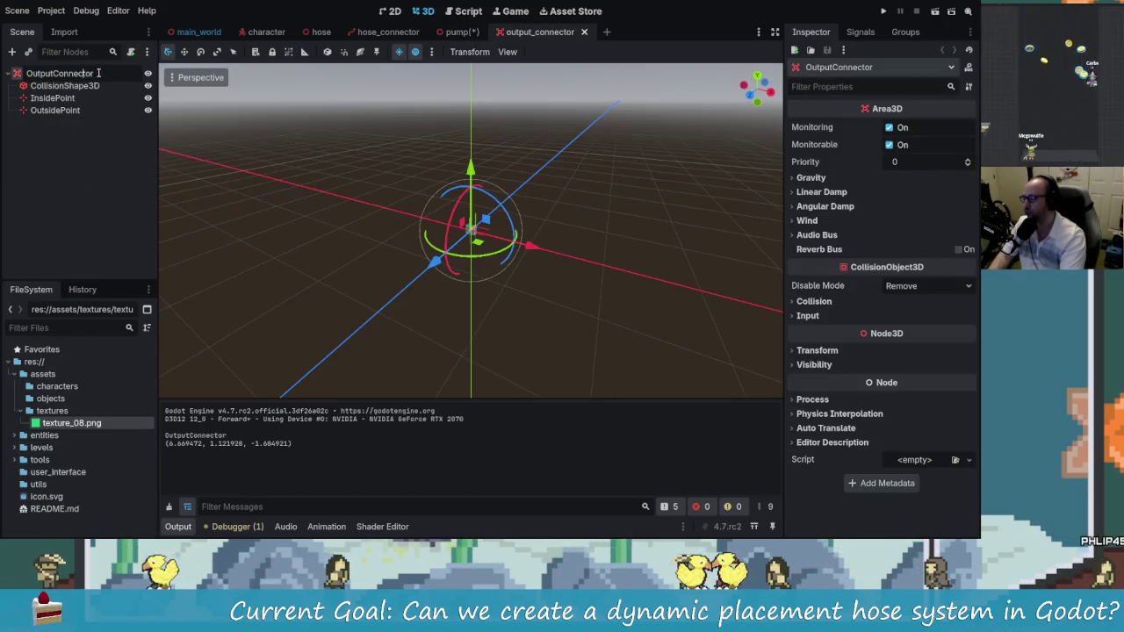
{"action": "type", "text": "C"}
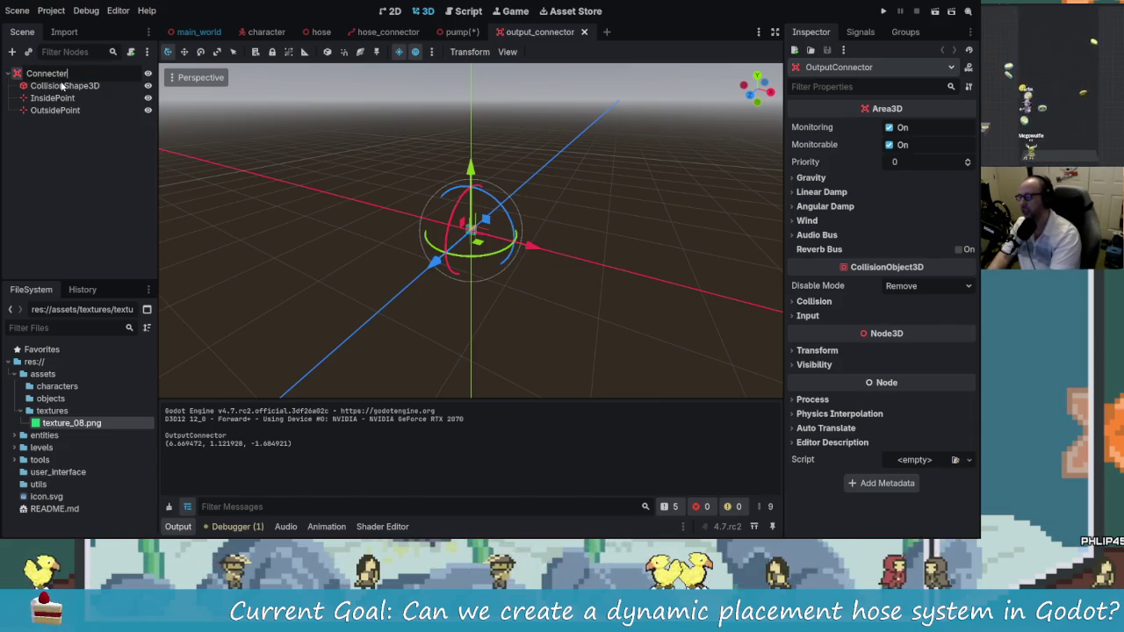
{"action": "type", "text": "or"}
{"action": "key", "text": "Return"}
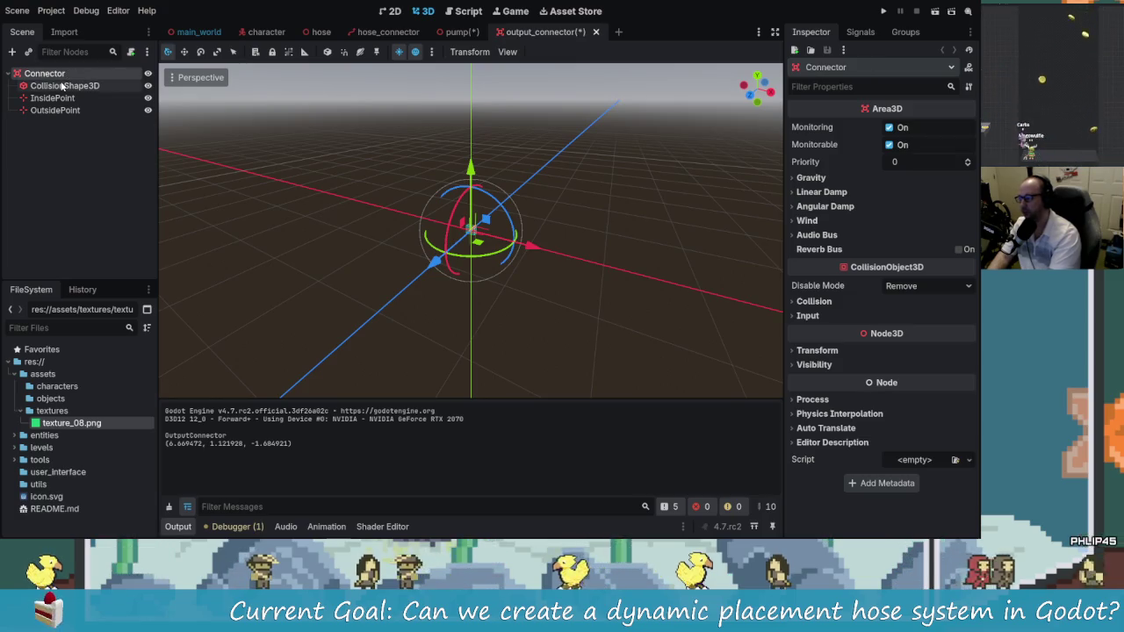
{"action": "key", "text": "ctrl+s"}
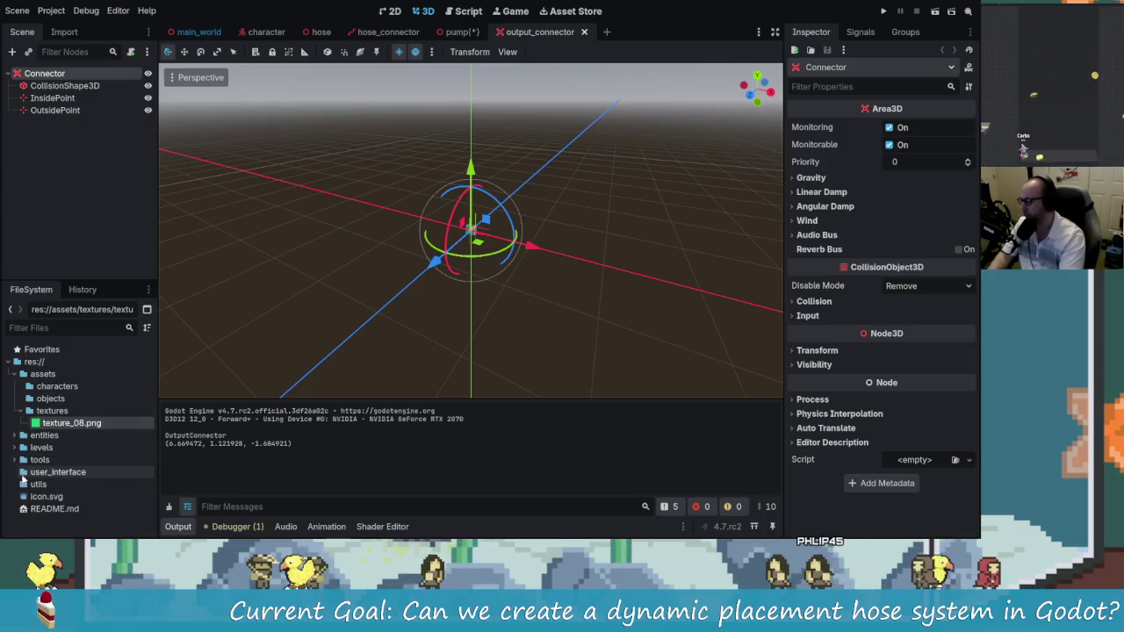
Rename output_connector.tscn in the entities/objects/pump folder to connector.tscn
{"action": "left_click", "coordinate": [21, 435]}
{"action": "left_click", "coordinate": [24, 471]}
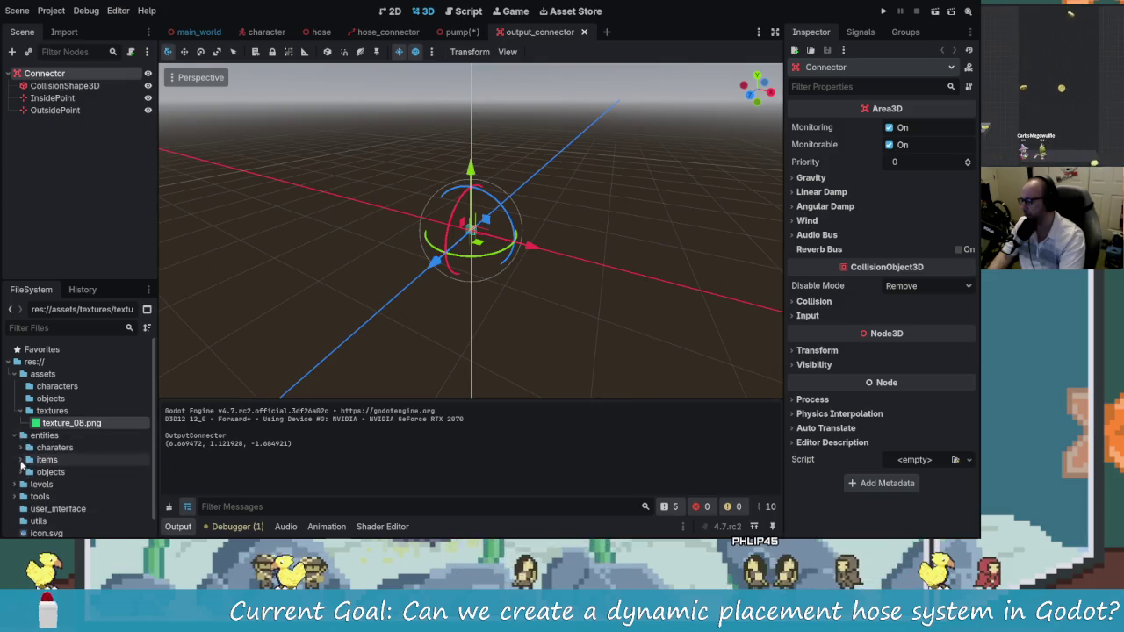
{"action": "left_click", "coordinate": [26, 484]}
{"action": "scroll", "coordinate": [79, 468], "scroll_direction": "down", "scroll_amount": 1}
{"action": "left_click", "coordinate": [88, 449]}
{"action": "key", "text": "F2"}
{"action": "key", "text": "BackSpace"}
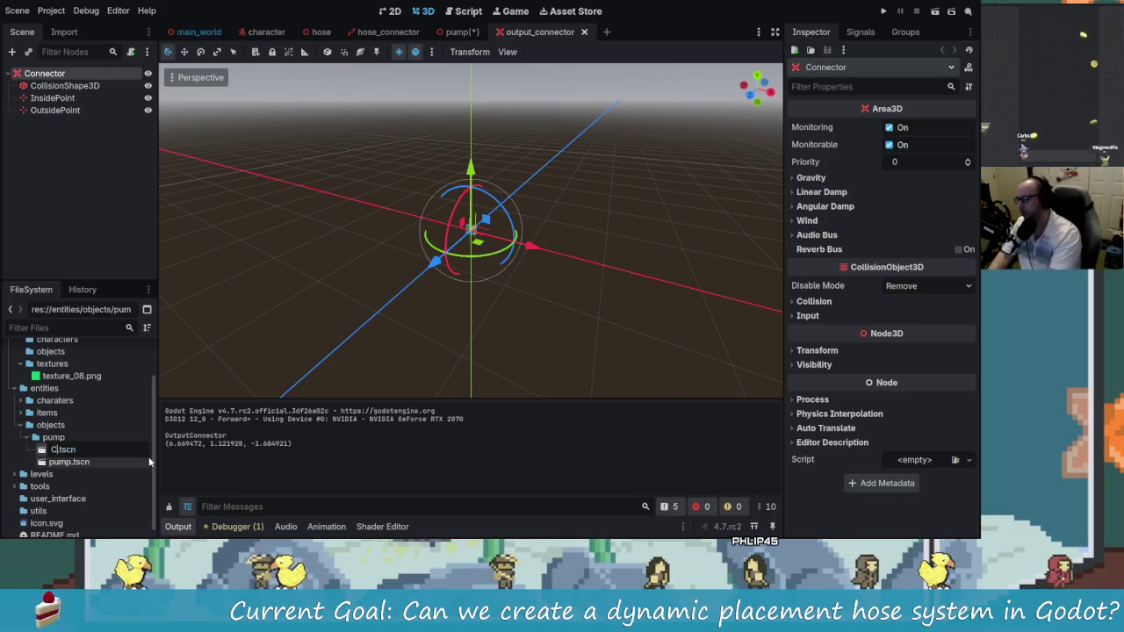
{"action": "type", "text": "connector"}
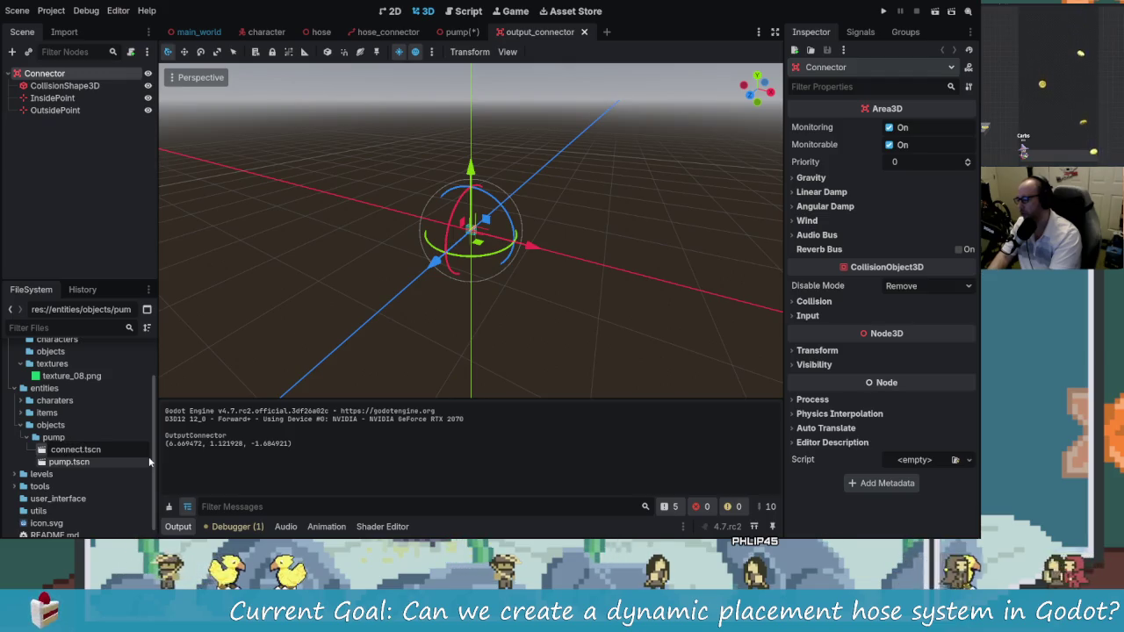
{"action": "key", "text": "Return"}
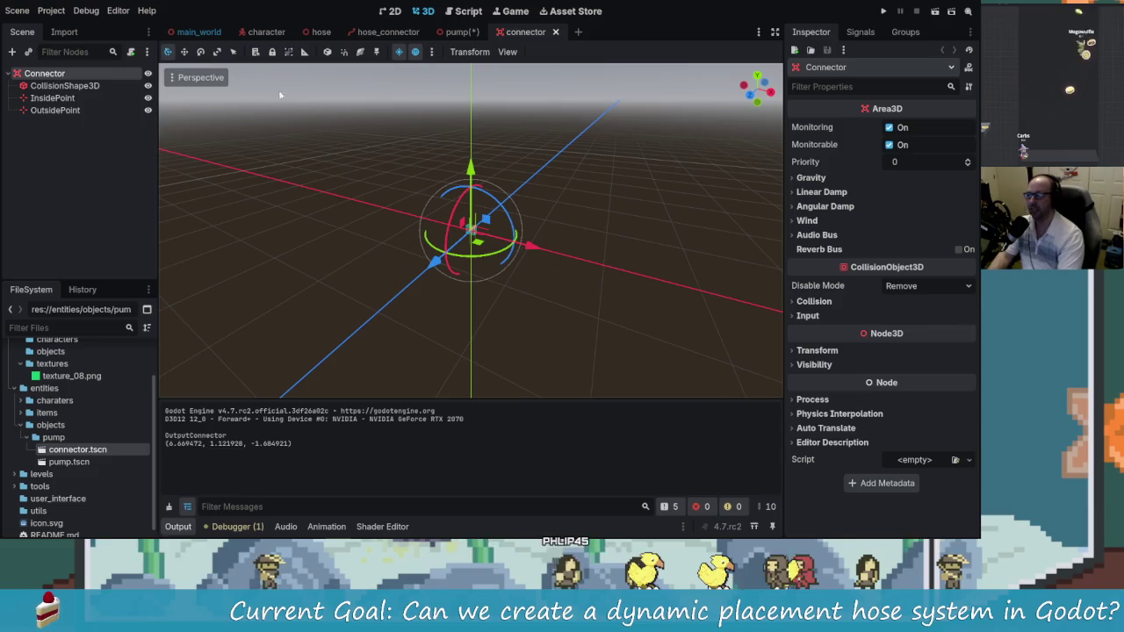
{"action": "left_click", "coordinate": [456, 32]}
Dismiss the save error and delete the broken OutputConnector instance from the pump scene
{"action": "left_click", "coordinate": [53, 172]}
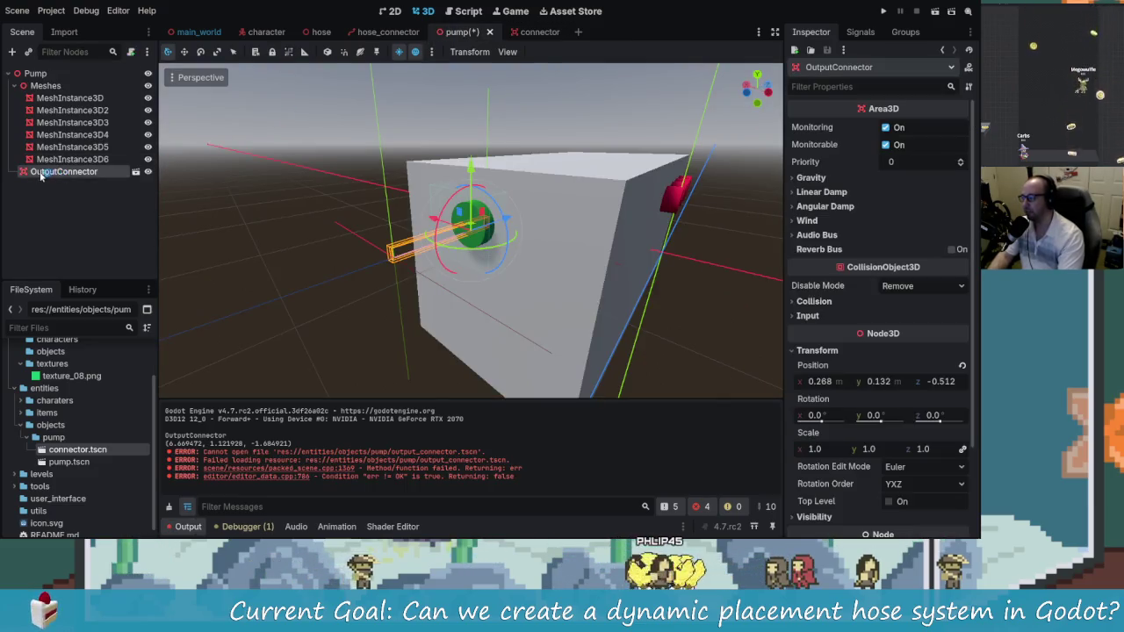
{"action": "key", "text": "ctrl+s"}
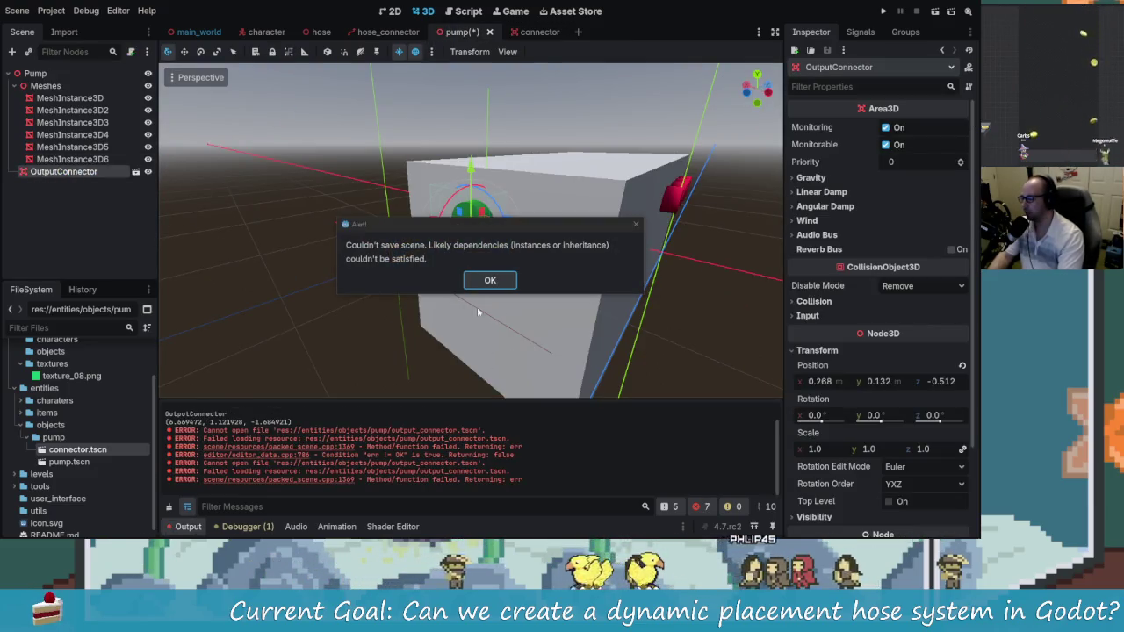
{"action": "left_click", "coordinate": [490, 281]}
{"action": "left_click", "coordinate": [77, 173]}
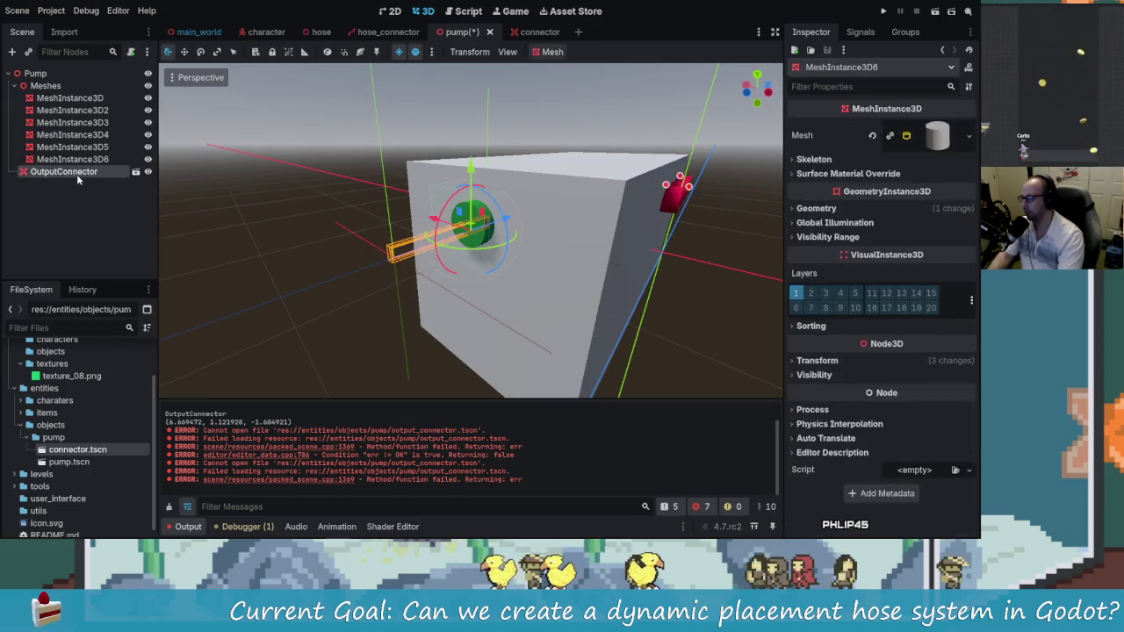
{"action": "key", "text": "Delete"}
{"action": "key", "text": "Return"}
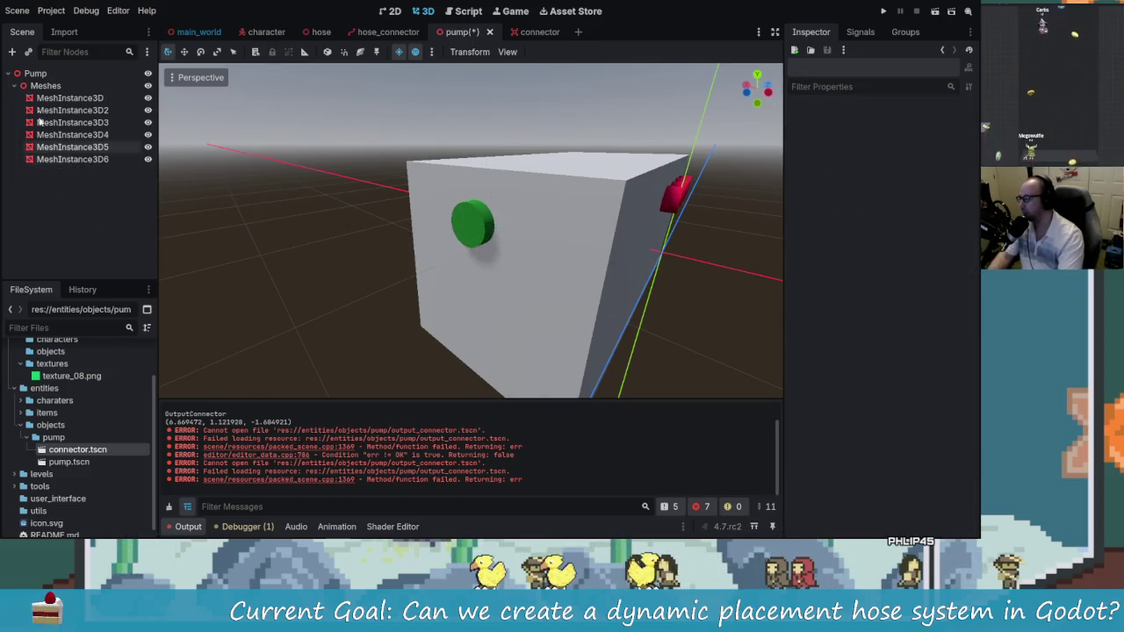
Instance connector.tscn as a child of the Pump root node
{"action": "left_click", "coordinate": [37, 75]}
{"action": "left_click", "coordinate": [28, 53]}
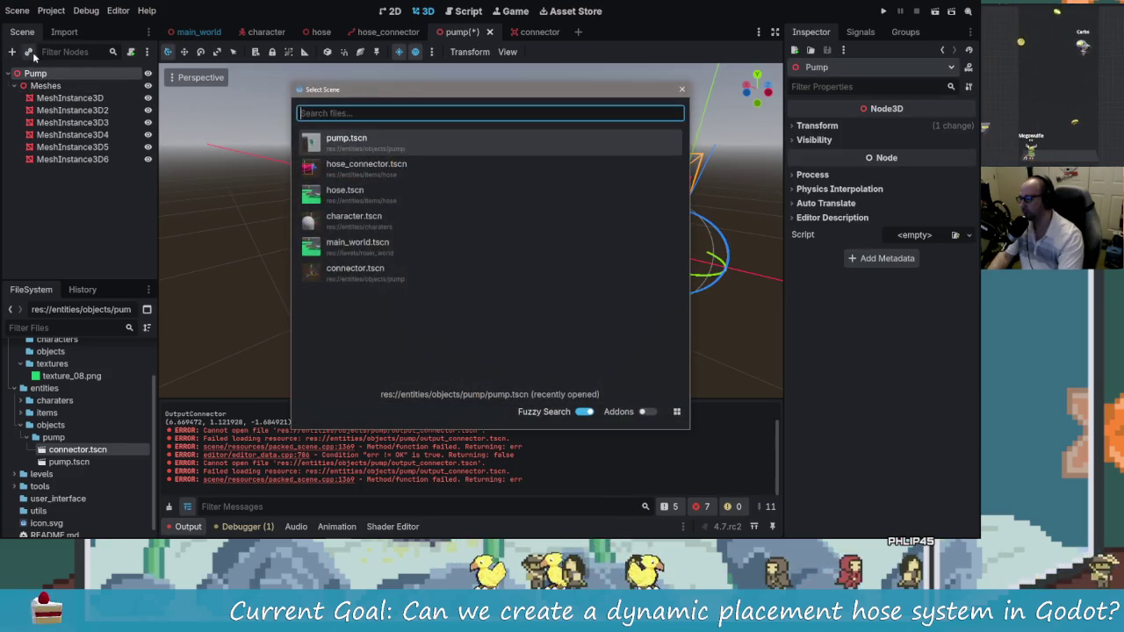
{"action": "type", "text": "conn"}
{"action": "key", "text": "Return"}
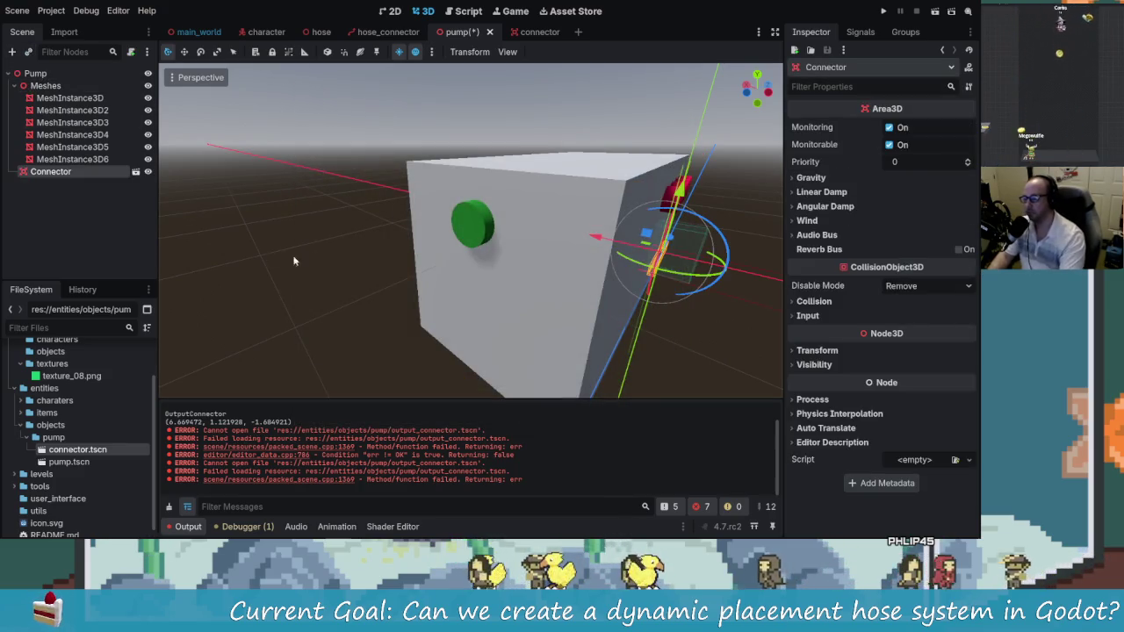
Drag the Connector along X, Y and Z toward the green disc on the cube's face
{"action": "mouse_move", "coordinate": [408, 282]}
{"action": "left_mouse_down"}
{"action": "mouse_move", "coordinate": [450, 293]}
{"action": "mouse_move", "coordinate": [448, 245]}
{"action": "mouse_move", "coordinate": [604, 318]}
{"action": "mouse_move", "coordinate": [580, 307]}
{"action": "mouse_move", "coordinate": [629, 277]}
{"action": "left_mouse_up"}
{"action": "key", "text": "f"}
{"action": "mouse_move", "coordinate": [516, 217]}
{"action": "left_mouse_down"}
{"action": "mouse_move", "coordinate": [319, 290]}
{"action": "mouse_move", "coordinate": [316, 278]}
{"action": "mouse_move", "coordinate": [491, 253]}
{"action": "mouse_move", "coordinate": [418, 280]}
{"action": "left_mouse_up"}
{"action": "mouse_move", "coordinate": [503, 295]}
{"action": "left_mouse_down"}
{"action": "mouse_move", "coordinate": [422, 281]}
{"action": "mouse_move", "coordinate": [456, 276]}
{"action": "mouse_move", "coordinate": [347, 297]}
{"action": "mouse_move", "coordinate": [290, 285]}
{"action": "left_mouse_up"}
{"action": "scroll", "coordinate": [519, 230], "scroll_direction": "down", "scroll_amount": 2}
{"action": "mouse_move", "coordinate": [395, 263]}
{"action": "left_mouse_down"}
{"action": "mouse_move", "coordinate": [520, 229]}
{"action": "mouse_move", "coordinate": [452, 254]}
{"action": "mouse_move", "coordinate": [466, 239]}
{"action": "mouse_move", "coordinate": [456, 234]}
{"action": "left_mouse_up"}
{"action": "scroll", "coordinate": [453, 255], "scroll_direction": "up", "scroll_amount": 3}
{"action": "scroll", "coordinate": [444, 246], "scroll_direction": "down", "scroll_amount": 3}
{"action": "mouse_move", "coordinate": [519, 166]}
{"action": "left_mouse_down"}
{"action": "mouse_move", "coordinate": [529, 120]}
{"action": "mouse_move", "coordinate": [574, 261]}
{"action": "mouse_move", "coordinate": [395, 235]}
{"action": "mouse_move", "coordinate": [432, 275]}
{"action": "mouse_move", "coordinate": [458, 219]}
{"action": "left_mouse_up"}
{"action": "scroll", "coordinate": [573, 261], "scroll_direction": "up", "scroll_amount": 4}
{"action": "left_click_drag", "start_coordinate": [465, 167], "coordinate": [465, 155]}
{"action": "mouse_move", "coordinate": [470, 167]}
{"action": "left_mouse_down"}
{"action": "mouse_move", "coordinate": [495, 221]}
{"action": "mouse_move", "coordinate": [613, 238]}
{"action": "left_mouse_up"}
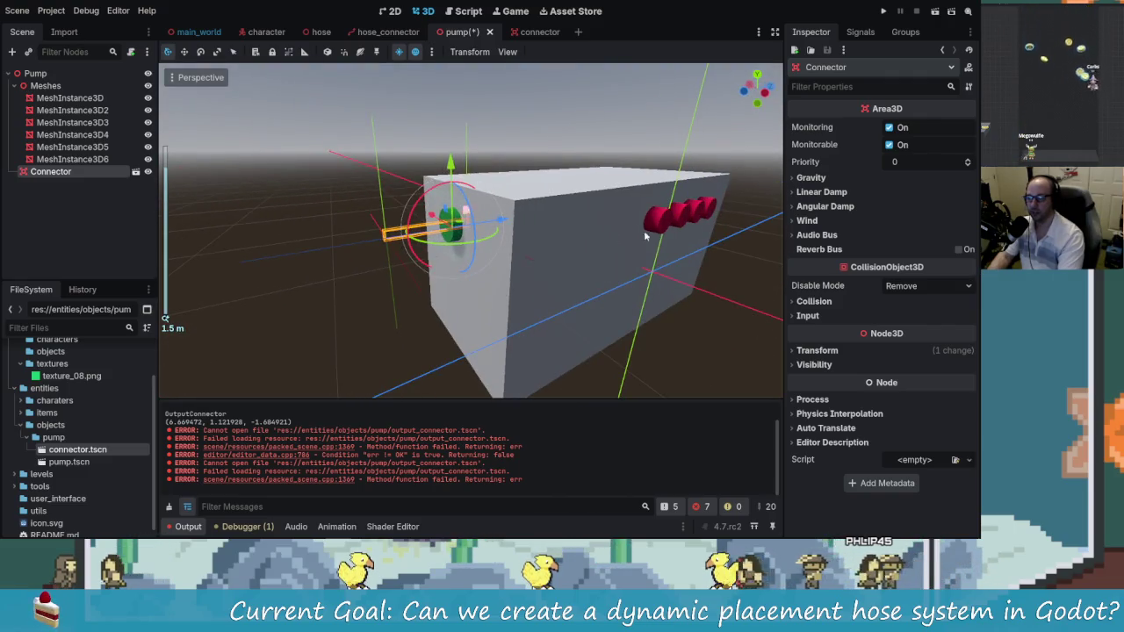
Check the Connector's placement from front and side views and fine-tune its height
{"action": "mouse_move", "coordinate": [346, 251]}
{"action": "left_mouse_down"}
{"action": "mouse_move", "coordinate": [538, 277]}
{"action": "mouse_move", "coordinate": [441, 241]}
{"action": "mouse_move", "coordinate": [468, 261]}
{"action": "mouse_move", "coordinate": [468, 232]}
{"action": "left_mouse_up"}
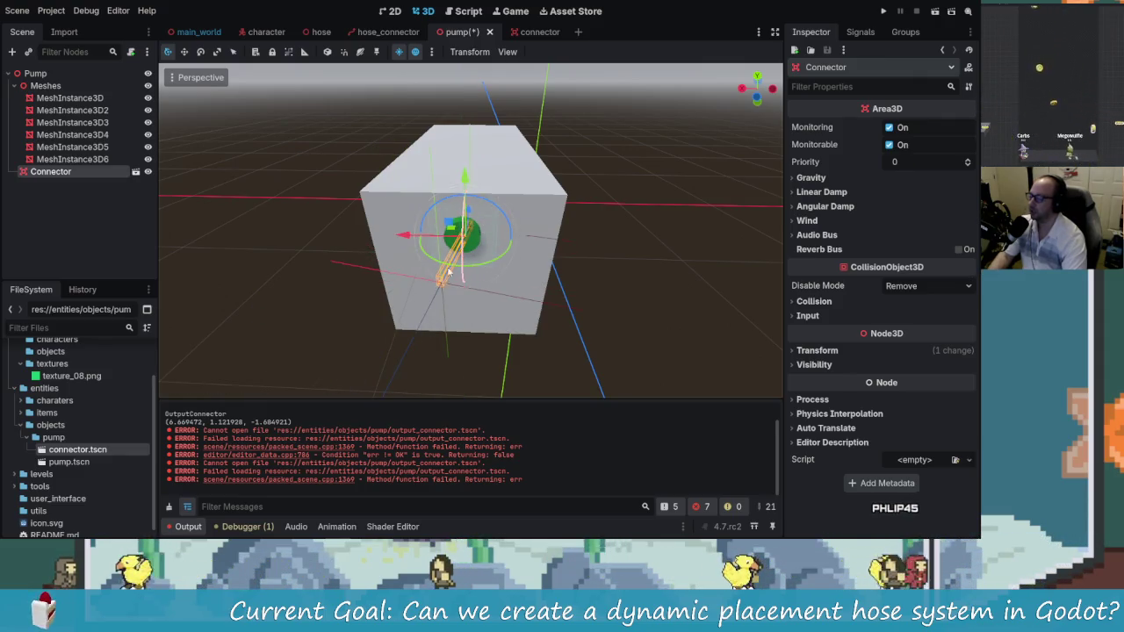
{"action": "mouse_move", "coordinate": [496, 291]}
{"action": "left_mouse_down"}
{"action": "mouse_move", "coordinate": [395, 279]}
{"action": "mouse_move", "coordinate": [507, 223]}
{"action": "mouse_move", "coordinate": [497, 229]}
{"action": "left_mouse_up"}
{"action": "key", "text": "KP_1"}
{"action": "mouse_move", "coordinate": [553, 257]}
{"action": "left_mouse_down"}
{"action": "mouse_move", "coordinate": [614, 263]}
{"action": "mouse_move", "coordinate": [366, 261]}
{"action": "mouse_move", "coordinate": [387, 233]}
{"action": "mouse_move", "coordinate": [421, 246]}
{"action": "mouse_move", "coordinate": [413, 250]}
{"action": "mouse_move", "coordinate": [545, 276]}
{"action": "mouse_move", "coordinate": [554, 267]}
{"action": "mouse_move", "coordinate": [550, 232]}
{"action": "mouse_move", "coordinate": [500, 278]}
{"action": "mouse_move", "coordinate": [439, 284]}
{"action": "mouse_move", "coordinate": [547, 266]}
{"action": "mouse_move", "coordinate": [552, 248]}
{"action": "mouse_move", "coordinate": [404, 231]}
{"action": "left_mouse_up"}
{"action": "scroll", "coordinate": [554, 263], "scroll_direction": "up", "scroll_amount": 5}
{"action": "left_click_drag", "start_coordinate": [468, 164], "coordinate": [466, 156]}
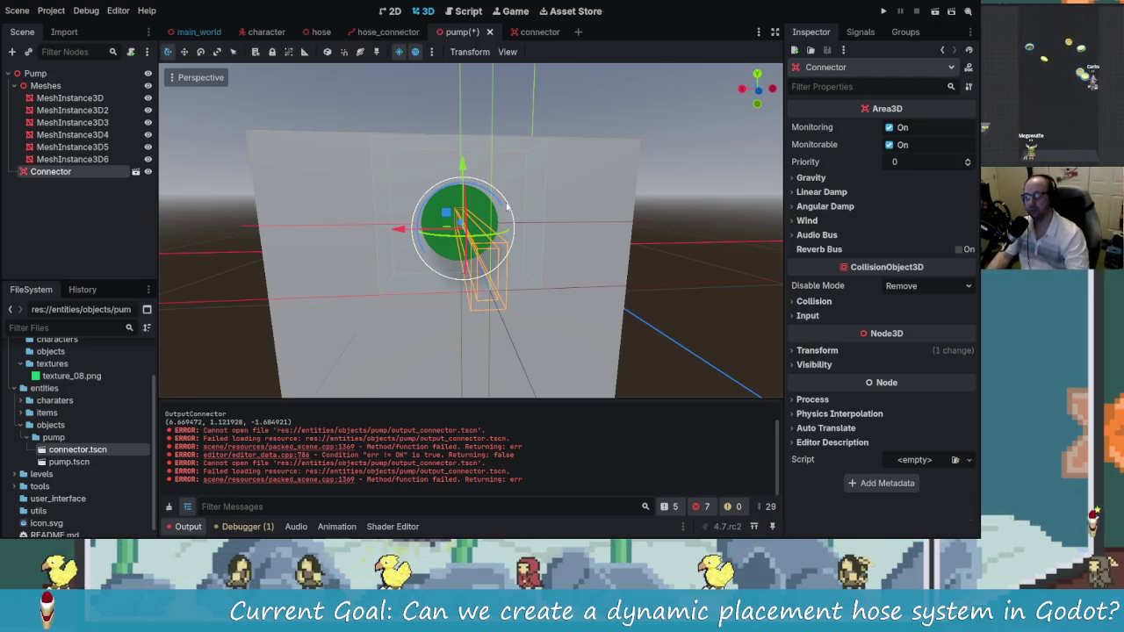
{"action": "mouse_move", "coordinate": [649, 288]}
{"action": "left_mouse_down"}
{"action": "mouse_move", "coordinate": [469, 293]}
{"action": "mouse_move", "coordinate": [401, 201]}
{"action": "mouse_move", "coordinate": [439, 240]}
{"action": "mouse_move", "coordinate": [380, 246]}
{"action": "left_mouse_up"}
Nudge the Connector along Z against the wall and save the pump scene
{"action": "left_click_drag", "start_coordinate": [475, 220], "coordinate": [488, 219]}
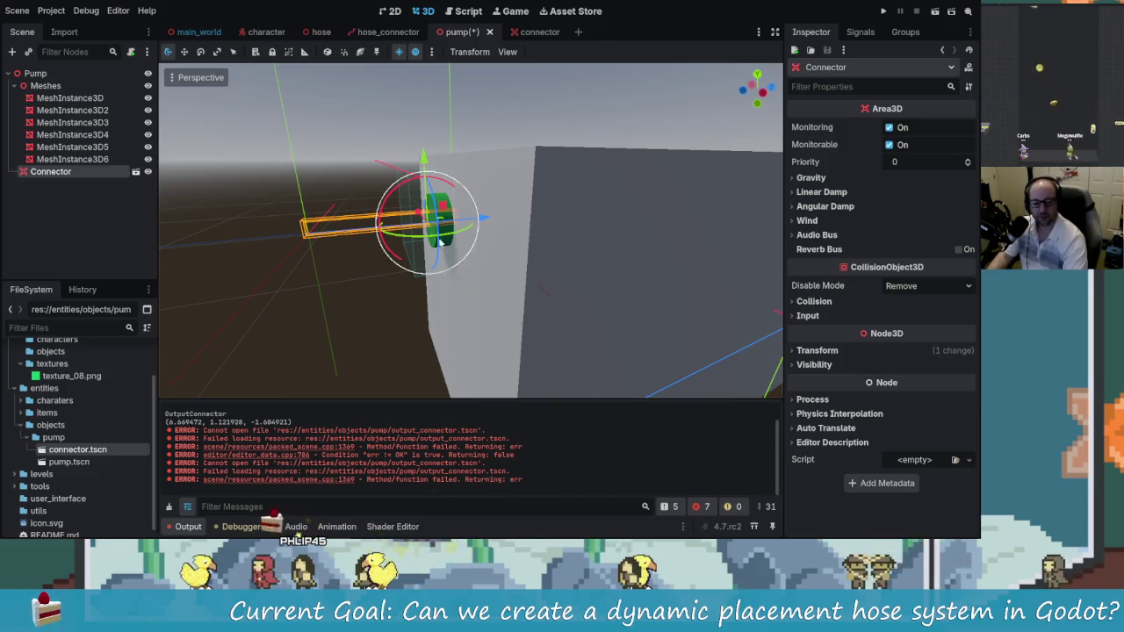
{"action": "mouse_move", "coordinate": [475, 254]}
{"action": "left_mouse_down"}
{"action": "mouse_move", "coordinate": [448, 237]}
{"action": "mouse_move", "coordinate": [497, 250]}
{"action": "mouse_move", "coordinate": [432, 249]}
{"action": "mouse_move", "coordinate": [482, 237]}
{"action": "mouse_move", "coordinate": [551, 245]}
{"action": "left_mouse_up"}
{"action": "key", "text": "ctrl+s"}
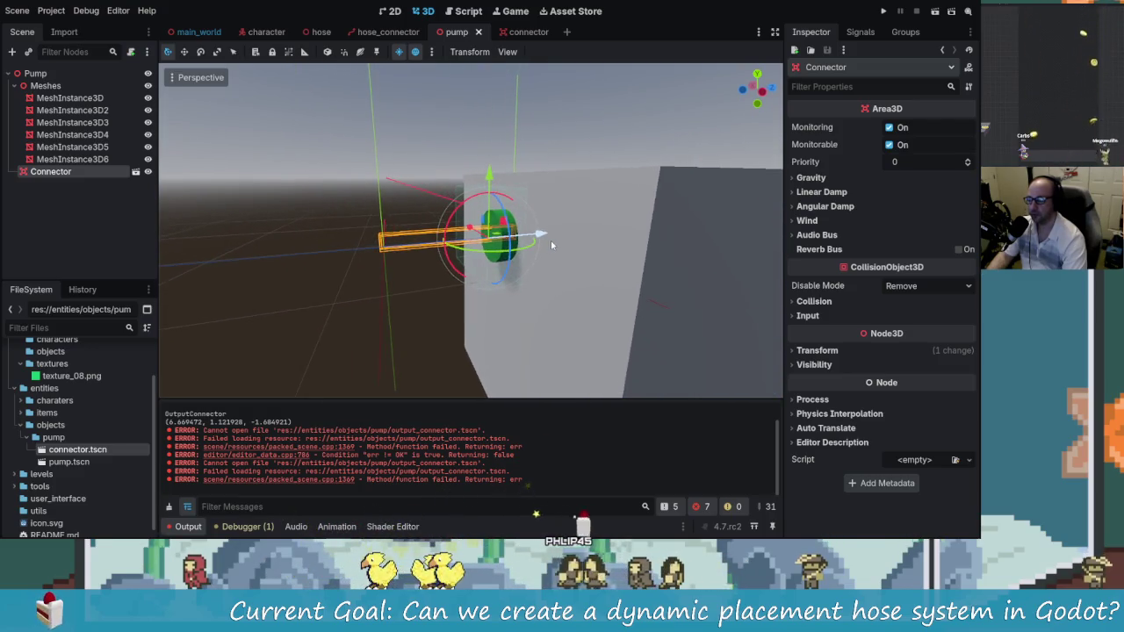
Turn the Connector slightly about its vertical Y axis
{"action": "left_click", "coordinate": [450, 237]}
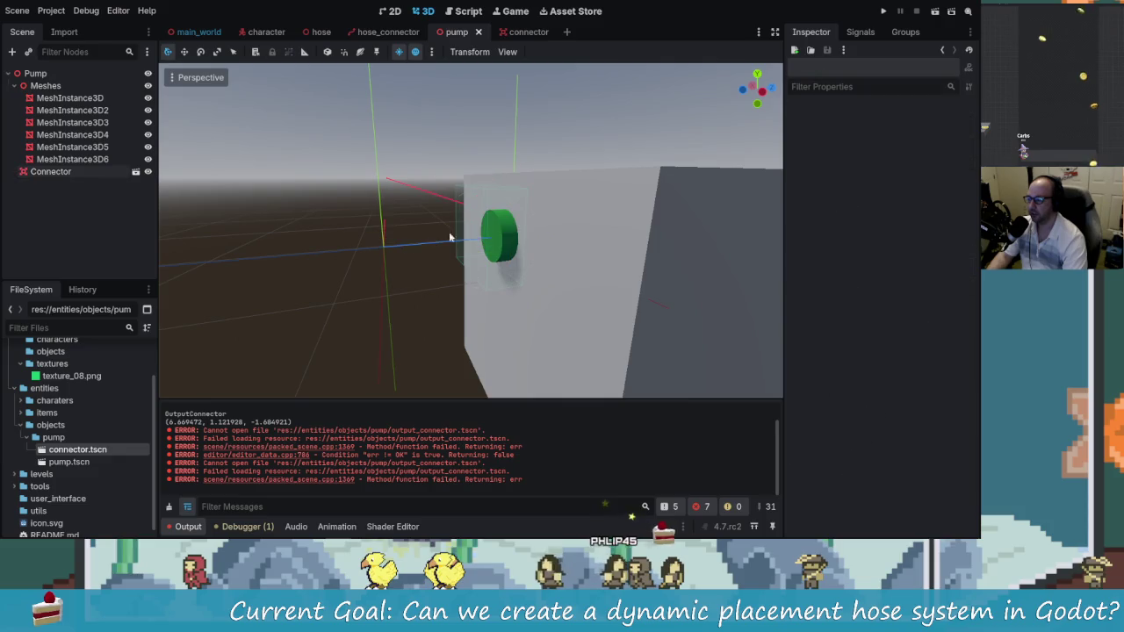
{"action": "left_click", "coordinate": [491, 300]}
{"action": "left_click", "coordinate": [414, 266]}
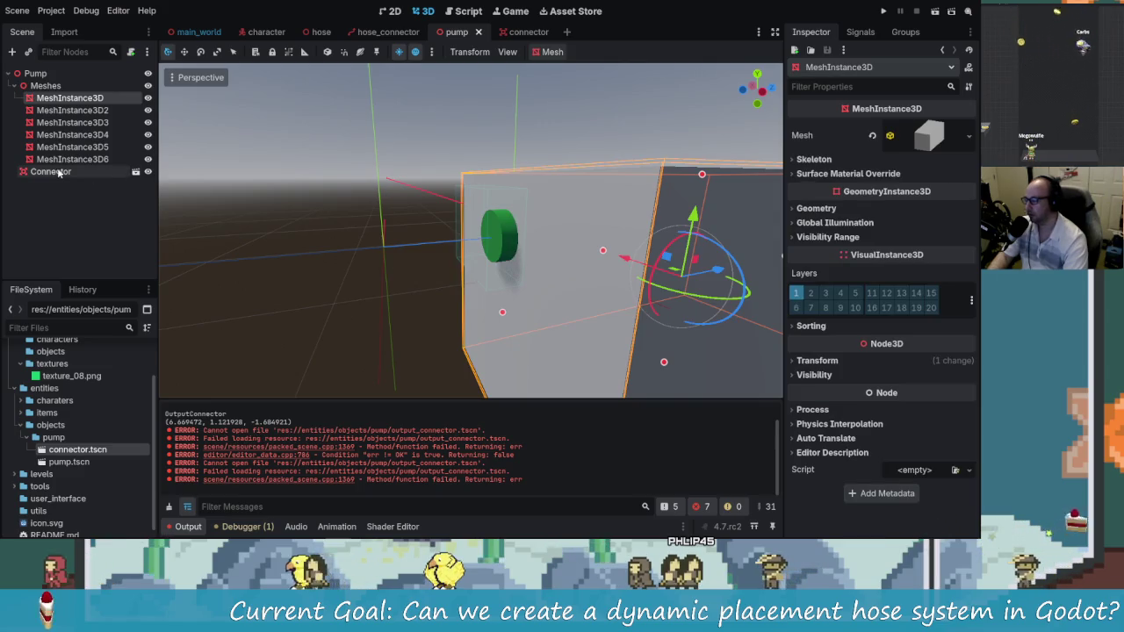
{"action": "key", "text": "f"}
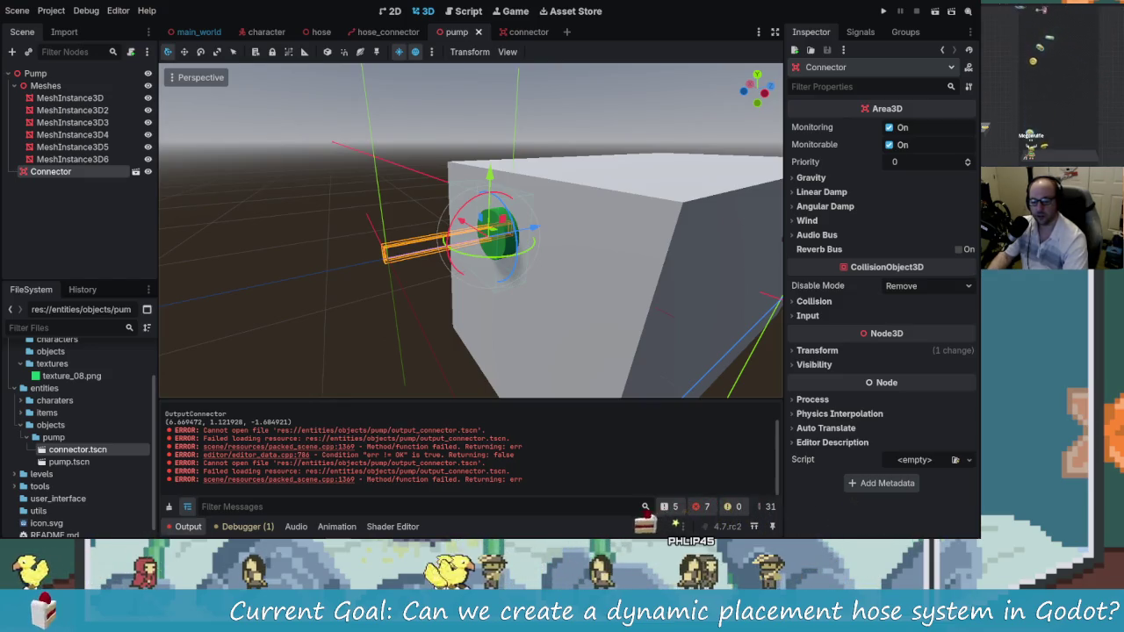
{"action": "mouse_move", "coordinate": [547, 258]}
{"action": "left_mouse_down"}
{"action": "mouse_move", "coordinate": [642, 250]}
{"action": "mouse_move", "coordinate": [639, 308]}
{"action": "mouse_move", "coordinate": [569, 253]}
{"action": "mouse_move", "coordinate": [301, 238]}
{"action": "mouse_move", "coordinate": [545, 236]}
{"action": "mouse_move", "coordinate": [402, 244]}
{"action": "mouse_move", "coordinate": [180, 224]}
{"action": "left_mouse_up"}
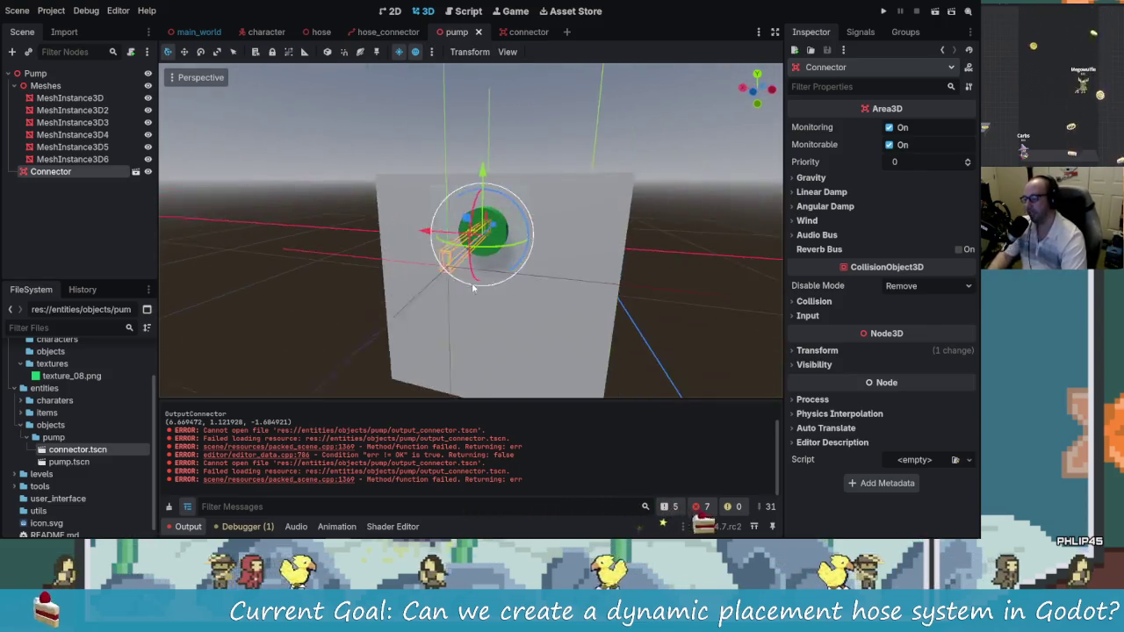
{"action": "mouse_move", "coordinate": [526, 235]}
{"action": "left_mouse_down"}
{"action": "mouse_move", "coordinate": [515, 250]}
{"action": "mouse_move", "coordinate": [391, 252]}
{"action": "mouse_move", "coordinate": [473, 329]}
{"action": "mouse_move", "coordinate": [561, 312]}
{"action": "mouse_move", "coordinate": [660, 313]}
{"action": "mouse_move", "coordinate": [531, 360]}
{"action": "mouse_move", "coordinate": [556, 234]}
{"action": "mouse_move", "coordinate": [263, 233]}
{"action": "left_mouse_up"}
Open connector.tscn for editing from the Connector node's scene icon
{"action": "left_click", "coordinate": [72, 173]}
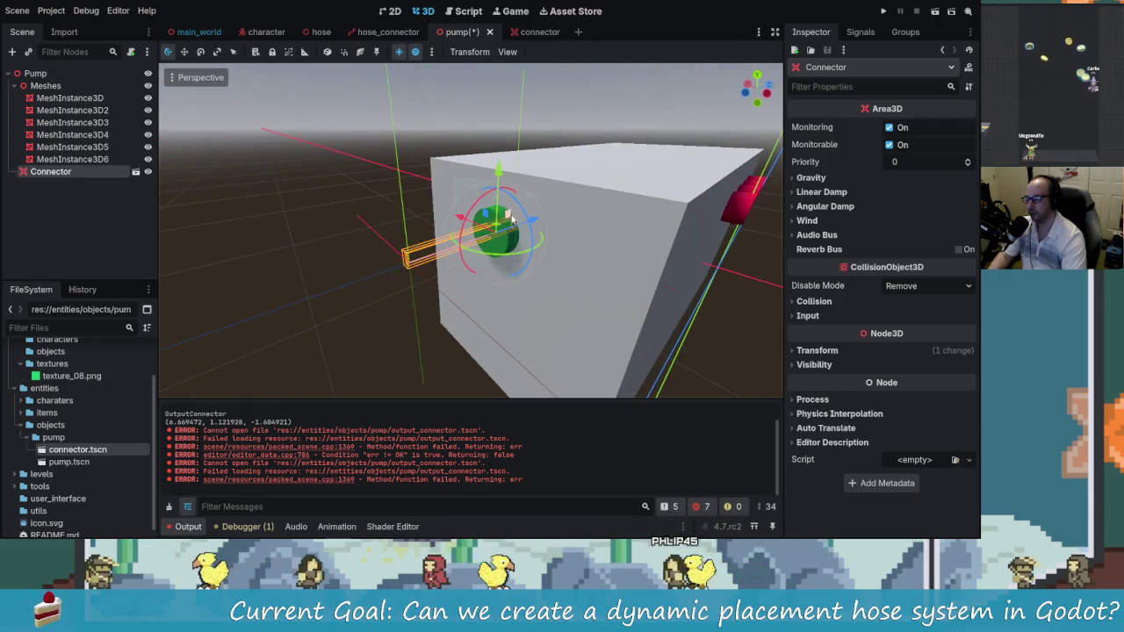
{"action": "left_click_drag", "start_coordinate": [602, 240], "coordinate": [680, 236]}
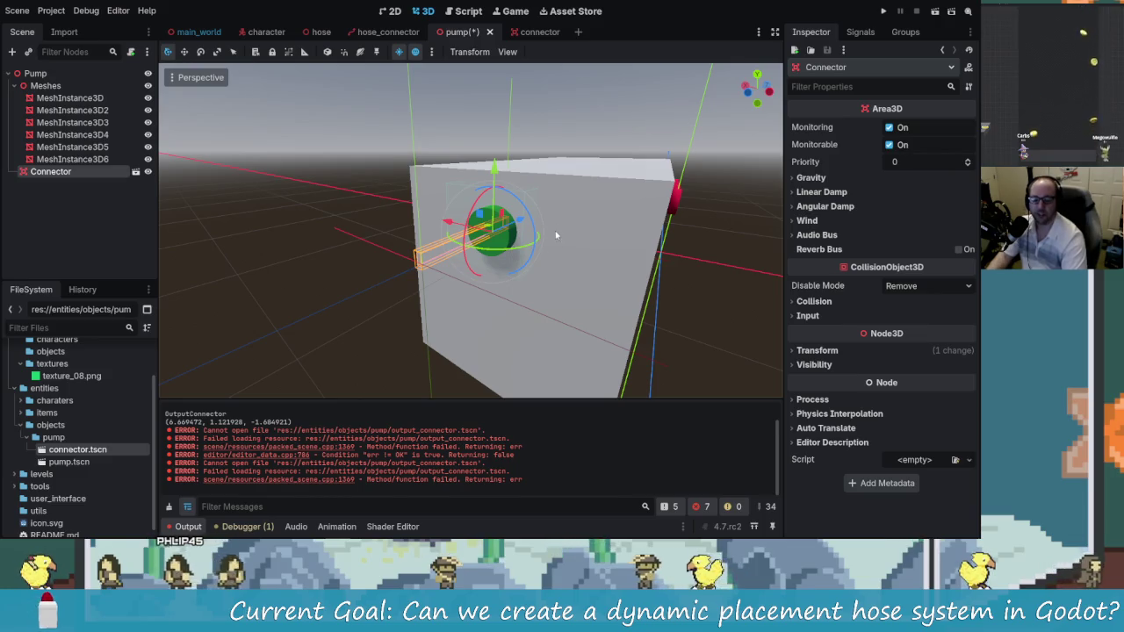
{"action": "mouse_move", "coordinate": [688, 345]}
{"action": "left_mouse_down"}
{"action": "mouse_move", "coordinate": [632, 316]}
{"action": "mouse_move", "coordinate": [564, 295]}
{"action": "mouse_move", "coordinate": [574, 299]}
{"action": "mouse_move", "coordinate": [559, 305]}
{"action": "left_mouse_up"}
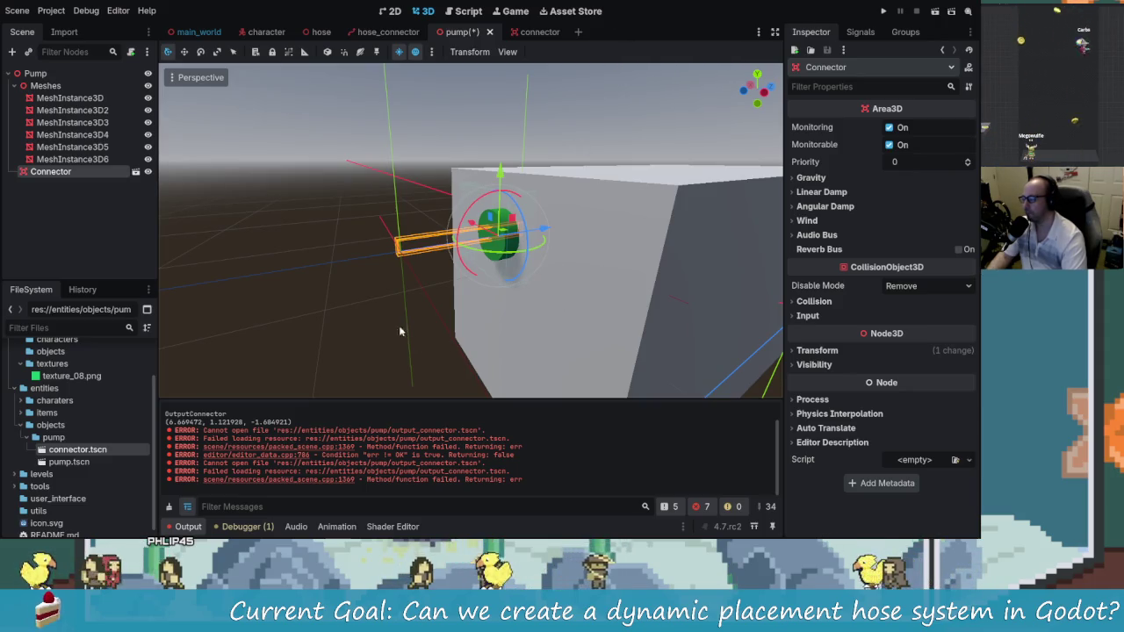
{"action": "left_click", "coordinate": [135, 172]}
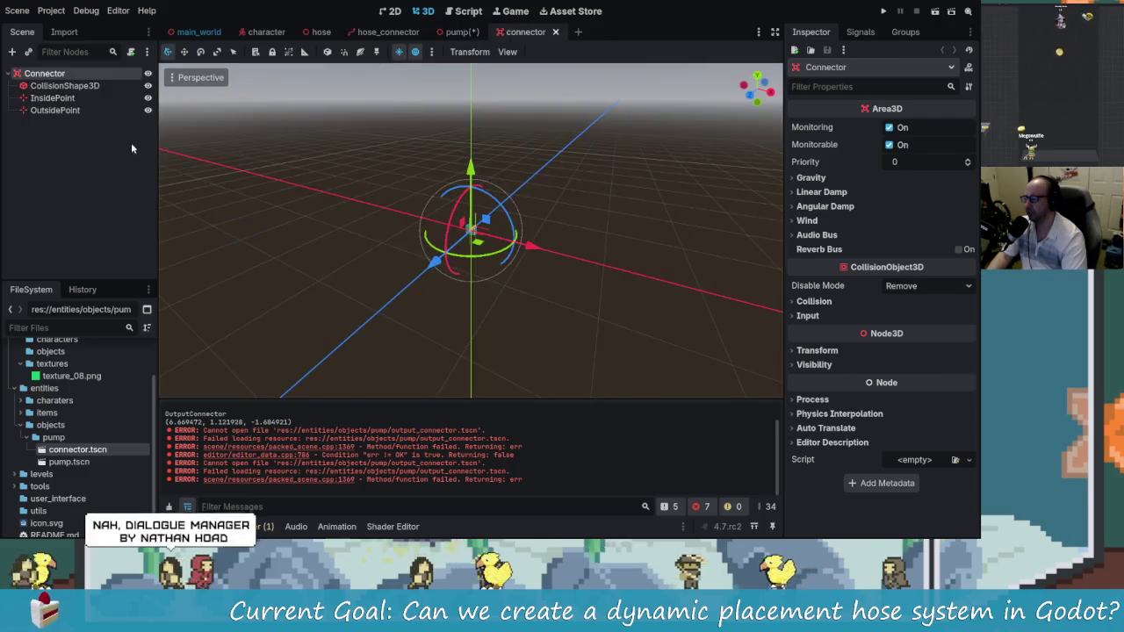
Attach a new connector.gd script to Connector and add a get_connect_points() function
{"action": "left_click", "coordinate": [131, 52]}
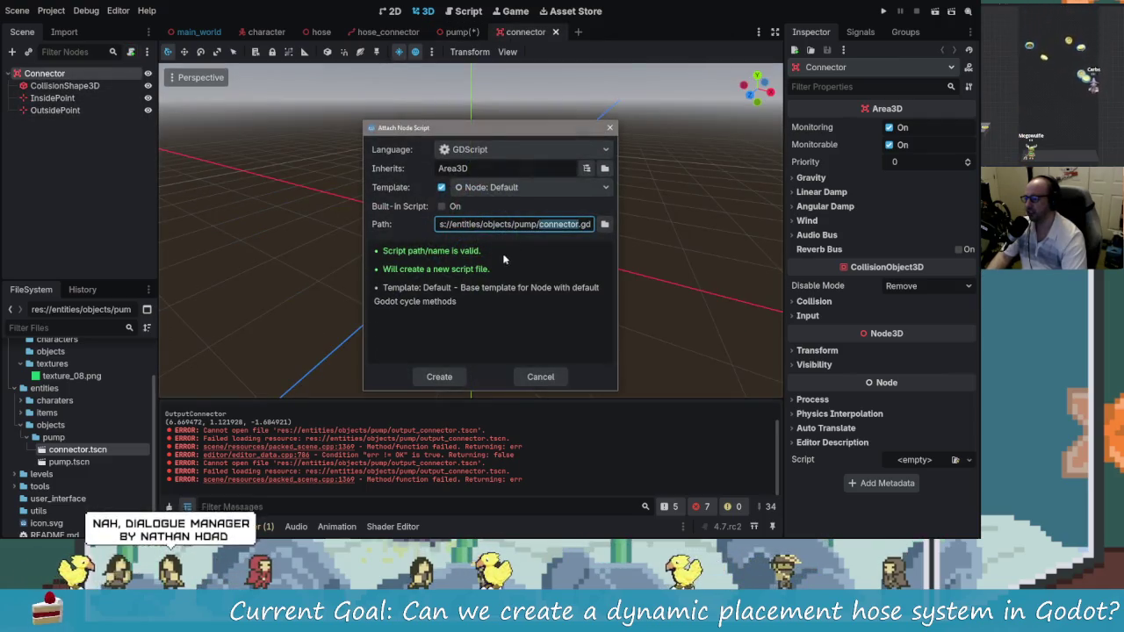
{"action": "left_click", "coordinate": [436, 376]}
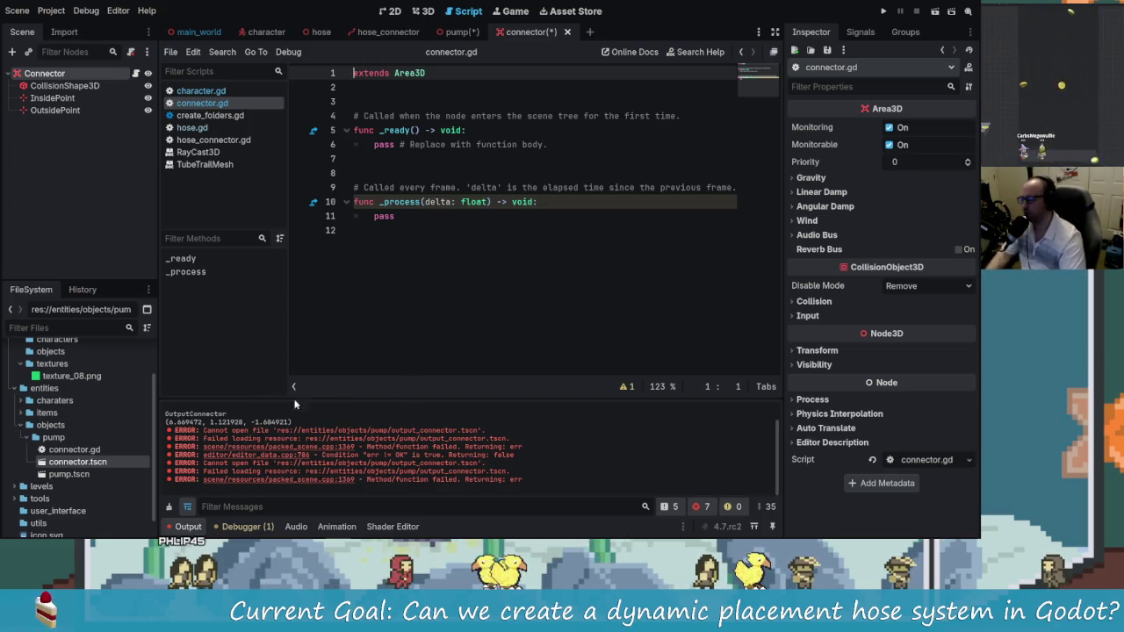
{"action": "left_click", "coordinate": [421, 230]}
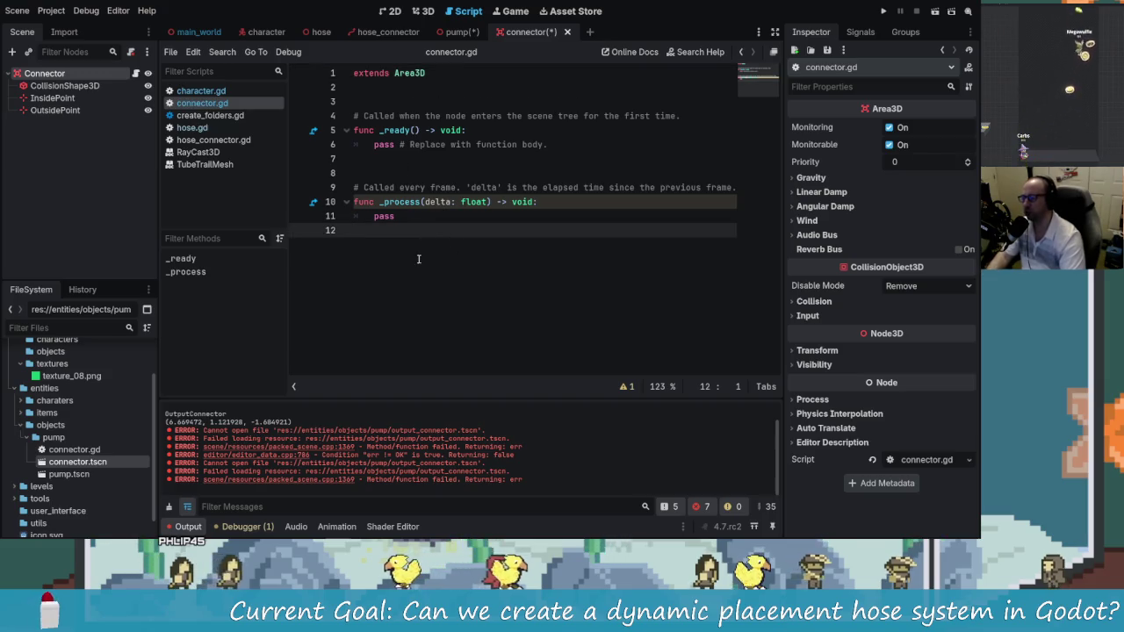
{"action": "key", "text": "Return"}
{"action": "key", "text": "Return"}
{"action": "type", "text": "func"}
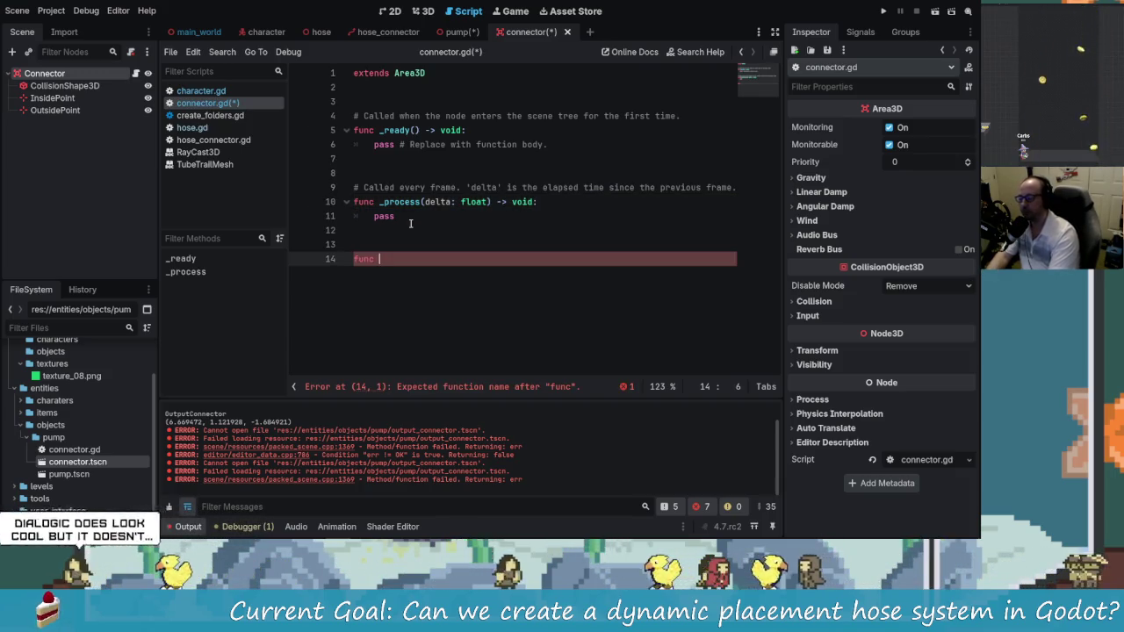
{"action": "type", "text": "get_poin"}
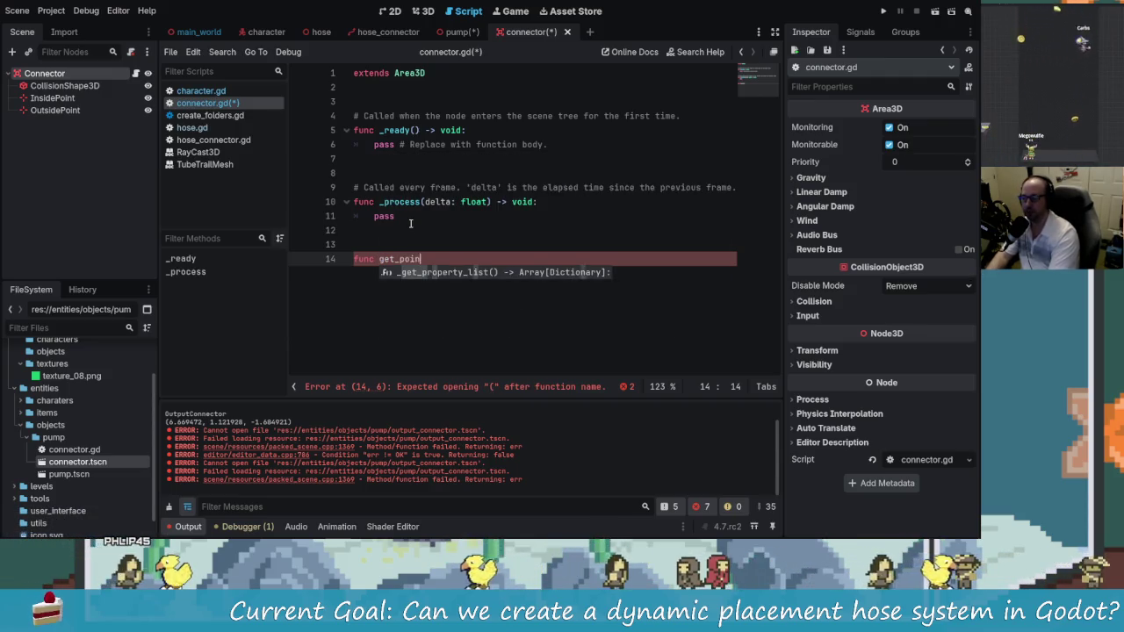
{"action": "type", "text": "ts"}
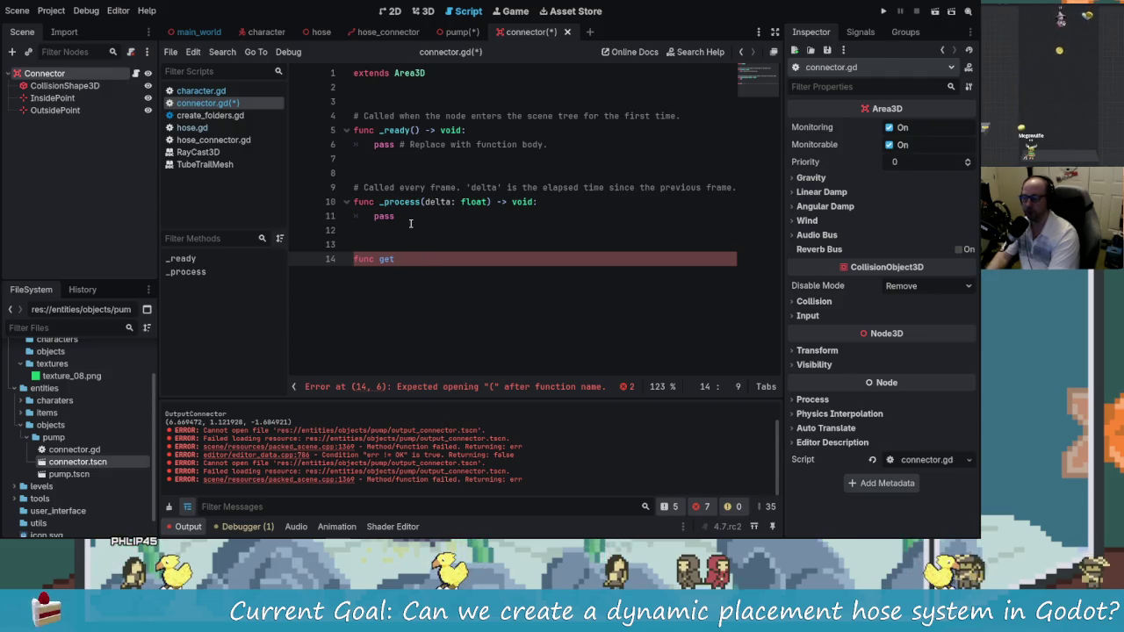
{"action": "key", "text": "BackSpace"}
{"action": "key", "text": "BackSpace"}
{"action": "key", "text": "BackSpace"}
{"action": "type", "text": "connect_toP"}
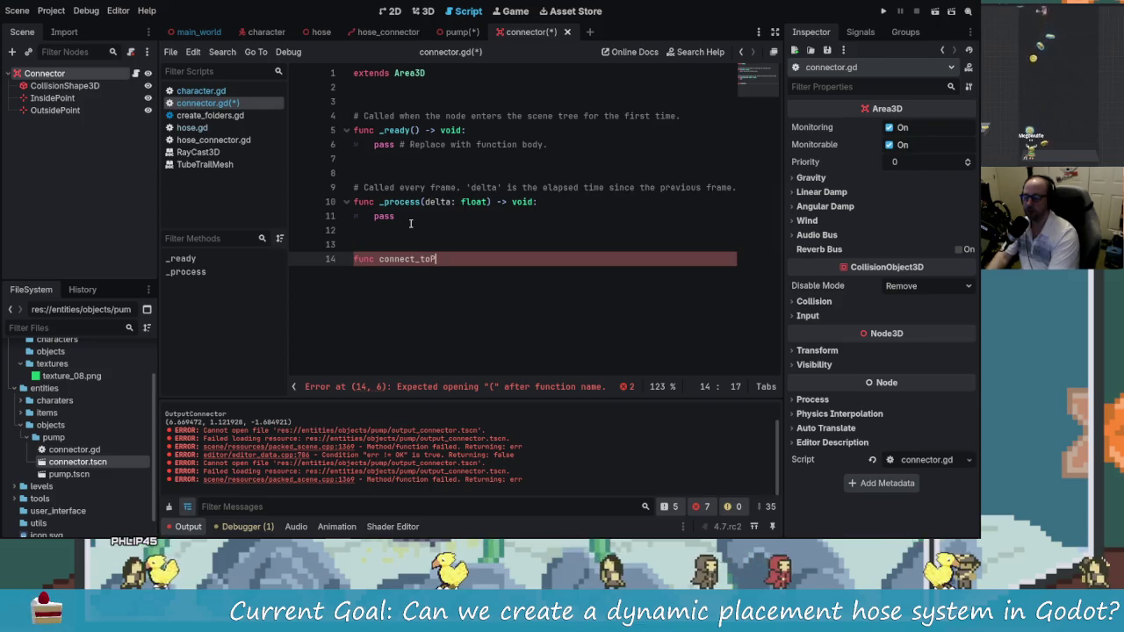
{"action": "type", "text": "points("}
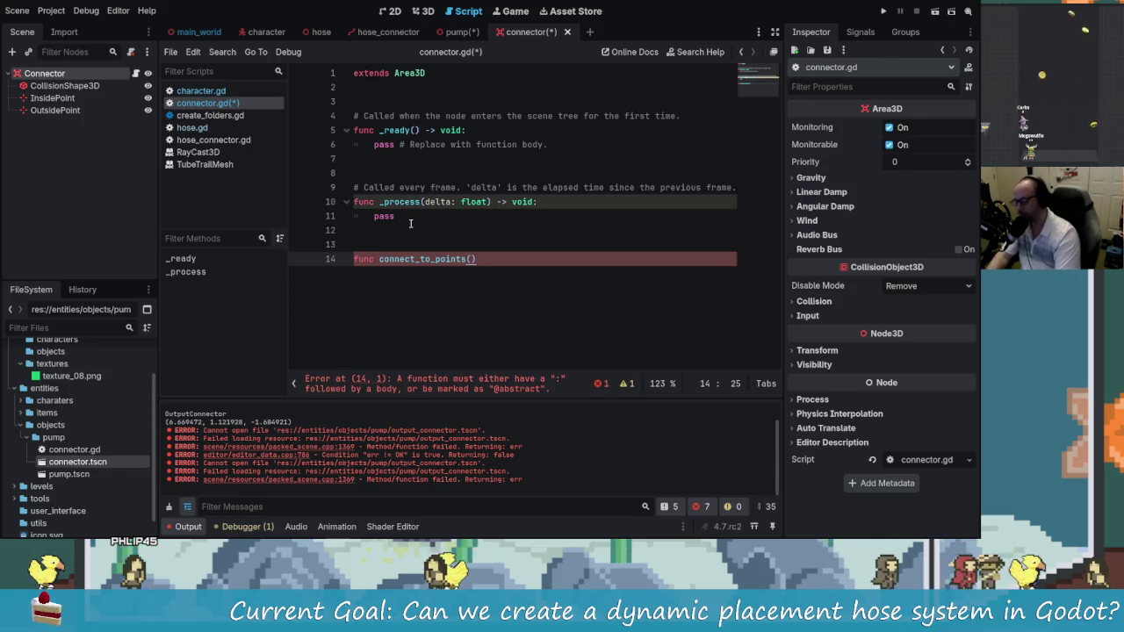
{"action": "type", "text": ":"}
{"action": "key", "text": "Return"}
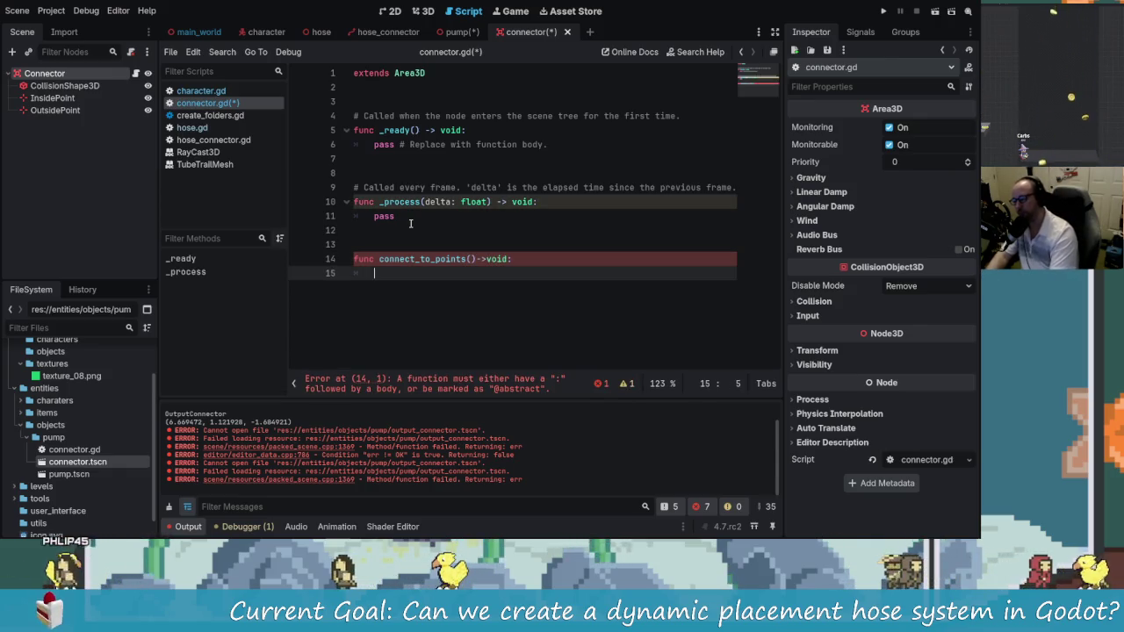
{"action": "left_click", "coordinate": [432, 260]}
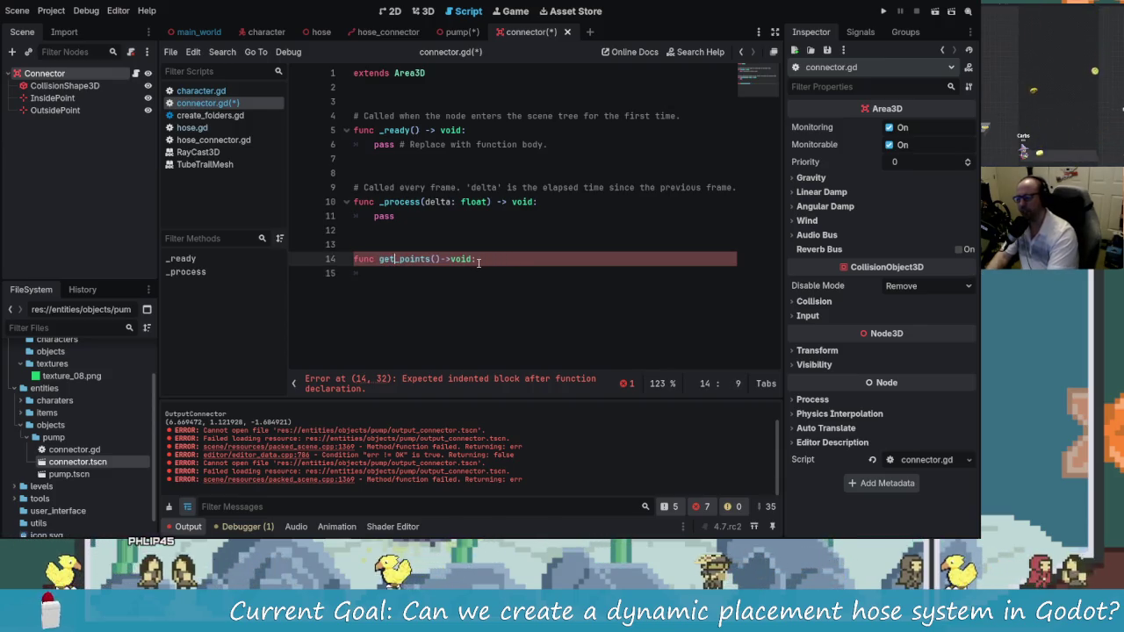
{"action": "type", "text": "_connec"}
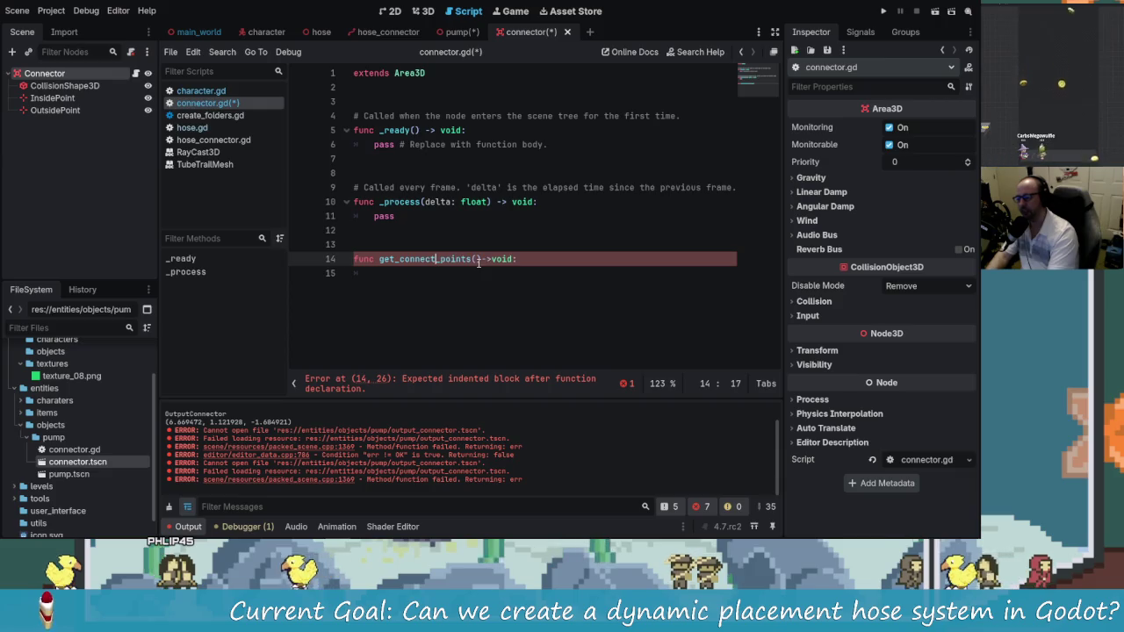
{"action": "left_click", "coordinate": [477, 280]}
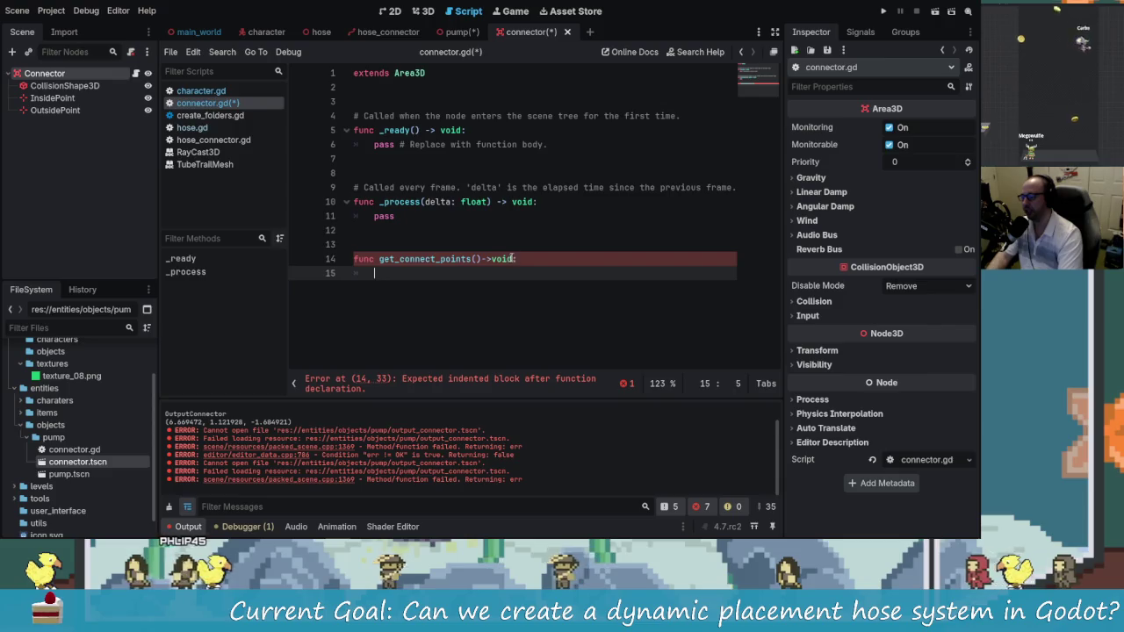
Change the function's return type from void to PackedVector3Array and start its body
{"action": "left_click", "coordinate": [515, 259]}
{"action": "key", "text": "BackSpace"}
{"action": "key", "text": "BackSpace"}
{"action": "key", "text": "BackSpace"}
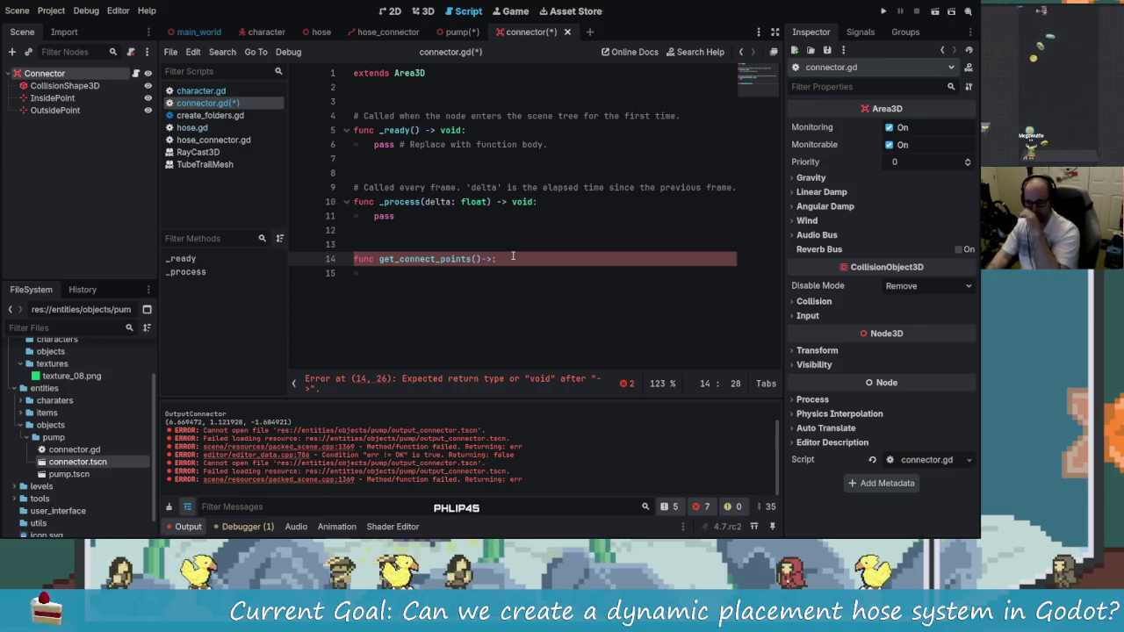
{"action": "type", "text": "Vecto"}
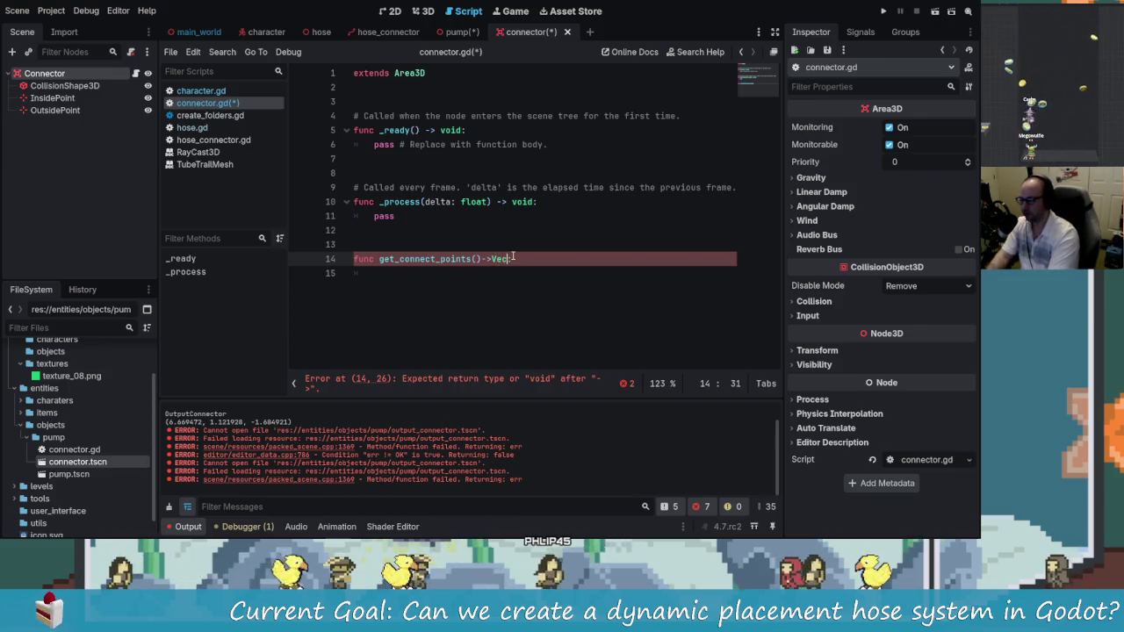
{"action": "key", "text": "BackSpace"}
{"action": "key", "text": "BackSpace"}
{"action": "key", "text": "BackSpace"}
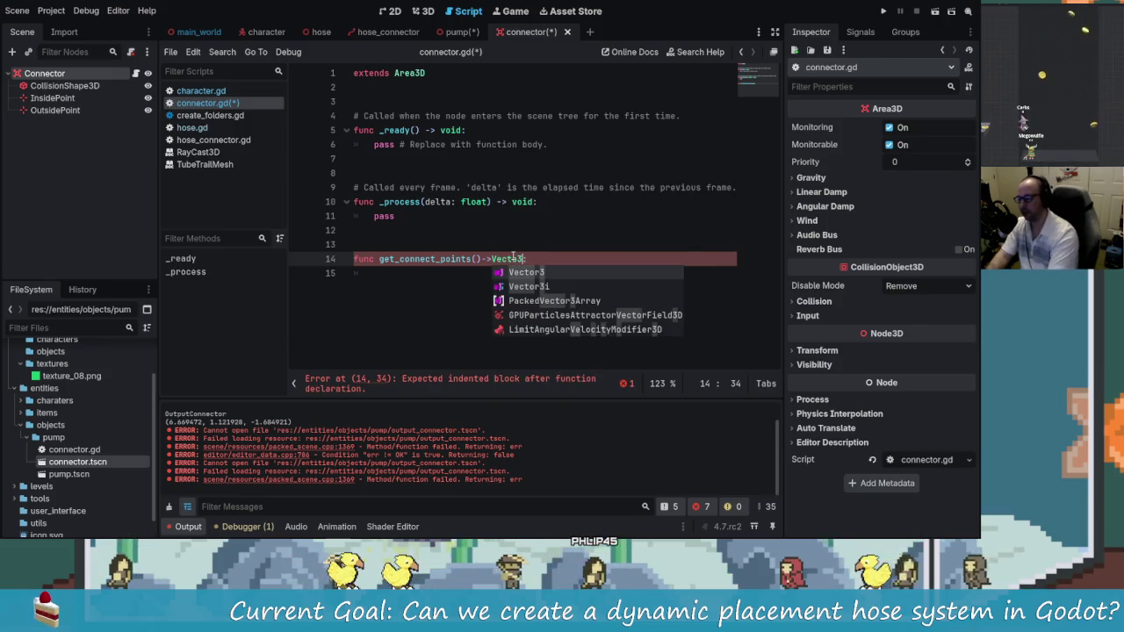
{"action": "type", "text": "Array"}
{"action": "key", "text": "BackSpace"}
{"action": "key", "text": "BackSpace"}
{"action": "key", "text": "BackSpace"}
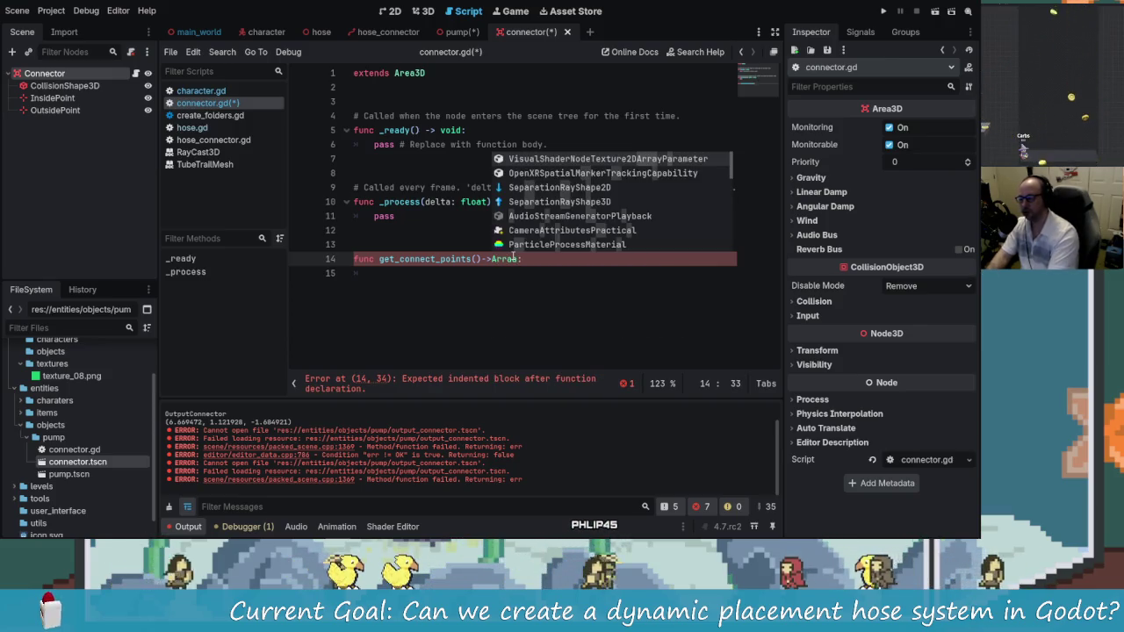
{"action": "type", "text": "OP"}
{"action": "key", "text": "BackSpace"}
{"action": "key", "text": "BackSpace"}
{"action": "type", "text": "Packed"}
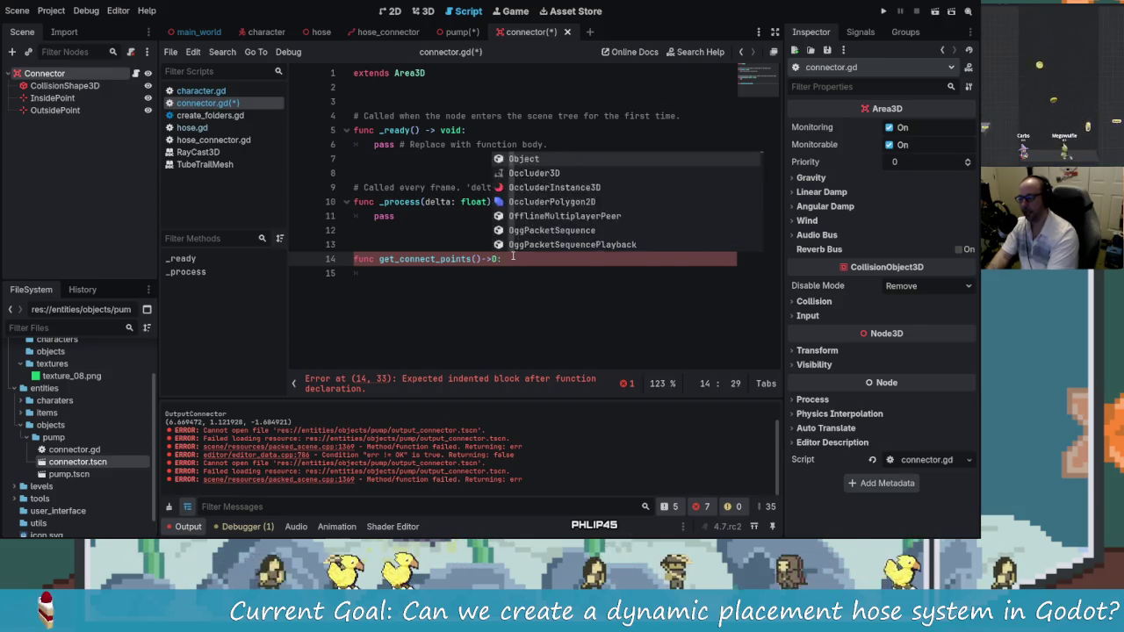
{"action": "type", "text": "Ve"}
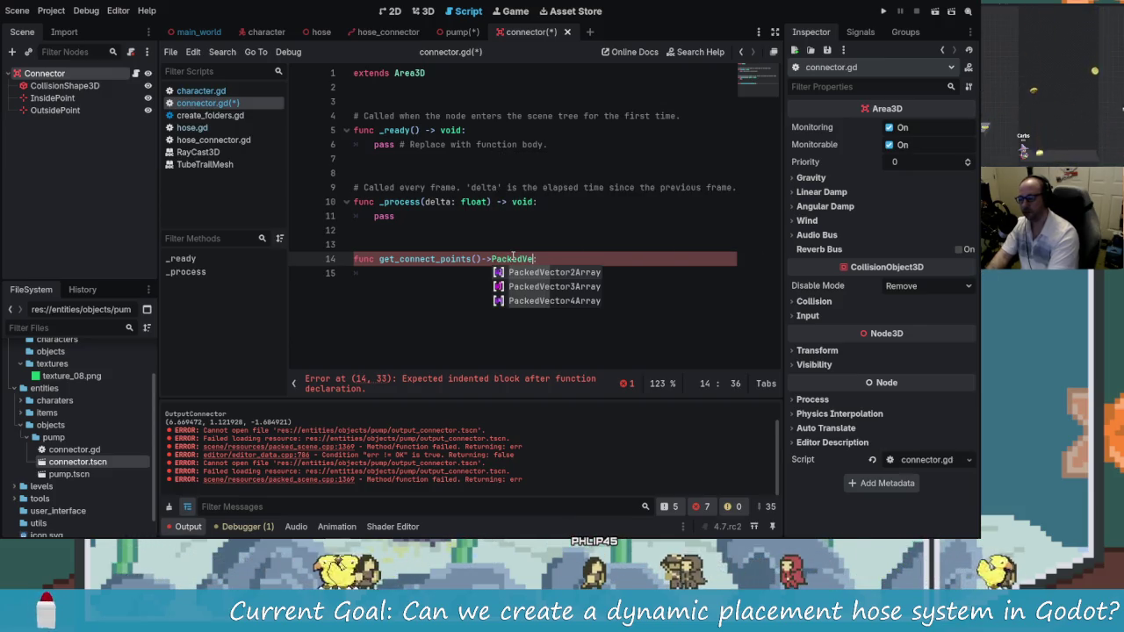
{"action": "key", "text": "Down"}
{"action": "key", "text": "Return"}
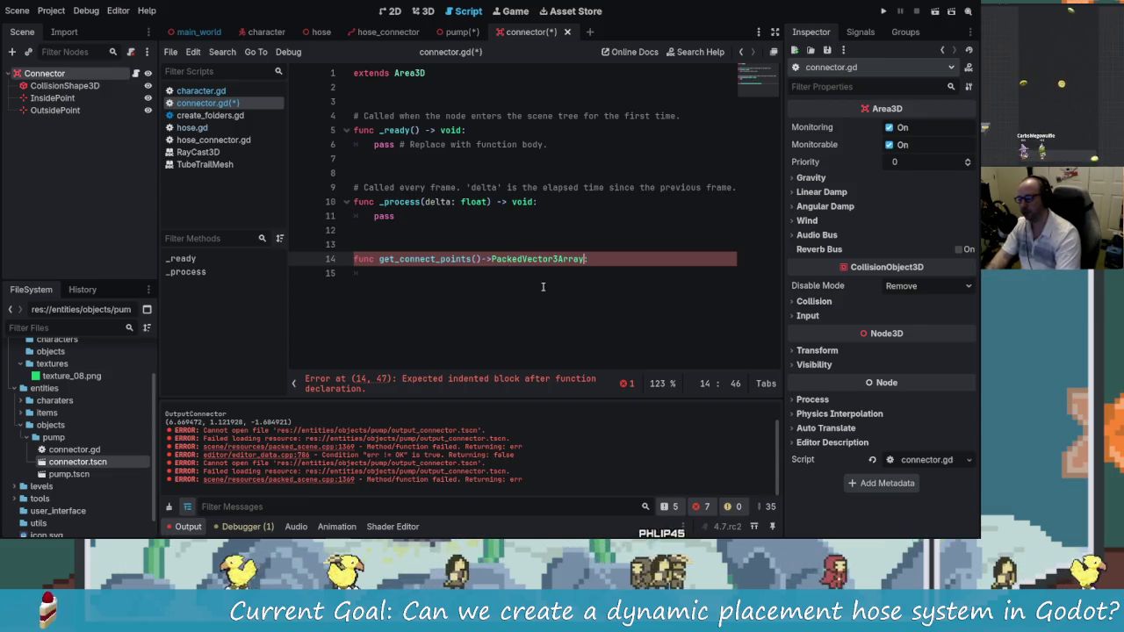
{"action": "key", "text": "Down"}
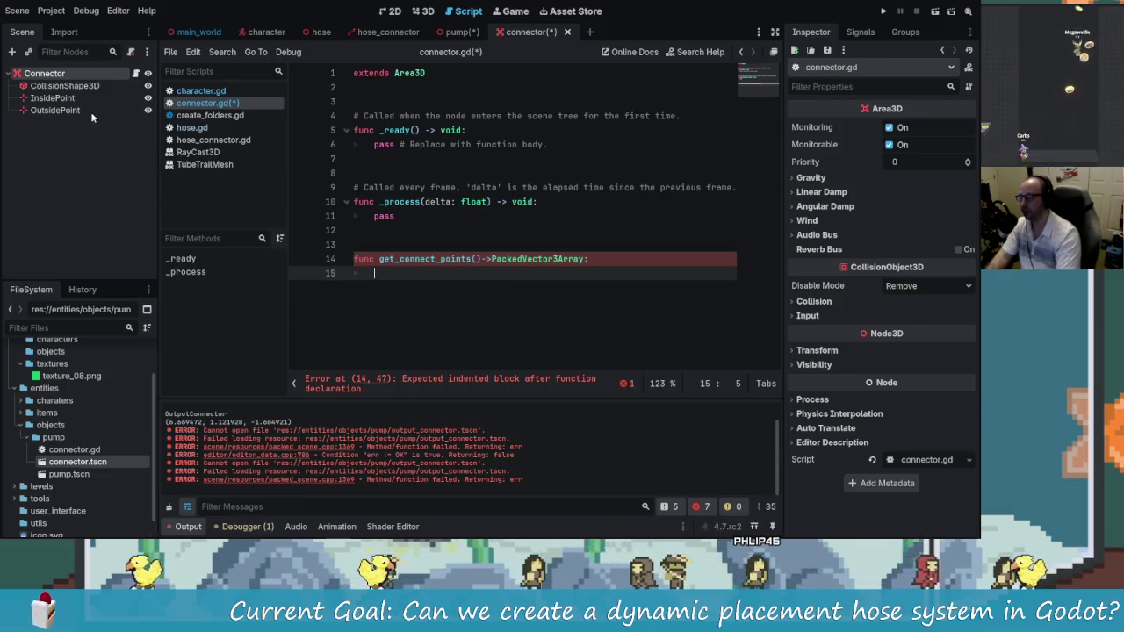
{"action": "left_click", "coordinate": [63, 85]}
{"action": "left_click", "coordinate": [52, 97]}
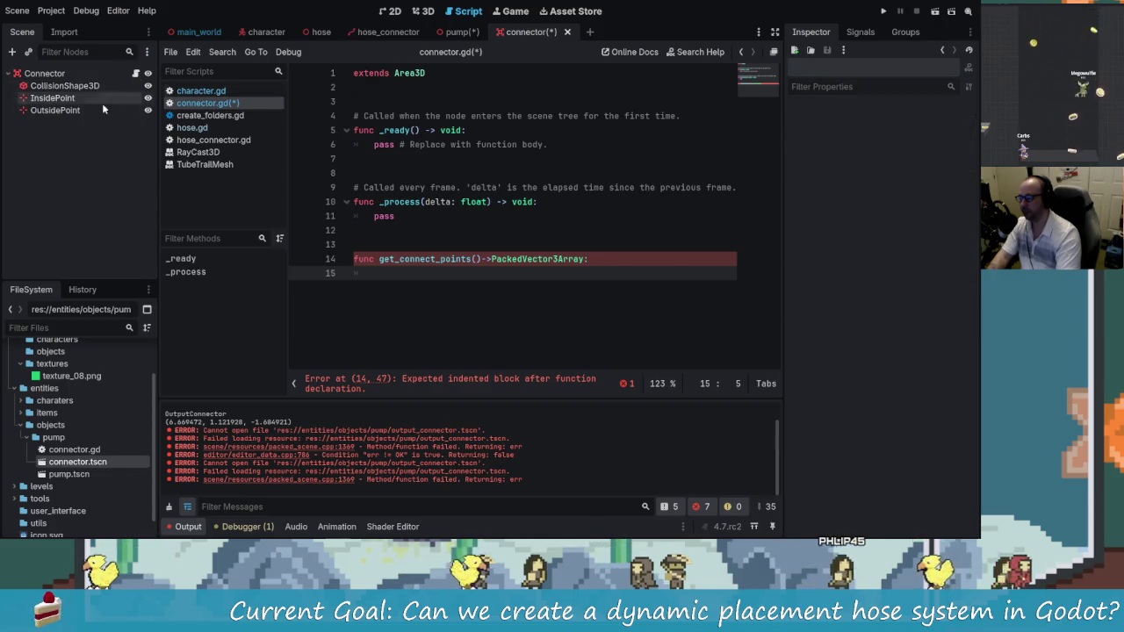
{"action": "left_click", "coordinate": [44, 102]}
{"action": "left_click_drag", "start_coordinate": [334, 99], "coordinate": [371, 85]}
{"action": "left_click_drag", "start_coordinate": [54, 109], "coordinate": [367, 105]}
{"action": "left_click", "coordinate": [433, 304]}
{"action": "type", "text": "var"}
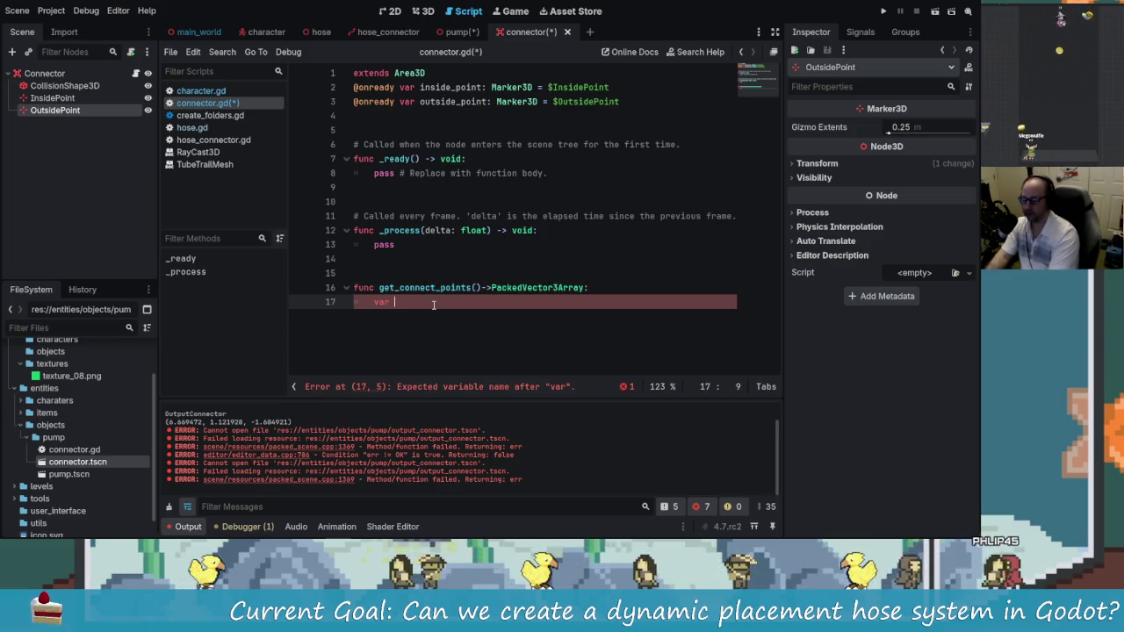
Declare points: PackedVector3Array = [inside_point.global_position, outside_point.global_position]
{"action": "type", "text": "points ="}
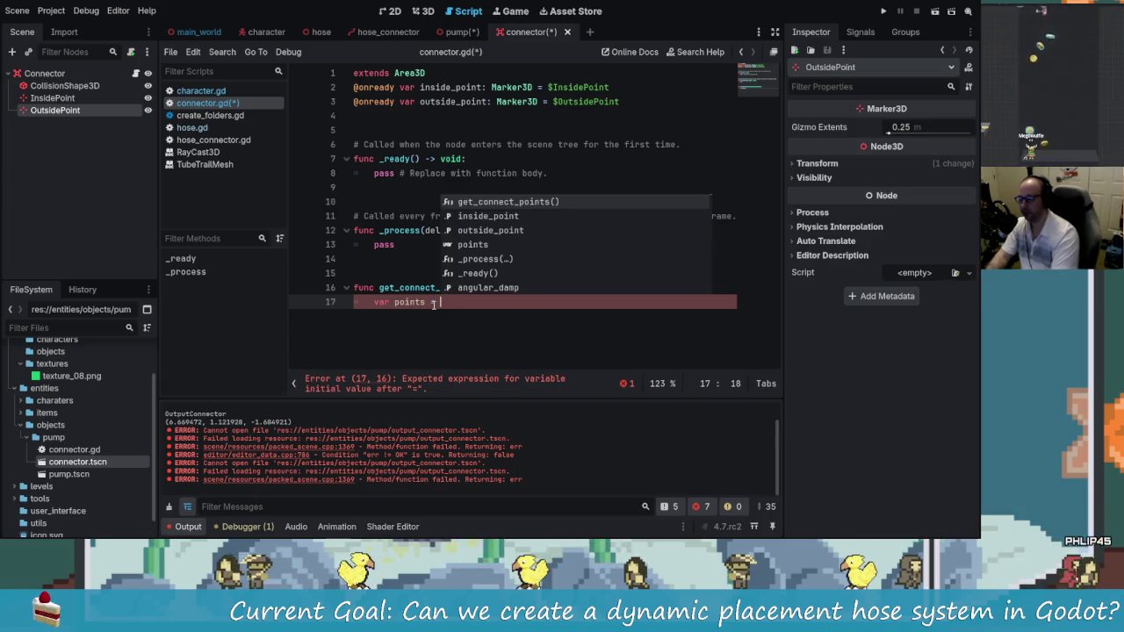
{"action": "key", "text": "BackSpace"}
{"action": "key", "text": "BackSpace"}
{"action": "key", "text": "BackSpace"}
{"action": "type", "text": ":P"}
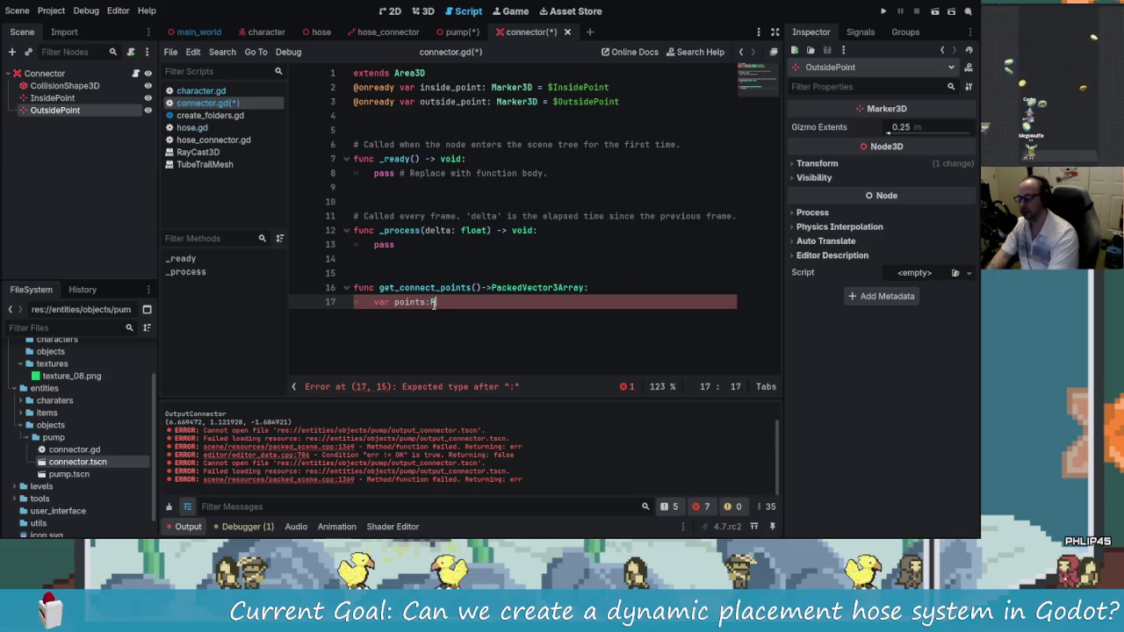
{"action": "type", "text": "ackedV"}
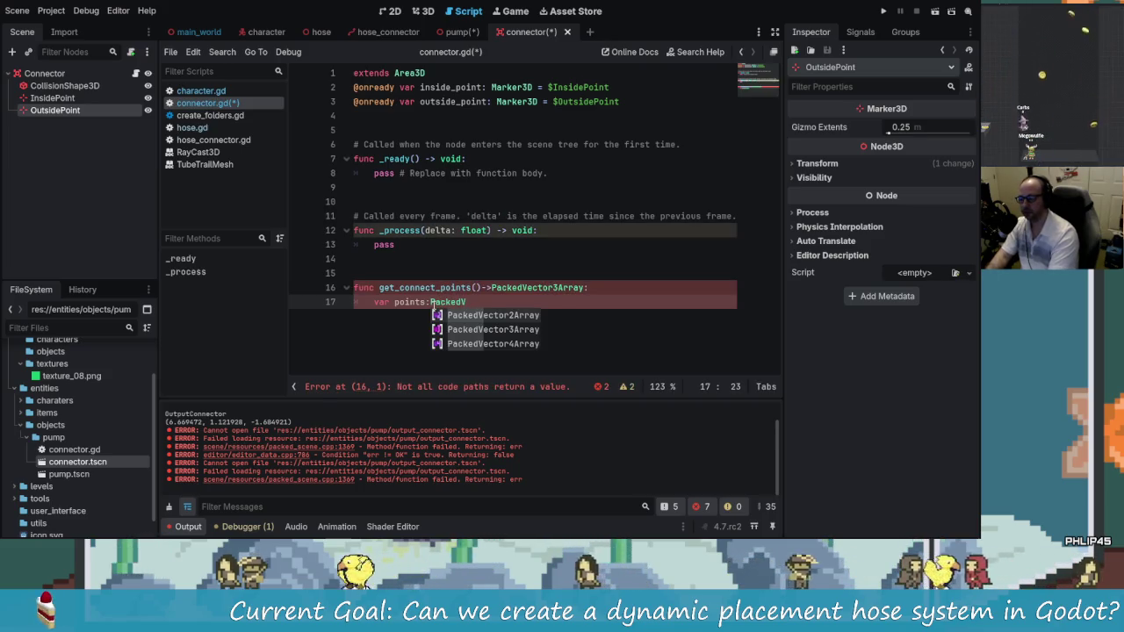
{"action": "key", "text": "Down"}
{"action": "key", "text": "Return"}
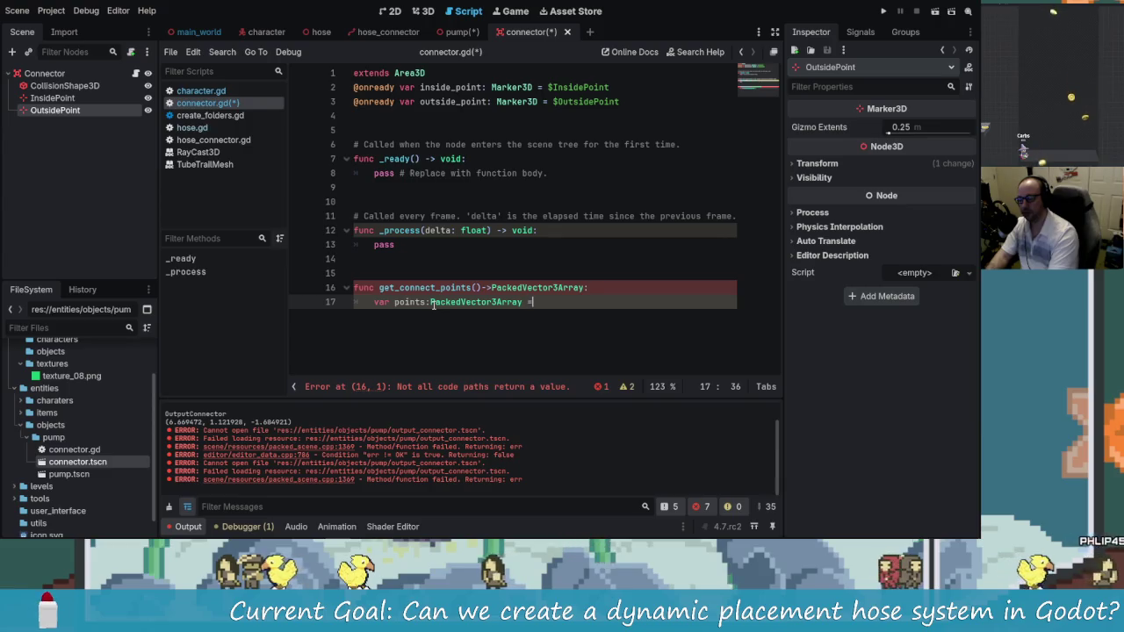
{"action": "type", "text": "= V"}
{"action": "key", "text": "BackSpace"}
{"action": "type", "text": "["}
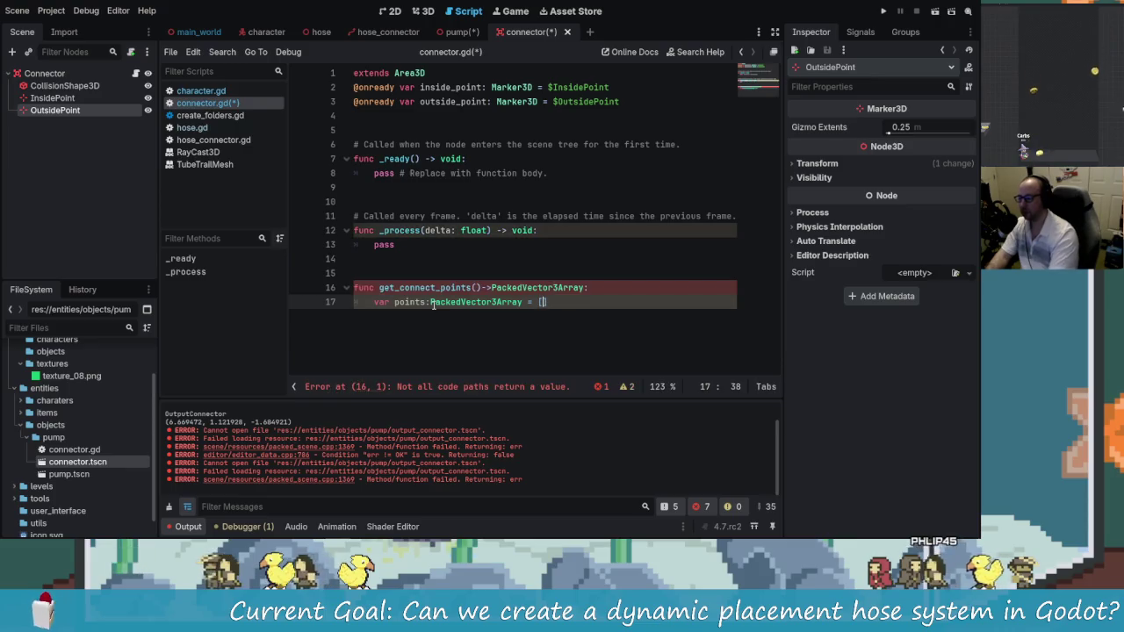
{"action": "type", "text": "inside_point."}
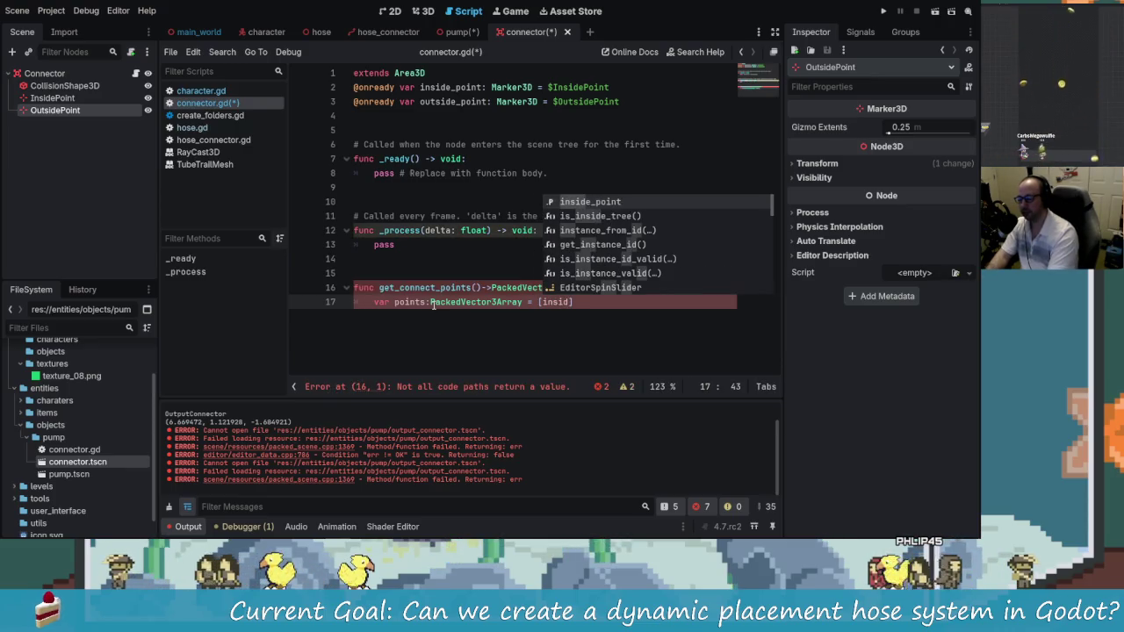
{"action": "type", "text": "glb"}
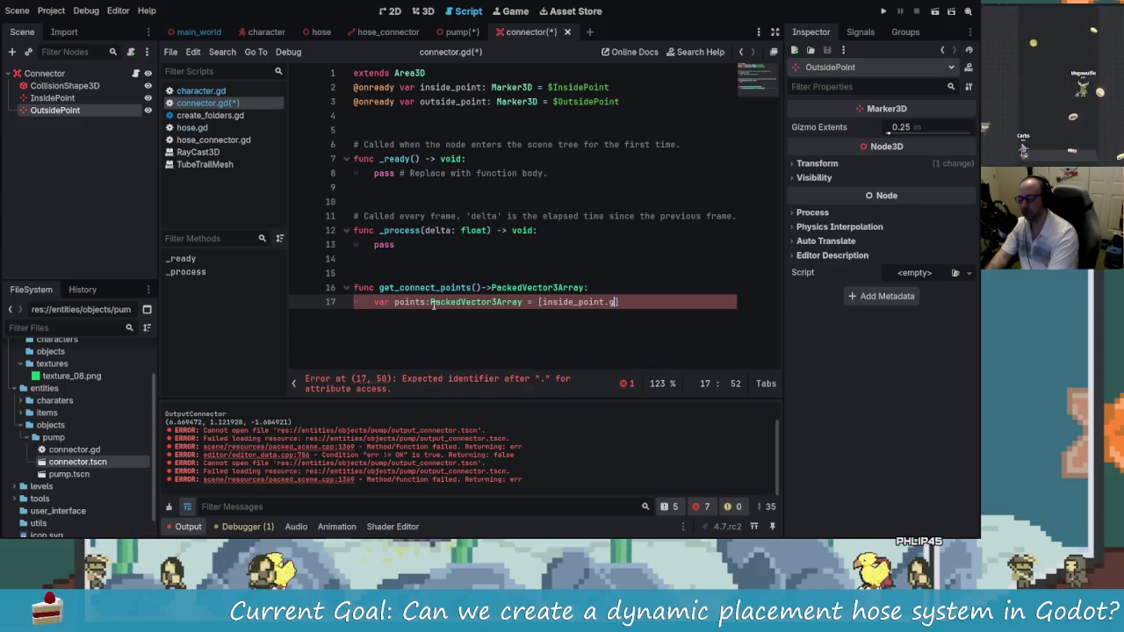
{"action": "key", "text": "Down"}
{"action": "key", "text": "Return"}
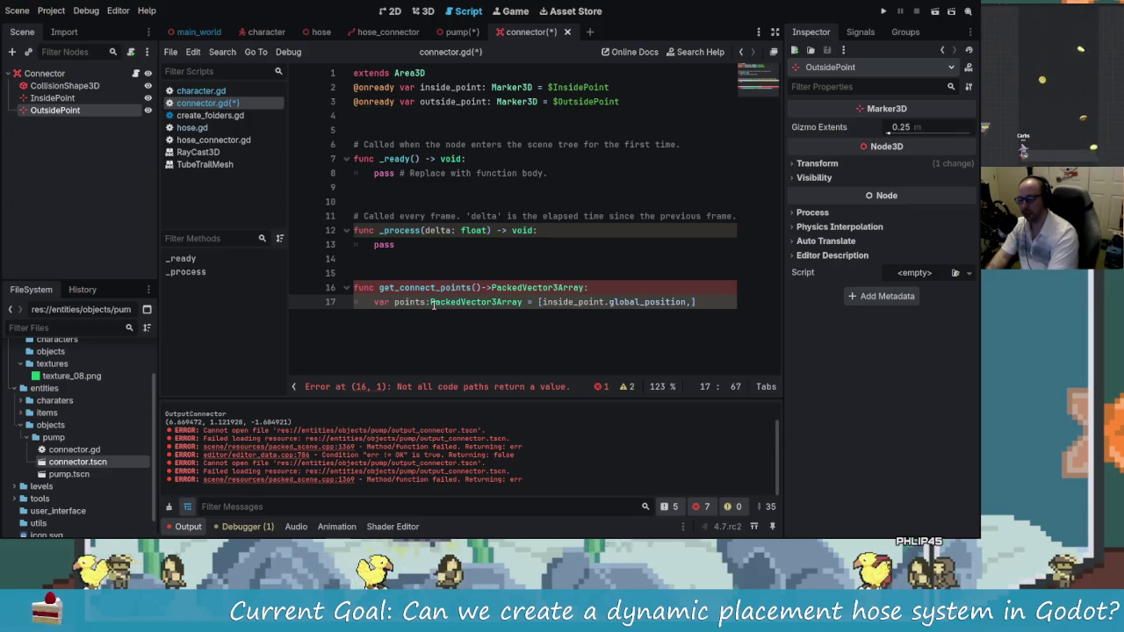
{"action": "key", "text": "Return"}
{"action": "type", "text": ".global"}
{"action": "key", "text": "Down"}
{"action": "key", "text": "Return"}
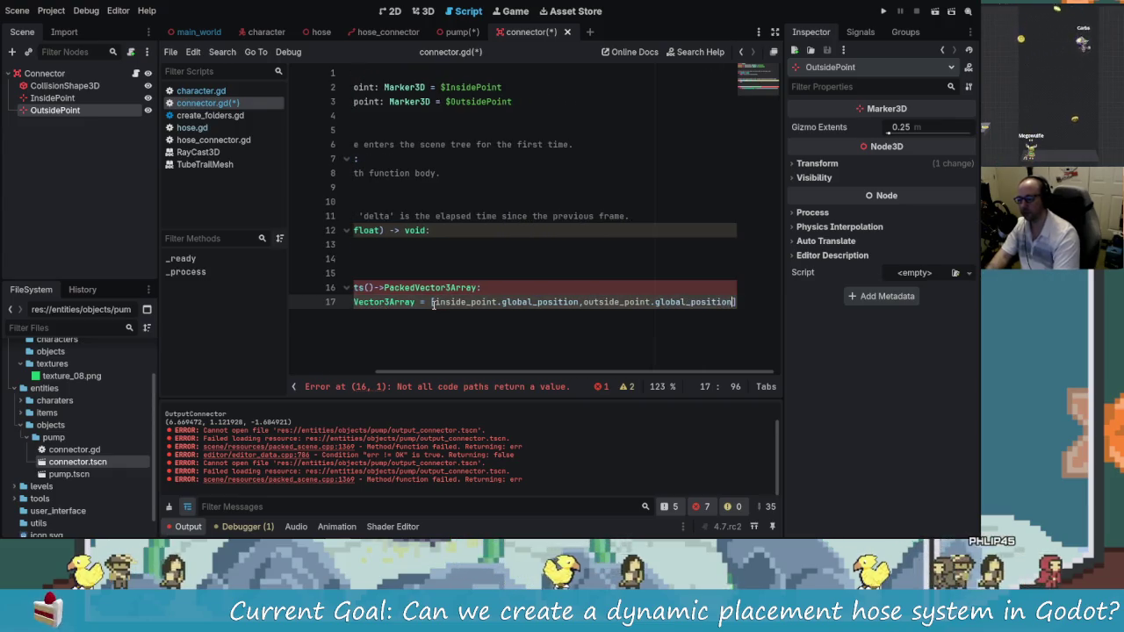
{"action": "scroll", "coordinate": [669, 367], "scroll_direction": "left", "scroll_amount": 5}
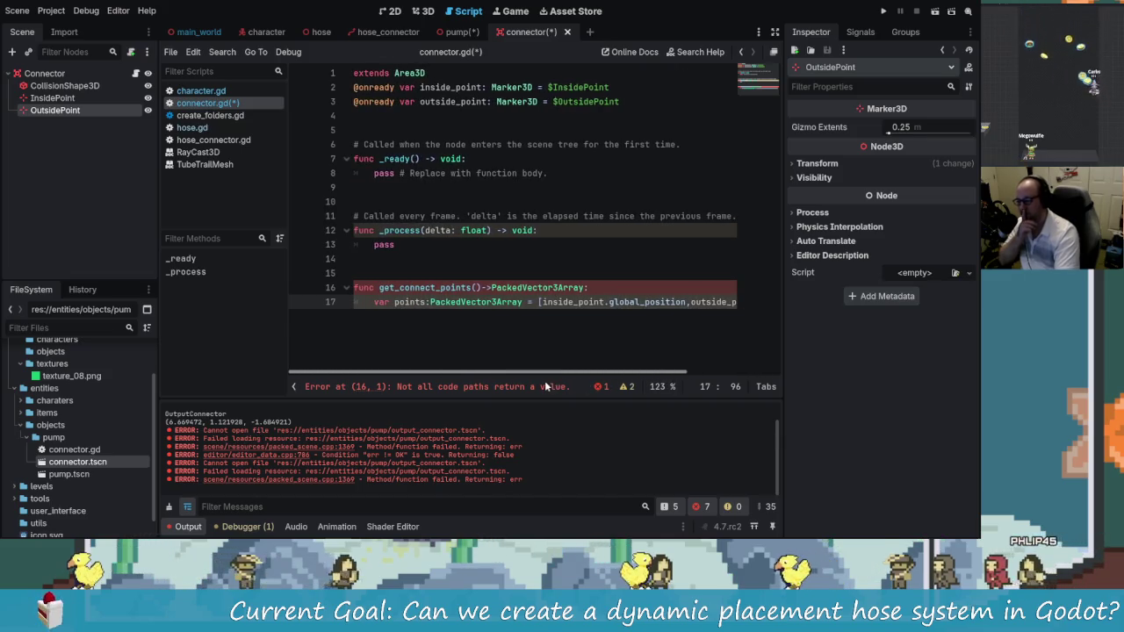
{"action": "scroll", "coordinate": [709, 374], "scroll_direction": "right", "scroll_amount": 5}
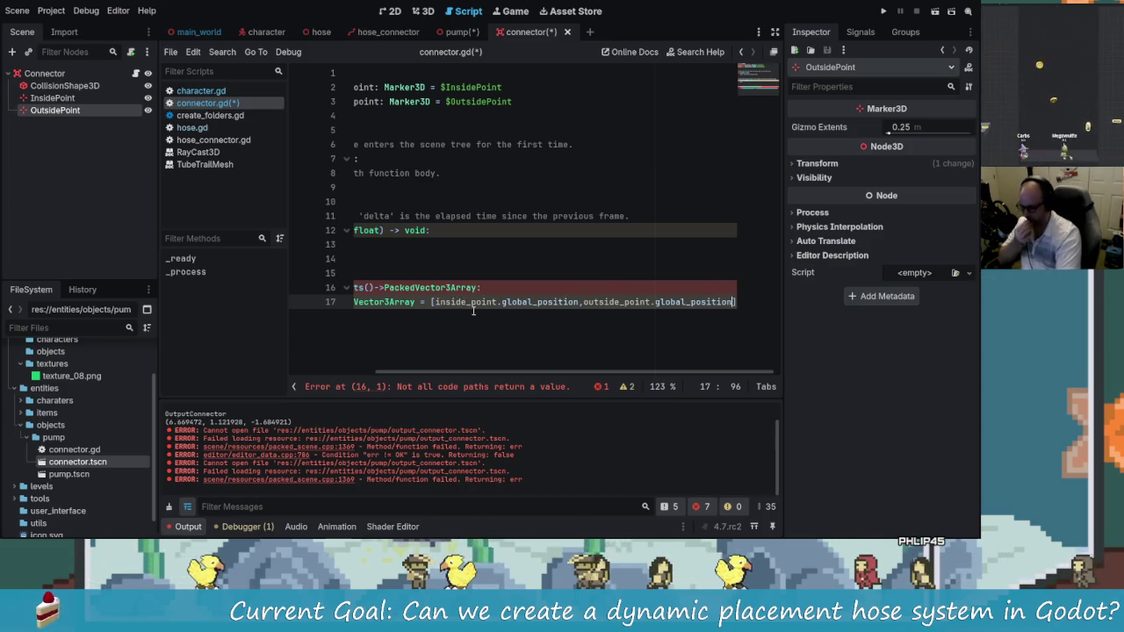
{"action": "type", "text": "]"}
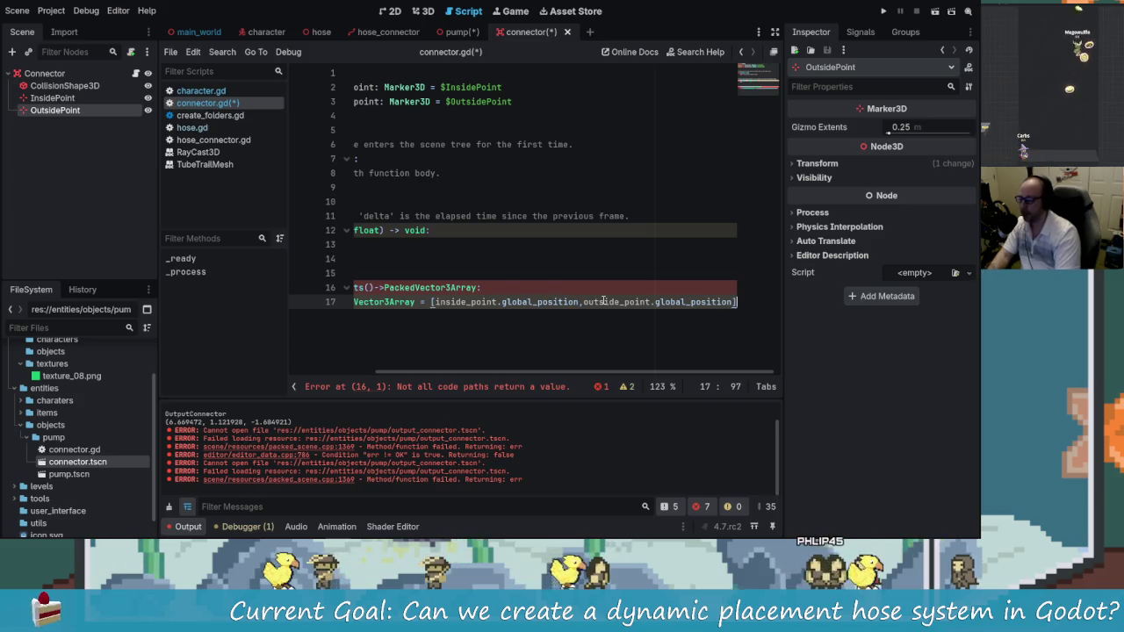
Replace the points variable declaration with return so the function returns the array
{"action": "scroll", "coordinate": [660, 372], "scroll_direction": "left", "scroll_amount": 3}
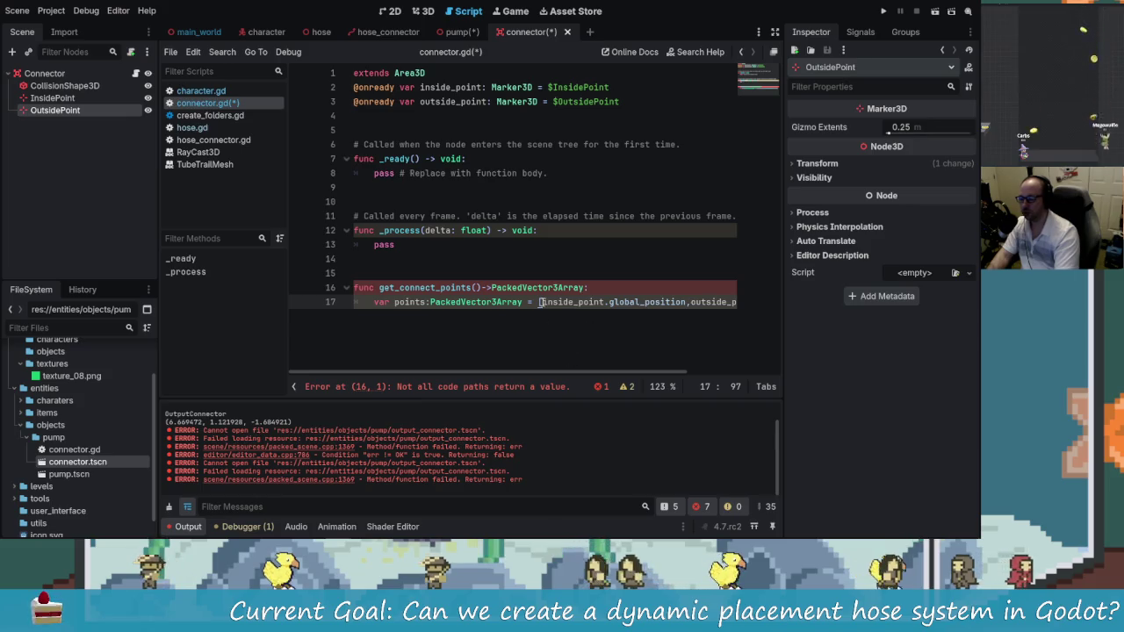
{"action": "left_click_drag", "start_coordinate": [533, 301], "coordinate": [374, 301]}
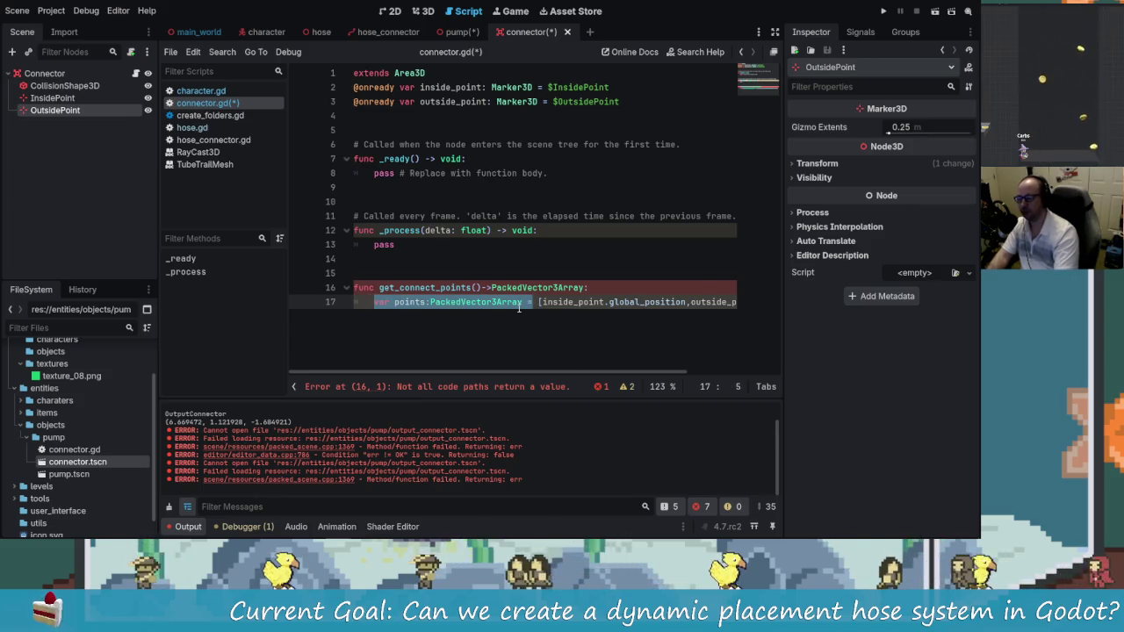
{"action": "key", "text": "BackSpace"}
{"action": "type", "text": "return"}
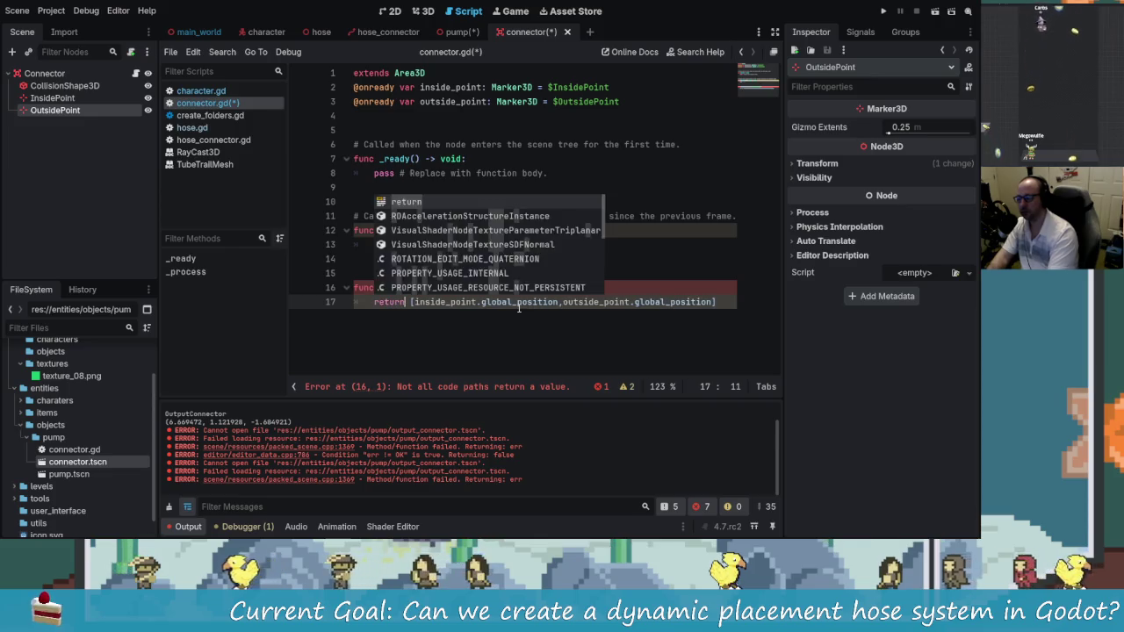
{"action": "key", "text": "End"}
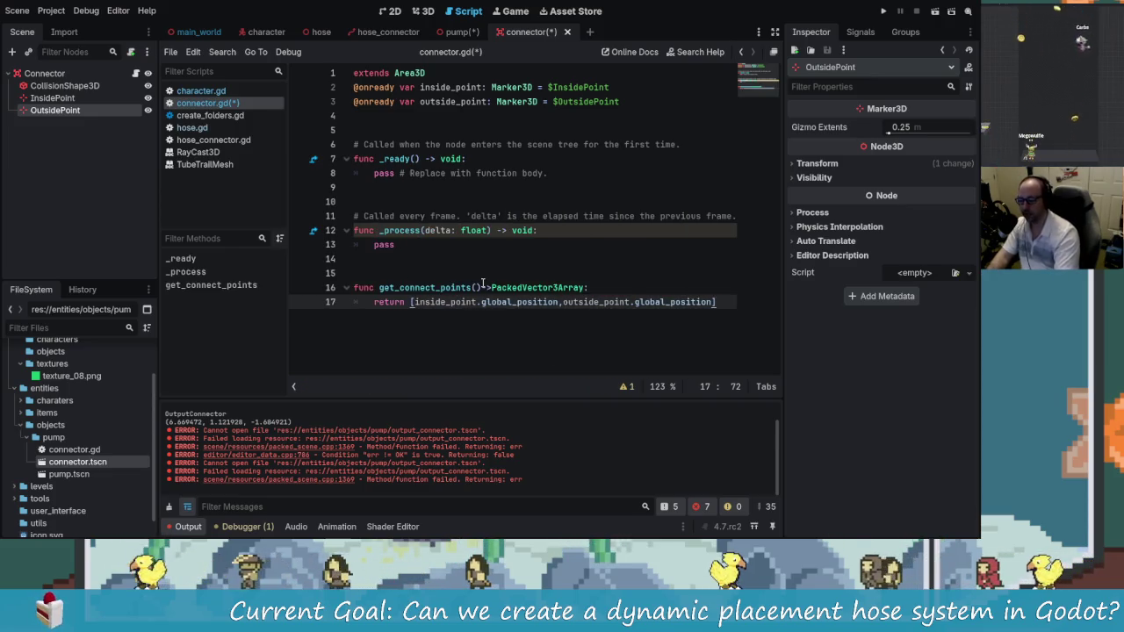
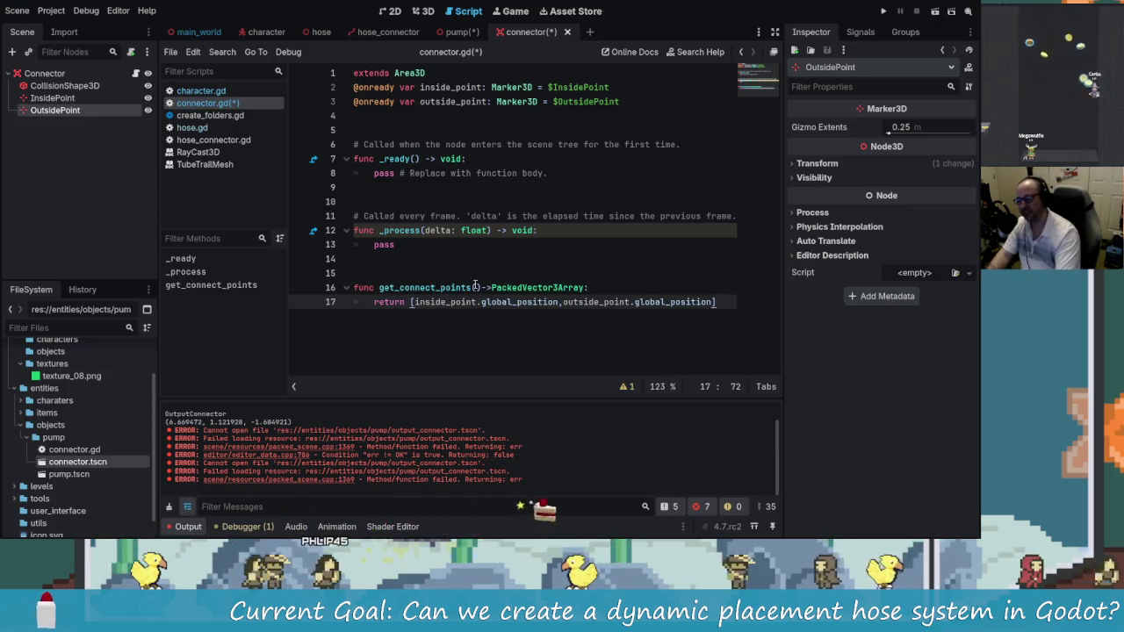
Delete the unused _ready and _process stubs from connector.gd and save it
{"action": "mouse_move", "coordinate": [400, 245]}
{"action": "left_mouse_down"}
{"action": "mouse_move", "coordinate": [352, 159]}
{"action": "mouse_move", "coordinate": [302, 125]}
{"action": "left_mouse_up"}
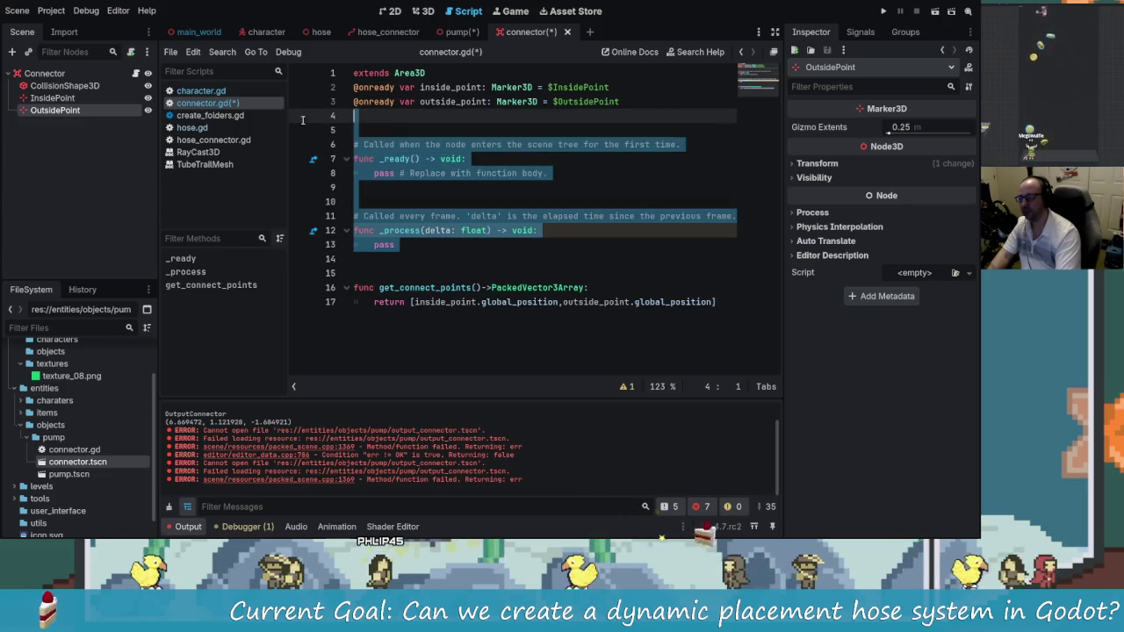
{"action": "key", "text": "Delete"}
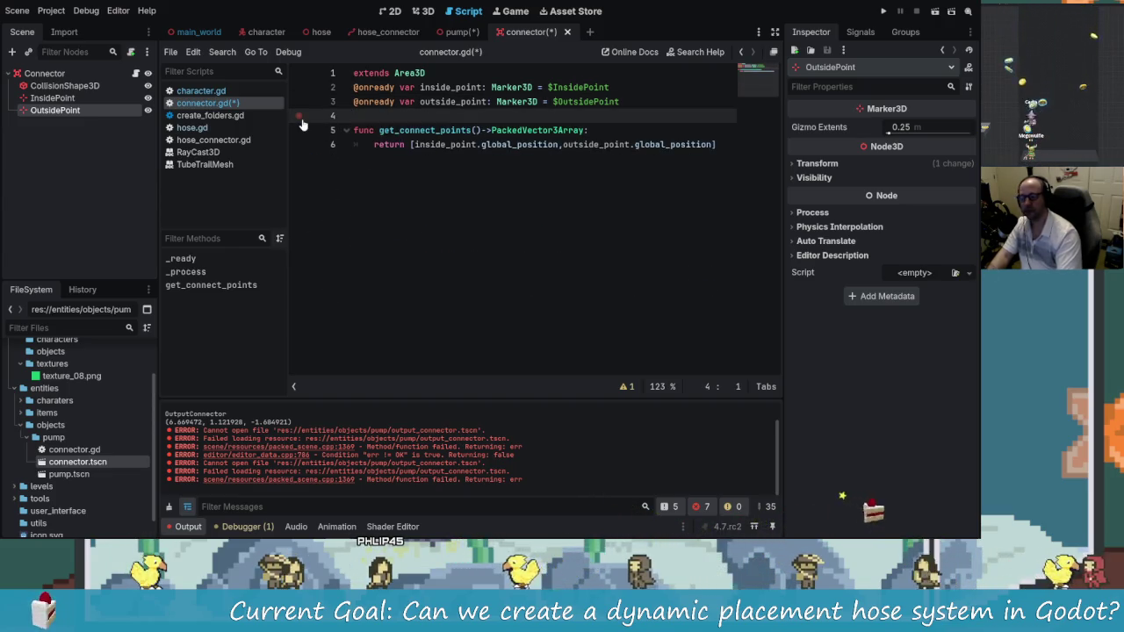
{"action": "left_click", "coordinate": [441, 144]}
{"action": "key", "text": "ctrl+s"}
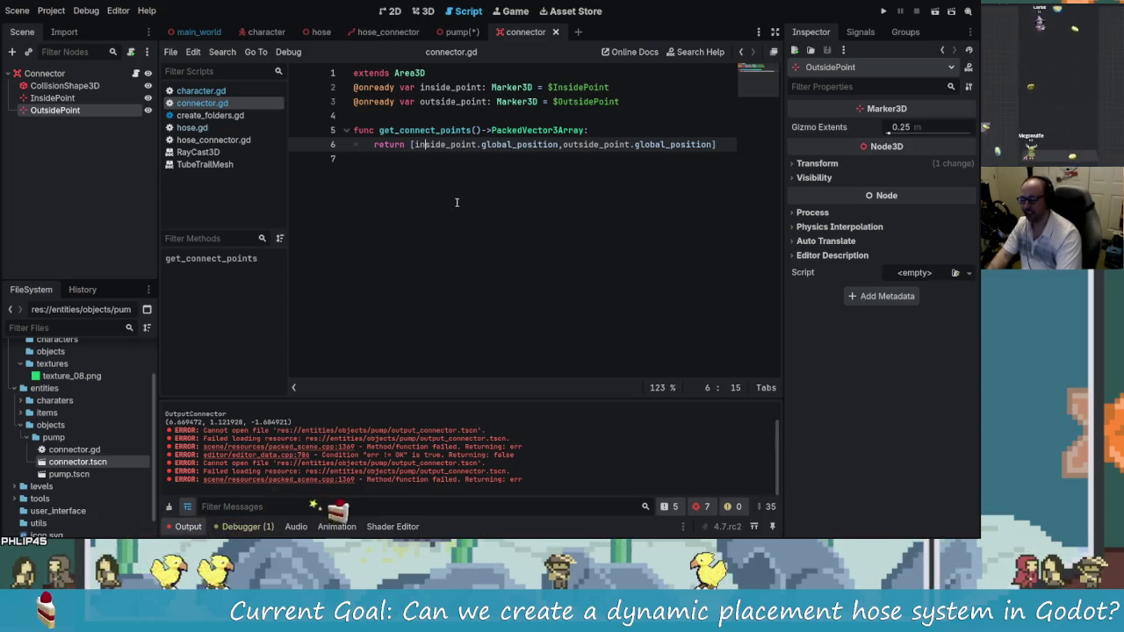
{"action": "left_click", "coordinate": [491, 130]}
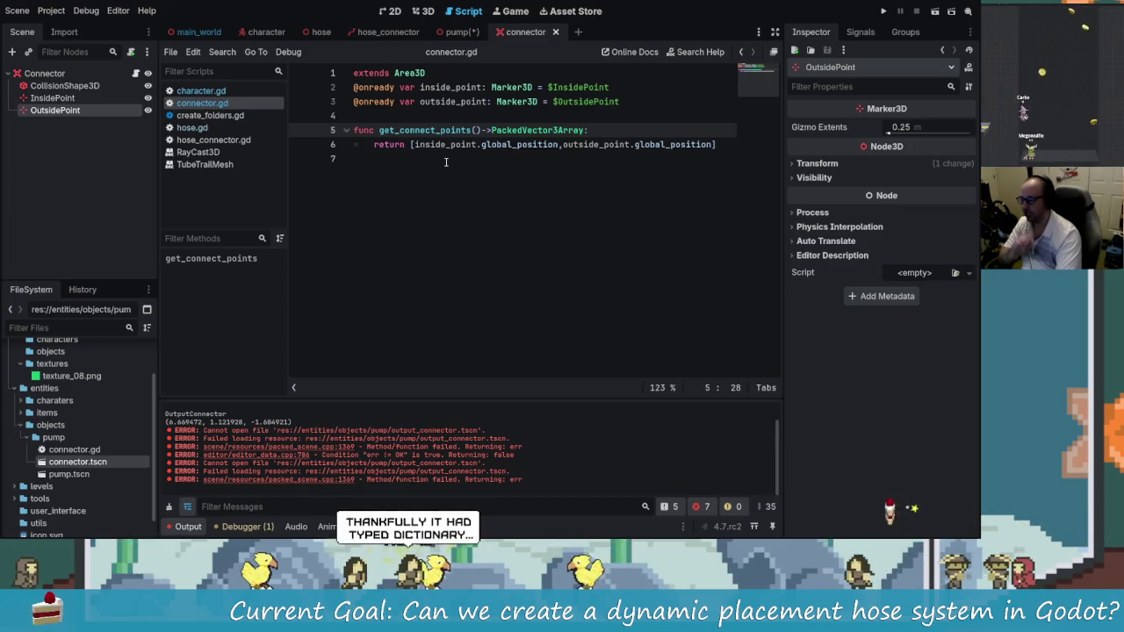
Save the pump scene, then return to the start of connector.gd's first line
{"action": "left_click", "coordinate": [456, 32]}
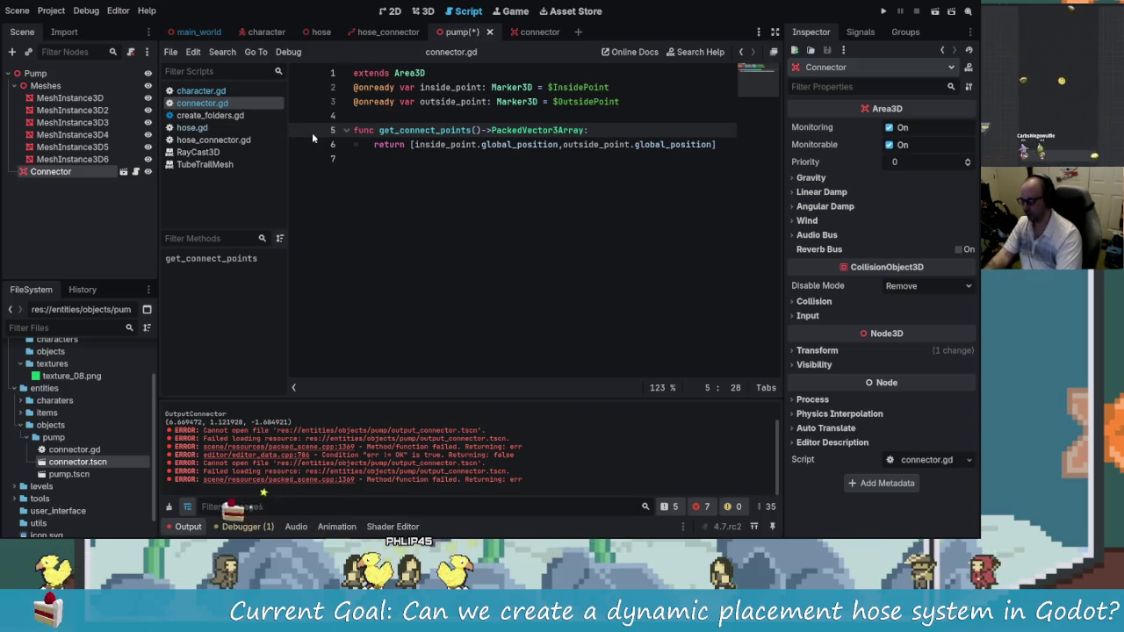
{"action": "key", "text": "ctrl+s"}
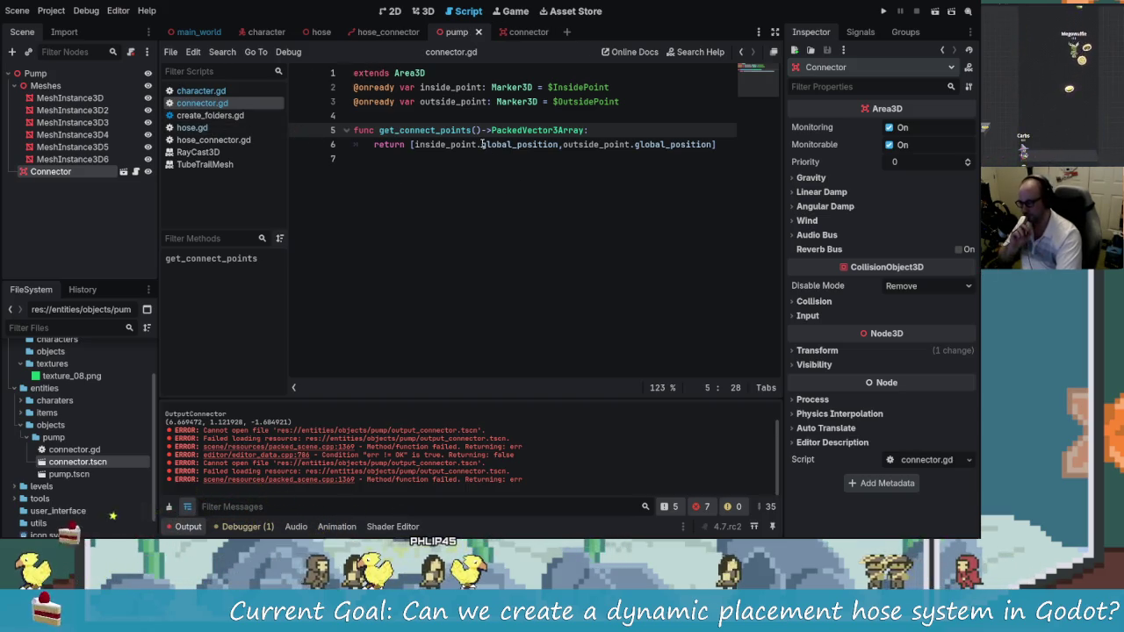
{"action": "left_click", "coordinate": [527, 32]}
{"action": "left_click", "coordinate": [393, 73]}
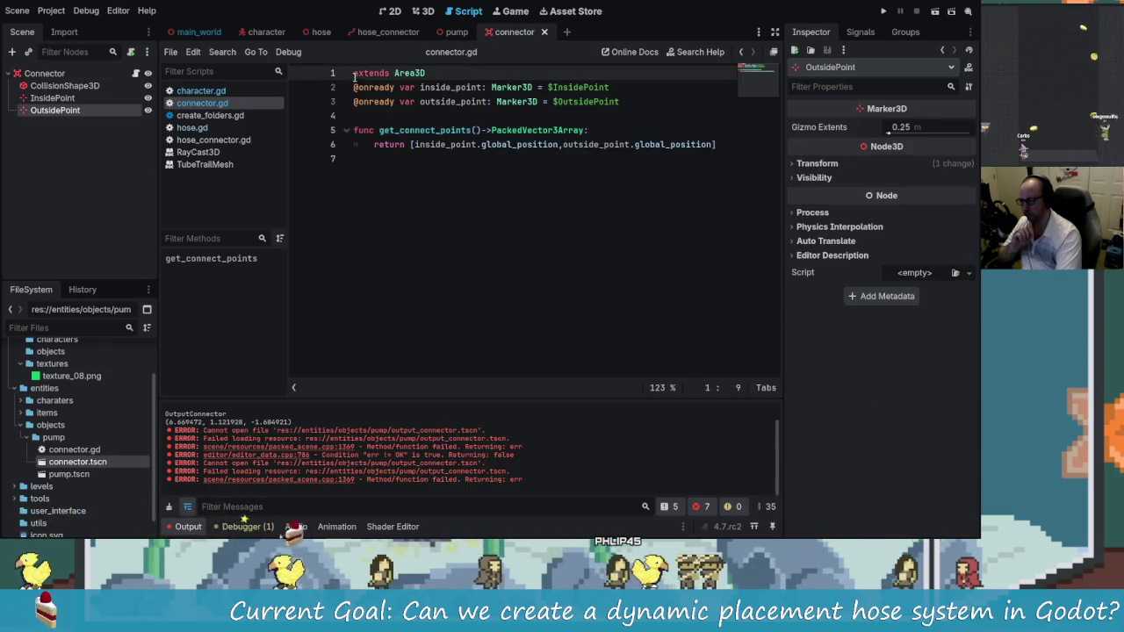
{"action": "left_click", "coordinate": [359, 74]}
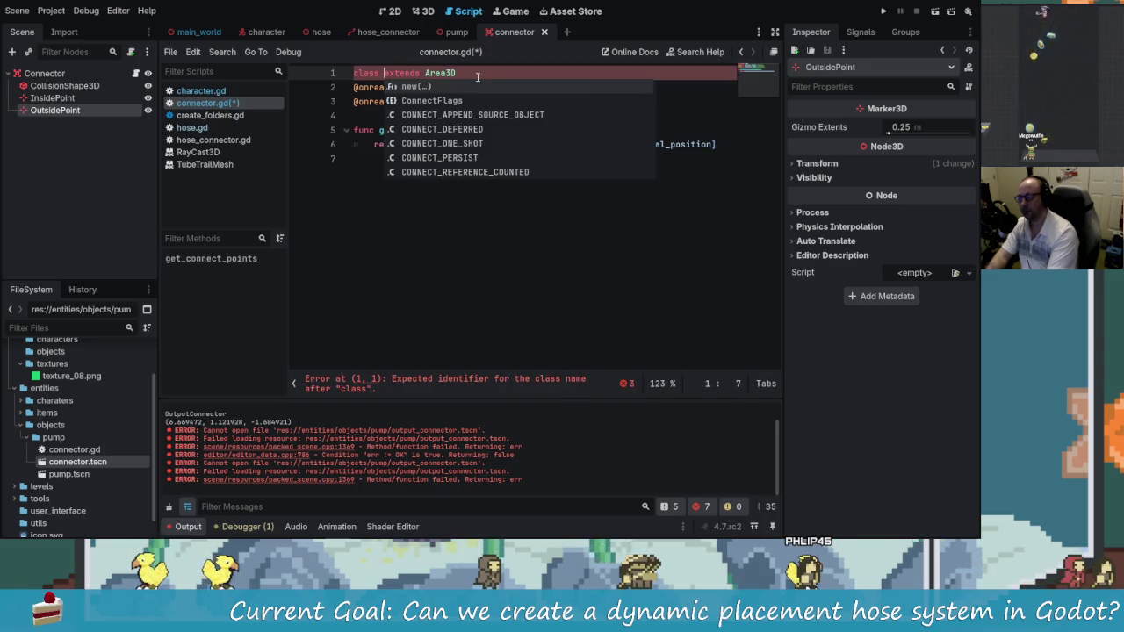
Clear the partial class text from line 1 and add a class_name line after extends Area3D
{"action": "type", "text": "Connector"}
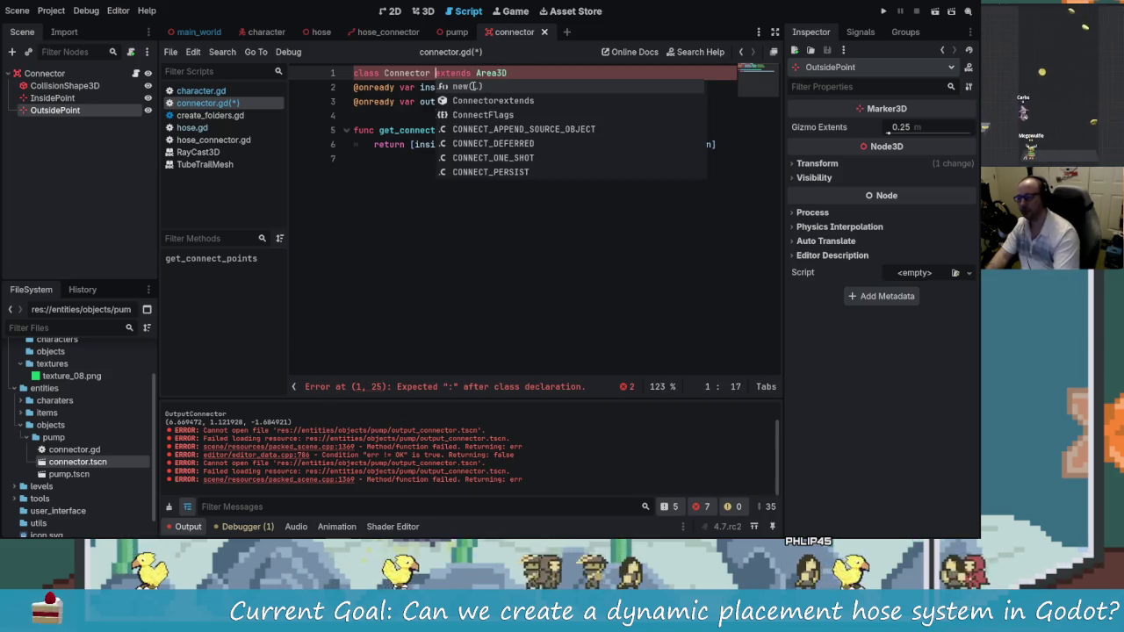
{"action": "key", "text": "Escape"}
{"action": "key", "text": "Down"}
{"action": "key", "text": "Down"}
{"action": "key", "text": "Down"}
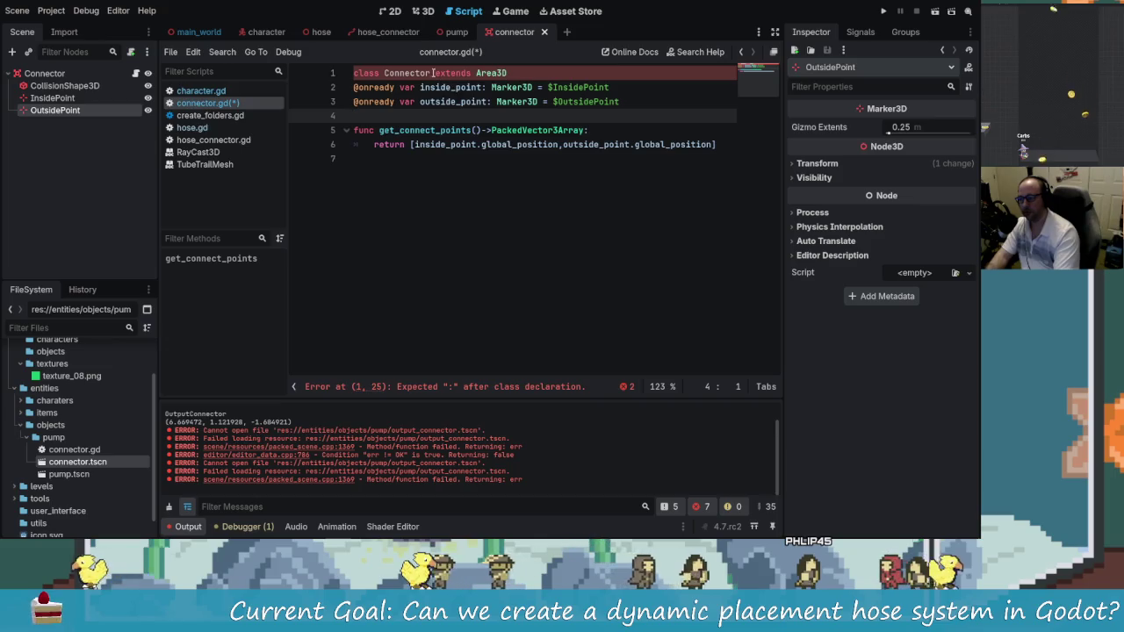
{"action": "left_click", "coordinate": [435, 74]}
{"action": "key", "text": "BackSpace"}
{"action": "key", "text": "BackSpace"}
{"action": "key", "text": "BackSpace"}
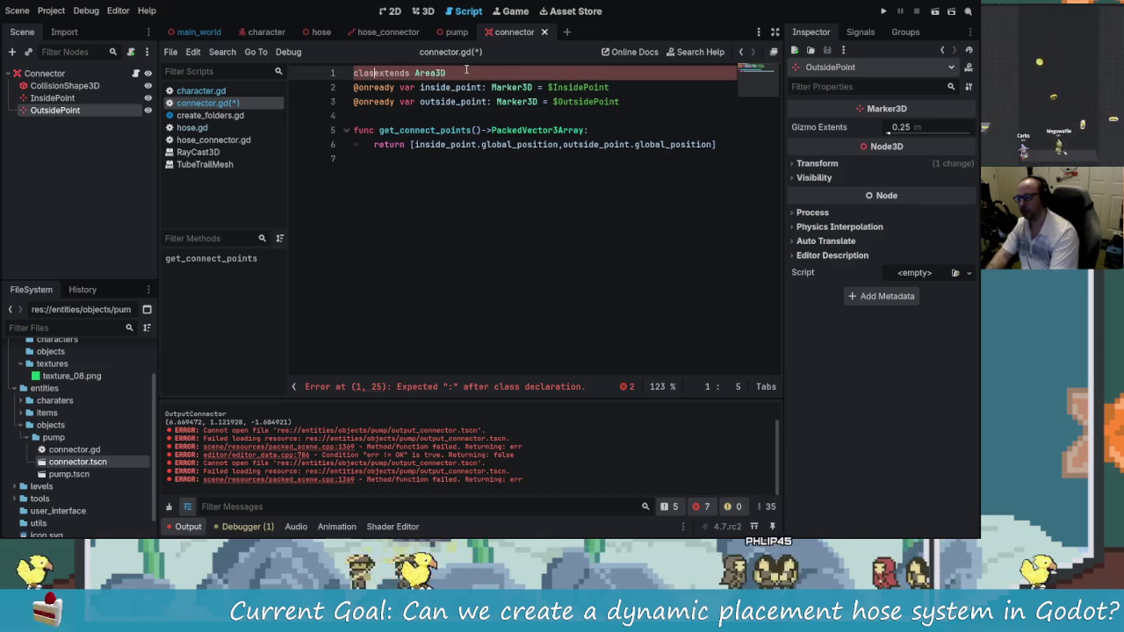
{"action": "key", "text": "BackSpace"}
{"action": "key", "text": "BackSpace"}
{"action": "key", "text": "BackSpace"}
{"action": "key", "text": "End"}
{"action": "key", "text": "Return"}
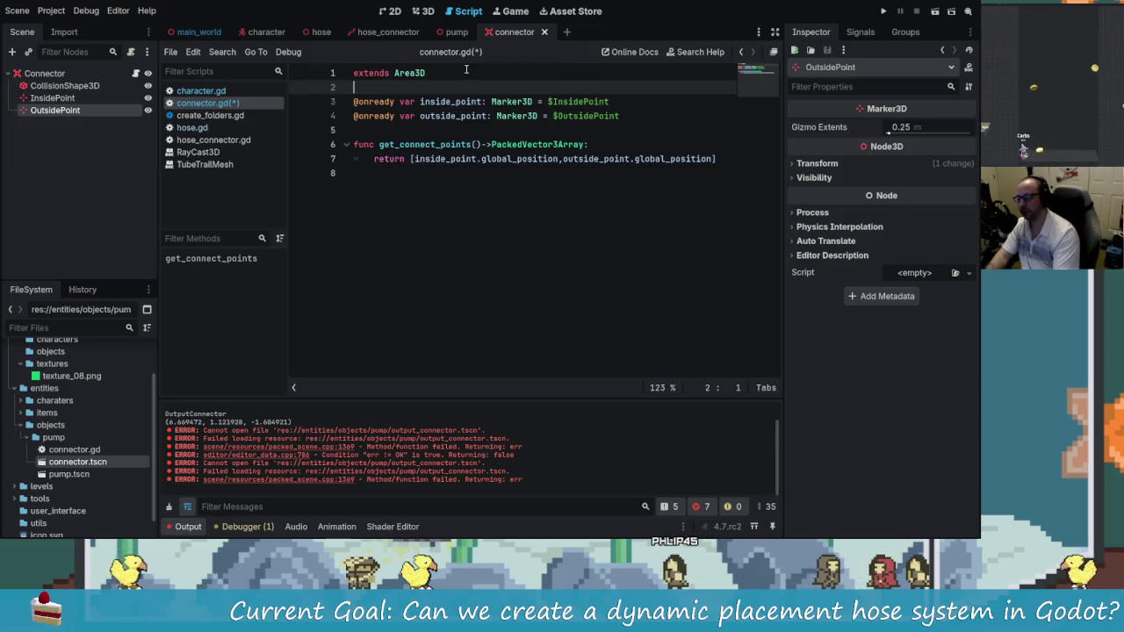
{"action": "type", "text": "clas"}
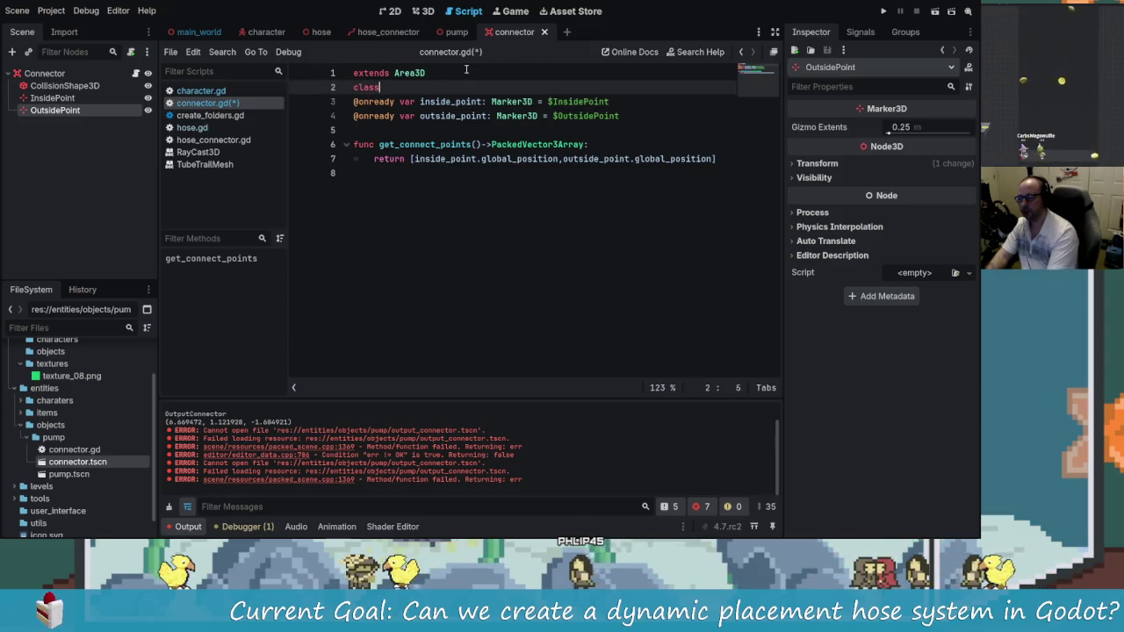
{"action": "type", "text": "s_name ="}
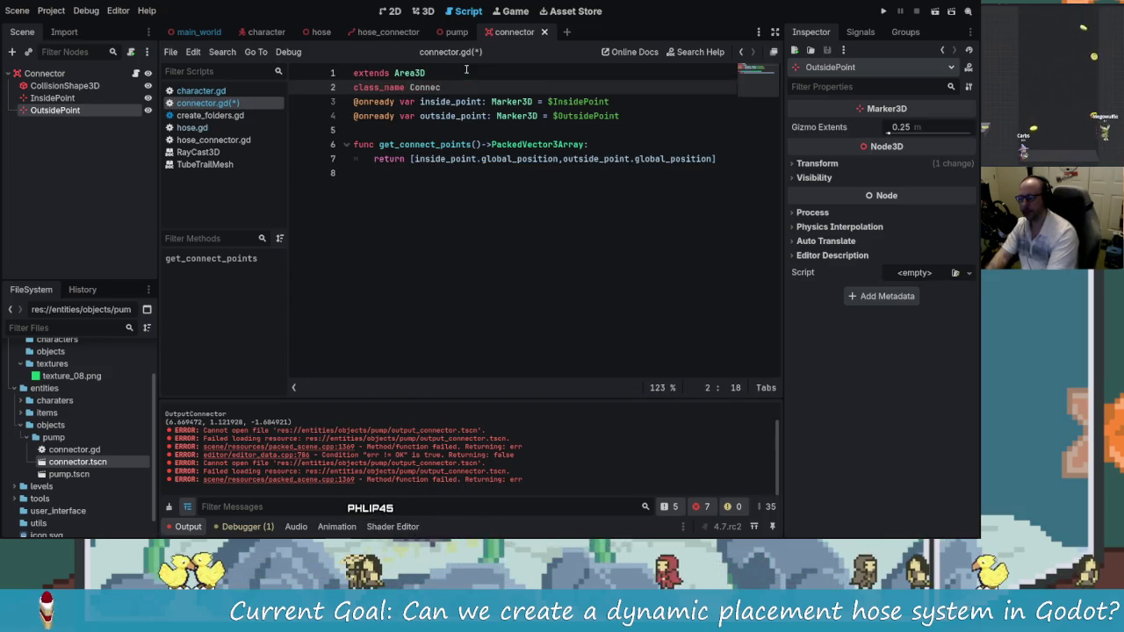
Move 'class_name Connector' to the start of line 1 before extends and save connector.gd
{"action": "left_click", "coordinate": [513, 145]}
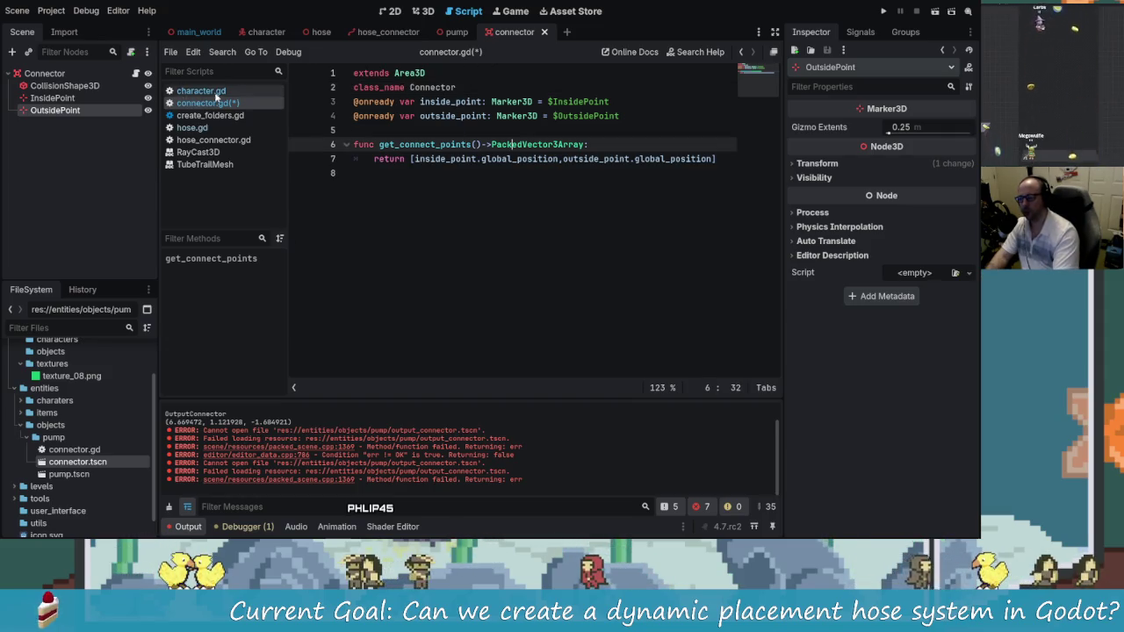
{"action": "left_click", "coordinate": [452, 87]}
{"action": "left_click_drag", "start_coordinate": [382, 85], "coordinate": [354, 73]}
{"action": "left_click", "coordinate": [457, 73]}
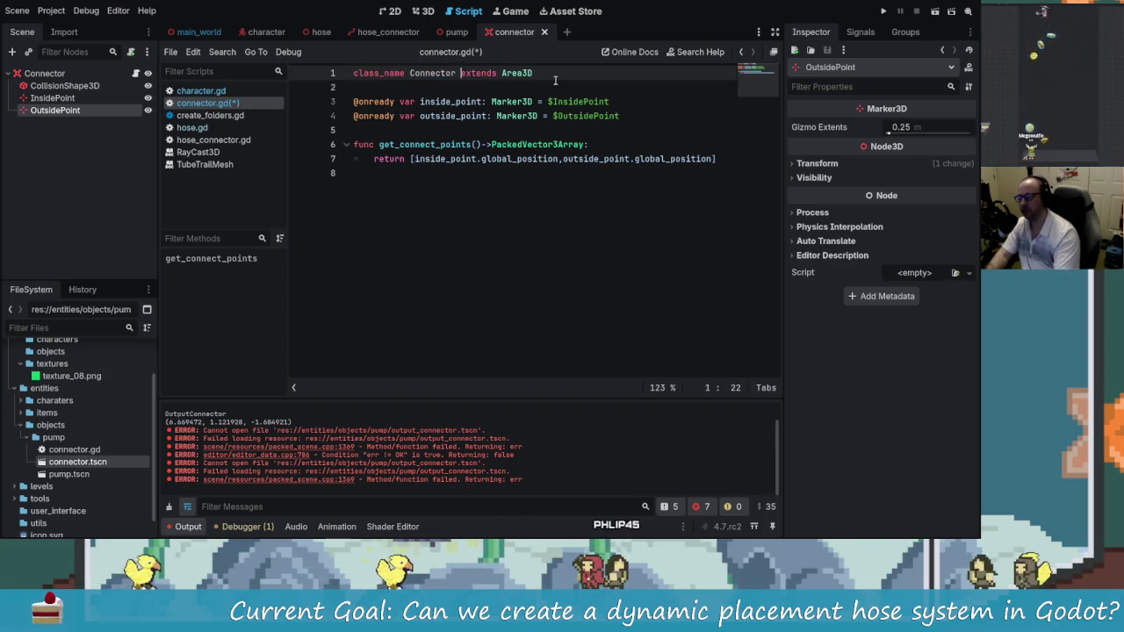
{"action": "key", "text": "Down"}
{"action": "key", "text": "ctrl+s"}
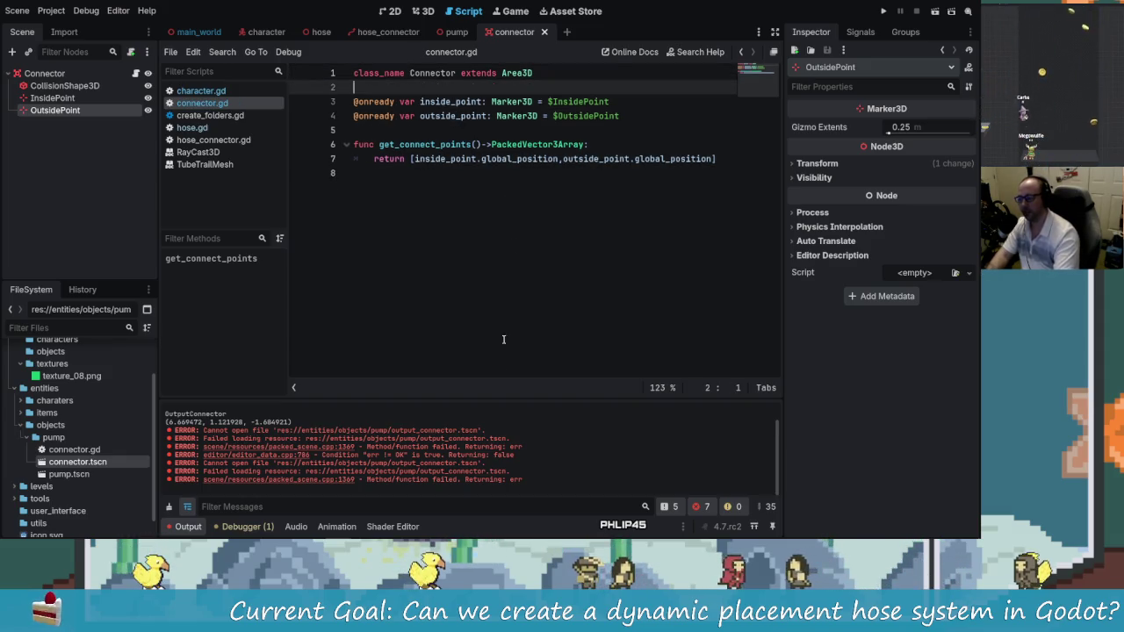
{"action": "left_click", "coordinate": [437, 173]}
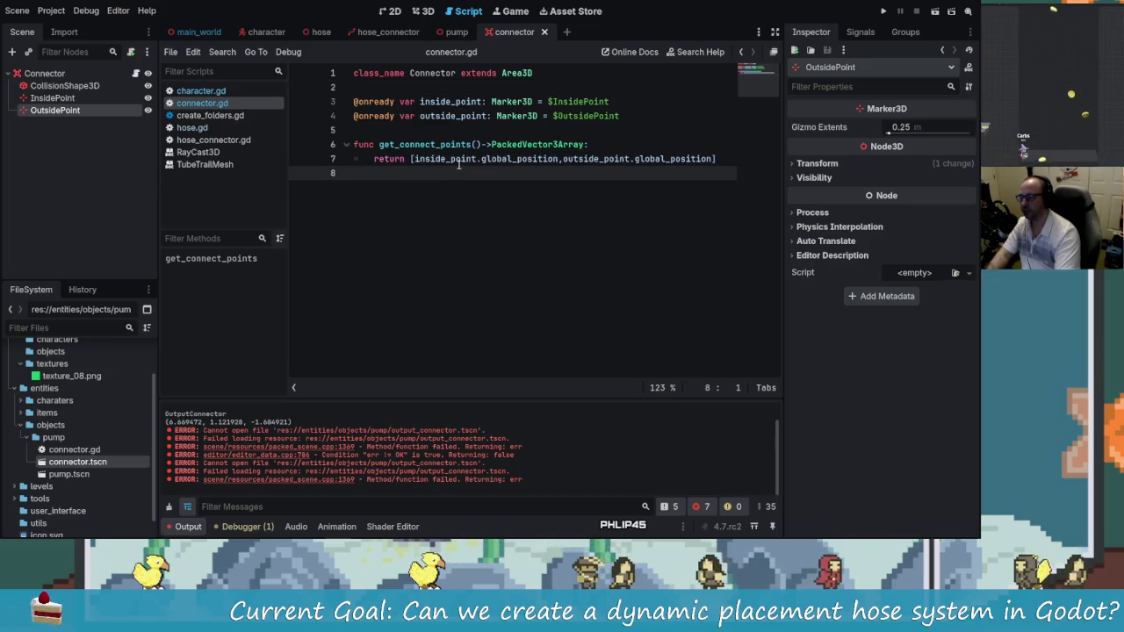
{"action": "key", "text": "ctrl+a"}
{"action": "left_click", "coordinate": [564, 231]}
{"action": "left_click", "coordinate": [440, 73]}
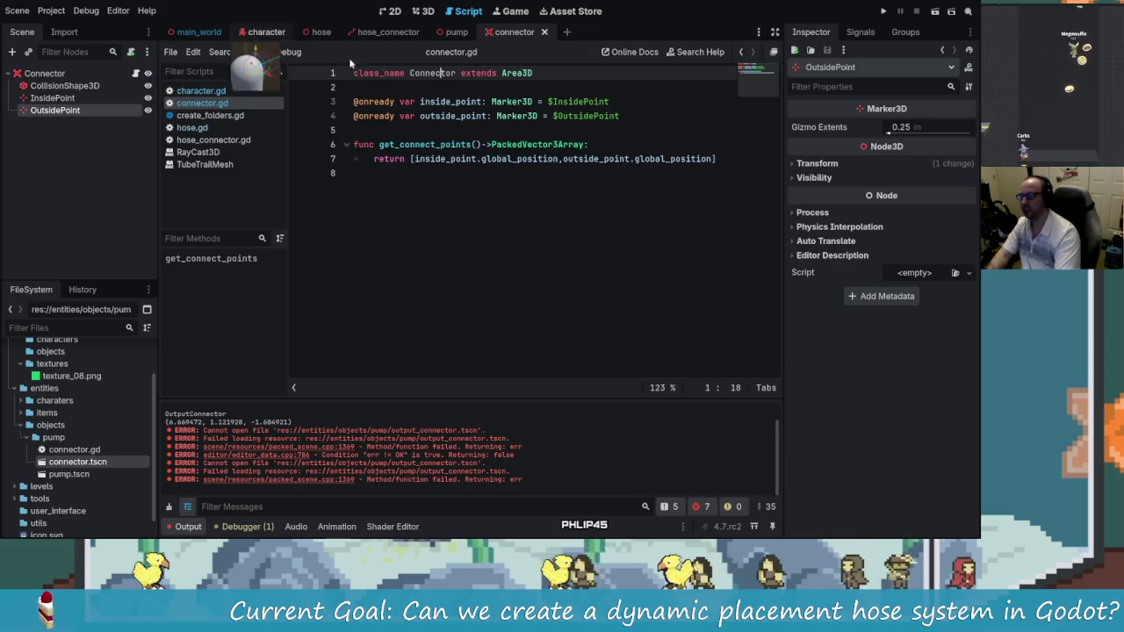
In character.gd, finish the 'if collision_point != null:' check guarding the print and interaction_point assignment
{"action": "left_click", "coordinate": [255, 32]}
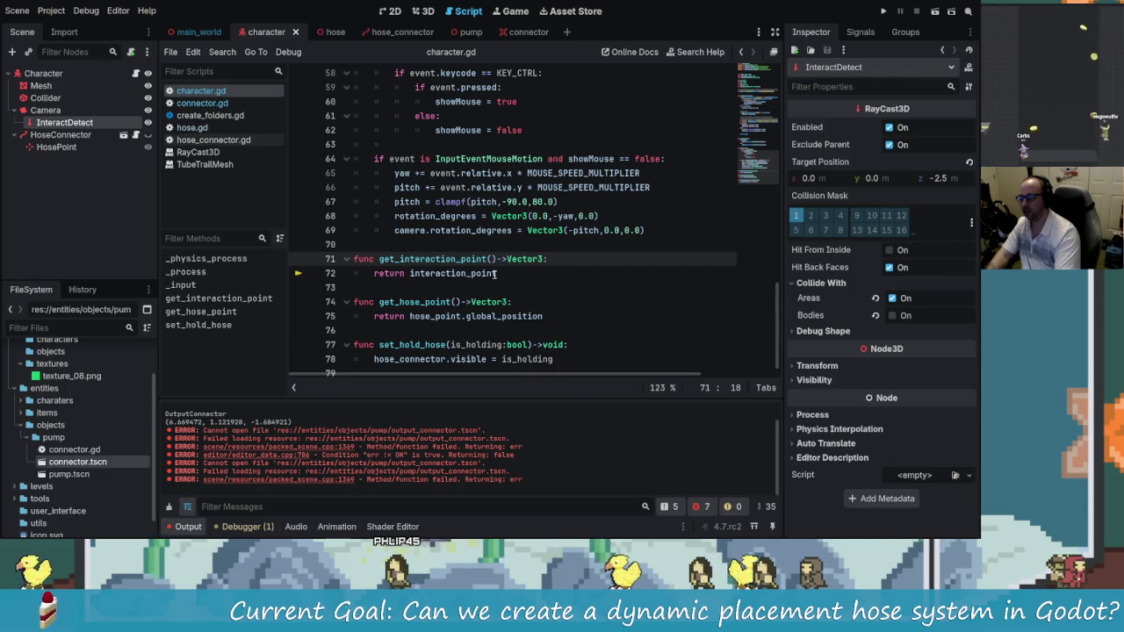
{"action": "left_click", "coordinate": [553, 272]}
{"action": "scroll", "coordinate": [554, 308], "scroll_direction": "up", "scroll_amount": 1}
{"action": "scroll", "coordinate": [553, 308], "scroll_direction": "down", "scroll_amount": 1}
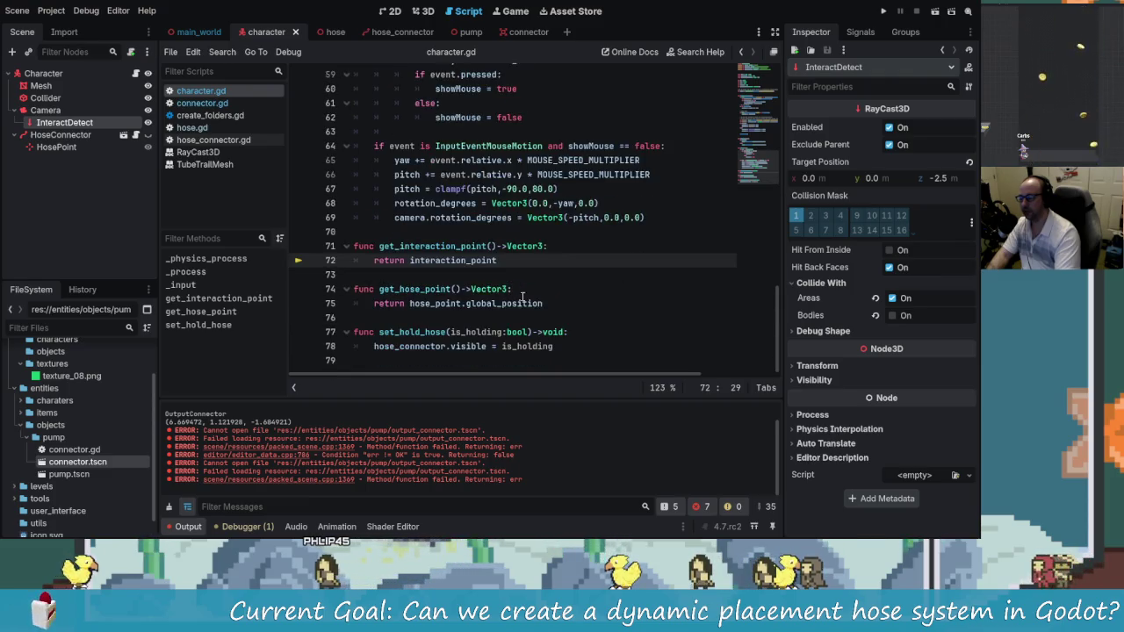
{"action": "scroll", "coordinate": [554, 359], "scroll_direction": "up", "scroll_amount": 5}
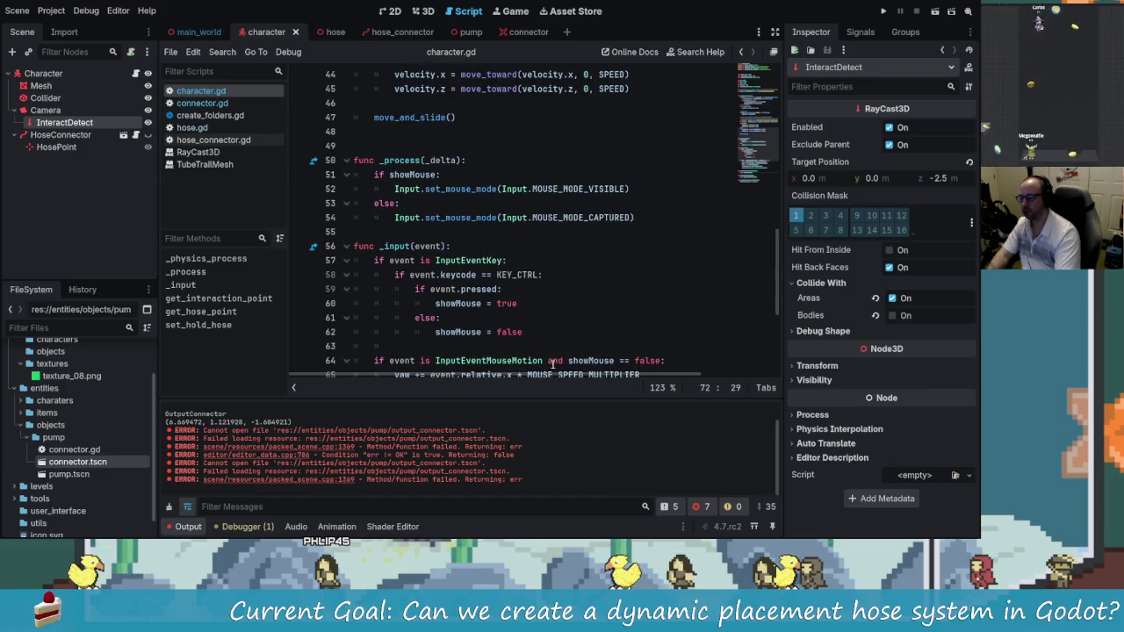
{"action": "scroll", "coordinate": [554, 360], "scroll_direction": "up", "scroll_amount": 10}
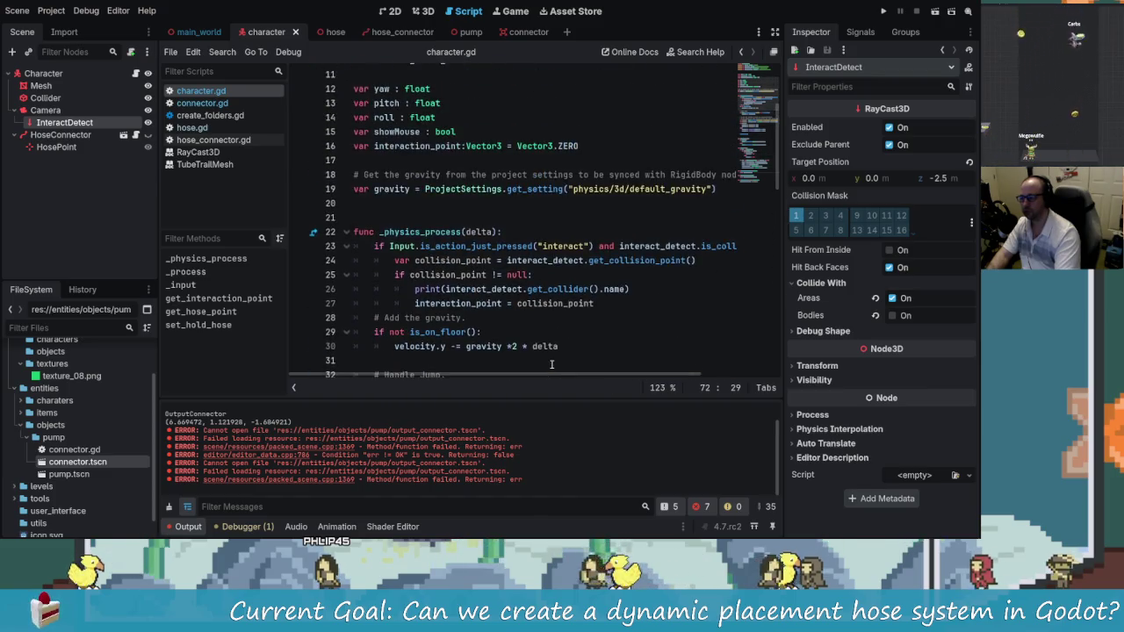
{"action": "left_click", "coordinate": [600, 302]}
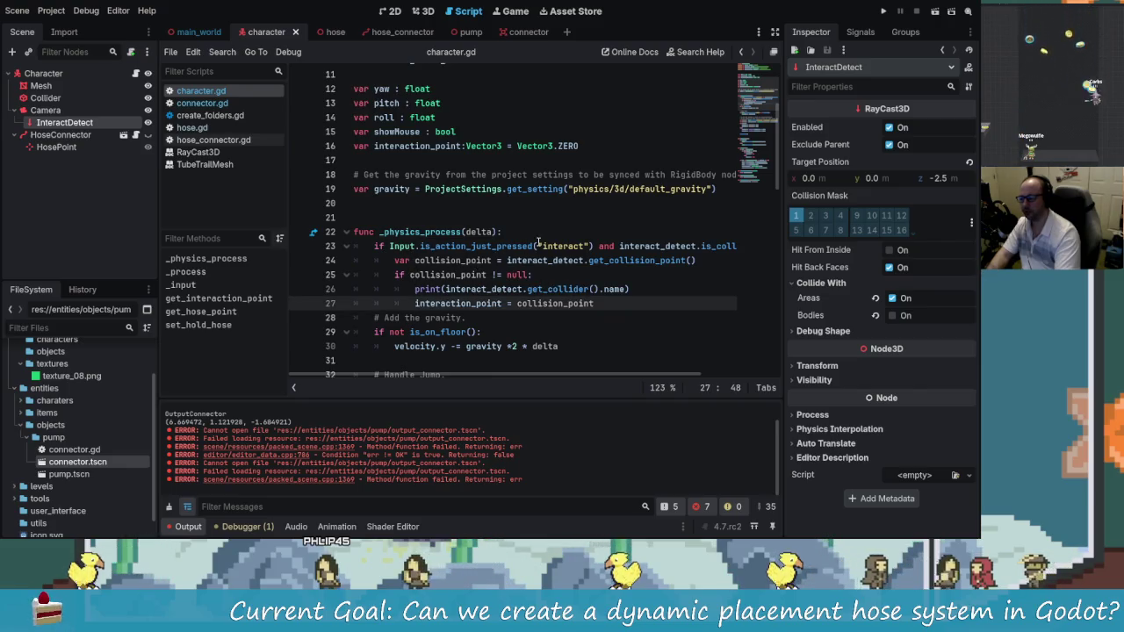
{"action": "mouse_move", "coordinate": [626, 378]}
{"action": "left_mouse_down"}
{"action": "mouse_move", "coordinate": [707, 376]}
{"action": "mouse_move", "coordinate": [579, 374]}
{"action": "left_mouse_up"}
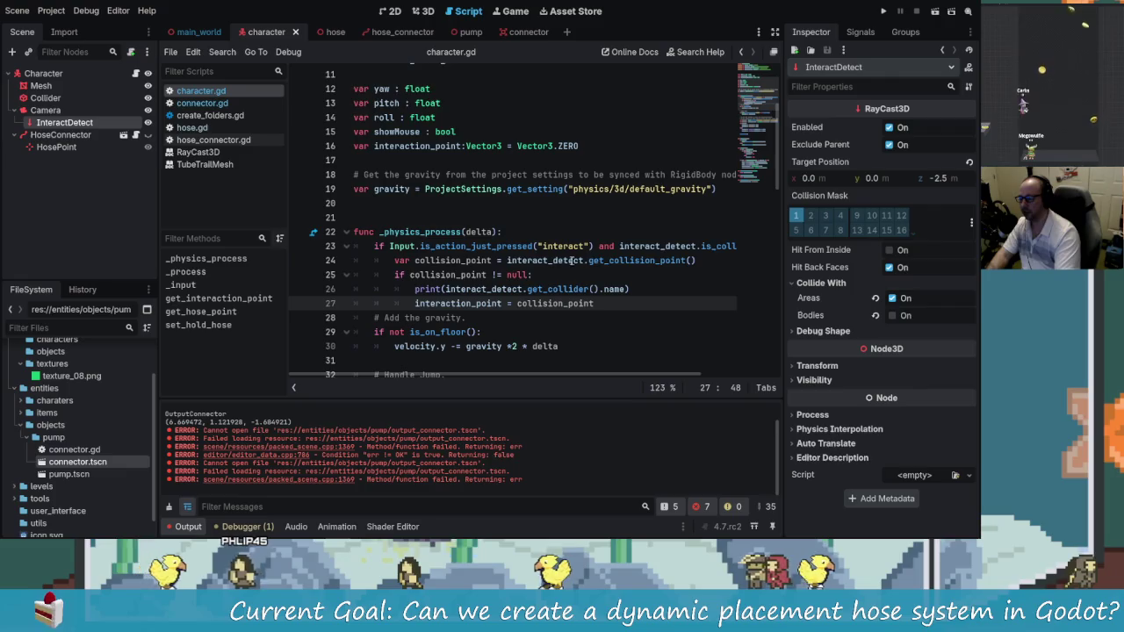
{"action": "left_click", "coordinate": [664, 261]}
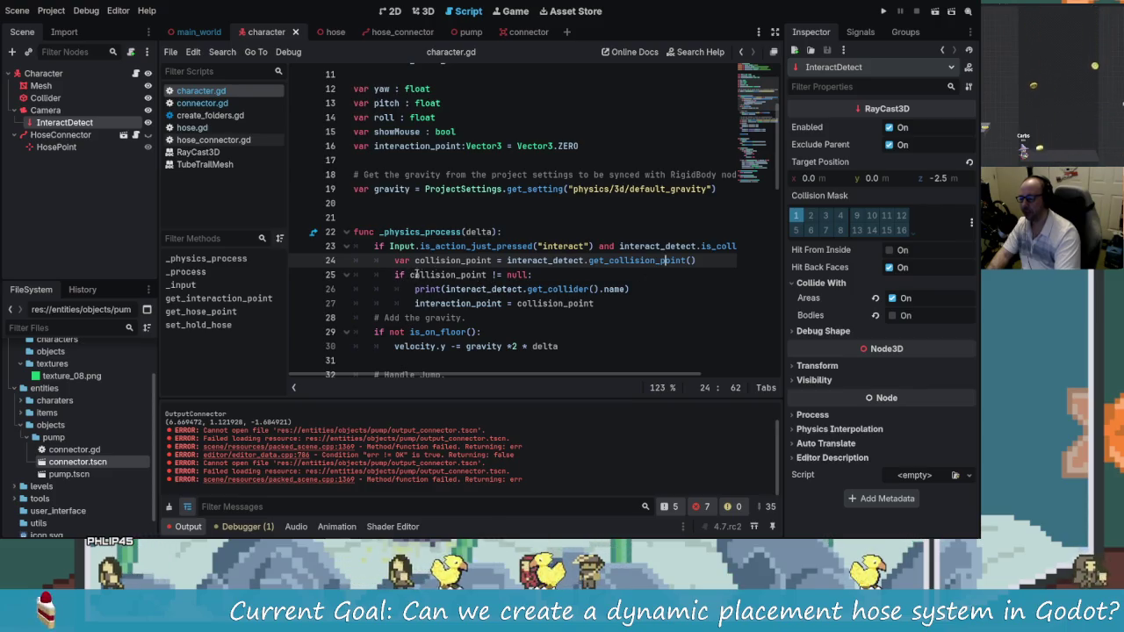
{"action": "left_click_drag", "start_coordinate": [493, 275], "coordinate": [516, 274]}
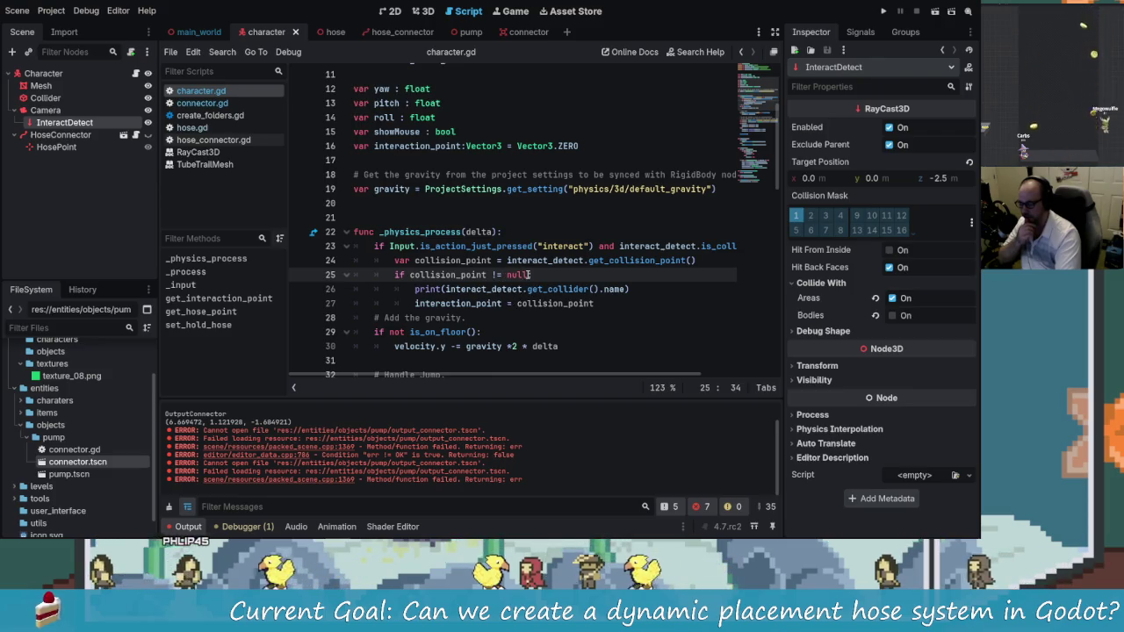
{"action": "type", "text": ":"}
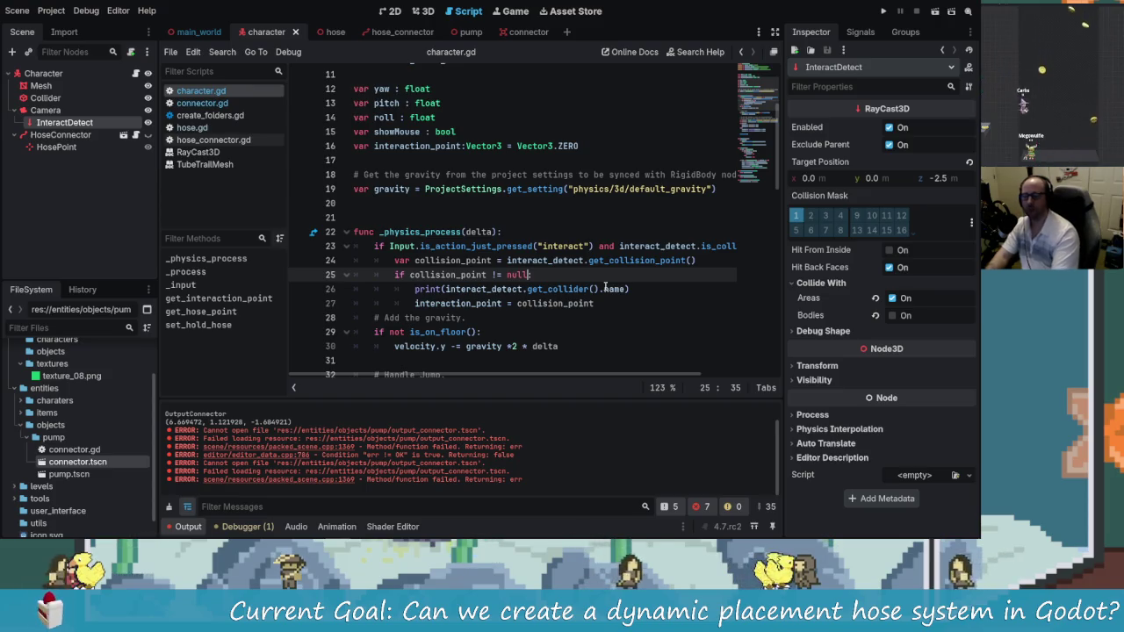
{"action": "mouse_move", "coordinate": [532, 275]}
{"action": "left_mouse_down"}
{"action": "mouse_move", "coordinate": [622, 247]}
{"action": "mouse_move", "coordinate": [372, 274]}
{"action": "left_mouse_up"}
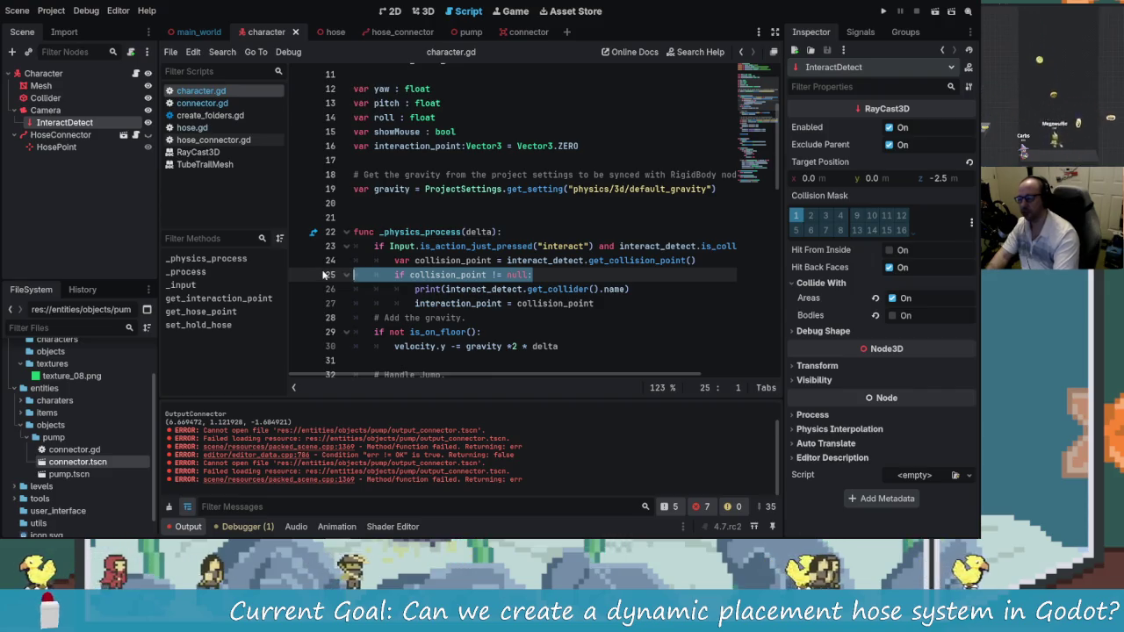
Remove the null-check line and un-indent the print and assignment under the interact condition
{"action": "key", "text": "ctrl+shift+k"}
{"action": "key", "text": "Left"}
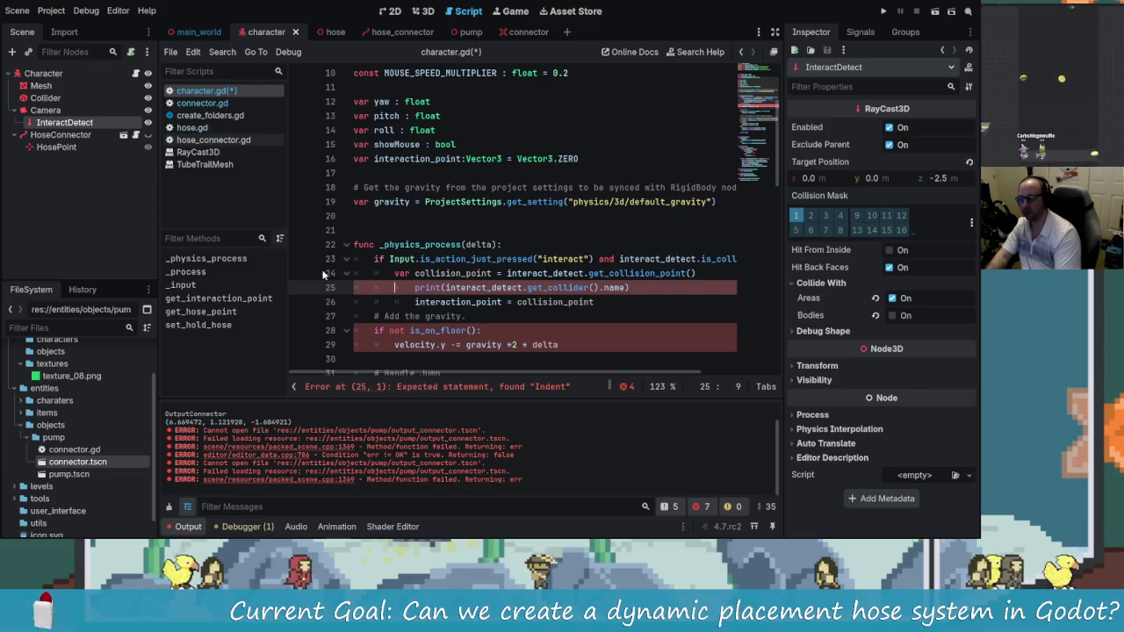
{"action": "key", "text": "Down"}
{"action": "key", "text": "Home"}
{"action": "key", "text": "Left"}
{"action": "key", "text": "ctrl+z"}
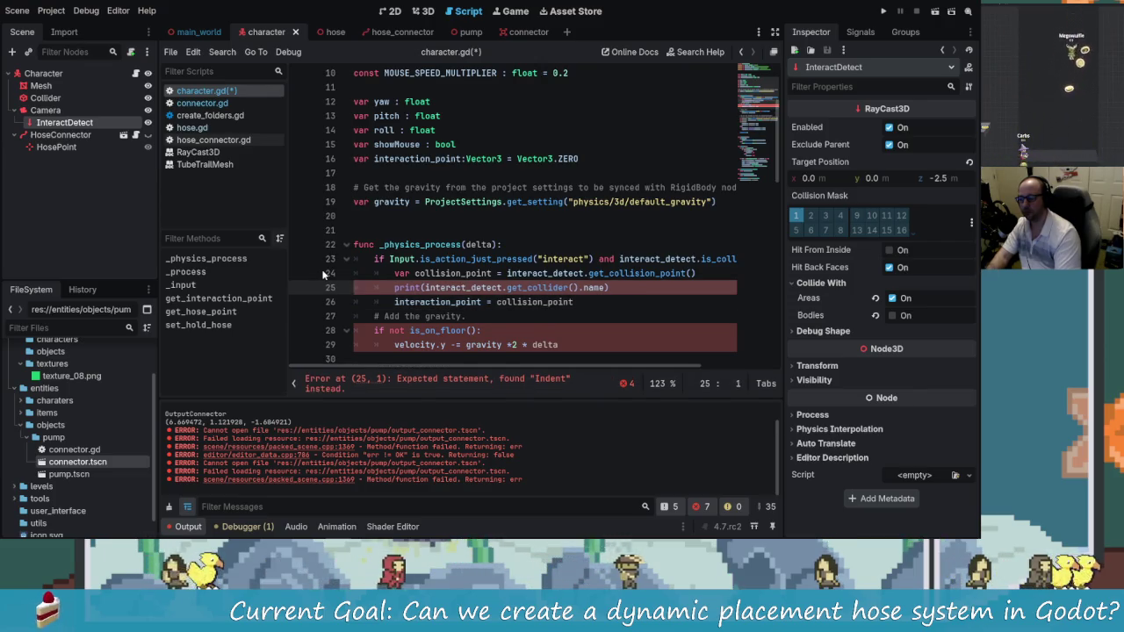
{"action": "left_click", "coordinate": [720, 259]}
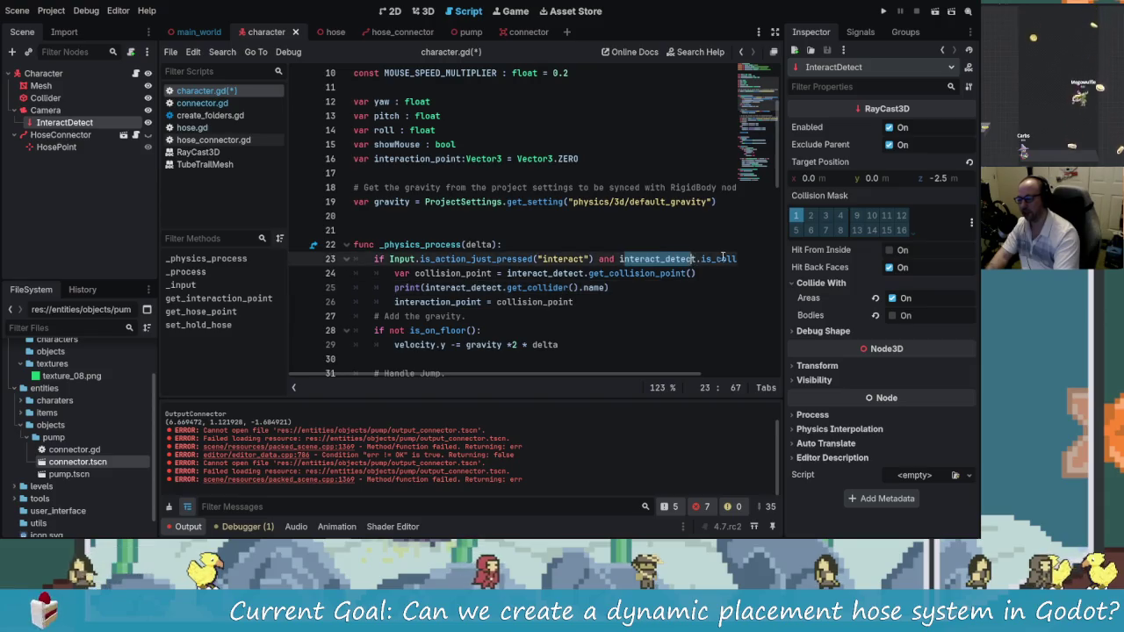
{"action": "left_click_drag", "start_coordinate": [627, 375], "coordinate": [565, 376]}
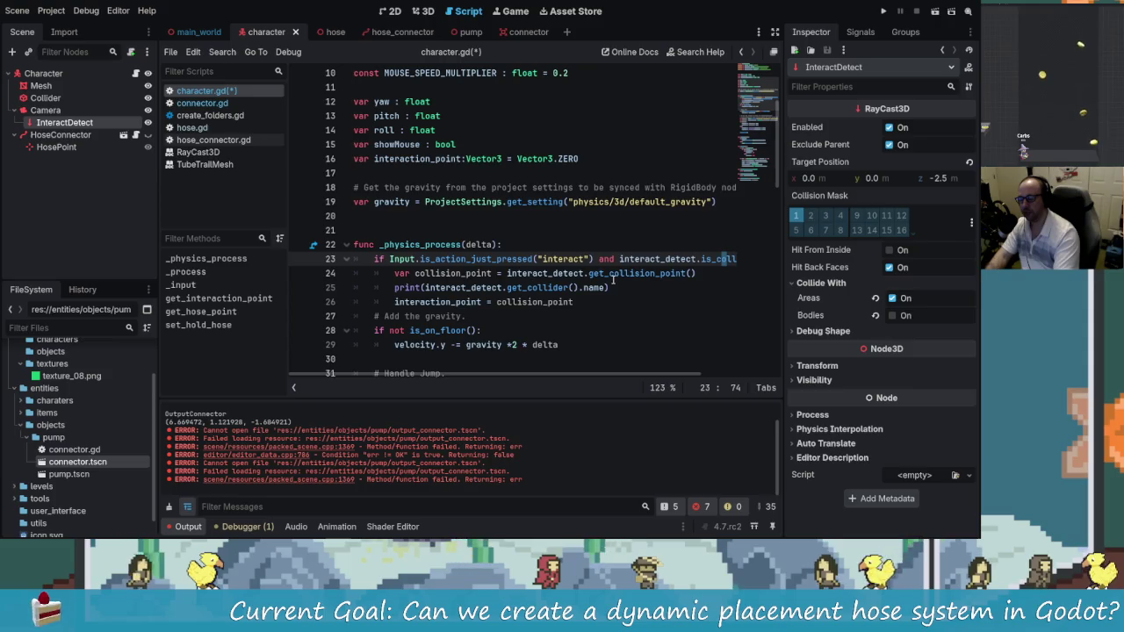
Start renaming line 24's collision_point variable to collision_point_outside
{"action": "left_click_drag", "start_coordinate": [537, 275], "coordinate": [696, 275]}
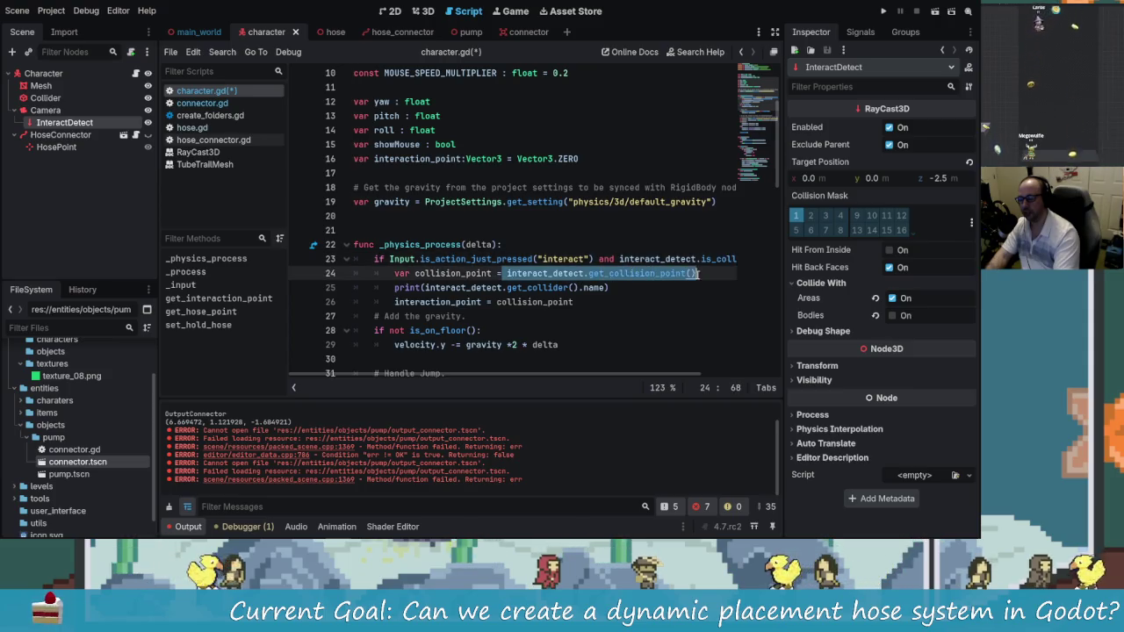
{"action": "left_click", "coordinate": [692, 275]}
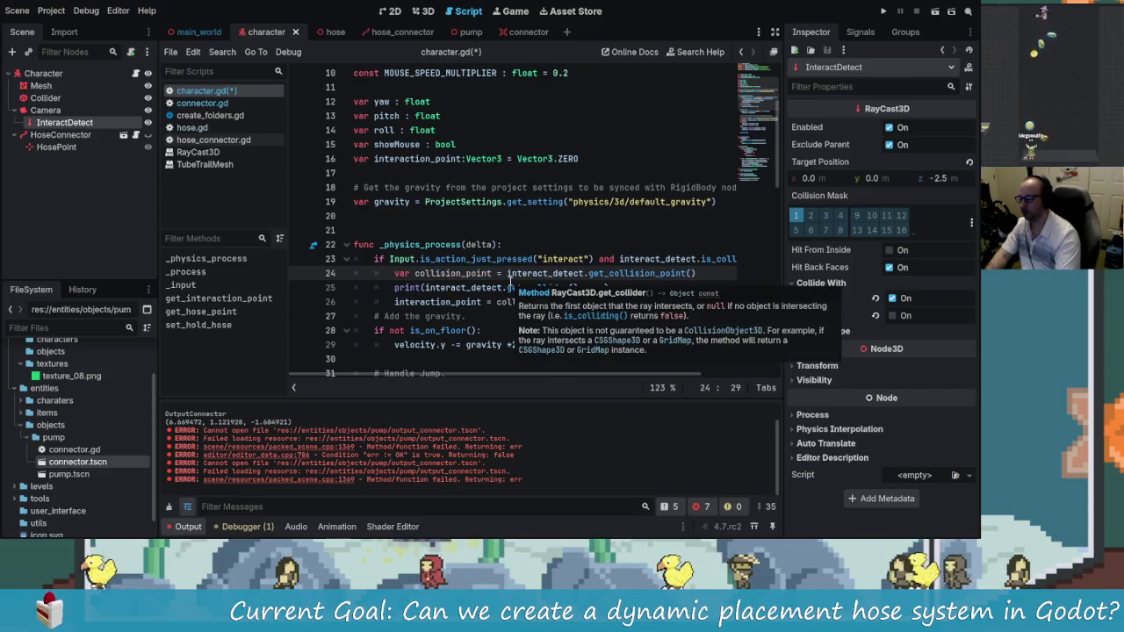
{"action": "type", "text": "_"}
{"action": "key", "text": "BackSpace"}
{"action": "type", "text": "_outside"}
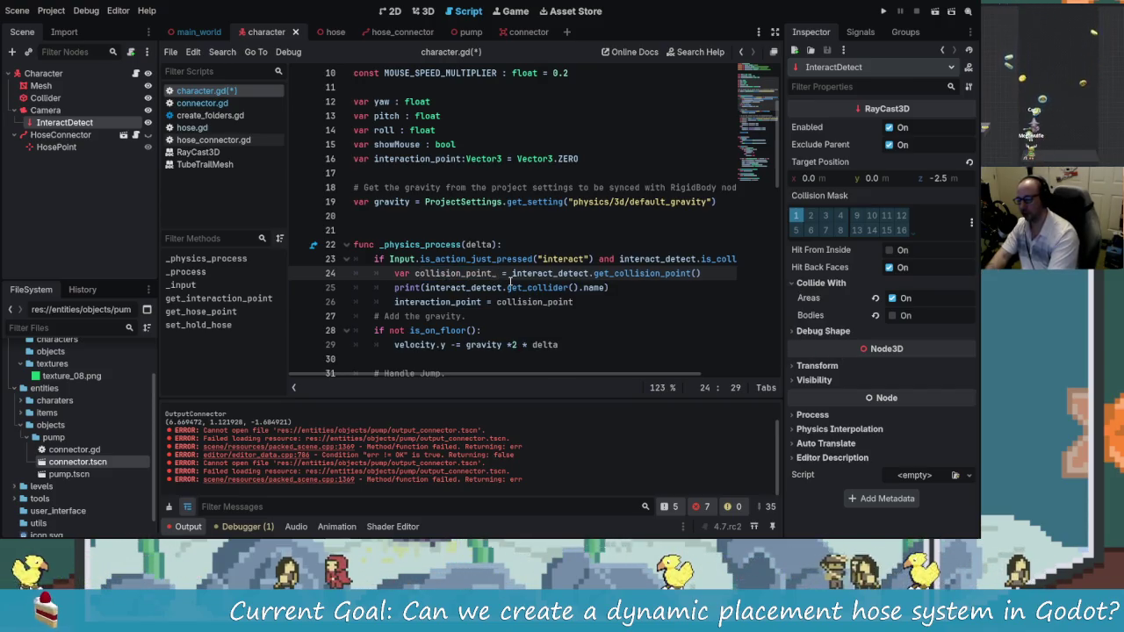
{"action": "key", "text": "BackSpace"}
{"action": "key", "text": "BackSpace"}
{"action": "key", "text": "BackSpace"}
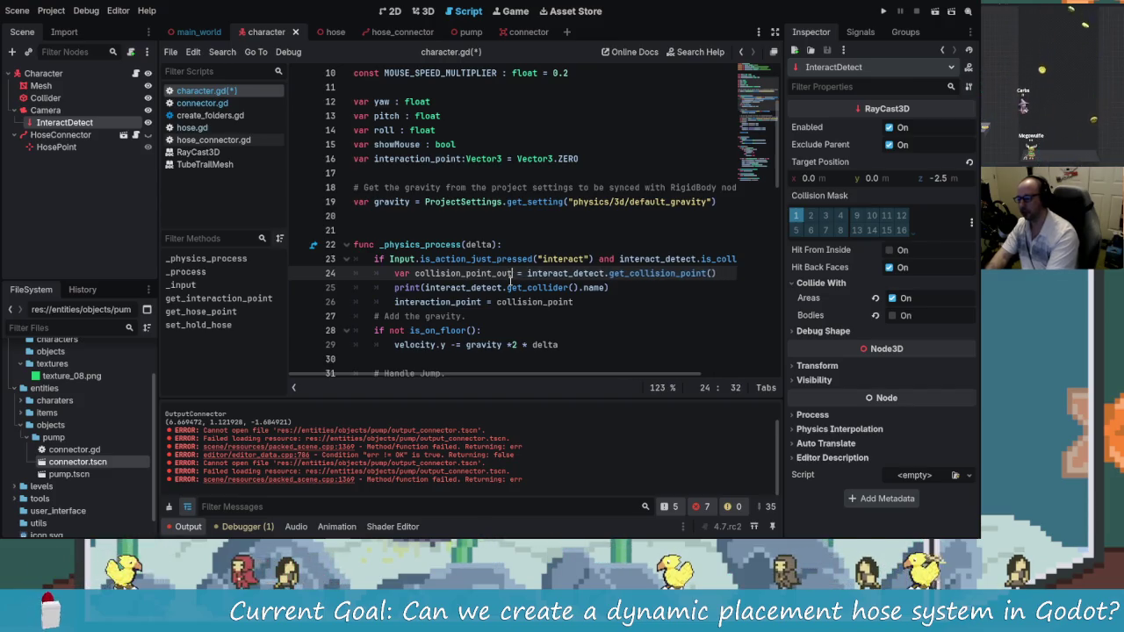
Rename the variable to collision_point_inside, add a second declaration below, and insert a line above
{"action": "type", "text": "side"}
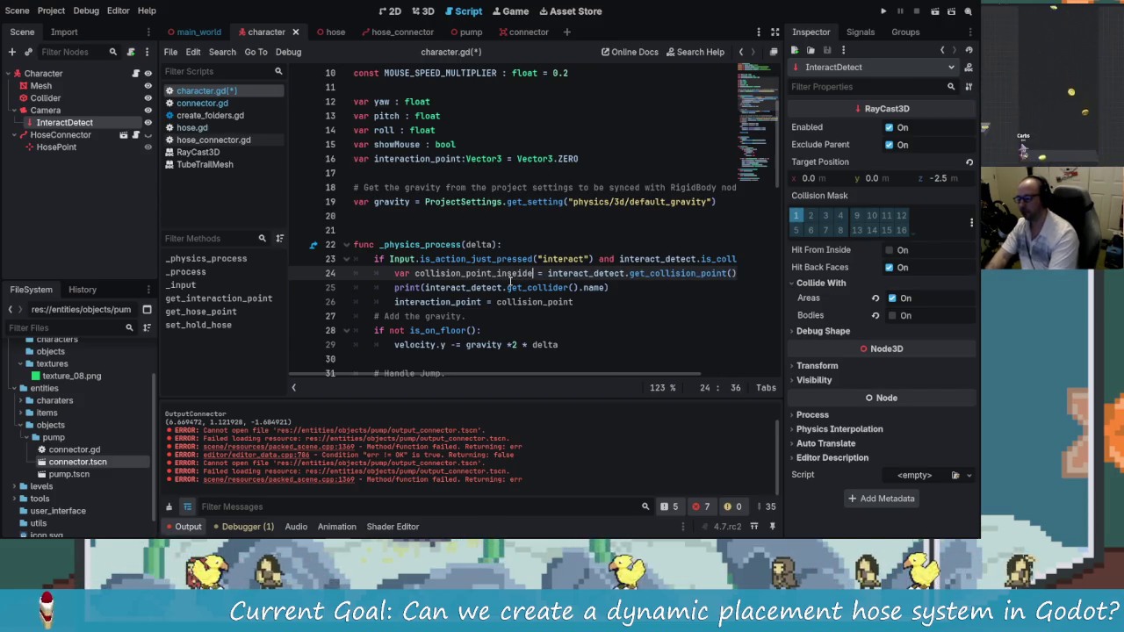
{"action": "type", "text": "ide"}
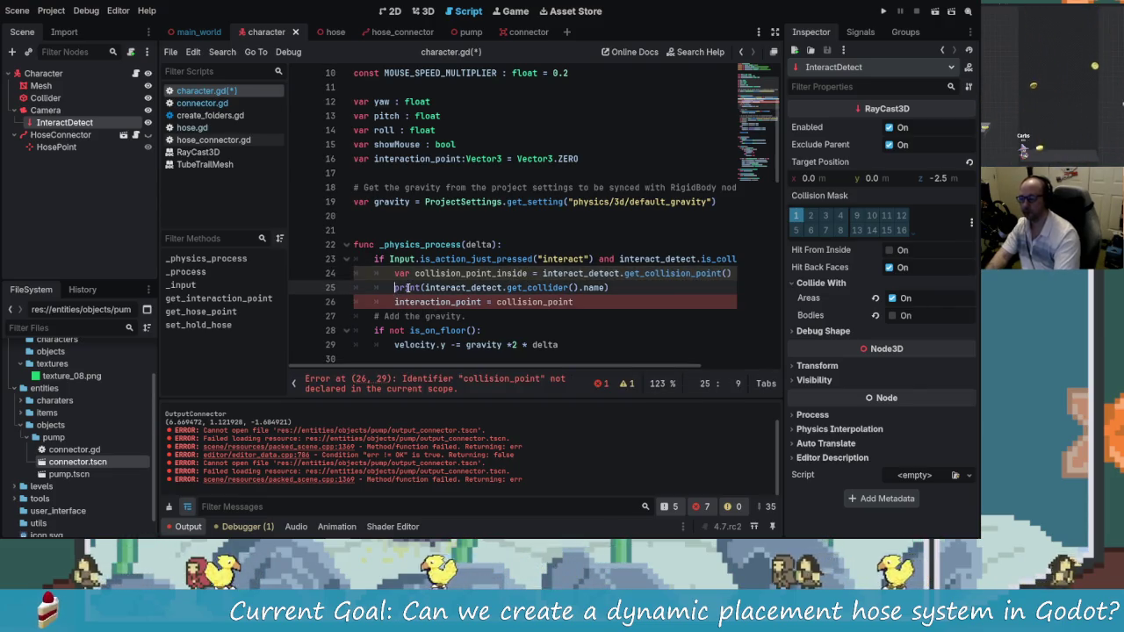
{"action": "key", "text": "Return"}
{"action": "type", "text": "var c"}
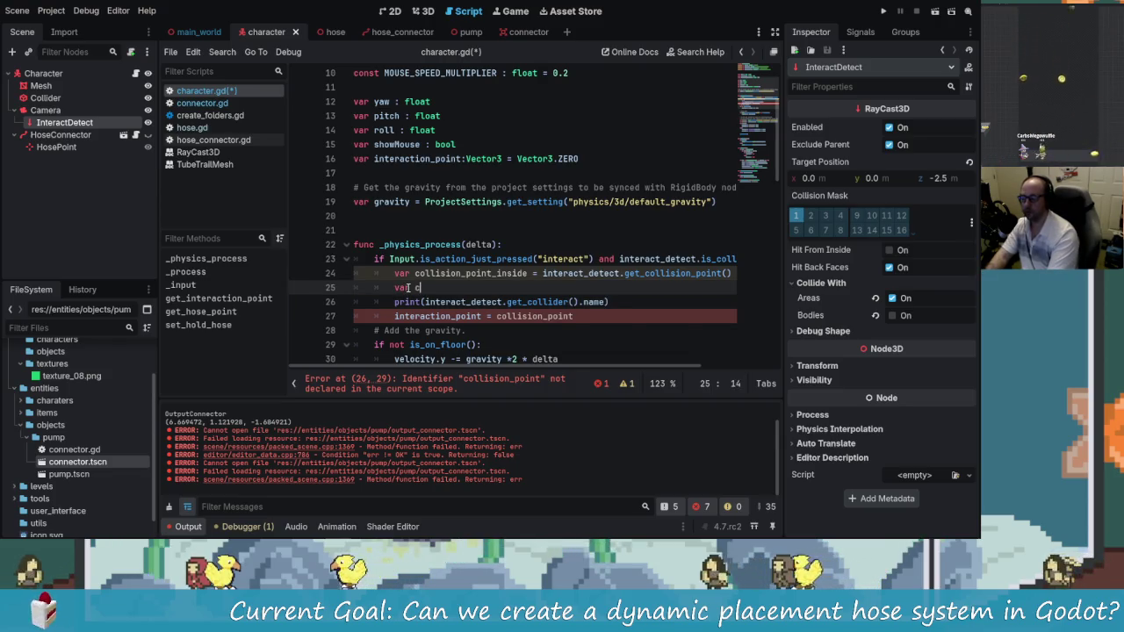
{"action": "type", "text": "ollision_p"}
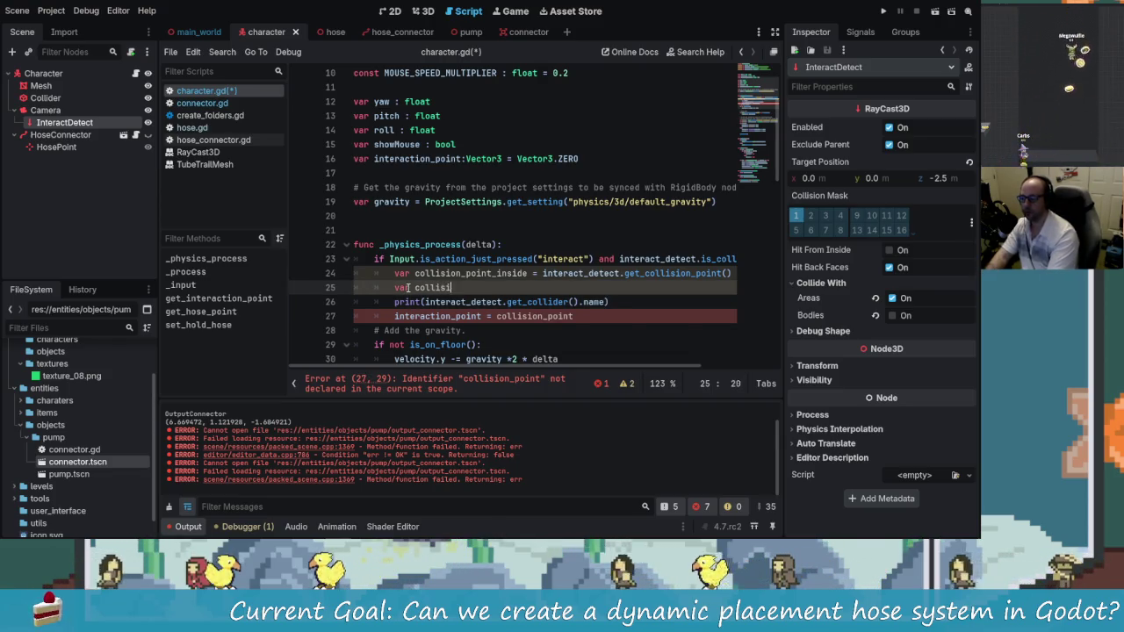
{"action": "type", "text": "oint_ins"}
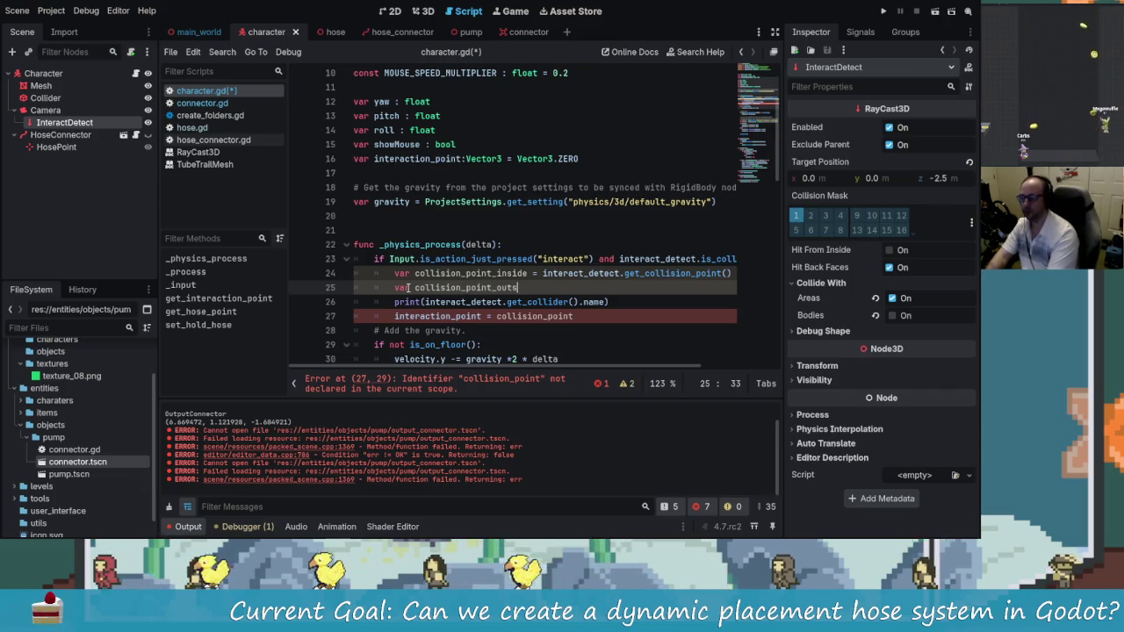
{"action": "type", "text": "ide ="}
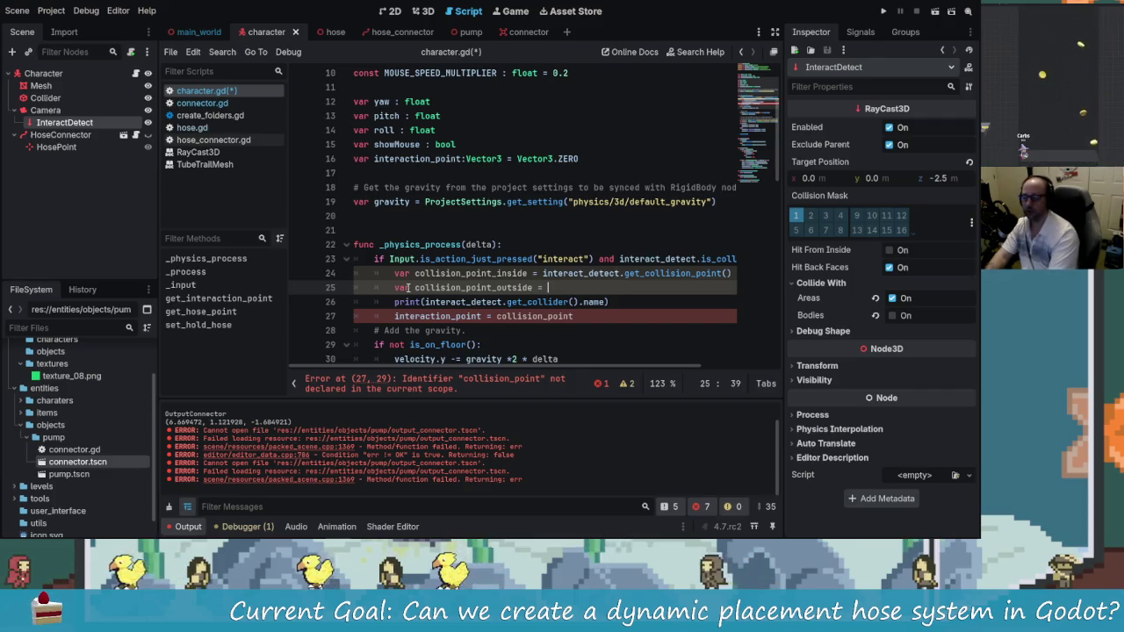
{"action": "key", "text": "Escape"}
{"action": "key", "text": "Down"}
{"action": "key", "text": "Down"}
{"action": "key", "text": "Down"}
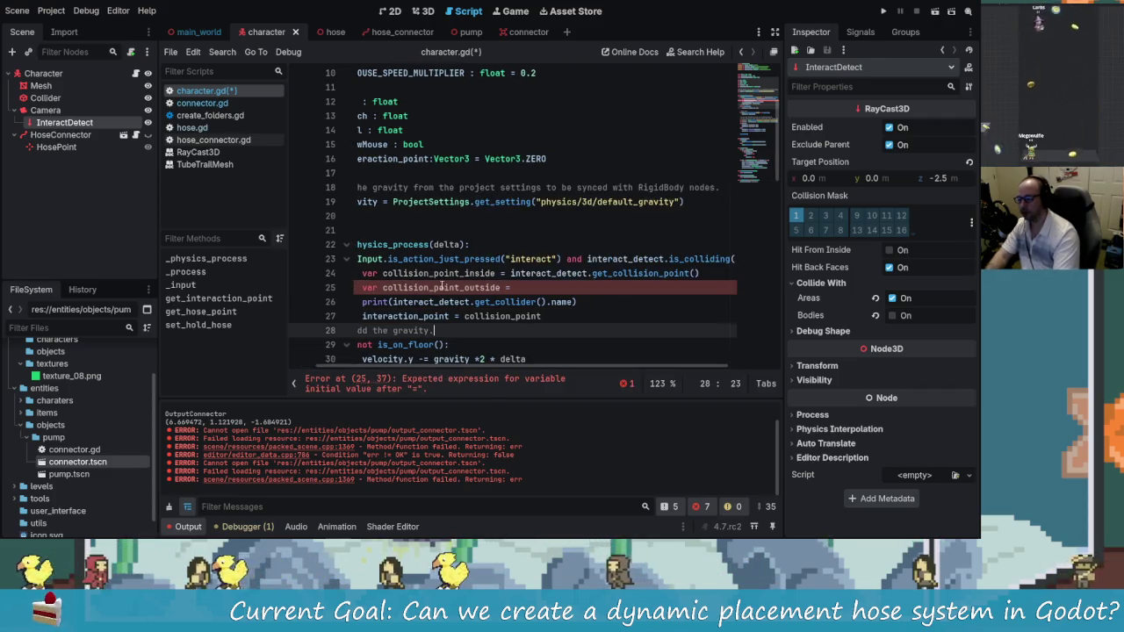
{"action": "left_click", "coordinate": [361, 273]}
{"action": "key", "text": "ctrl+shift+Return"}
{"action": "type", "text": "if colli"}
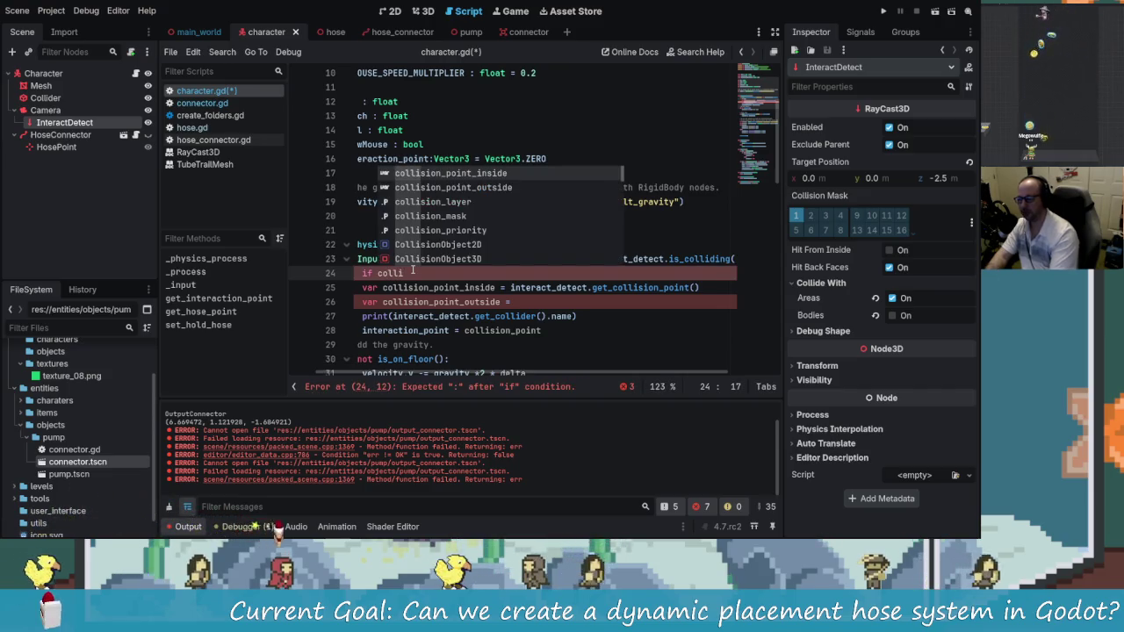
Begin the line-24 if condition with interact_detect.get_collider()
{"action": "key", "text": "BackSpace"}
{"action": "key", "text": "BackSpace"}
{"action": "key", "text": "BackSpace"}
{"action": "type", "text": "co"}
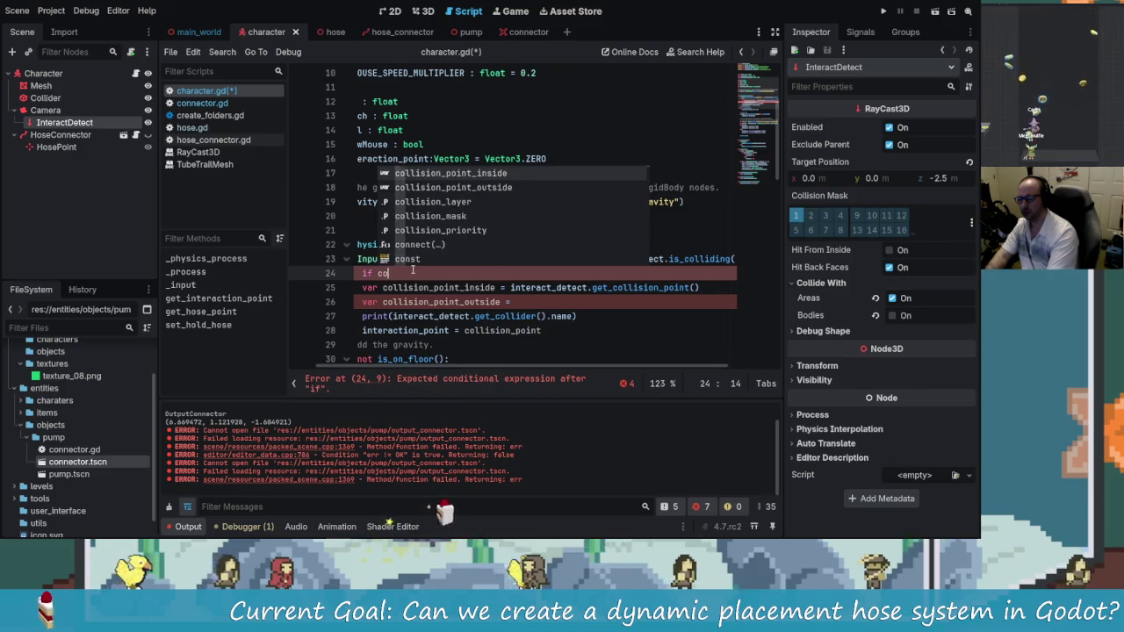
{"action": "key", "text": "BackSpace"}
{"action": "key", "text": "BackSpace"}
{"action": "type", "text": "inter"}
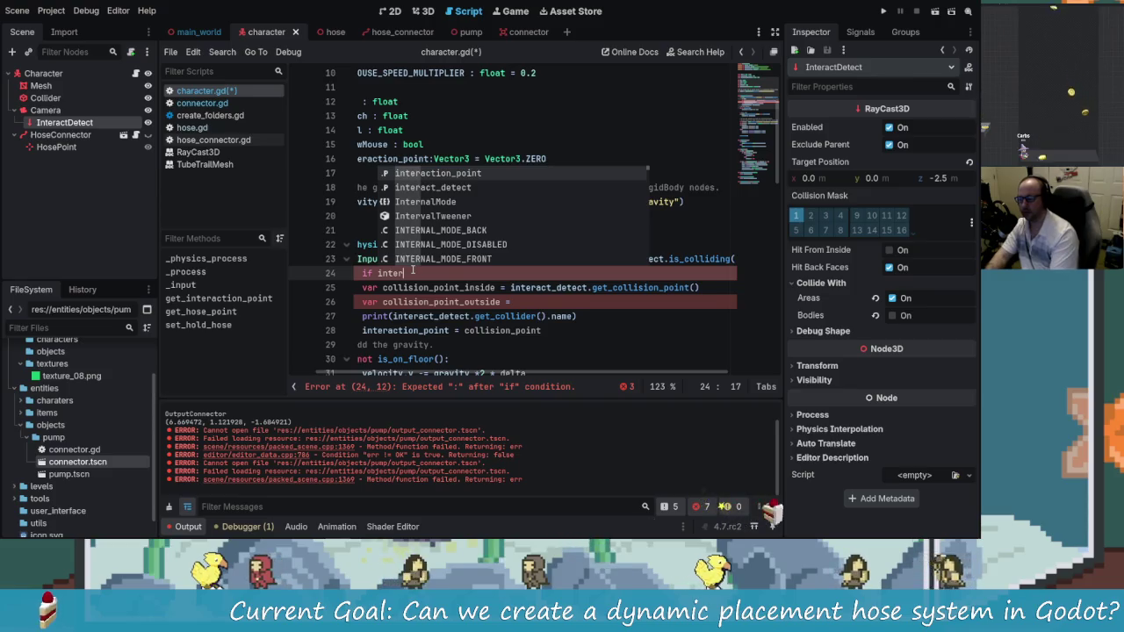
{"action": "key", "text": "Down"}
{"action": "key", "text": "Return"}
{"action": "type", "text": ".coll"}
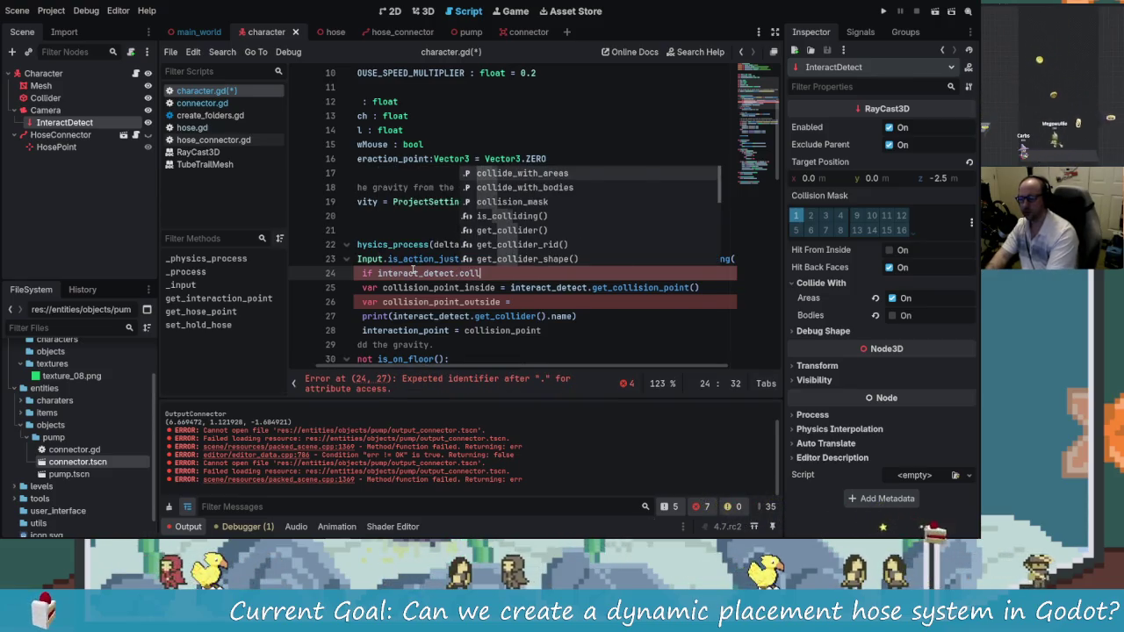
{"action": "key", "text": "Down"}
{"action": "key", "text": "Down"}
{"action": "key", "text": "Down"}
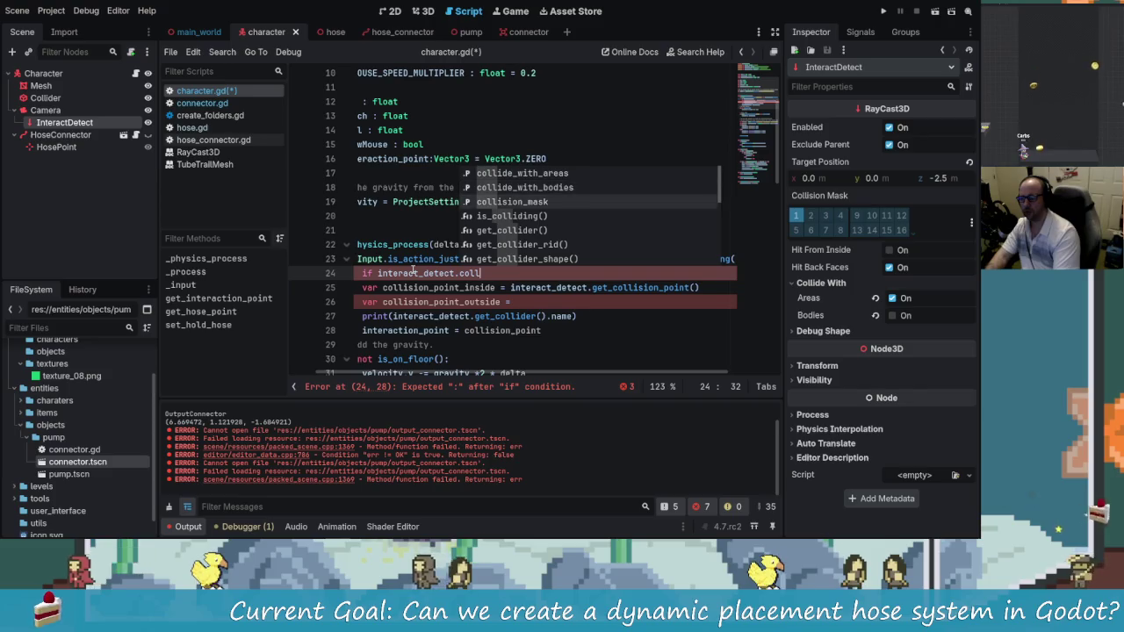
{"action": "key", "text": "Down"}
{"action": "key", "text": "Down"}
{"action": "key", "text": "Down"}
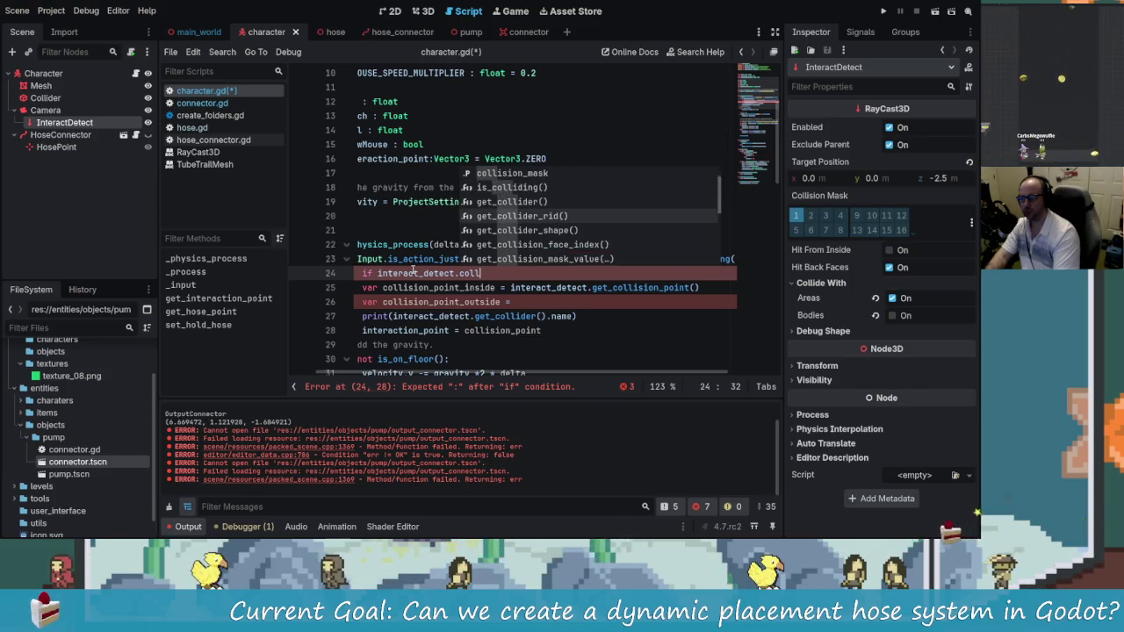
{"action": "key", "text": "Up"}
{"action": "key", "text": "Up"}
{"action": "key", "text": "Up"}
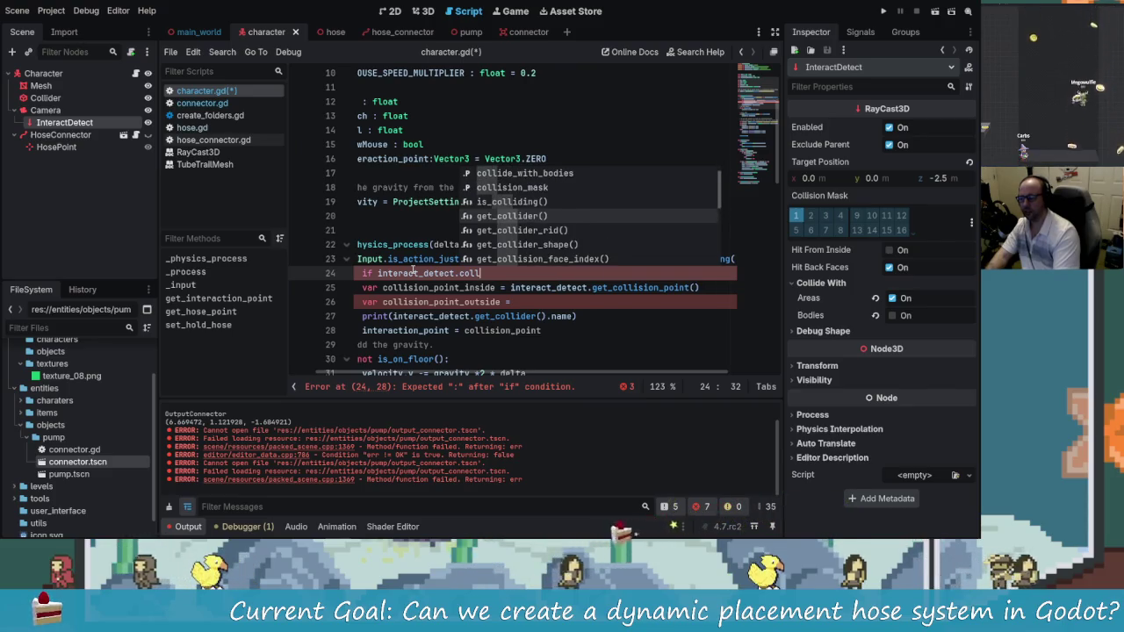
{"action": "key", "text": "Return"}
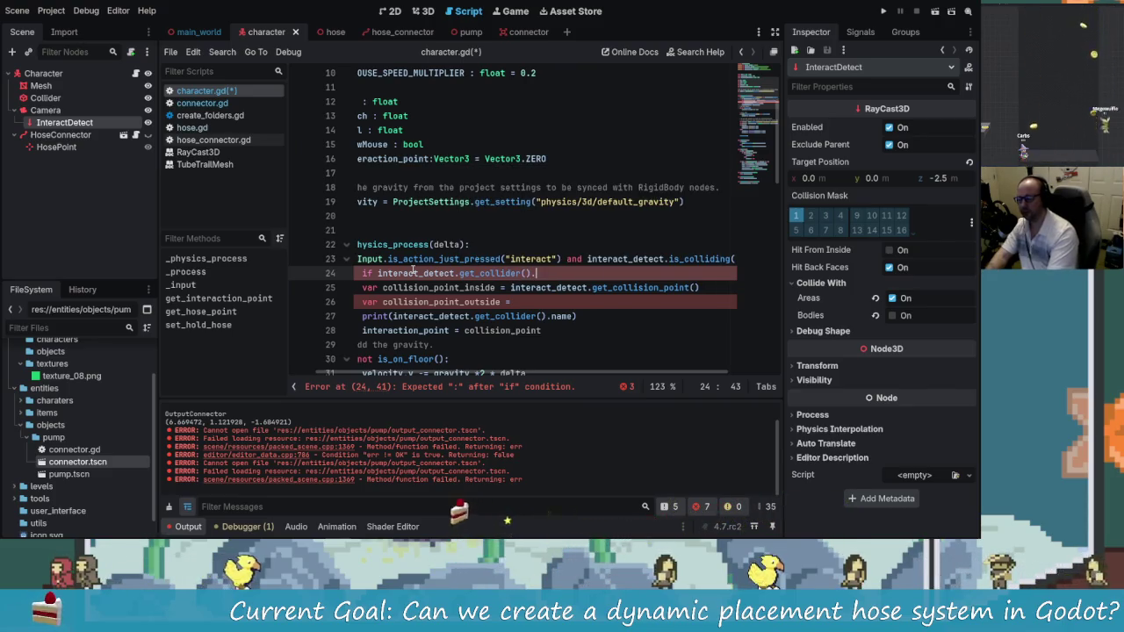
Complete the condition with is_class("Connector"): and move down to line 25
{"action": "type", "text": "is_cl"}
{"action": "key", "text": "Return"}
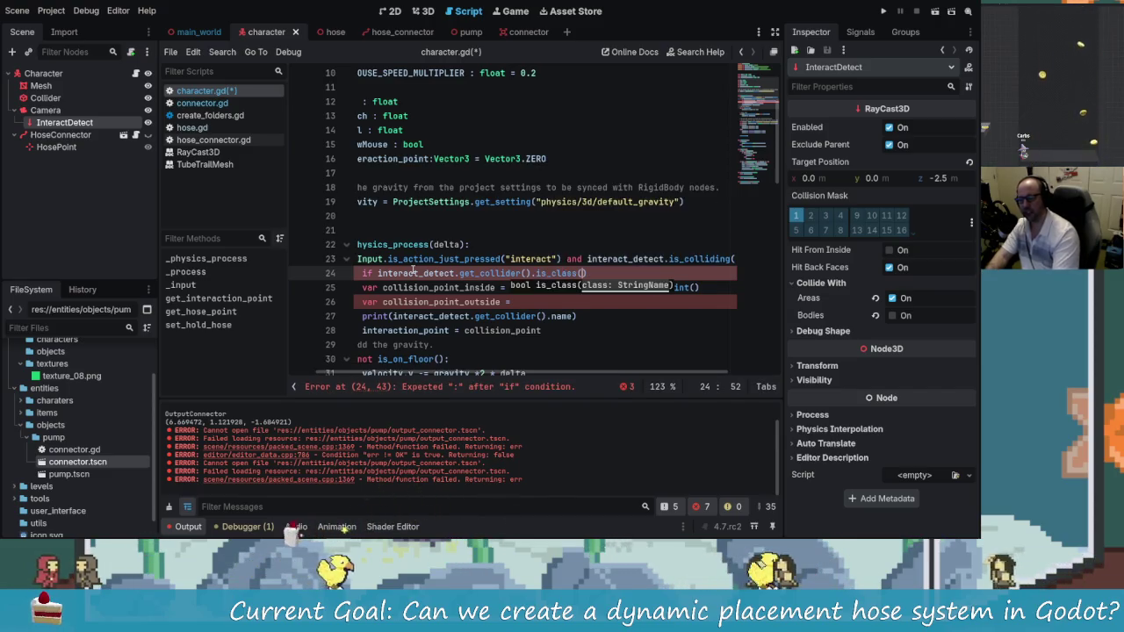
{"action": "type", "text": "\""}
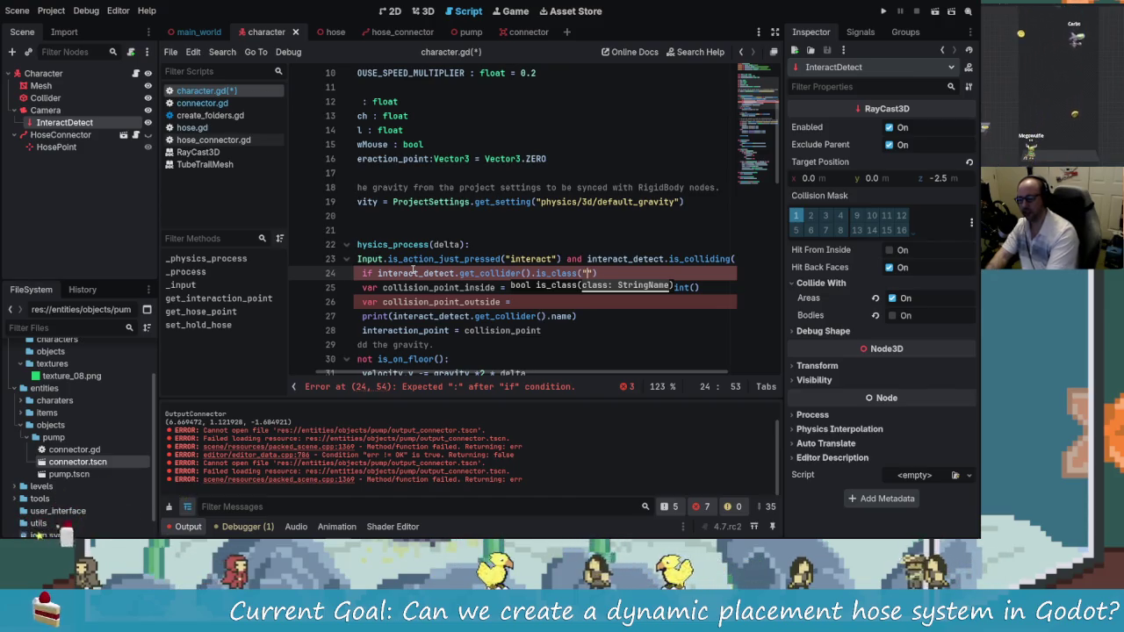
{"action": "type", "text": "Connector"}
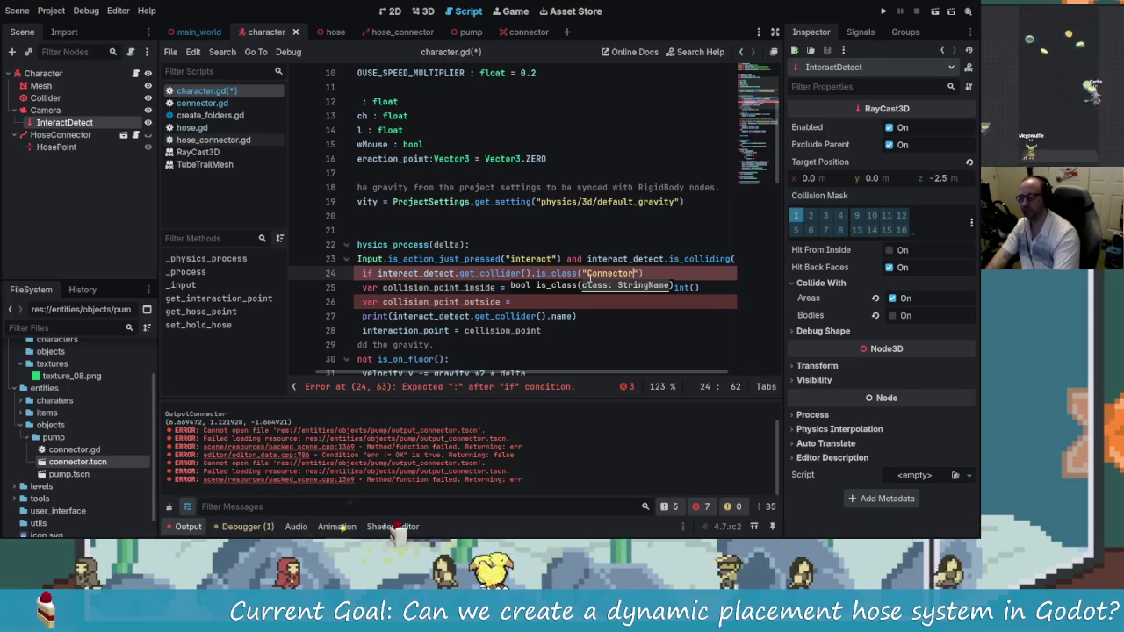
{"action": "left_click", "coordinate": [656, 273]}
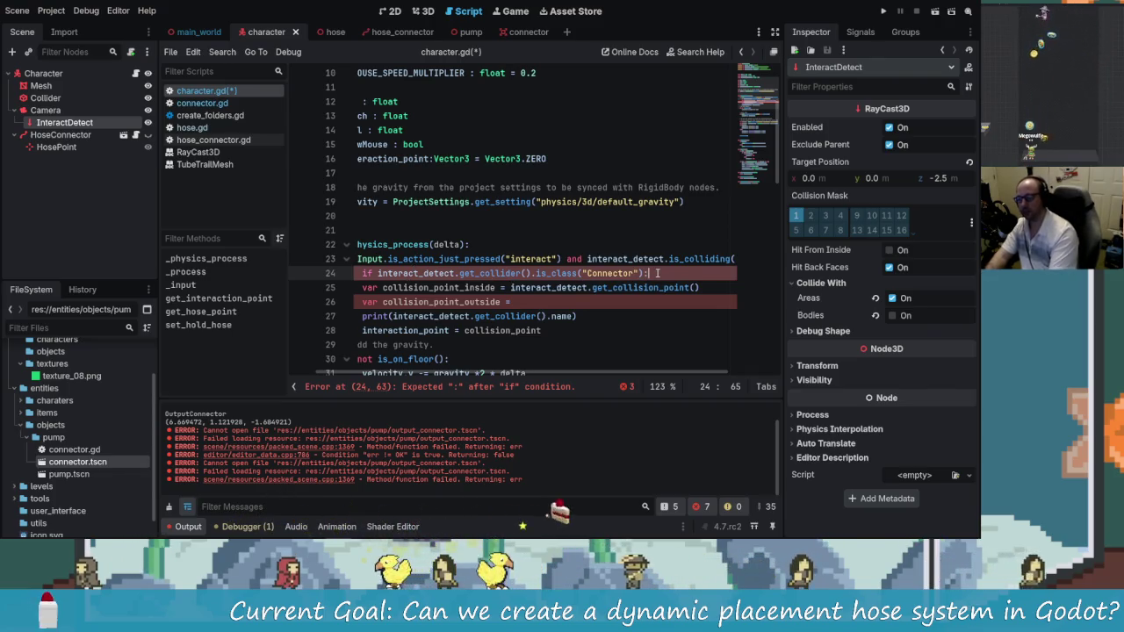
{"action": "key", "text": "Down"}
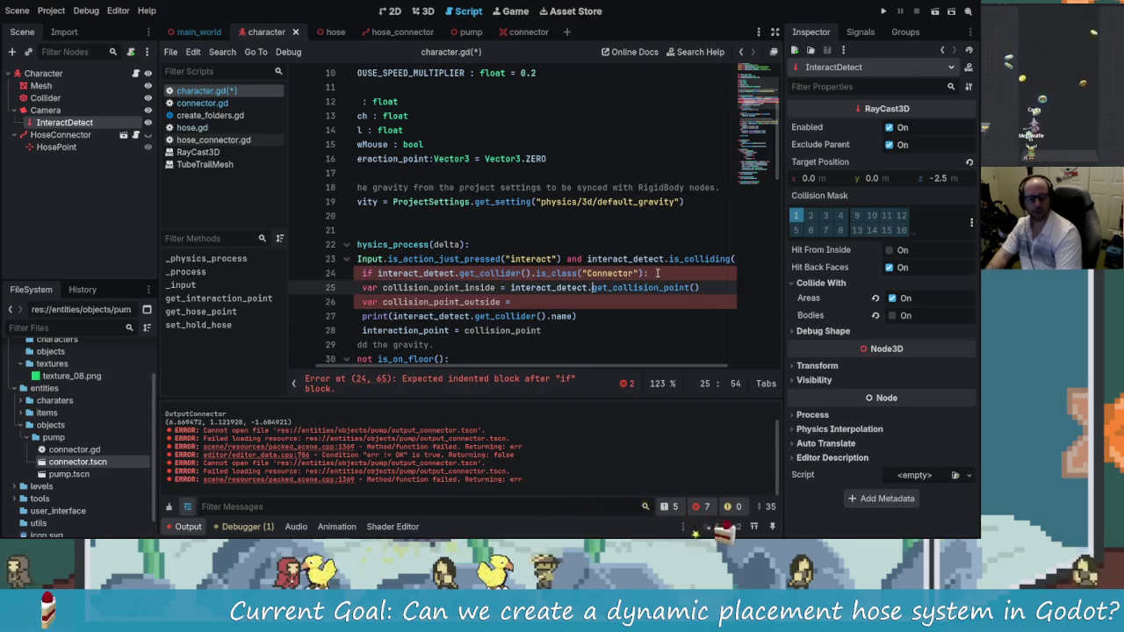
Indent lines 25 and 26 under the Connector if statement
{"action": "key", "text": "Home"}
{"action": "key", "text": "Tab"}
{"action": "key", "text": "Down"}
{"action": "key", "text": "Tab"}
{"action": "key", "text": "Down"}
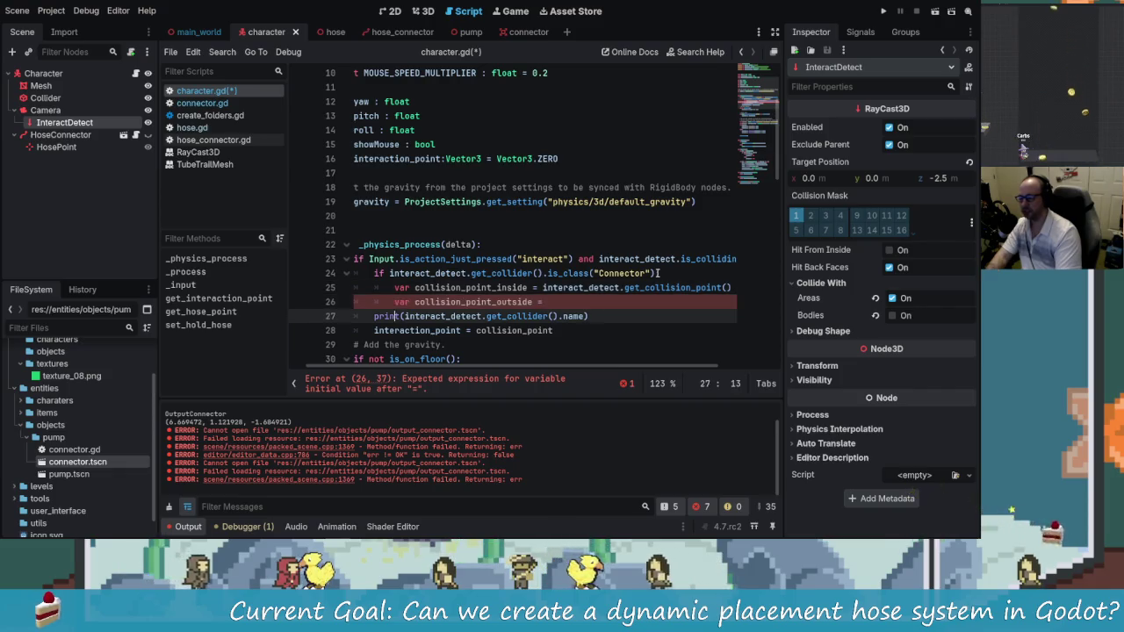
{"action": "key", "text": "Up"}
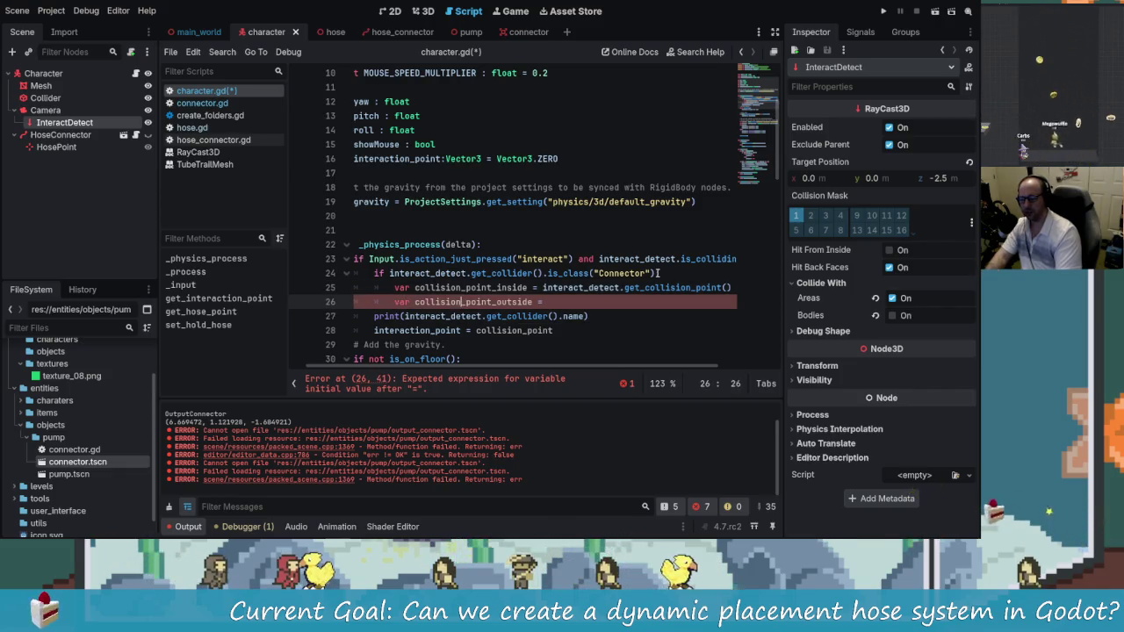
Replace the quoted "Connector" in is_class() with the unquoted Connector class
{"action": "left_click", "coordinate": [650, 273]}
{"action": "key", "text": "BackSpace"}
{"action": "key", "text": "BackSpace"}
{"action": "key", "text": "BackSpace"}
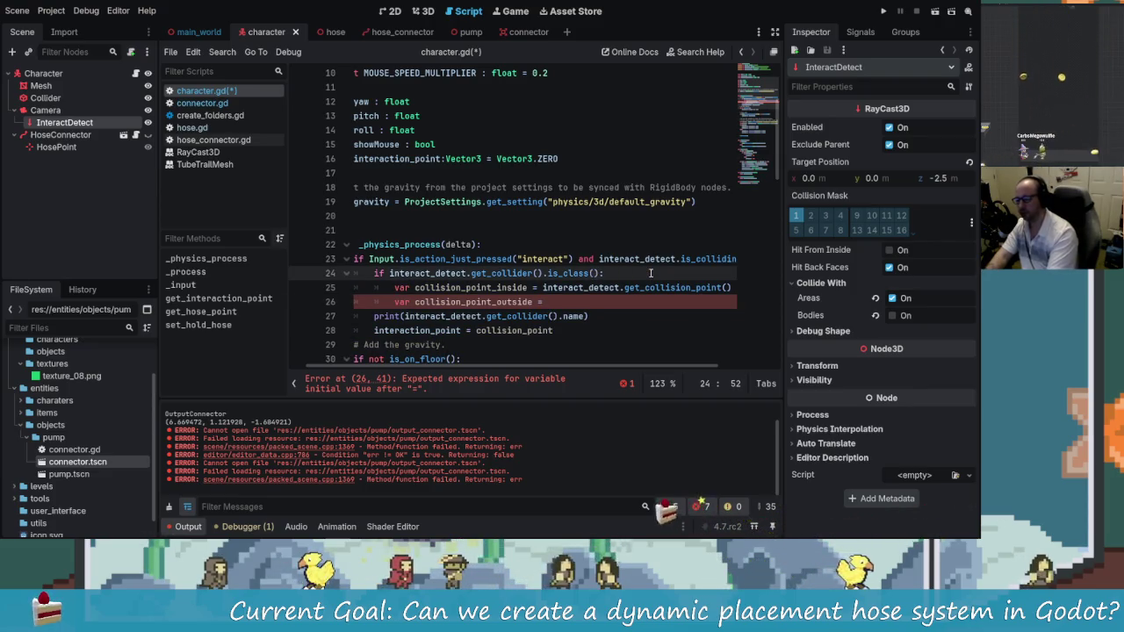
{"action": "type", "text": "Conn"}
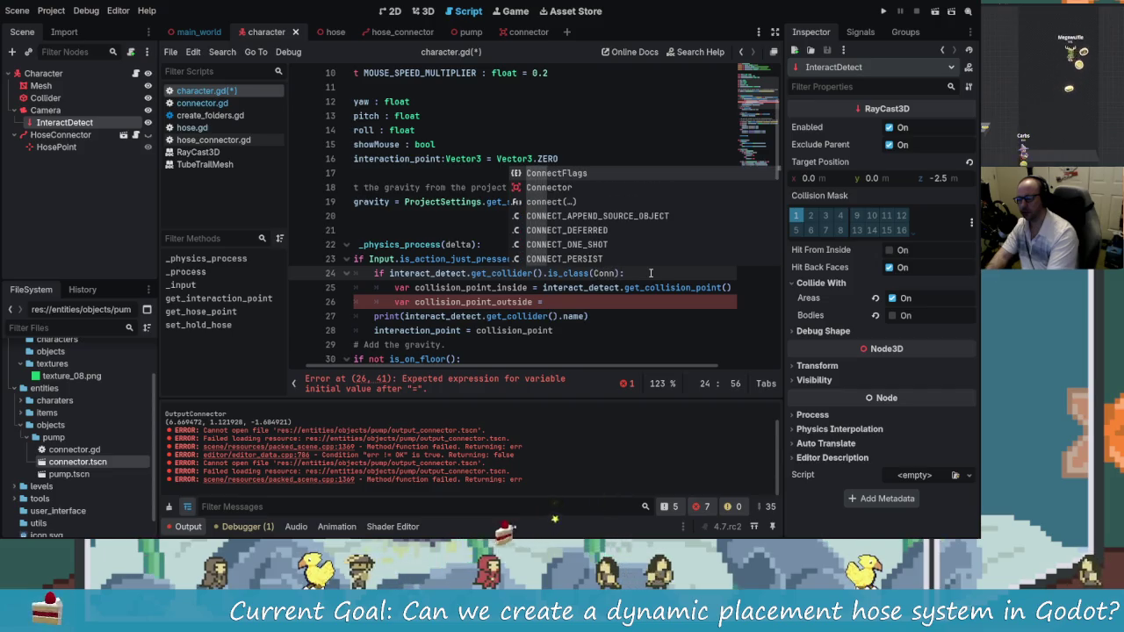
{"action": "key", "text": "Return"}
{"action": "type", "text": ".get"}
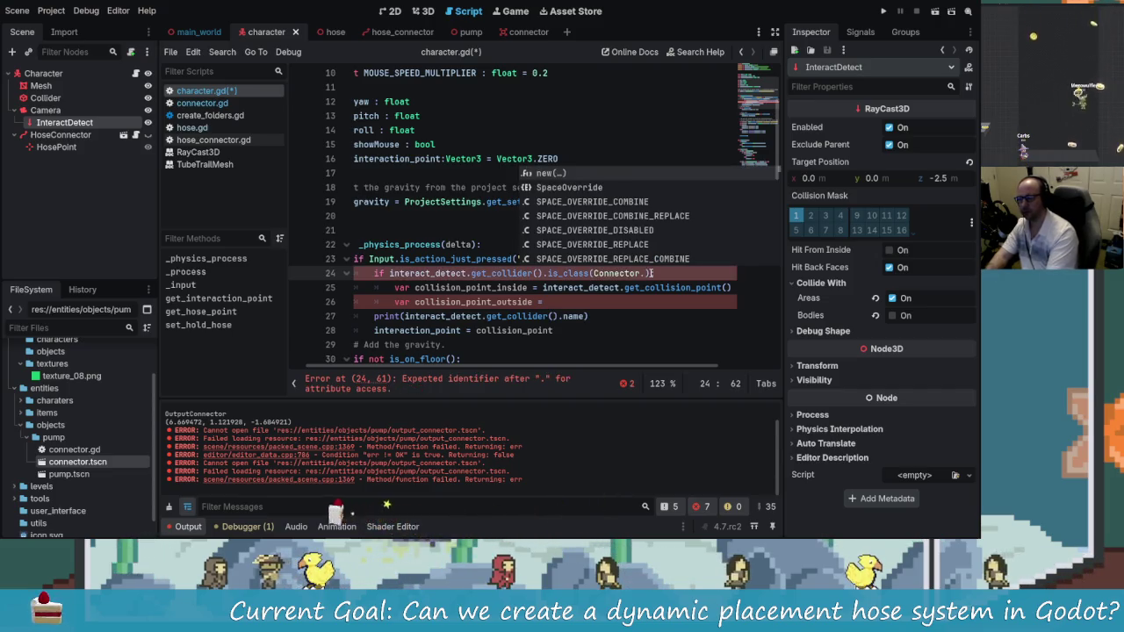
{"action": "key", "text": "BackSpace"}
{"action": "key", "text": "BackSpace"}
{"action": "key", "text": "BackSpace"}
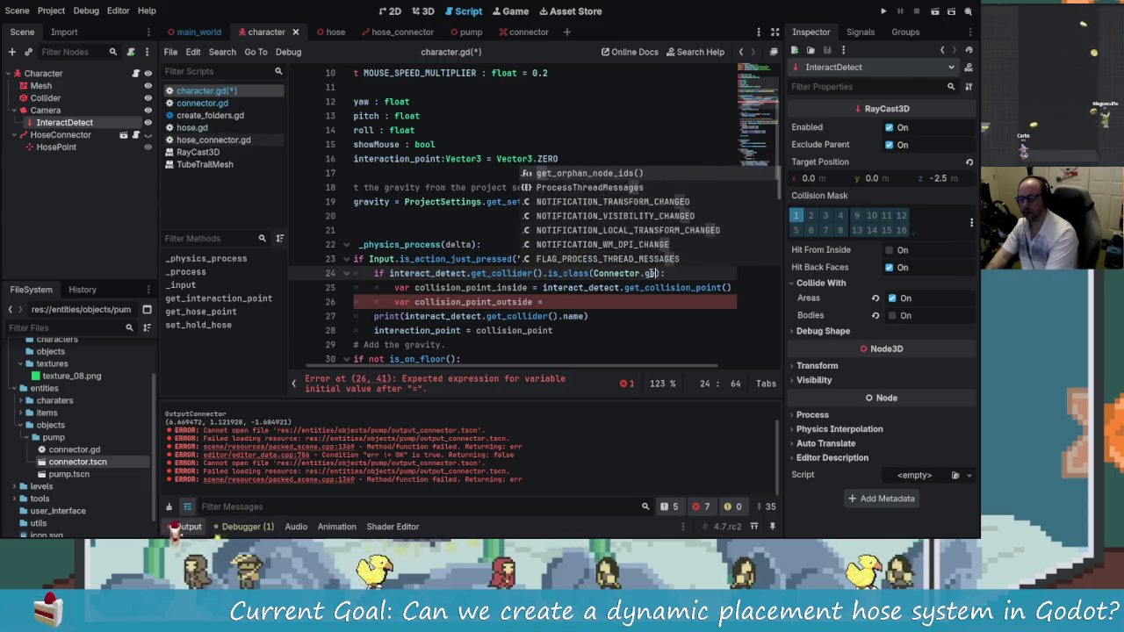
{"action": "type", "text": "nam"}
{"action": "key", "text": "BackSpace"}
{"action": "key", "text": "BackSpace"}
{"action": "key", "text": "BackSpace"}
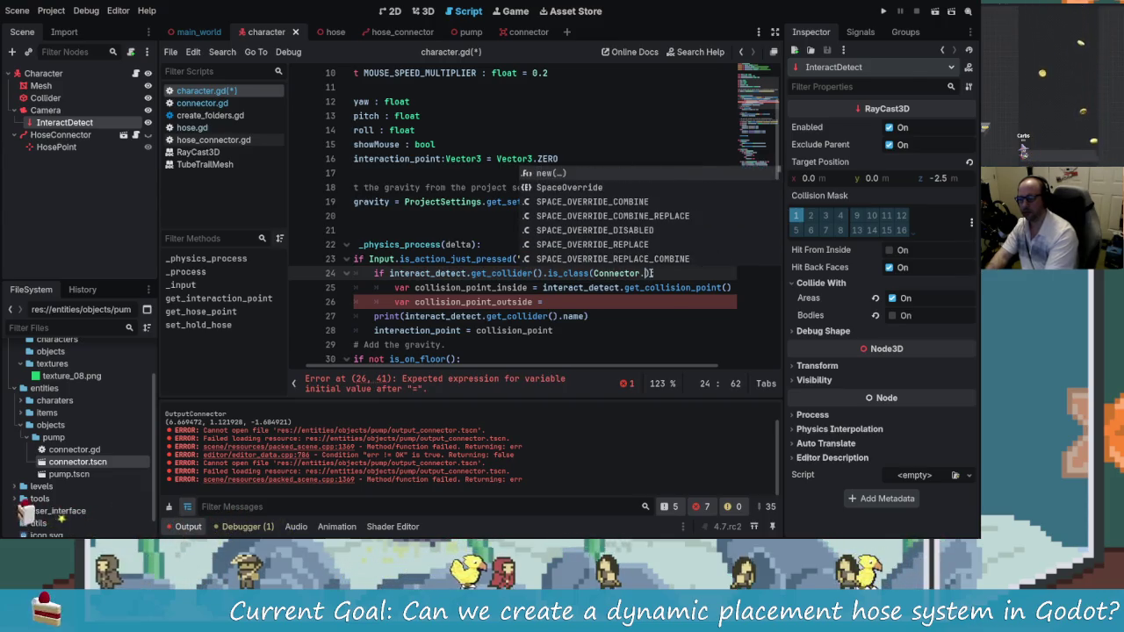
{"action": "type", "text": "class"}
{"action": "key", "text": "BackSpace"}
{"action": "key", "text": "BackSpace"}
{"action": "key", "text": "BackSpace"}
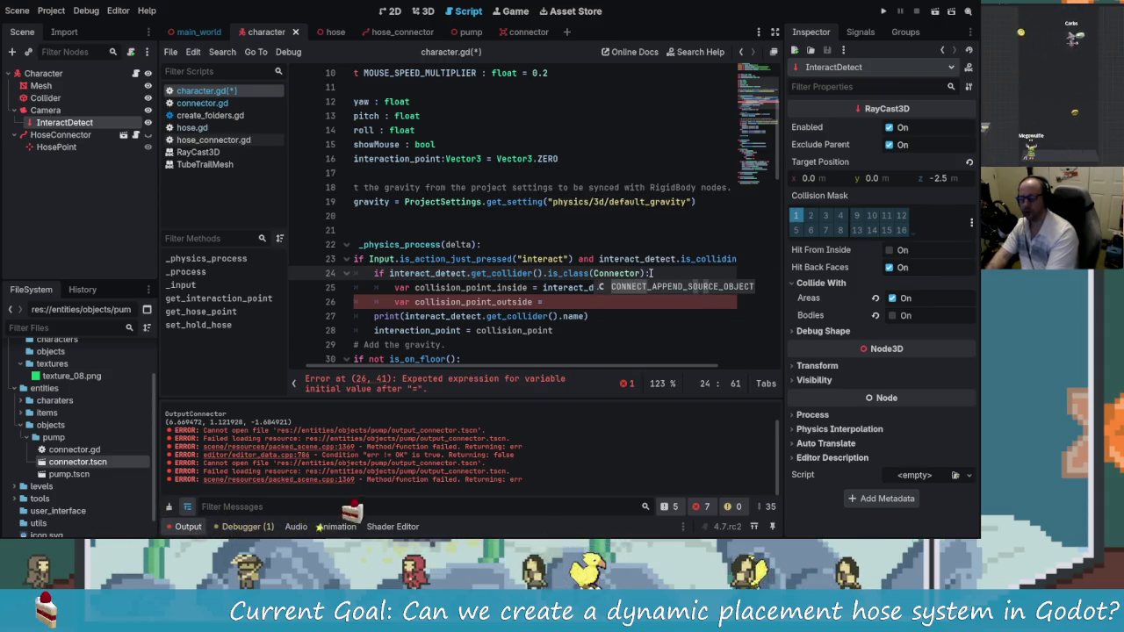
{"action": "left_click", "coordinate": [548, 301]}
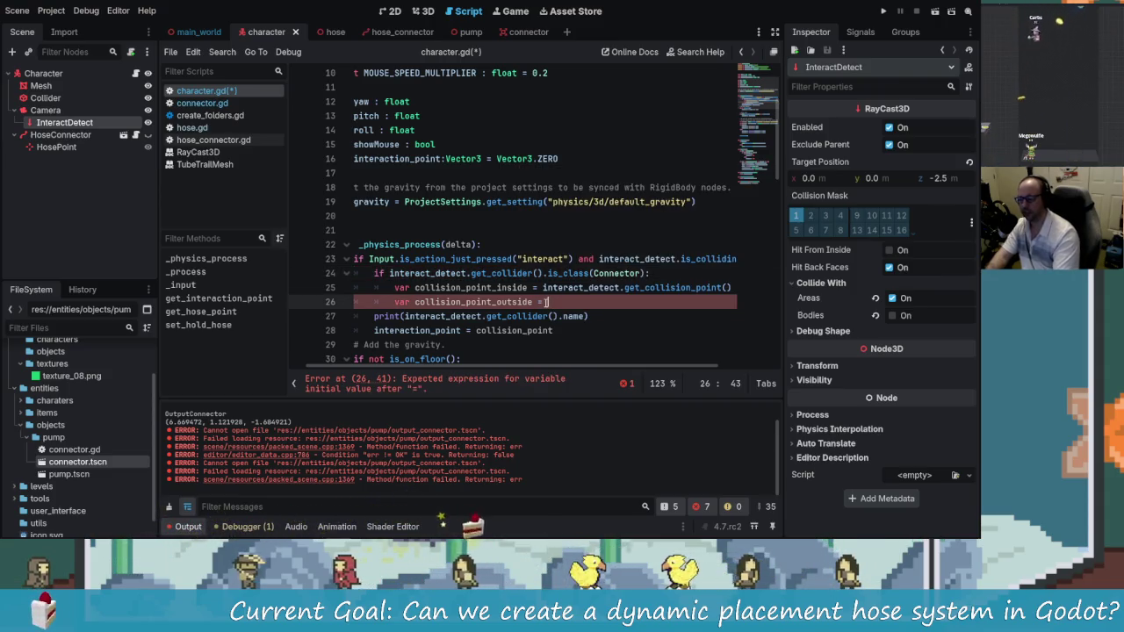
{"action": "left_click", "coordinate": [605, 273]}
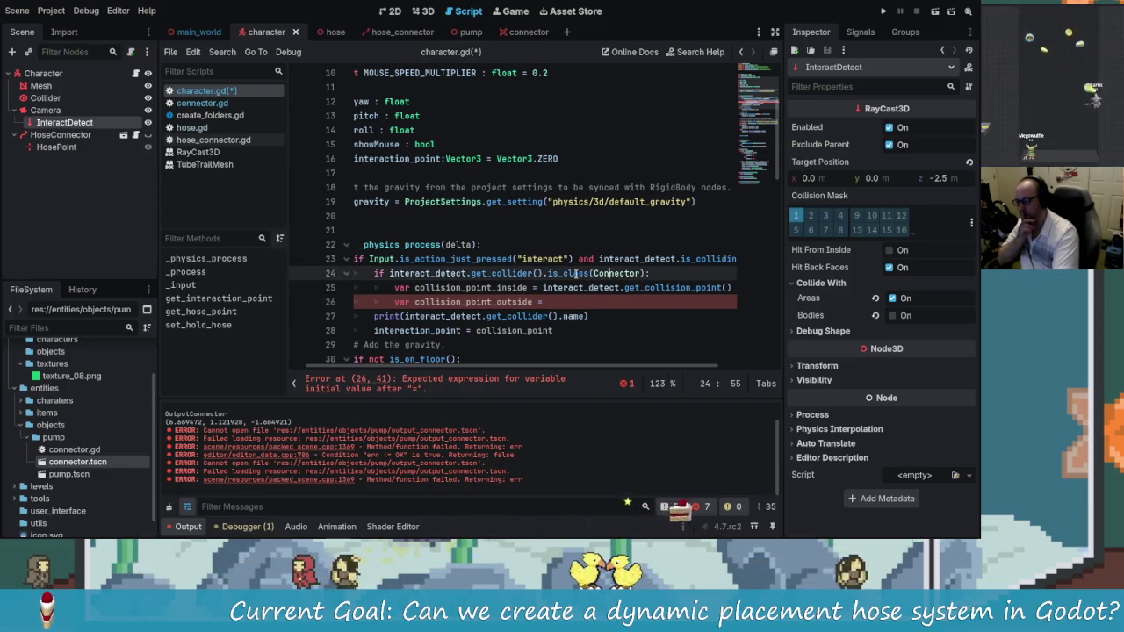
Rewrite the line-24 condition as 'interact_detect.get_collider() is Connector'
{"action": "mouse_move", "coordinate": [576, 273]}
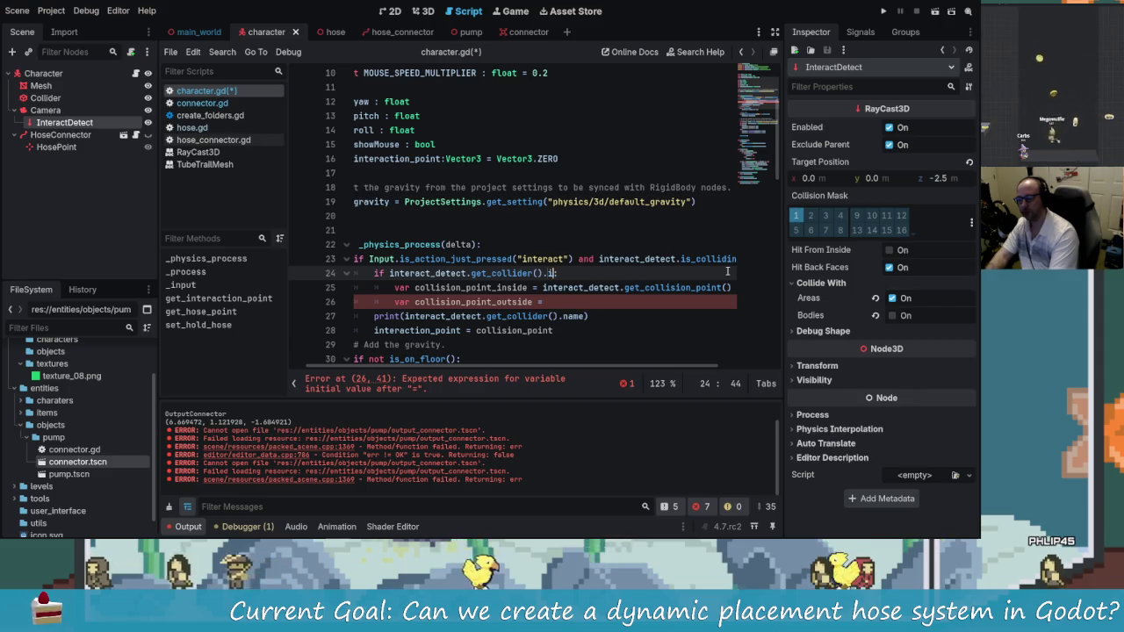
{"action": "type", "text": "get"}
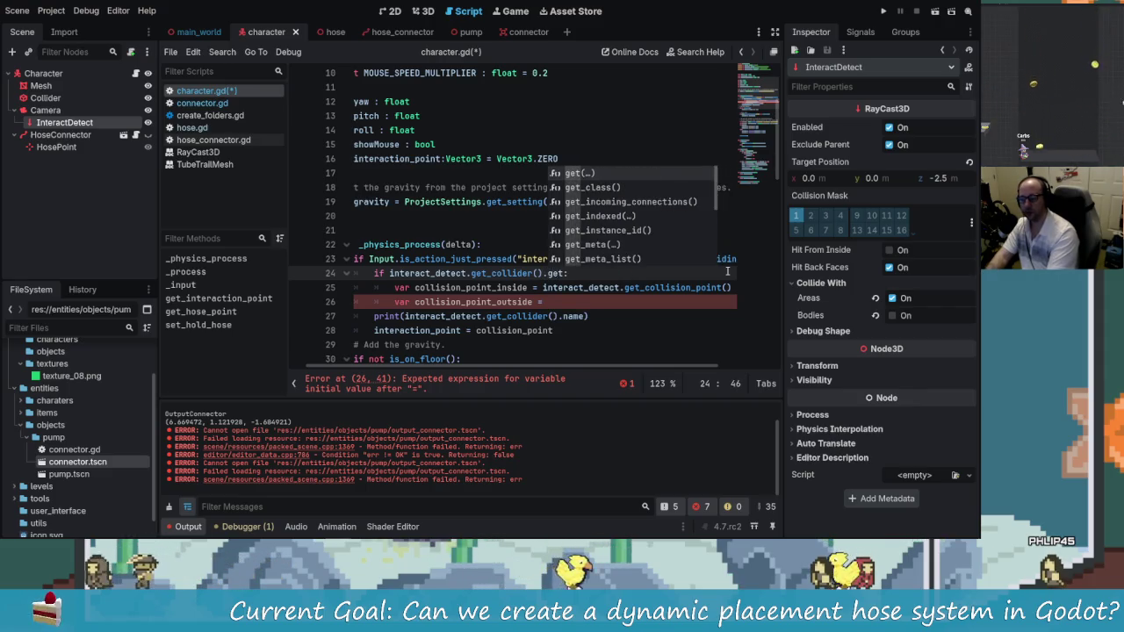
{"action": "key", "text": "Down"}
{"action": "key", "text": "Return"}
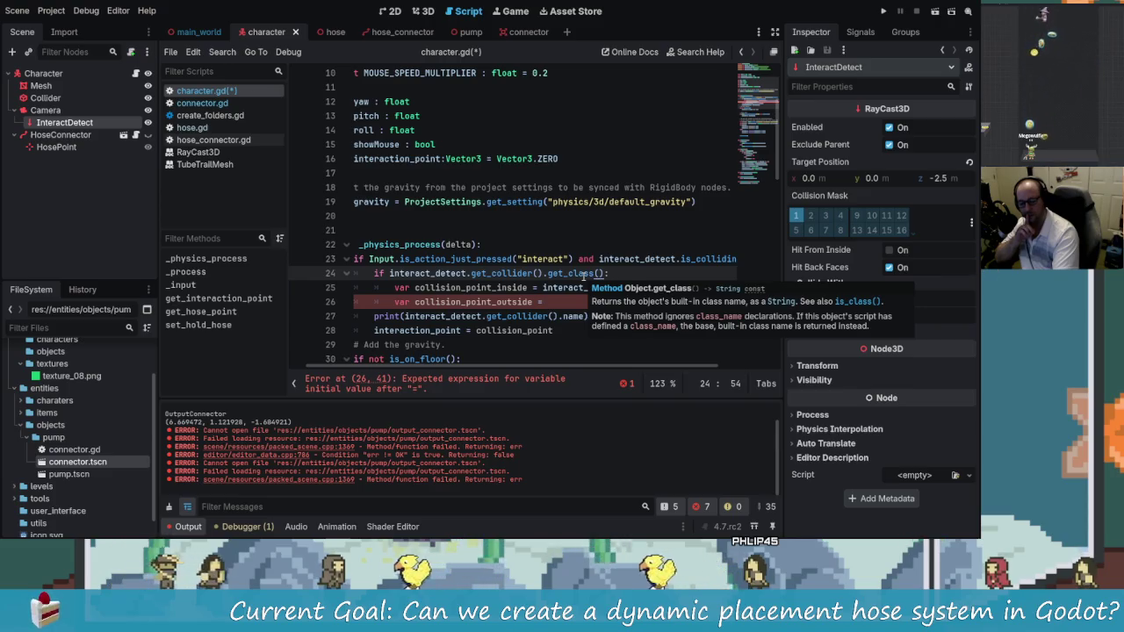
{"action": "key", "text": "Left"}
{"action": "key", "text": "Left"}
{"action": "key", "text": "BackSpace"}
{"action": "key", "text": "BackSpace"}
{"action": "key", "text": "BackSpace"}
{"action": "key", "text": "BackSpace"}
{"action": "key", "text": "BackSpace"}
{"action": "key", "text": "BackSpace"}
{"action": "type", "text": "is"}
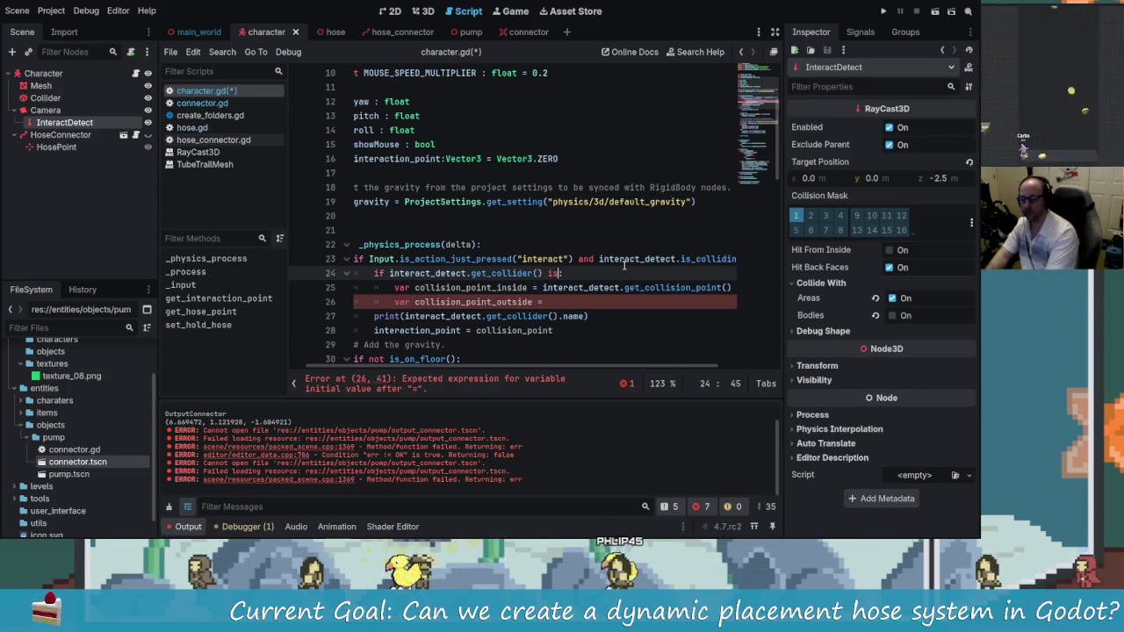
{"action": "key", "text": "BackSpace"}
{"action": "key", "text": "BackSpace"}
{"action": "type", "text": "as"}
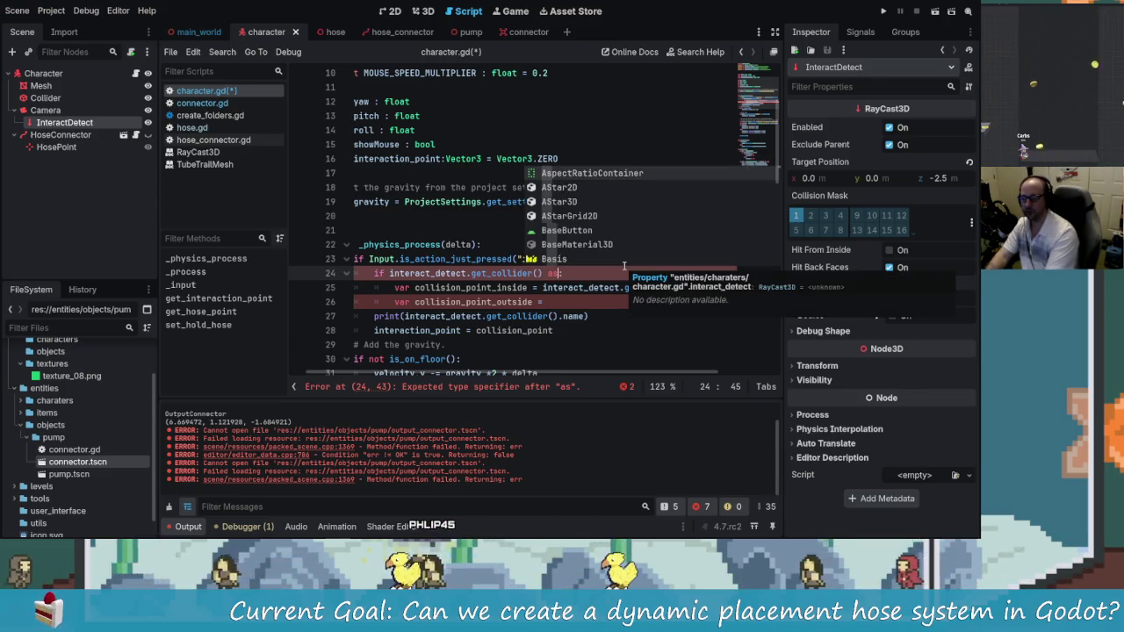
{"action": "key", "text": "BackSpace"}
{"action": "key", "text": "BackSpace"}
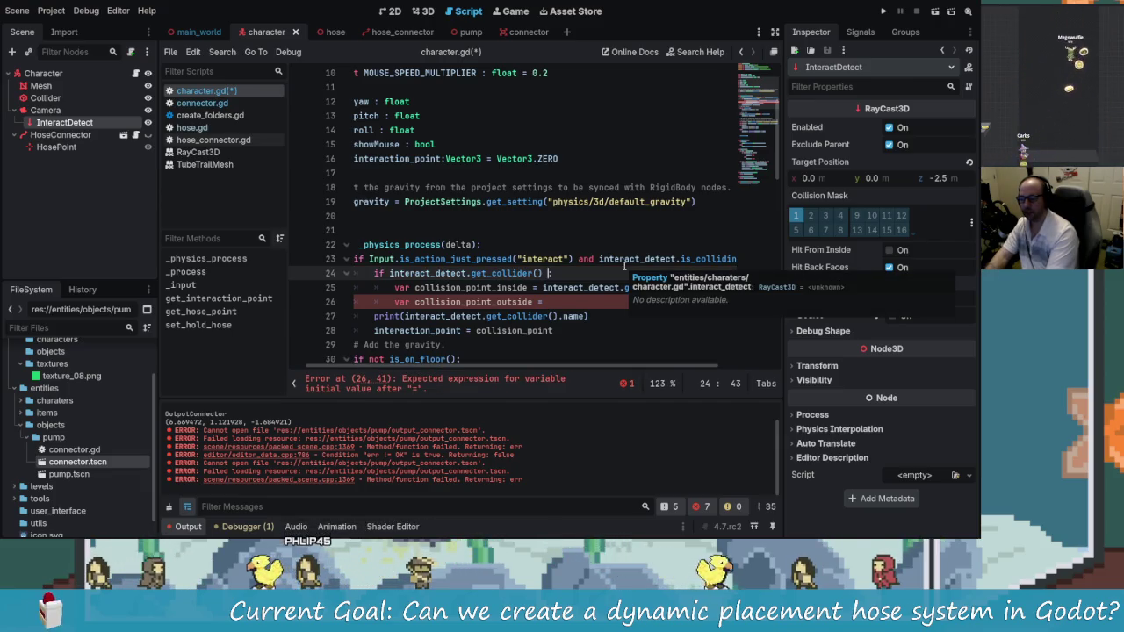
{"action": "type", "text": "is"}
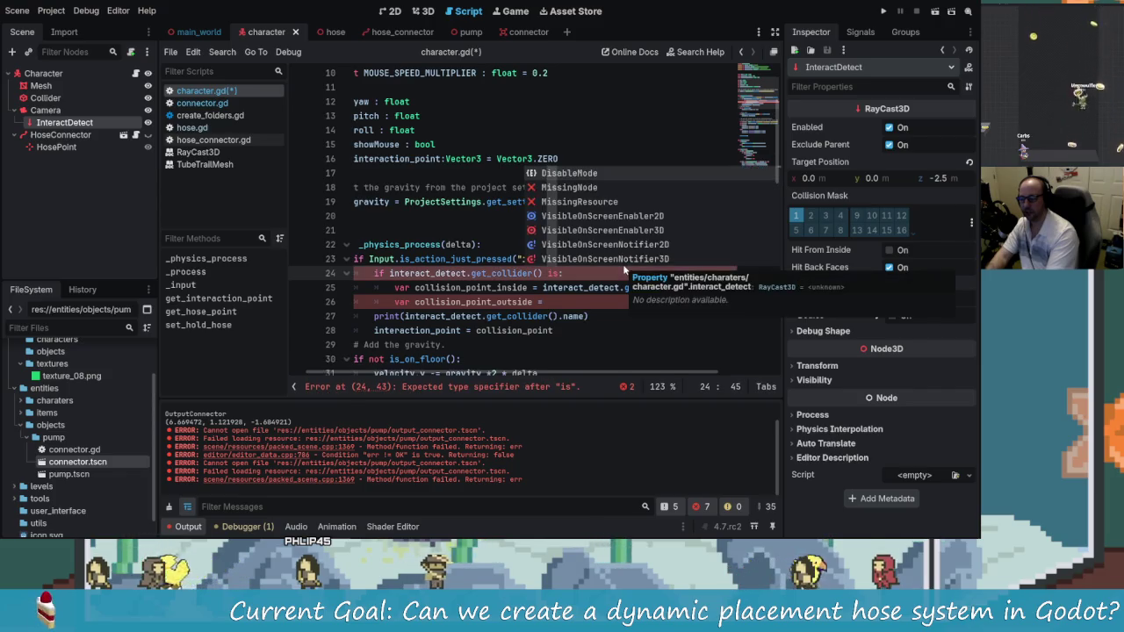
{"action": "type", "text": "Connector"}
{"action": "key", "text": "Return"}
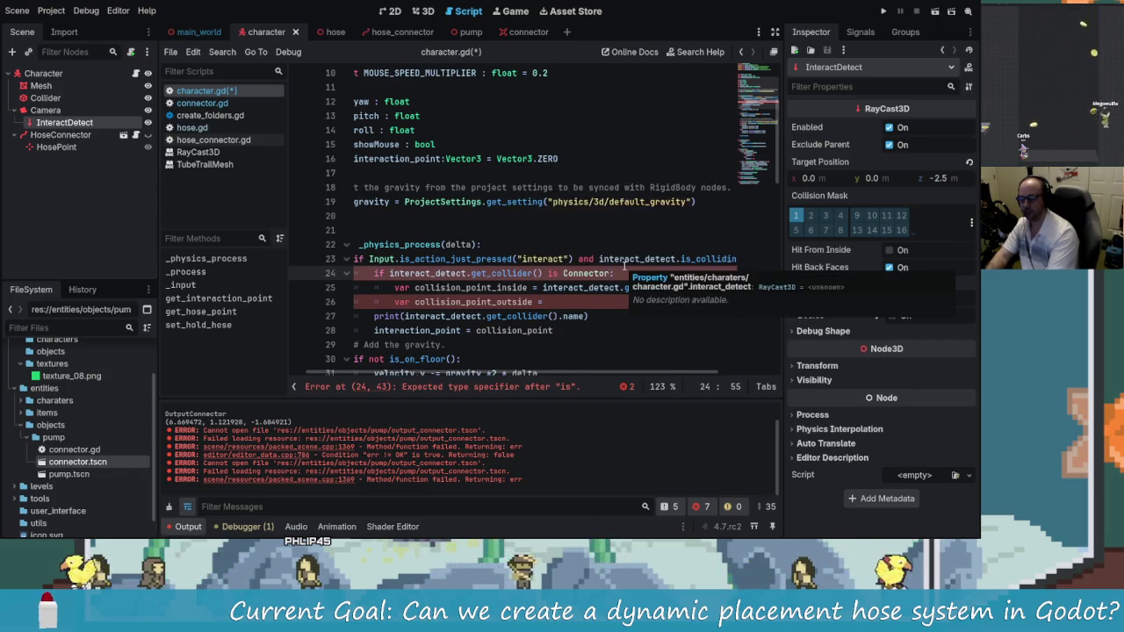
Remove the get_collision_point call from the collision_point_inside line
{"action": "left_click", "coordinate": [605, 331]}
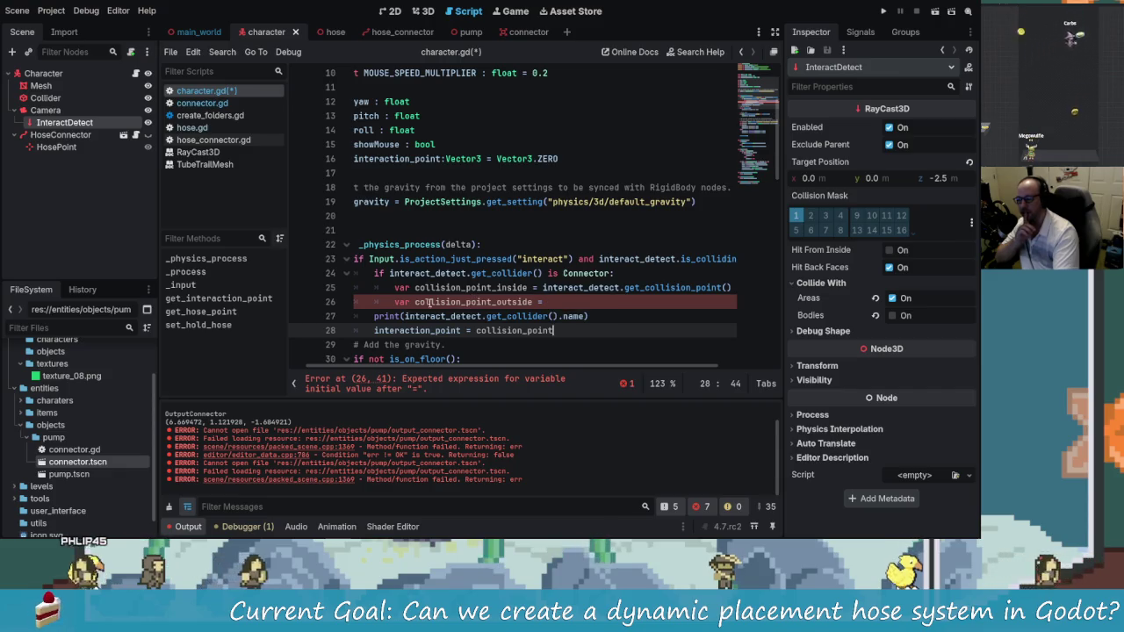
{"action": "left_click_drag", "start_coordinate": [606, 367], "coordinate": [672, 367]}
{"action": "left_click_drag", "start_coordinate": [676, 287], "coordinate": [487, 288]}
{"action": "key", "text": "ctrl+x"}
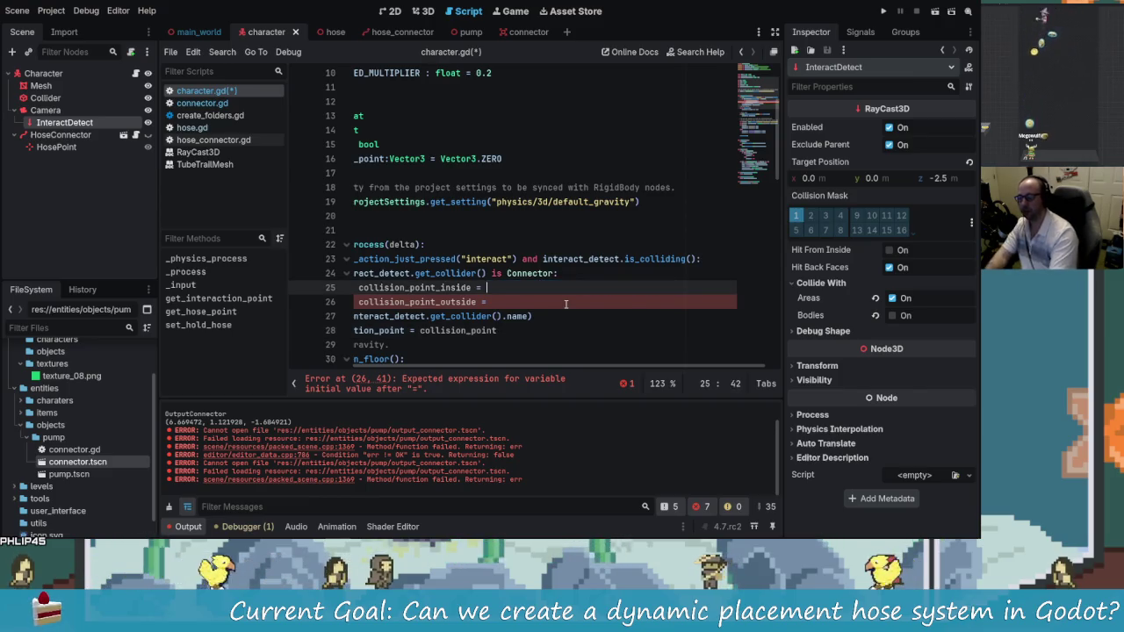
{"action": "type", "text": "C"}
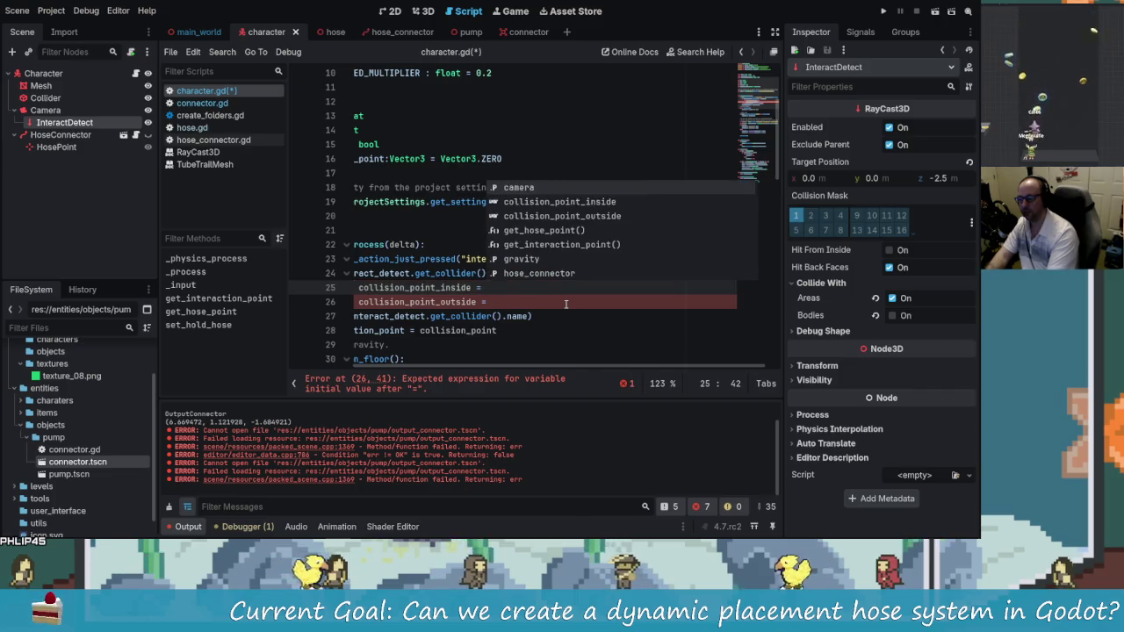
{"action": "key", "text": "BackSpace"}
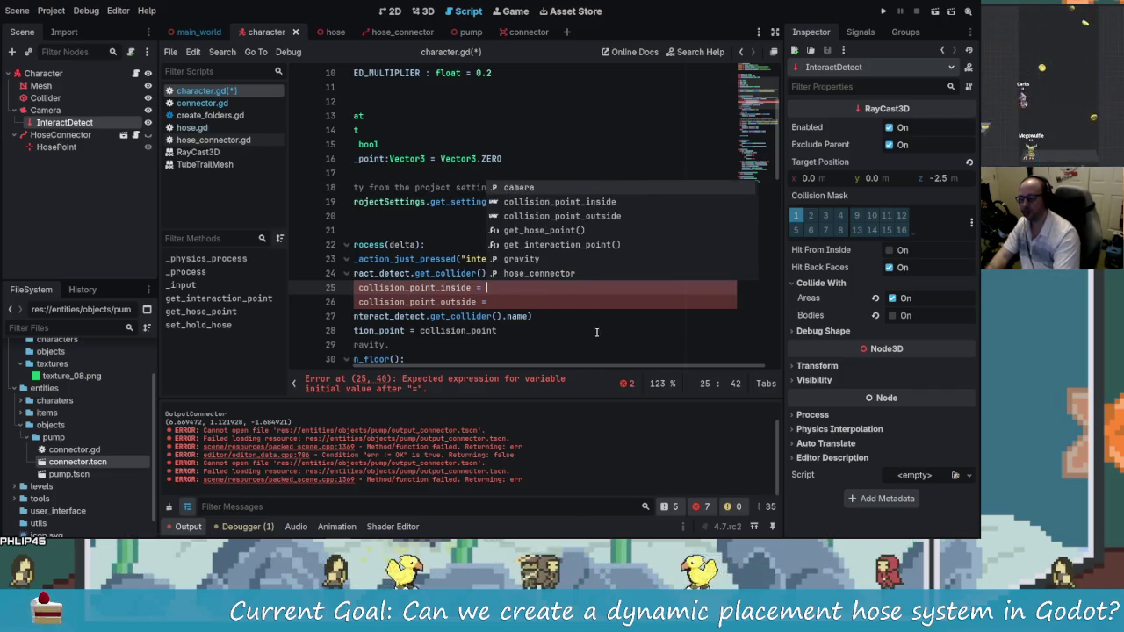
Assign interact_detect.get_collider() to collision_point_inside, then bring up connector.gd
{"action": "mouse_move", "coordinate": [562, 367]}
{"action": "left_mouse_down"}
{"action": "mouse_move", "coordinate": [506, 367]}
{"action": "mouse_move", "coordinate": [564, 367]}
{"action": "left_mouse_up"}
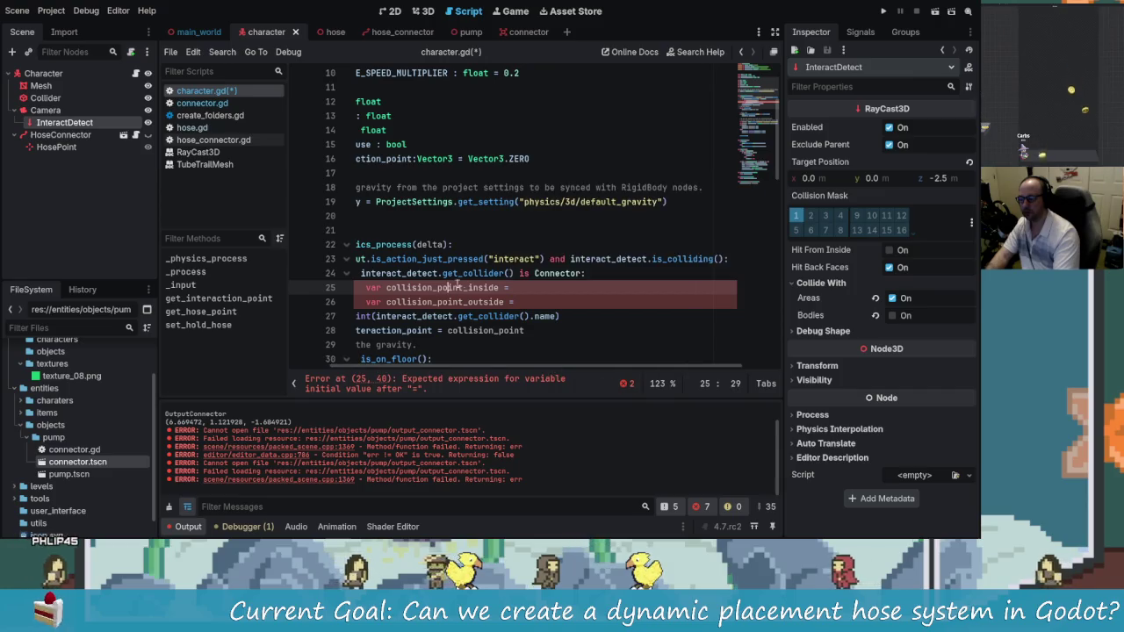
{"action": "left_click", "coordinate": [489, 273]}
{"action": "left_click_drag", "start_coordinate": [456, 277], "coordinate": [361, 273]}
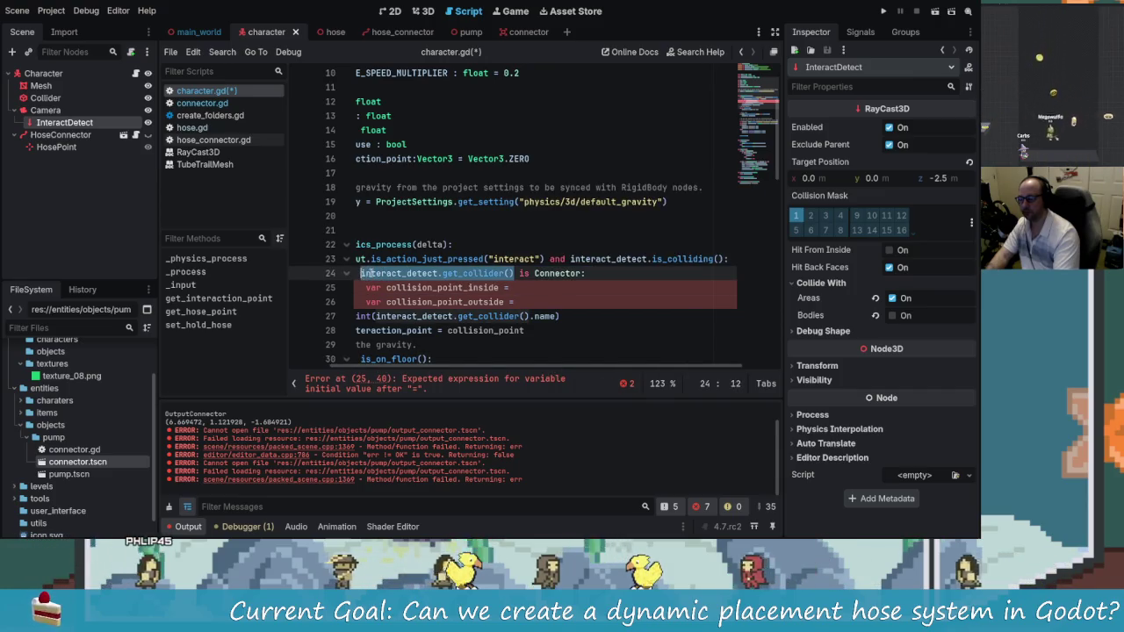
{"action": "right_click", "coordinate": [367, 273]}
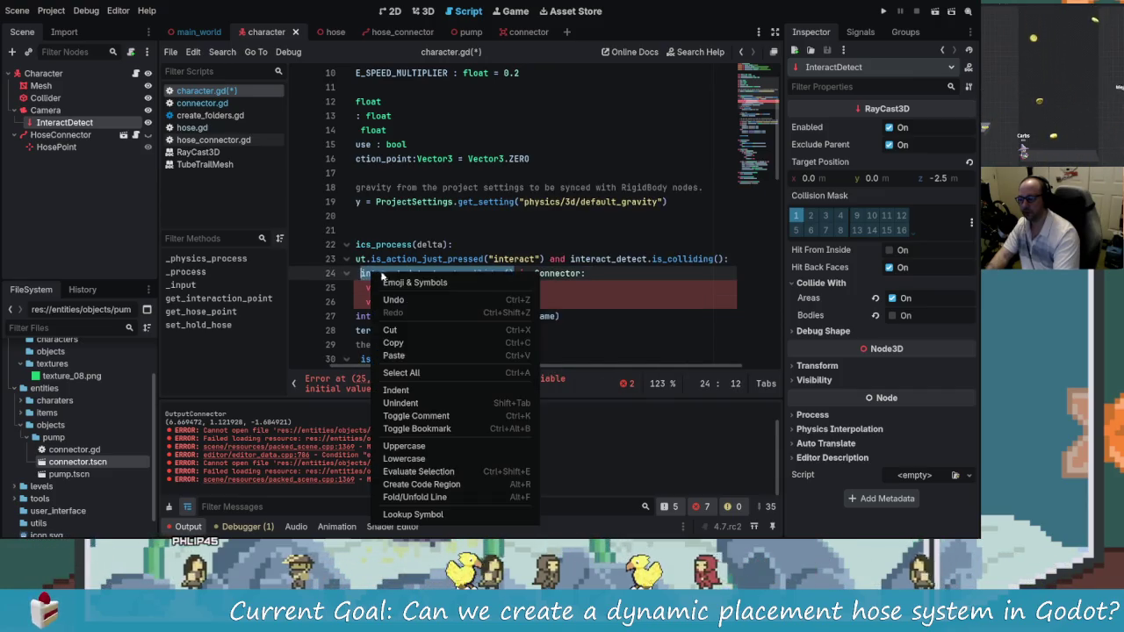
{"action": "left_click", "coordinate": [423, 338]}
{"action": "left_click", "coordinate": [516, 287]}
{"action": "key", "text": "ctrl+v"}
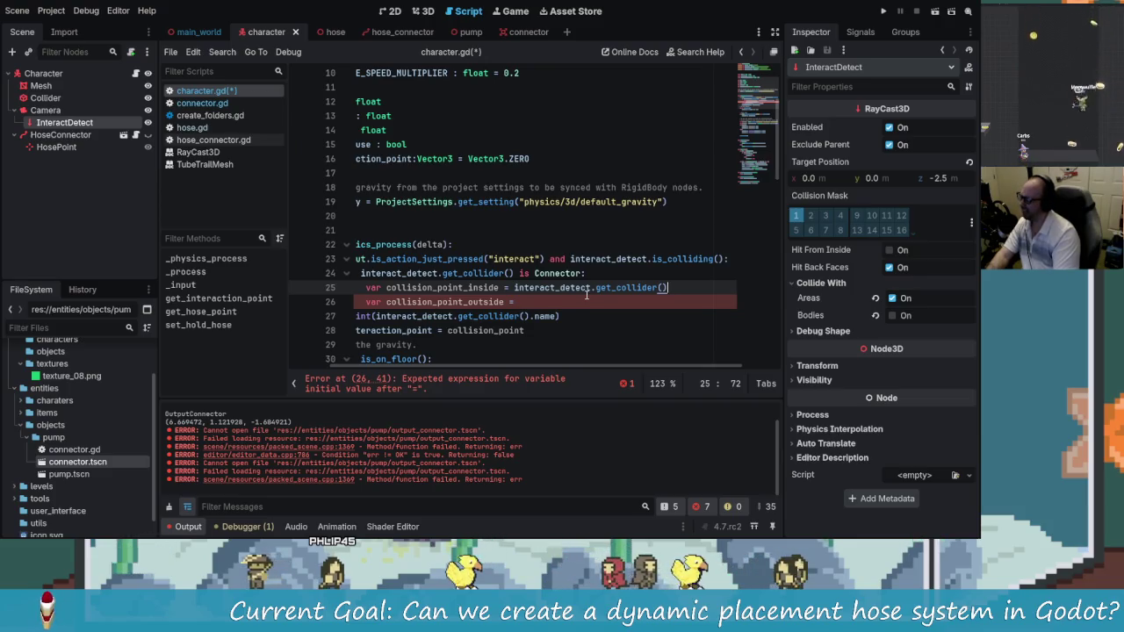
{"action": "scroll", "coordinate": [535, 370], "scroll_direction": "left", "scroll_amount": 3}
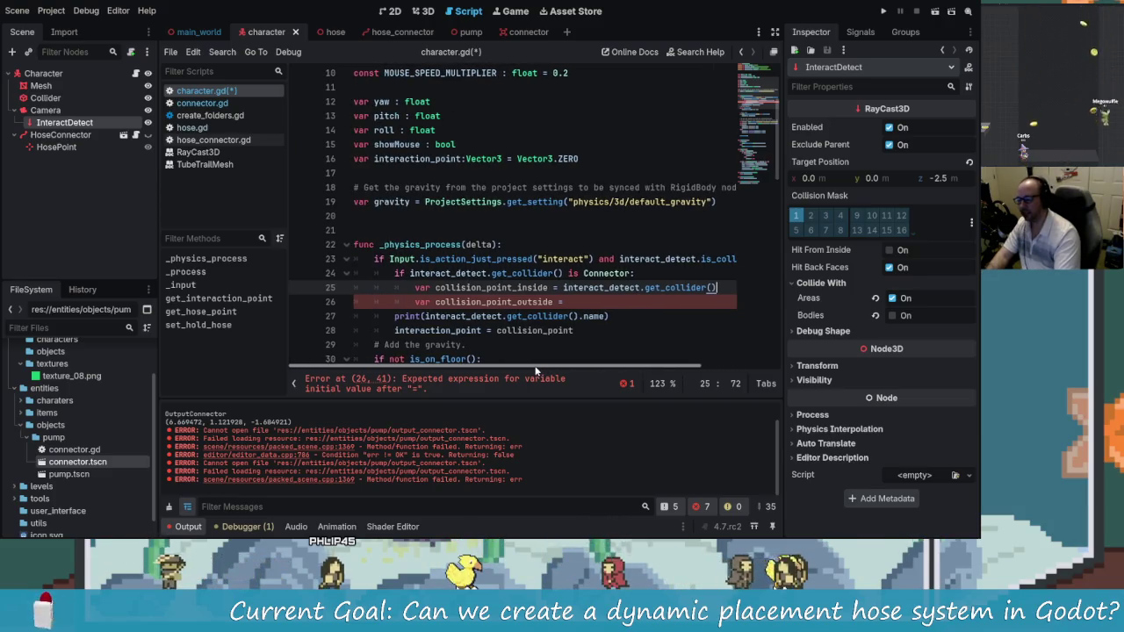
{"action": "type", "text": "."}
{"action": "scroll", "coordinate": [538, 369], "scroll_direction": "right", "scroll_amount": 2}
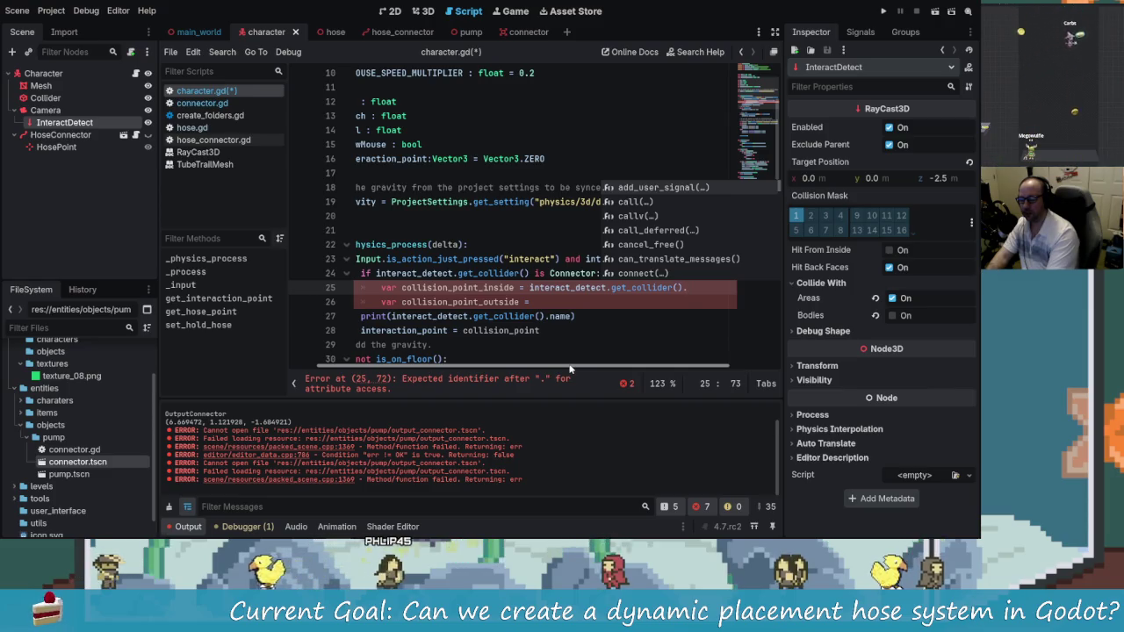
{"action": "key", "text": "BackSpace"}
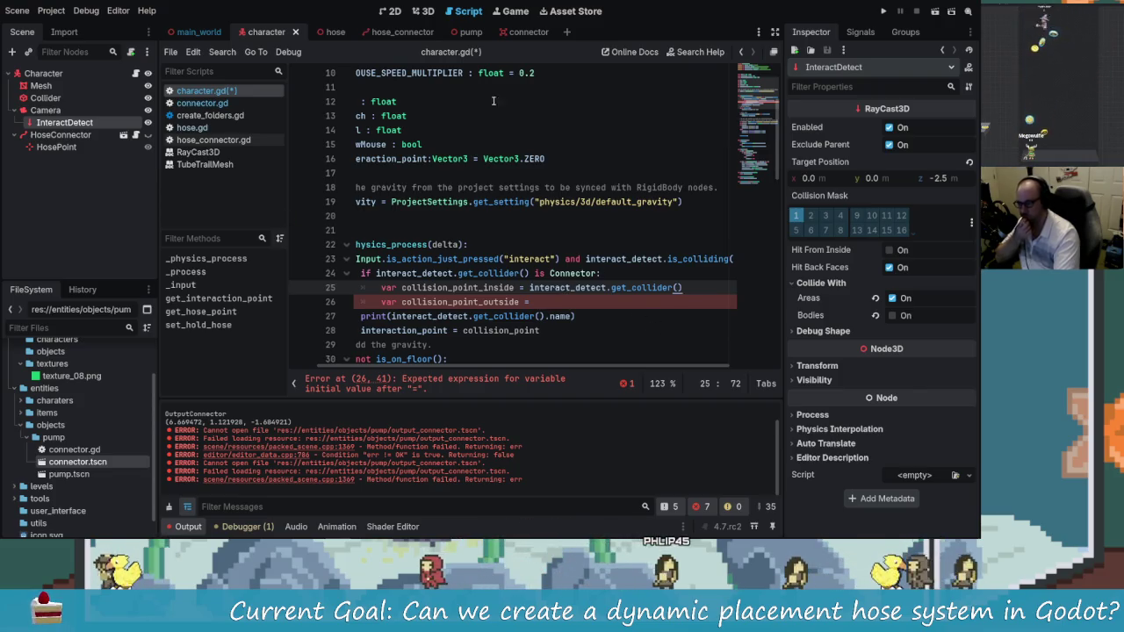
{"action": "left_click", "coordinate": [525, 32]}
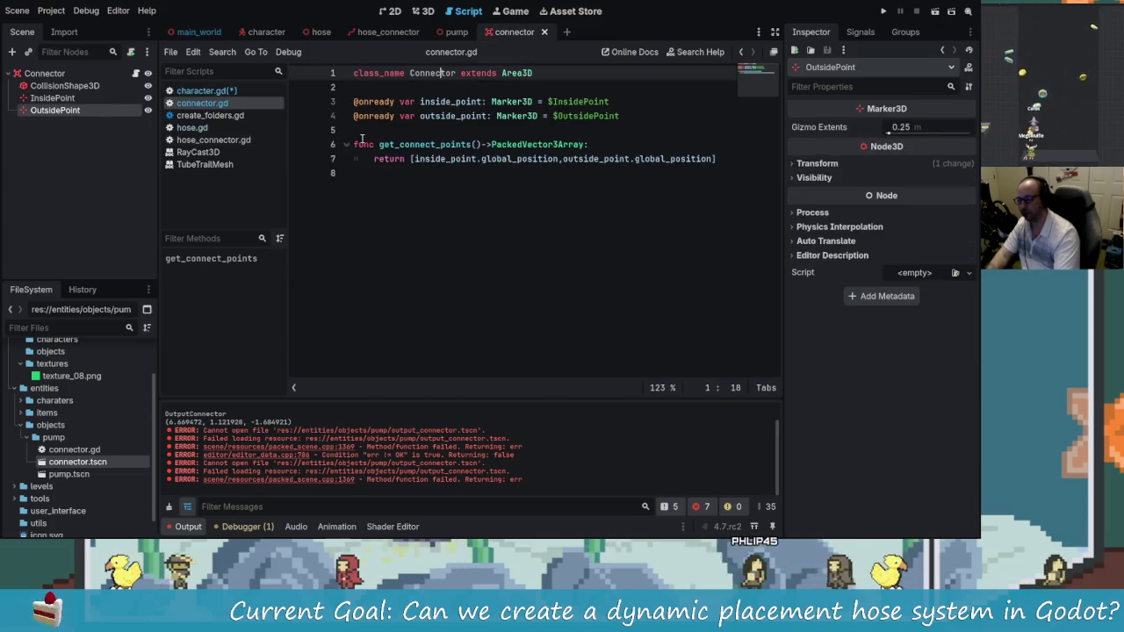
Add get_connect_point_inside() -> Vector3 returning inside_point.global_position above the existing function
{"action": "left_click", "coordinate": [419, 134]}
{"action": "key", "text": "Return"}
{"action": "key", "text": "Return"}
{"action": "key", "text": "Up"}
{"action": "type", "text": "func get_connect_"}
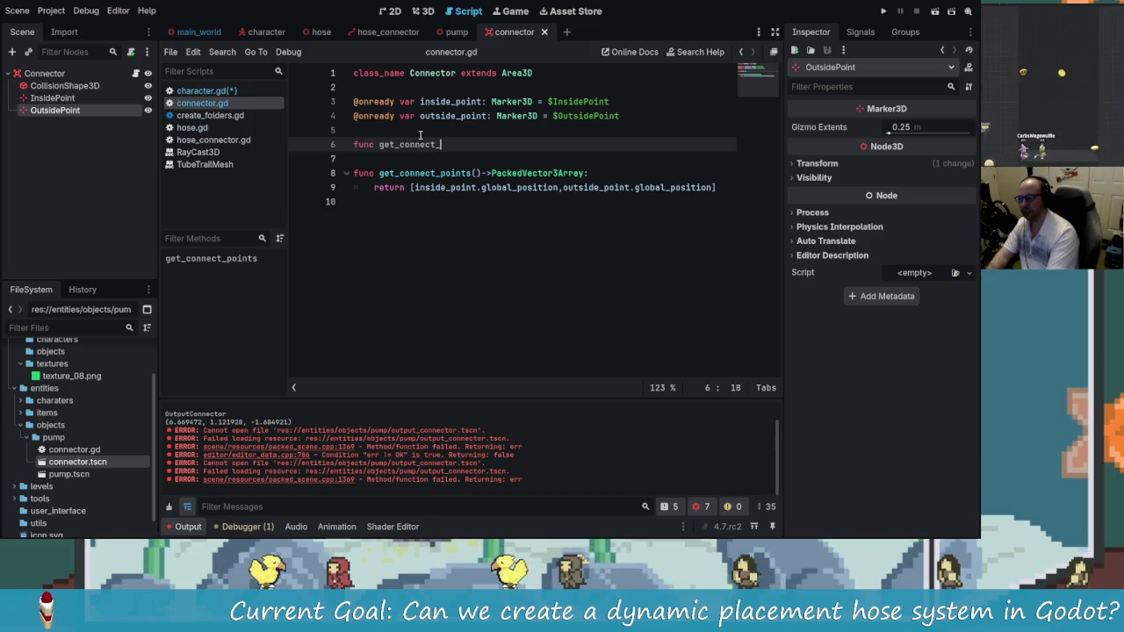
{"action": "type", "text": "point_inside("}
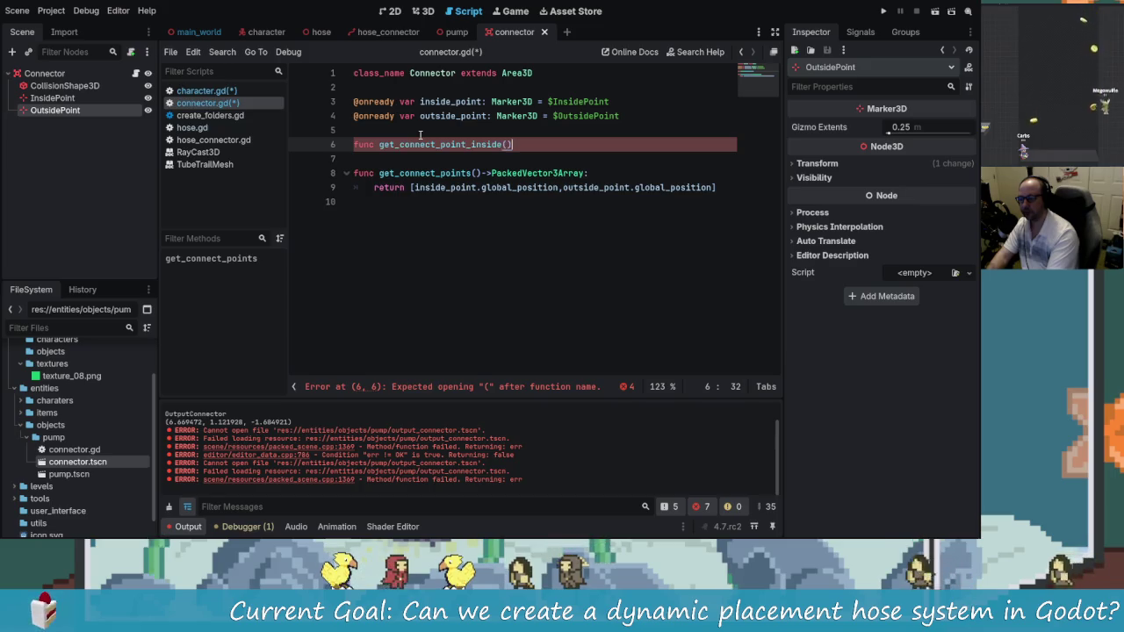
{"action": "type", "text": "->Ve"}
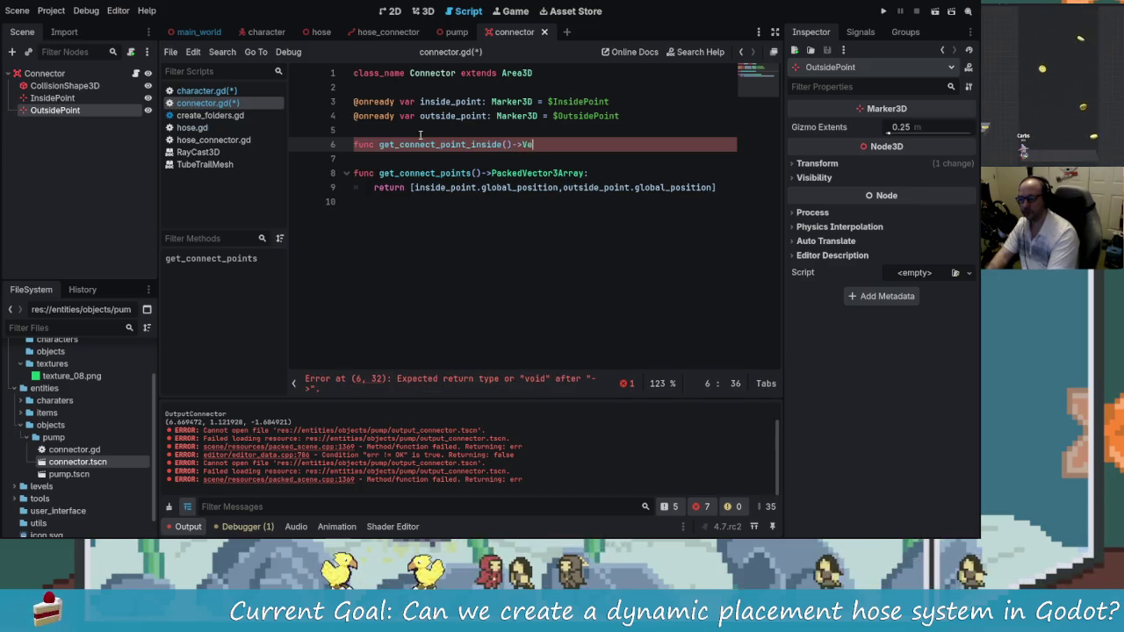
{"action": "type", "text": ":"}
{"action": "key", "text": "Return"}
{"action": "type", "text": "return insi"}
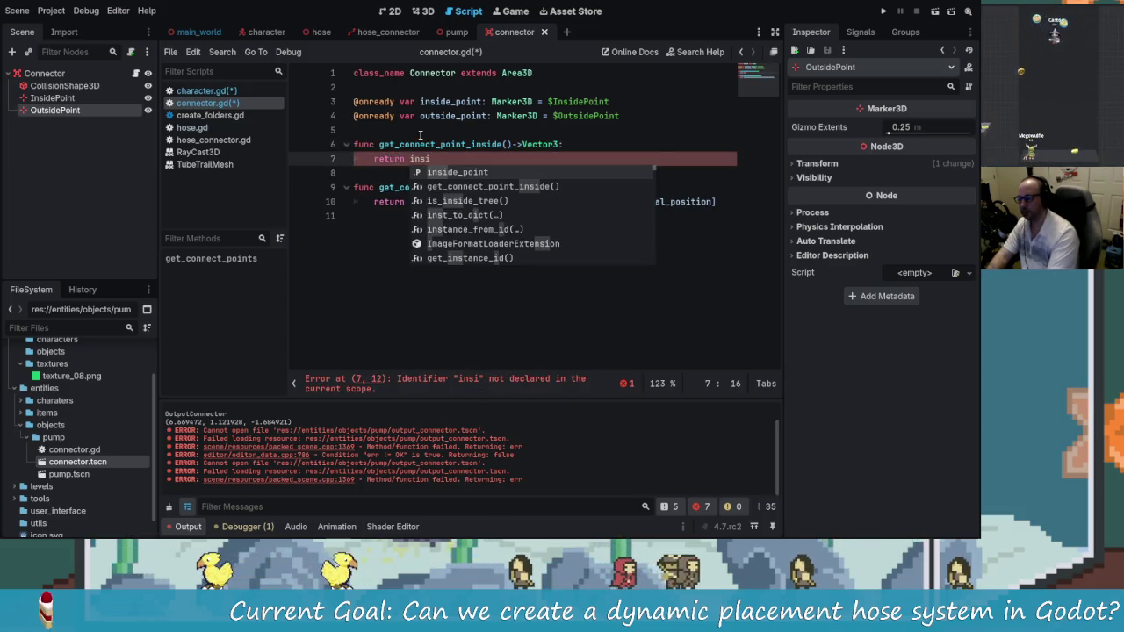
{"action": "key", "text": "Return"}
{"action": "type", "text": ".g"}
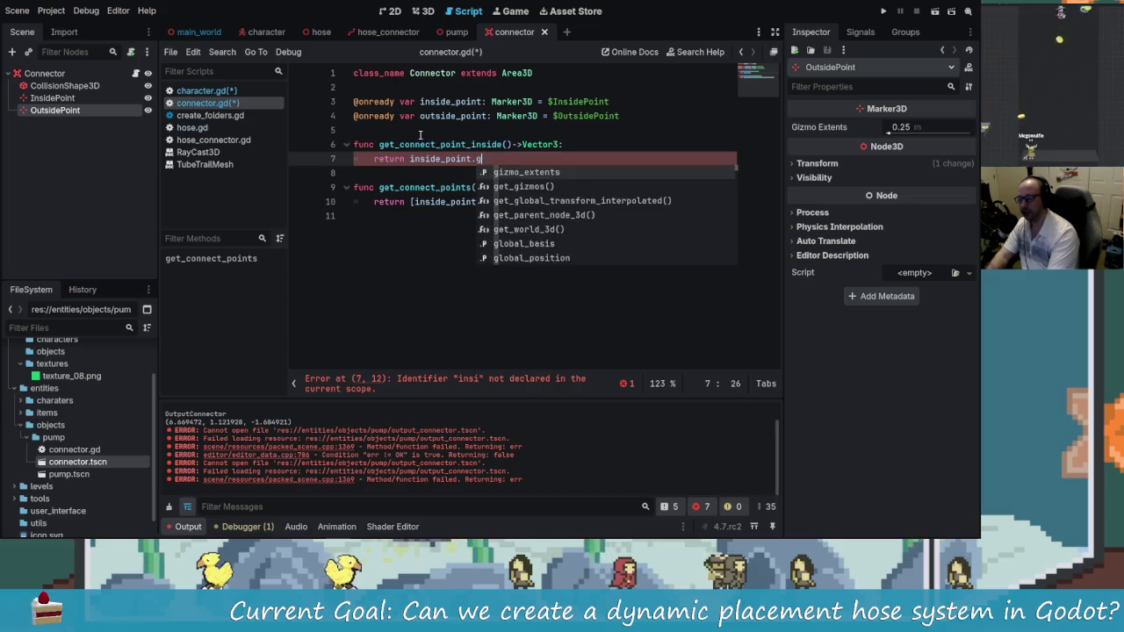
{"action": "type", "text": "loba"}
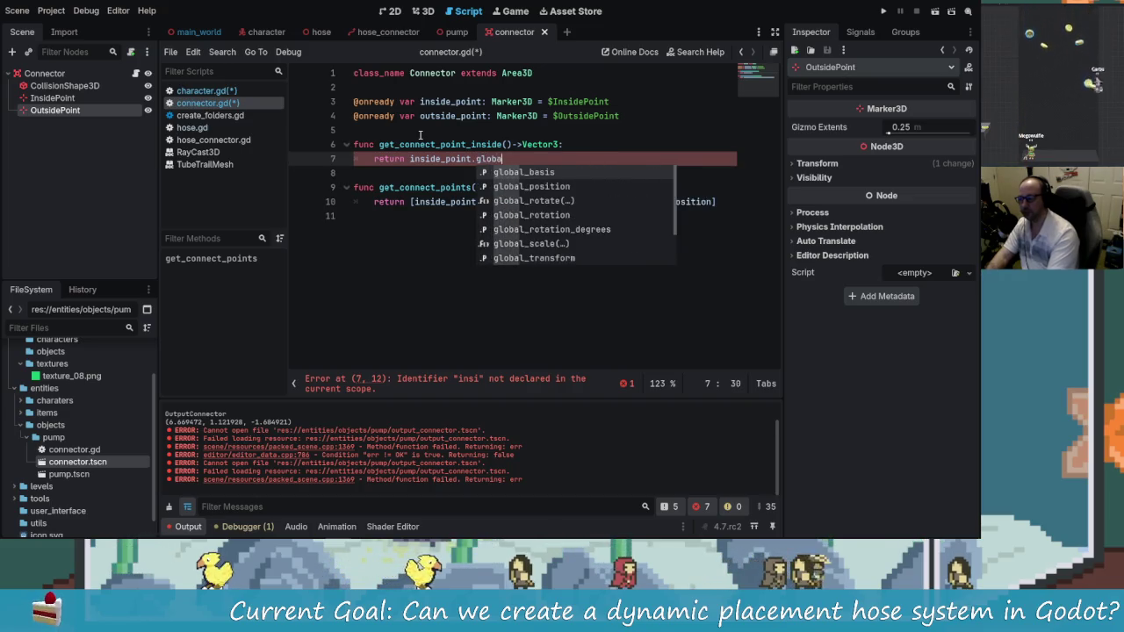
{"action": "type", "text": "l_p"}
{"action": "key", "text": "Return"}
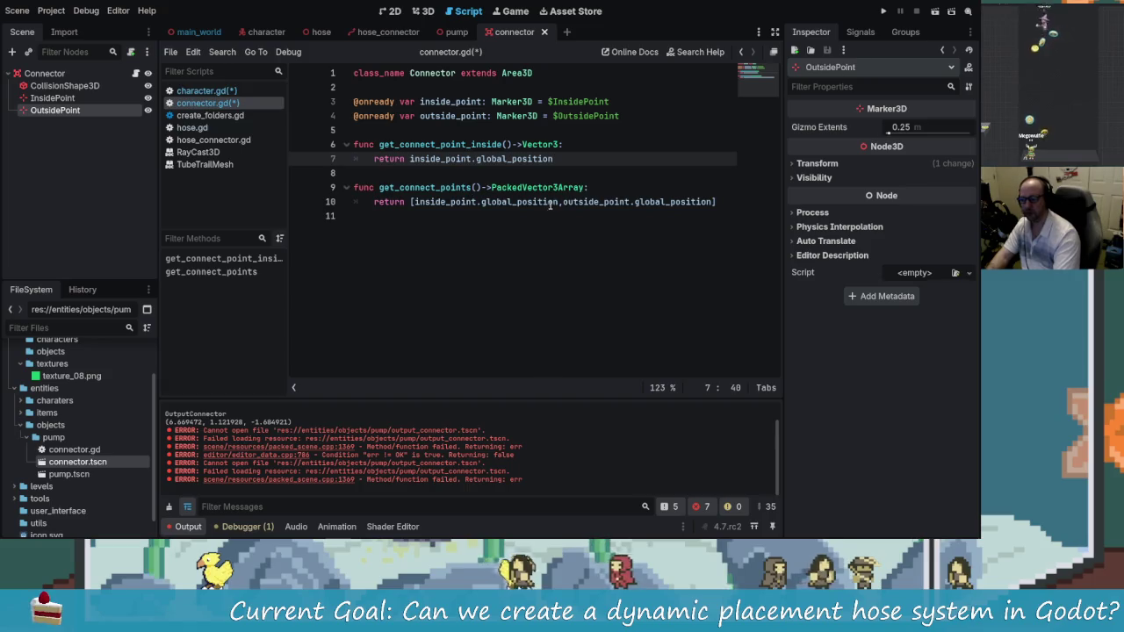
Rename get_connect_points() to get_connect_point_outside() and change its return type to Vector3
{"action": "left_click", "coordinate": [477, 187]}
{"action": "key", "text": "BackSpace"}
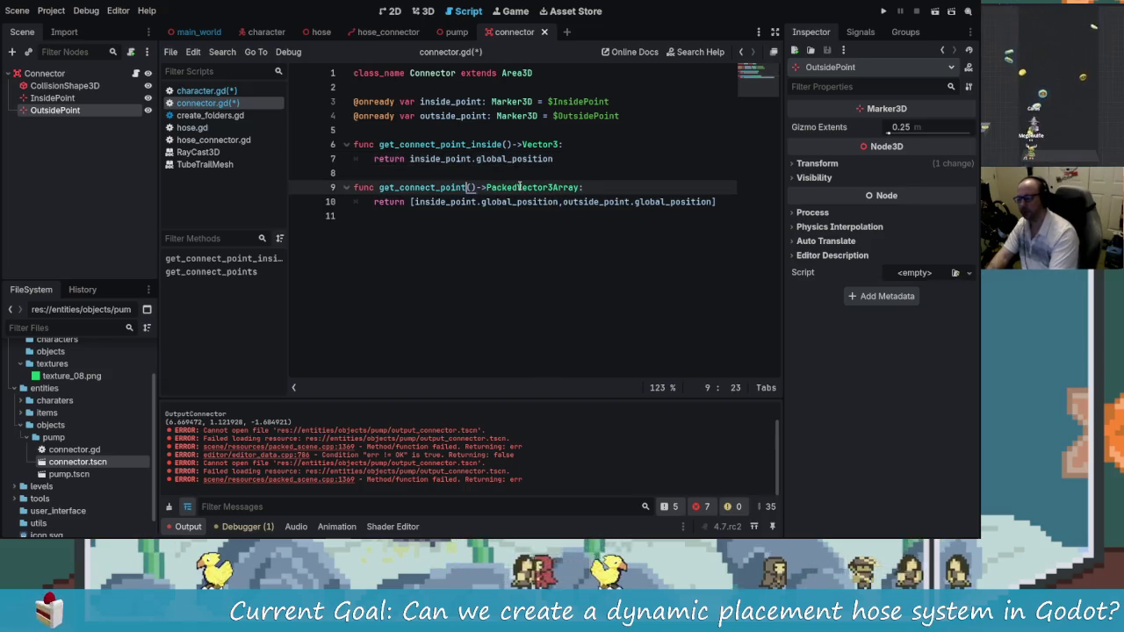
{"action": "type", "text": "oint_out"}
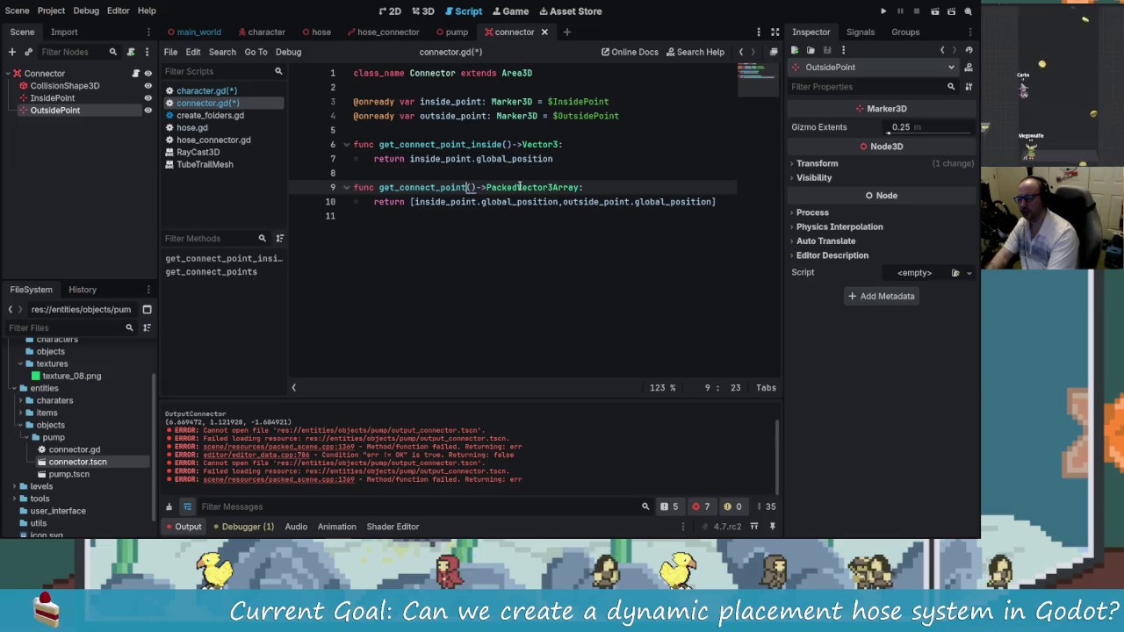
{"action": "type", "text": "side"}
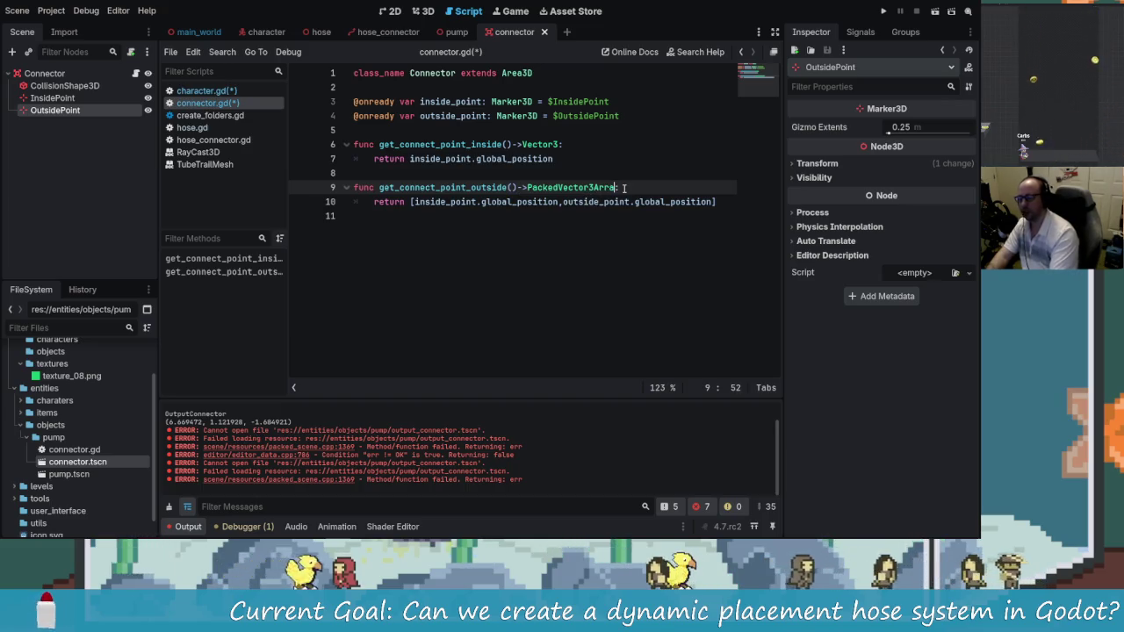
{"action": "key", "text": "BackSpace"}
{"action": "key", "text": "BackSpace"}
{"action": "key", "text": "BackSpace"}
{"action": "type", "text": "Vector3"}
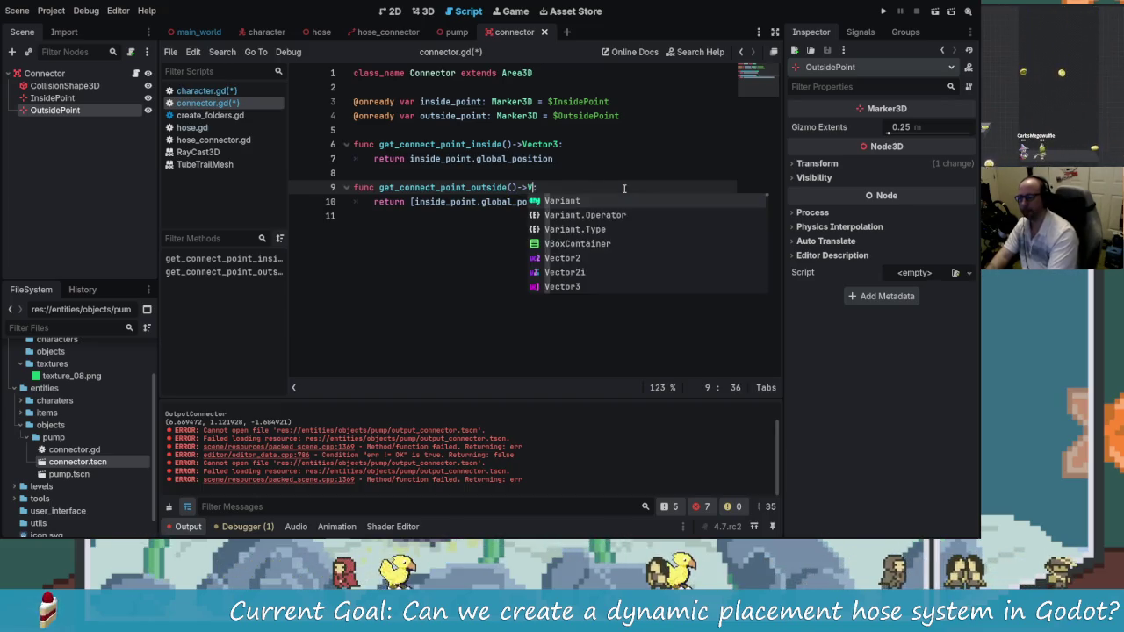
{"action": "key", "text": "Escape"}
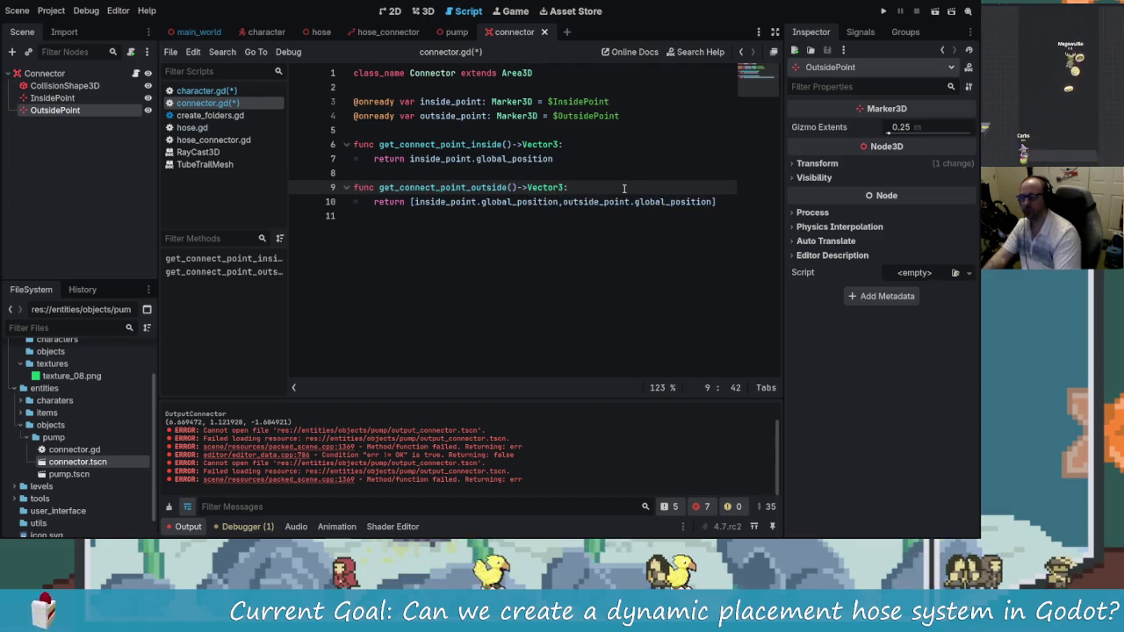
{"action": "key", "text": "Down"}
Replace the old array return with outside_point.global_position and save the scripts
{"action": "left_click_drag", "start_coordinate": [734, 197], "coordinate": [386, 204]}
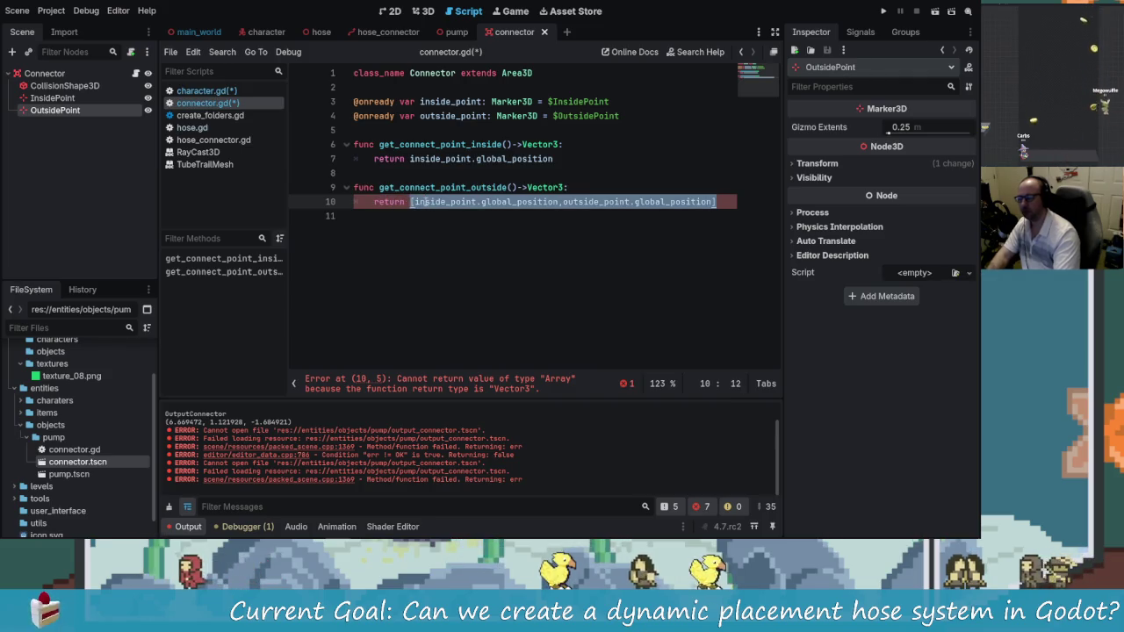
{"action": "key", "text": "BackSpace"}
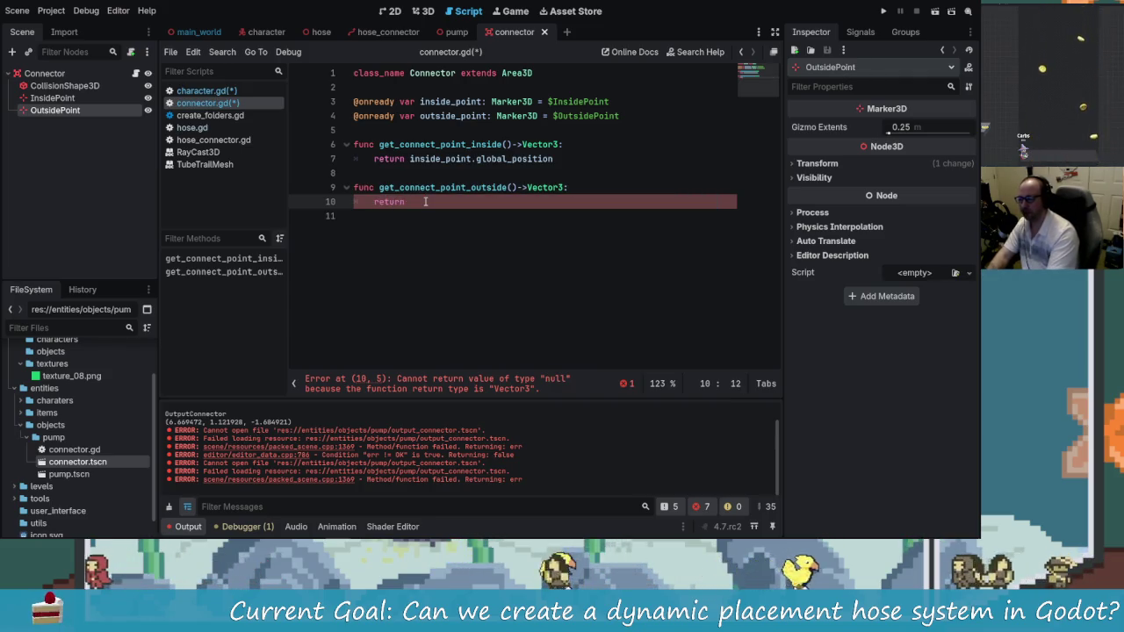
{"action": "type", "text": "out"}
{"action": "key", "text": "Return"}
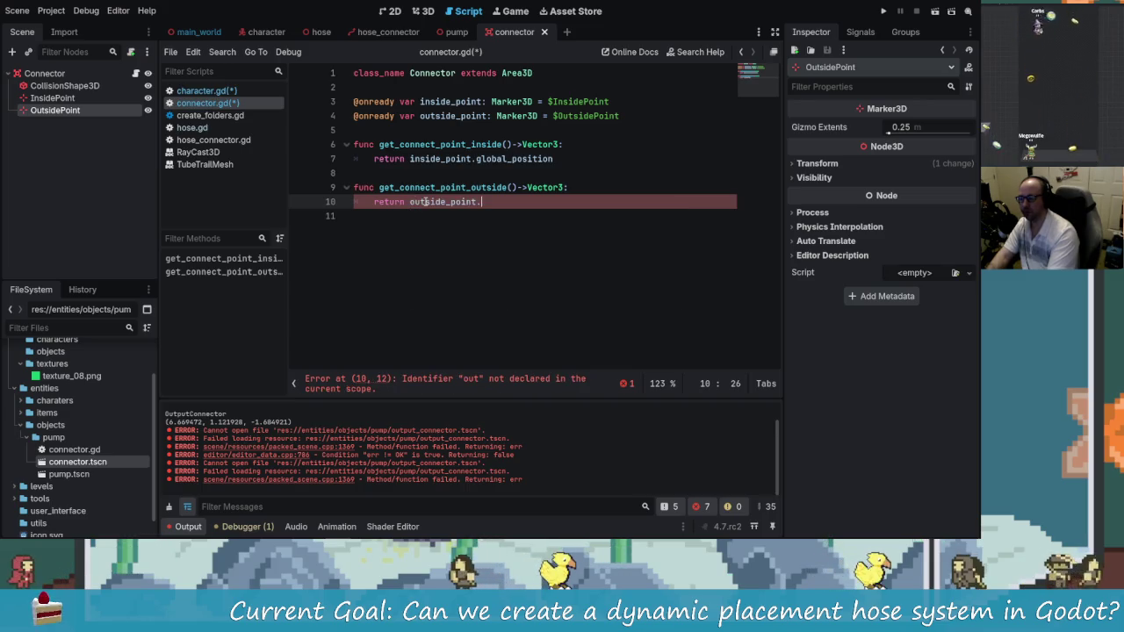
{"action": "type", "text": ".global"}
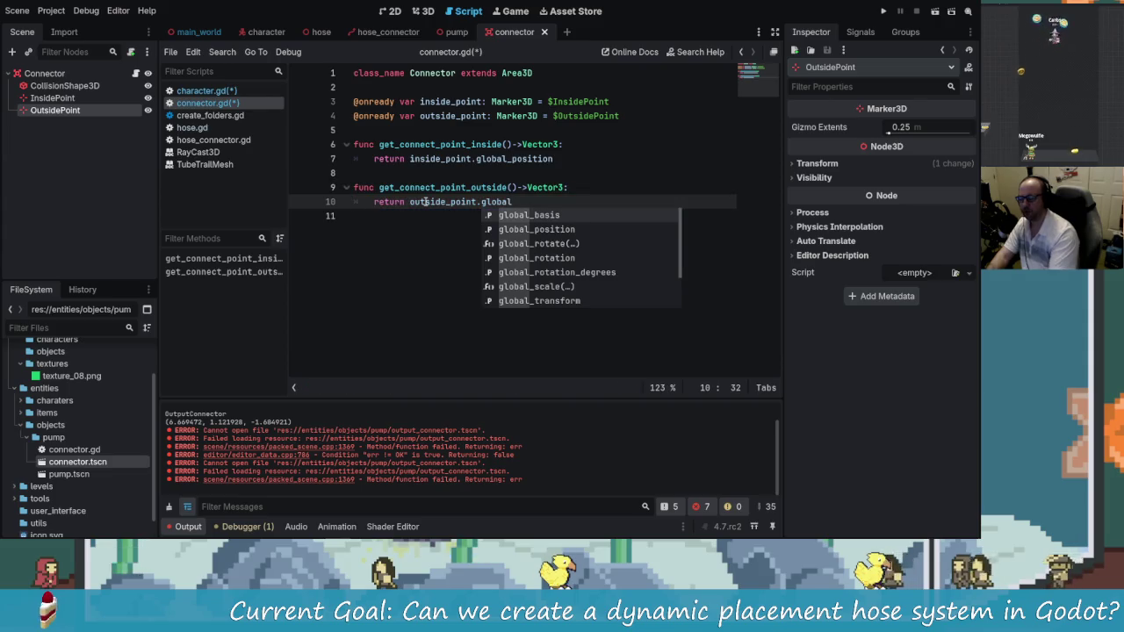
{"action": "key", "text": "Return"}
{"action": "key", "text": "ctrl+s"}
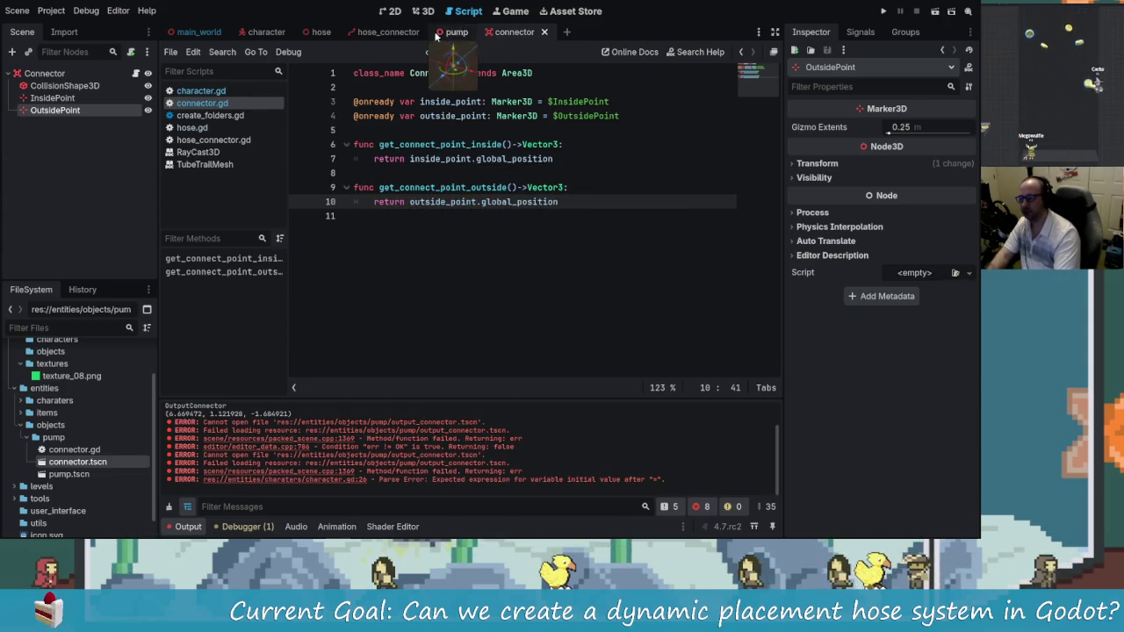
{"action": "left_click", "coordinate": [260, 32]}
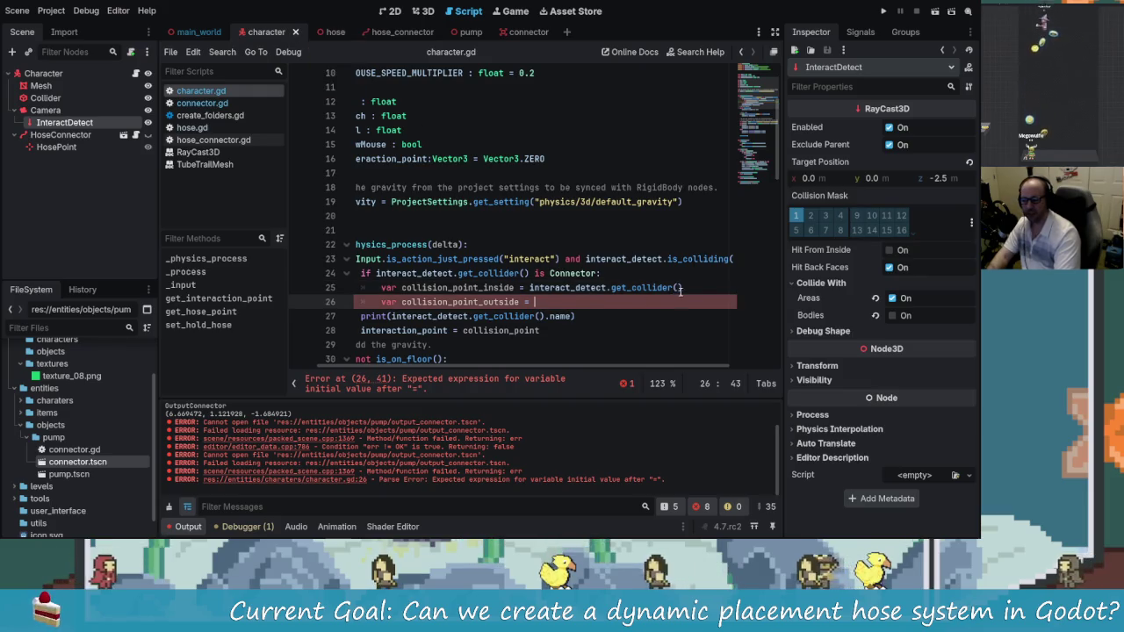
Start typing .get_connec after interact_detect.get_collider() on line 25 of character.gd
{"action": "type", "text": ".get"}
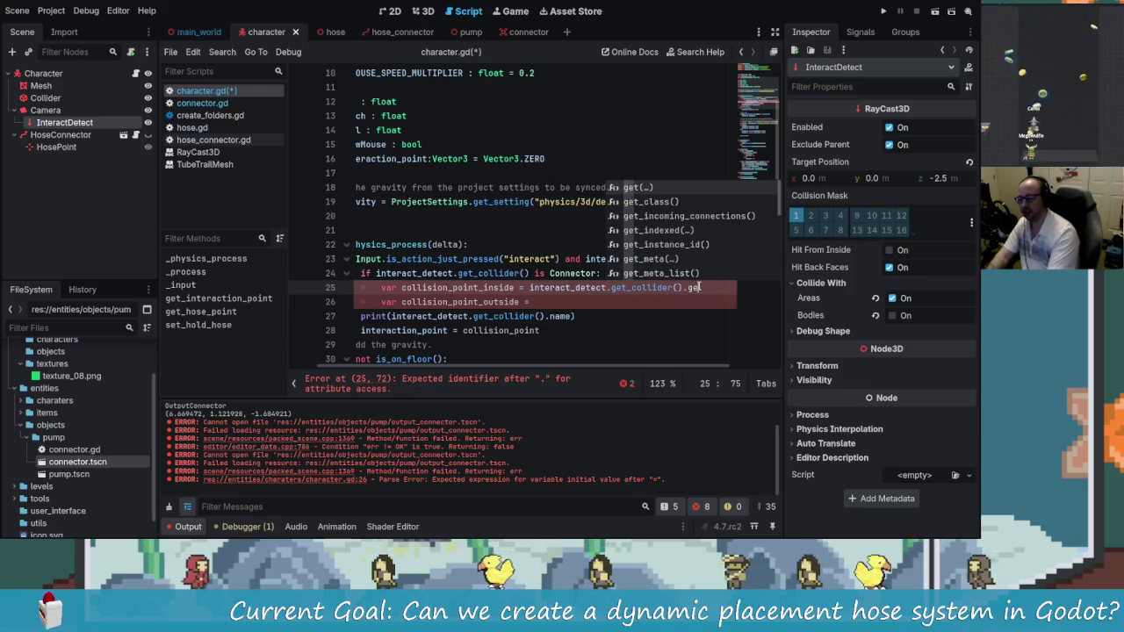
{"action": "type", "text": "_"}
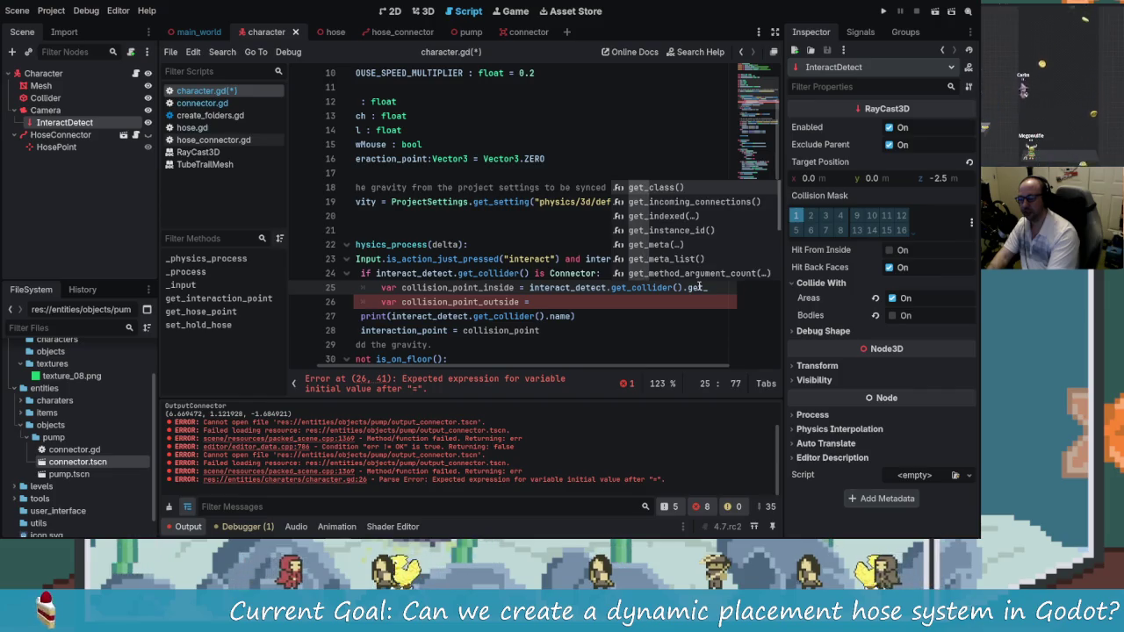
{"action": "type", "text": "connec"}
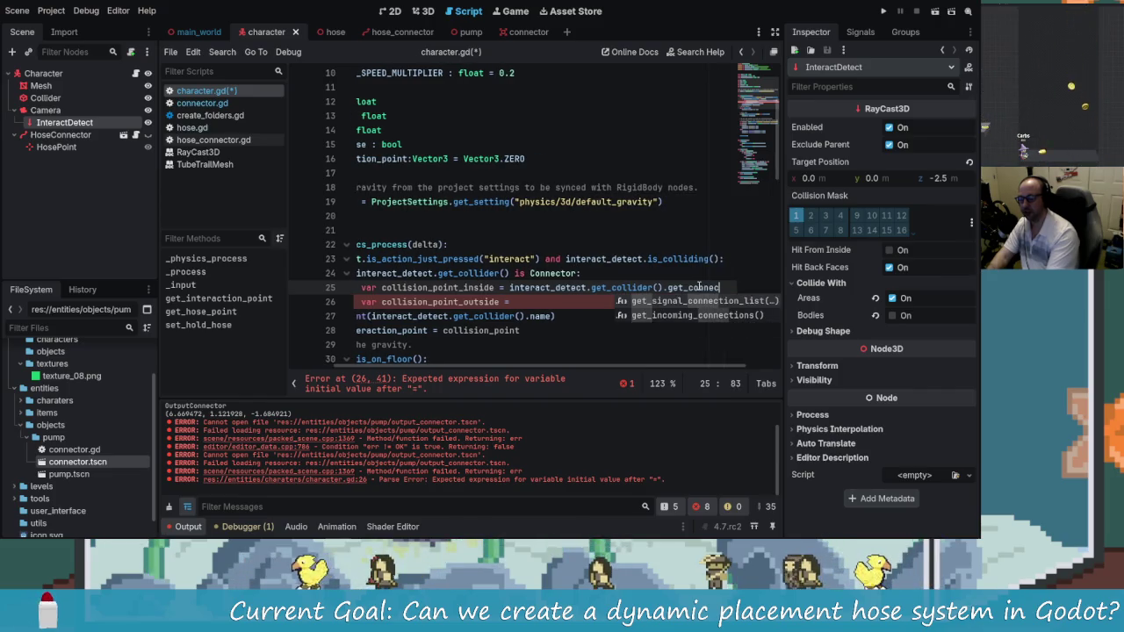